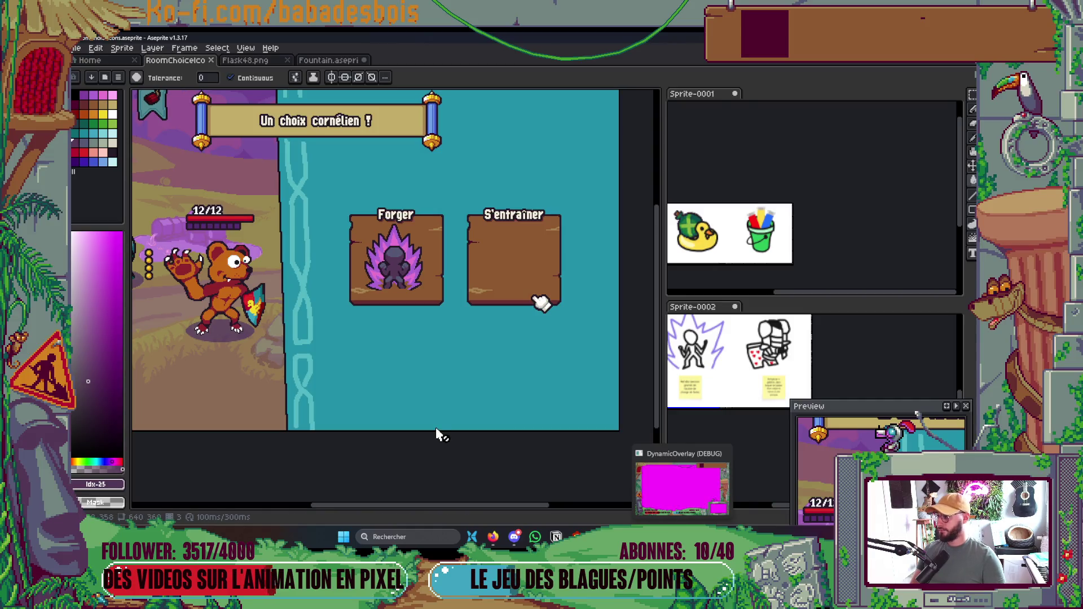
- Pan the room-choice mockup, toggle its layer list on and off, and switch away from Aseprite
left_click_drag(467, 418, 513, 425)
key("b")
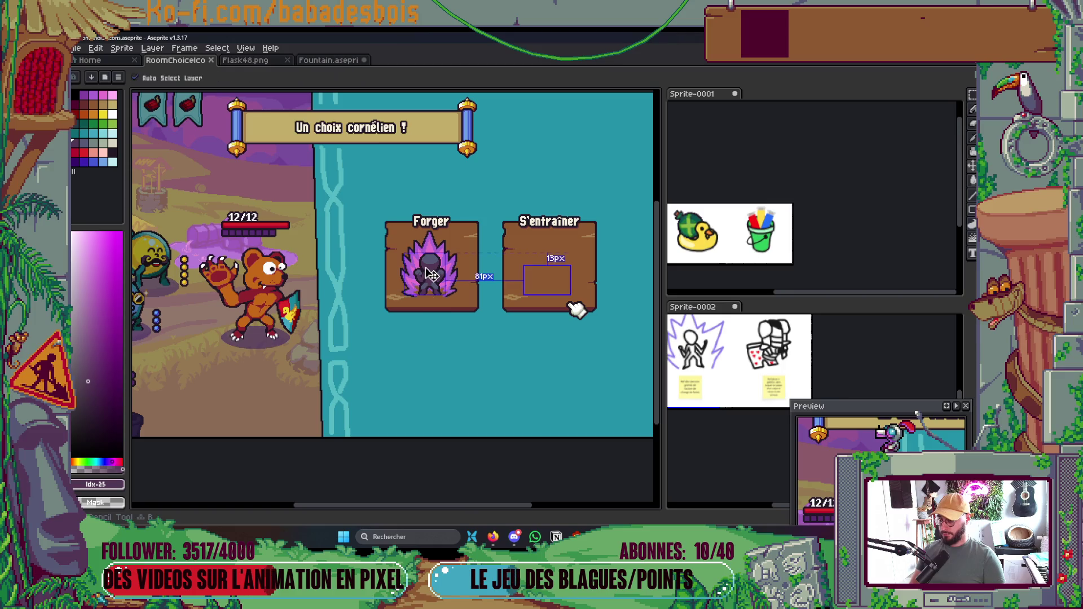
key("Tab")
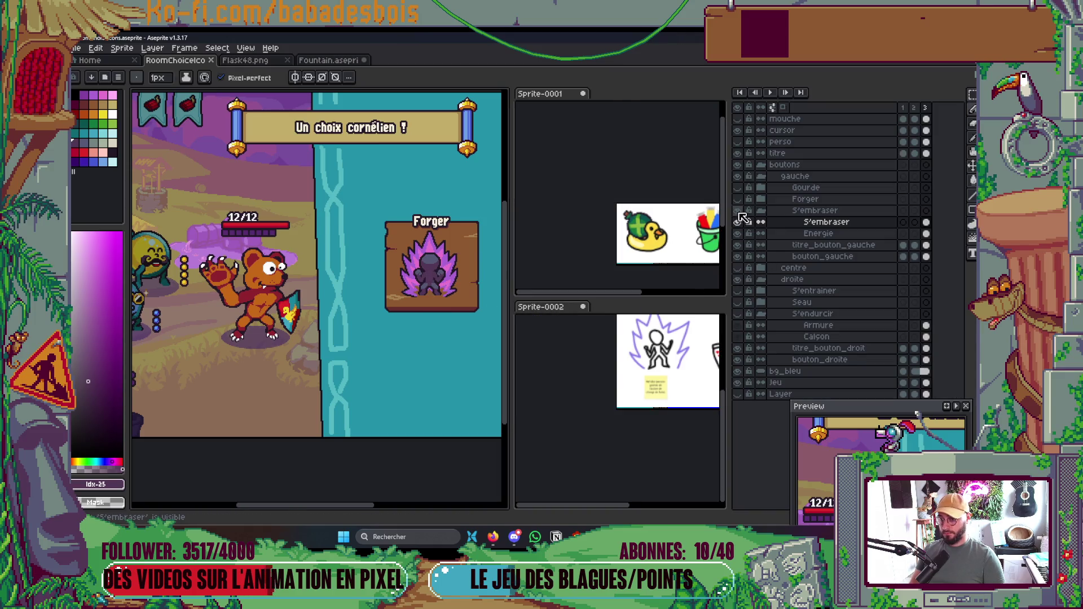
key("Tab")
key("alt+Tab")
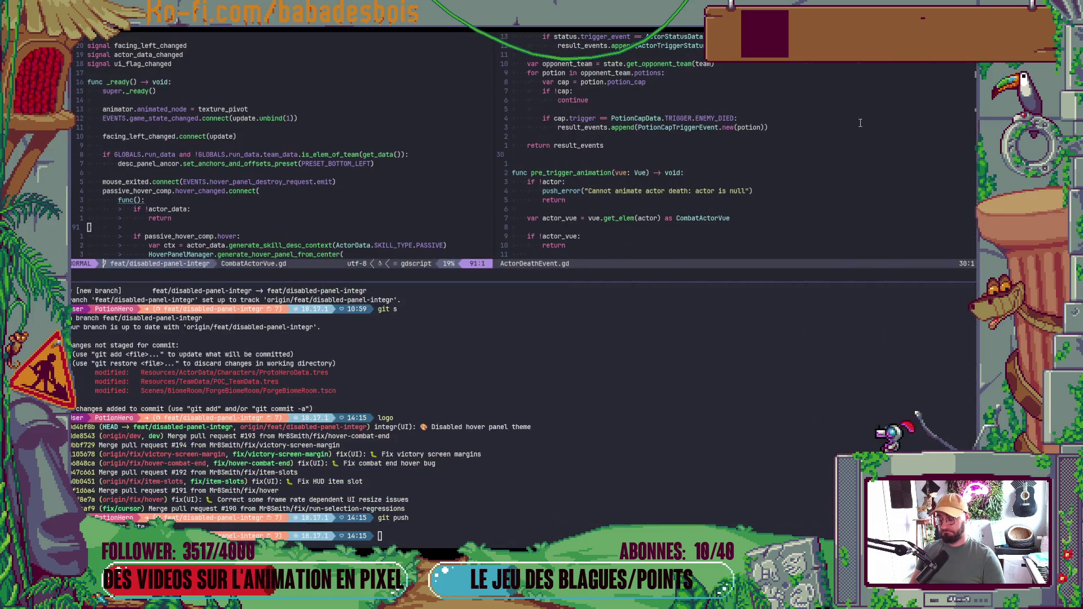
- Close the Neovim terminal split and bring the Aseprite mockup back to front
key("ctrl+b")
key("z")
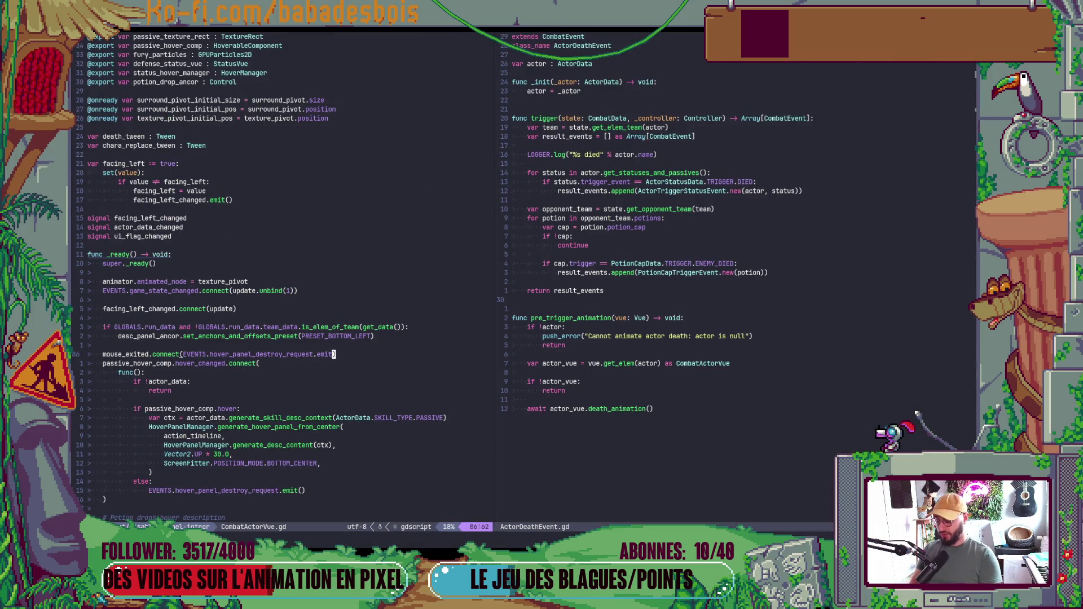
key("alt+Tab")
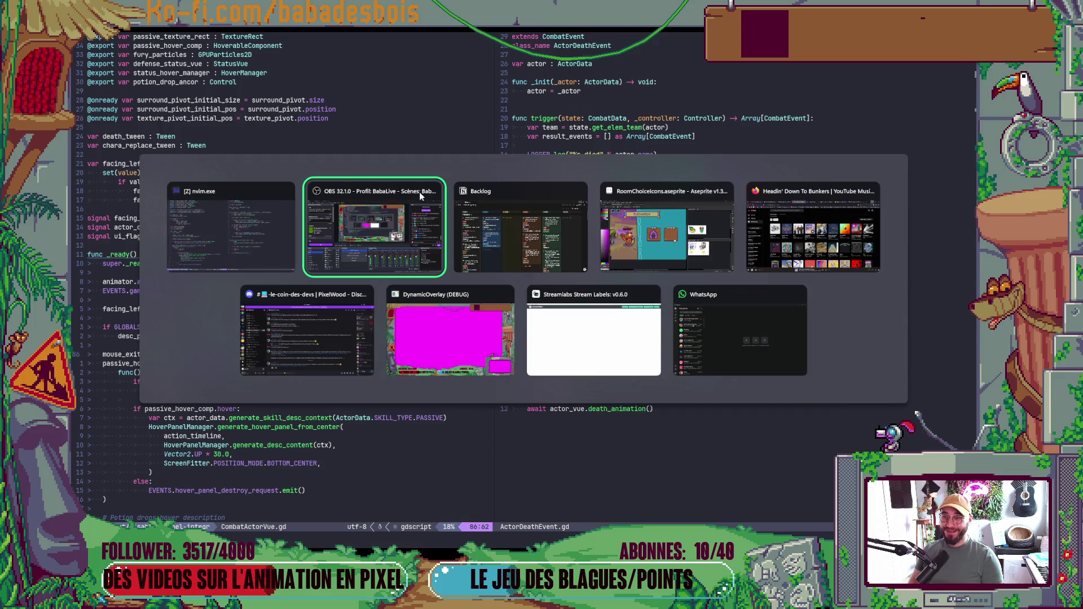
key("alt+shift+Tab")
key("alt+Tab")
key("alt+Tab")
key("alt+Tab")
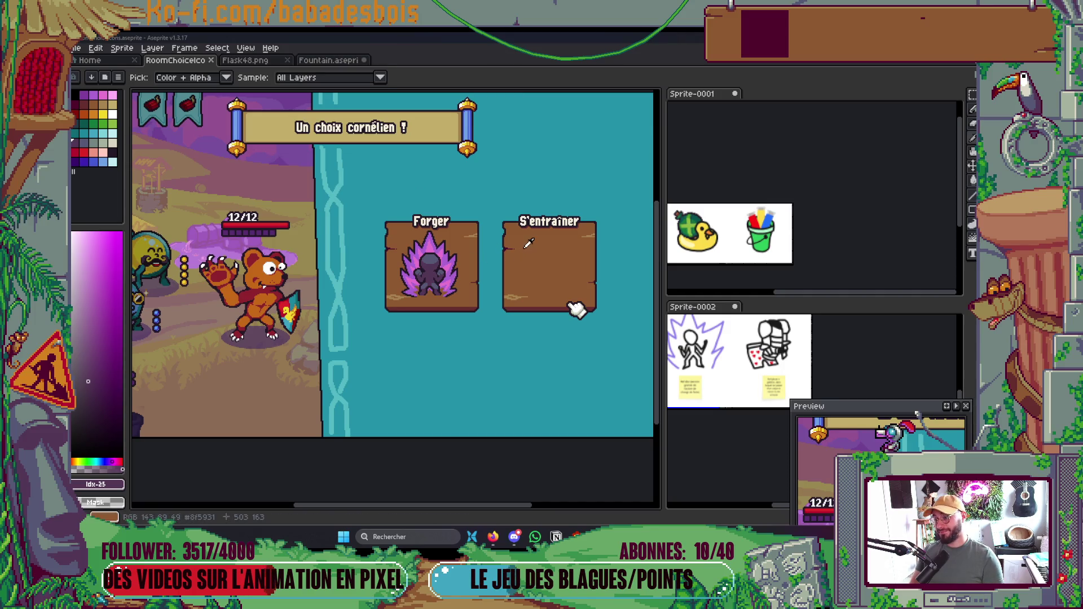
- Cycle through the open windows toward the Notion Backlog board
key("alt+Tab")
key("alt+Tab")
key("alt+shift+Tab")
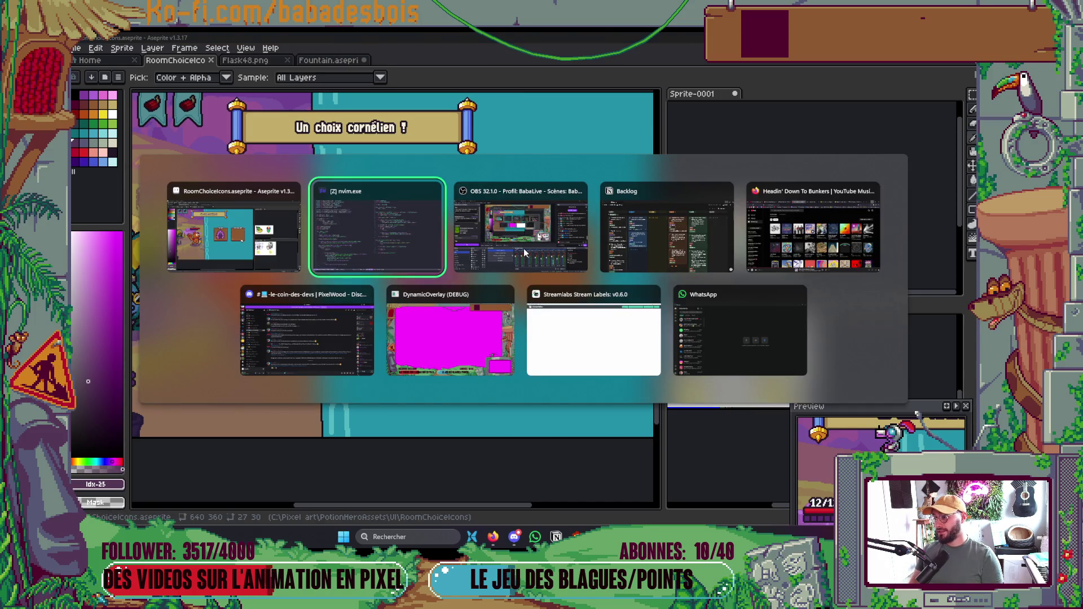
key("Down")
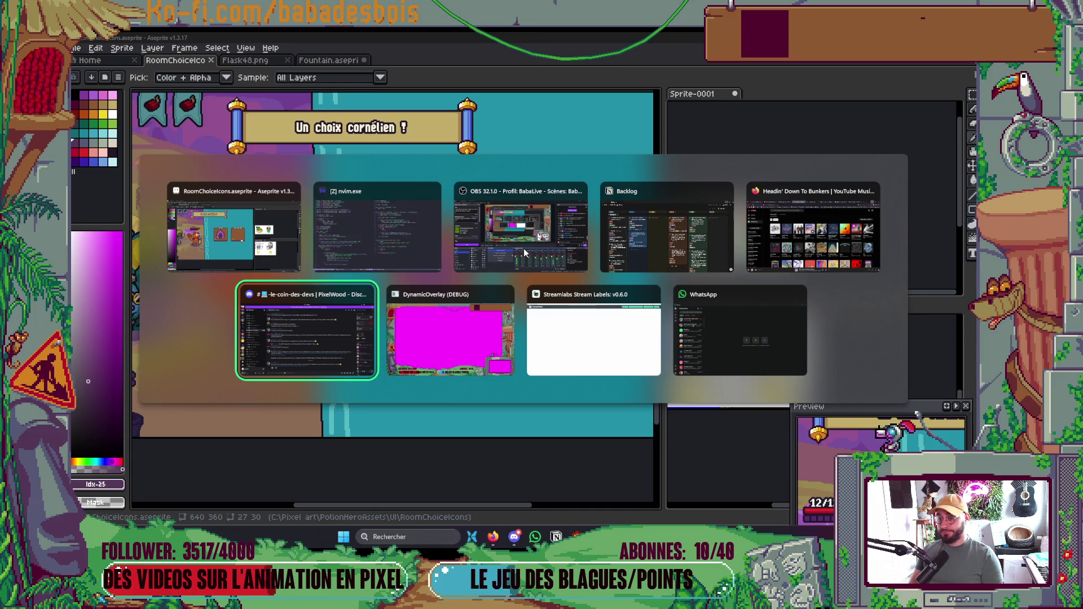
key("Right")
key("Right")
key("Up")
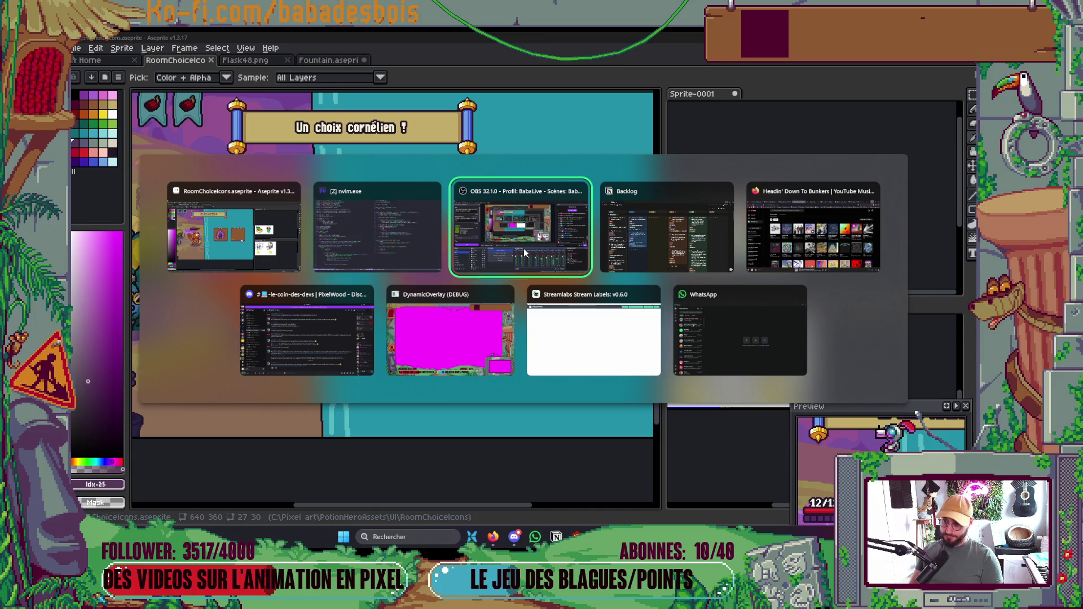
key("Right")
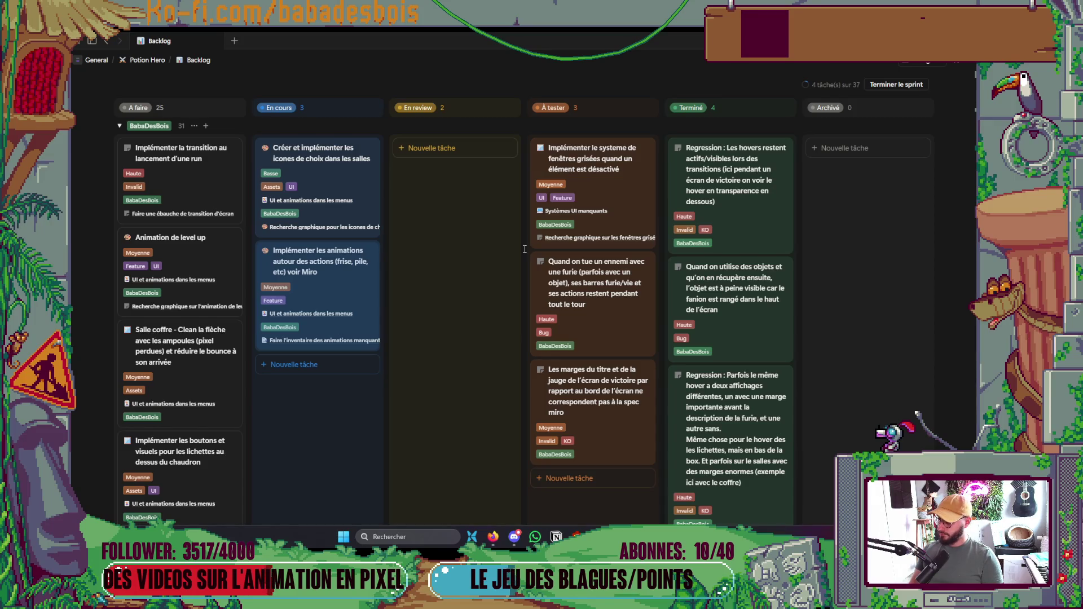
- Return from Notion to Neovim and reopen the terminal pane with the git output
key("alt+Tab")
key("Down")
key("Right")
key("Up")
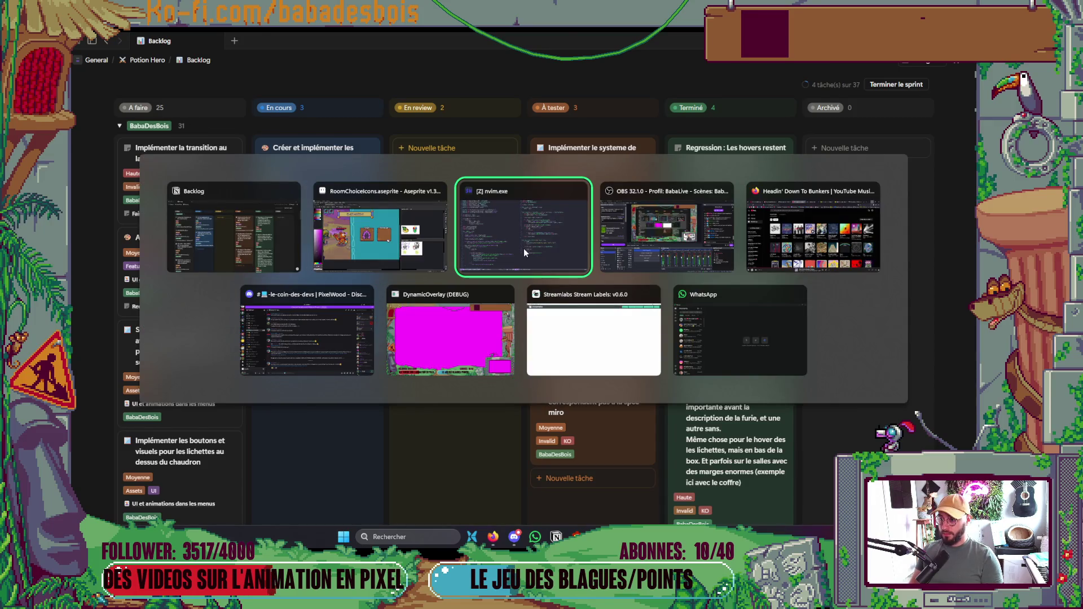
key("ctrl+backslash")
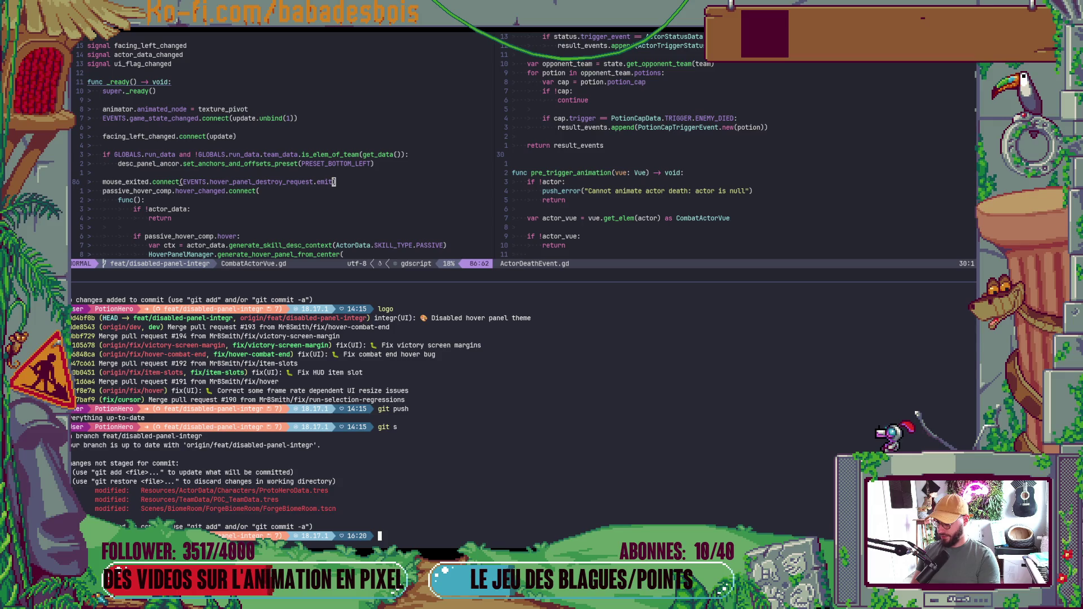
- Discard local file changes with git restore and check out the dev branch
type("git r .")
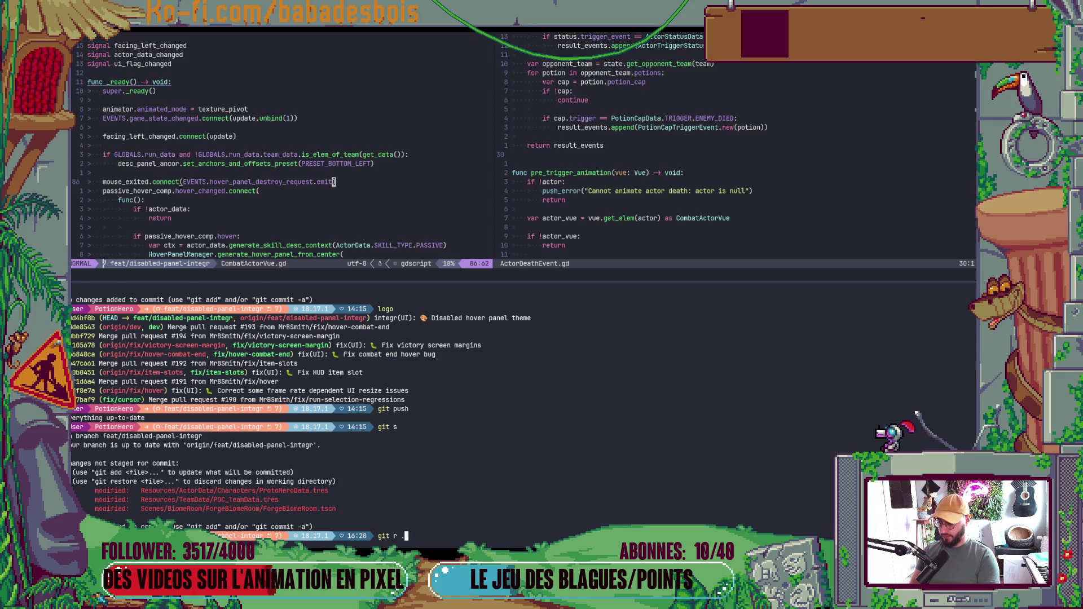
key("Return")
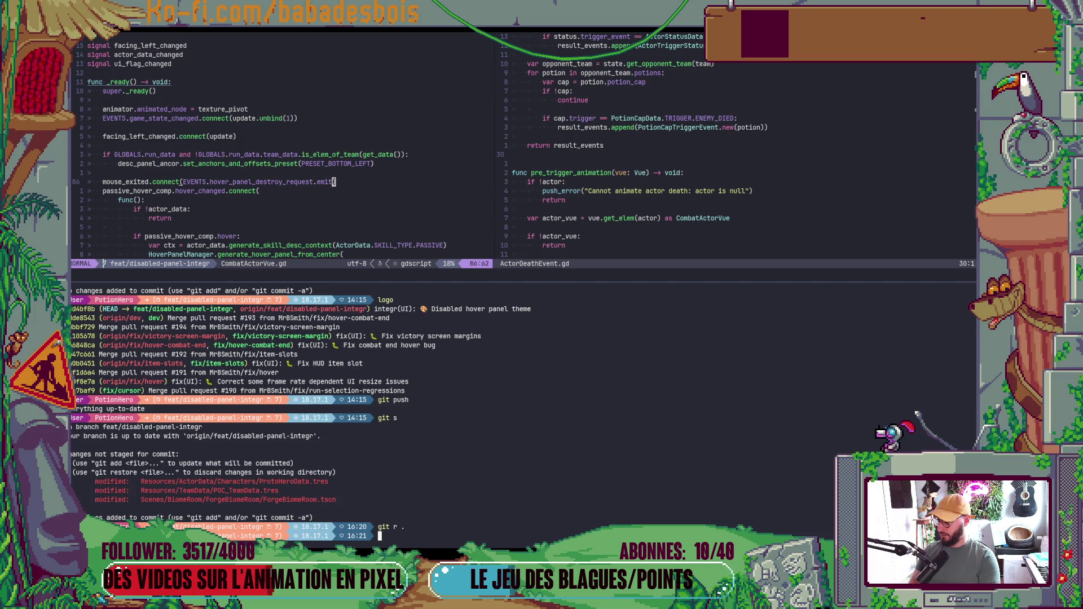
type("co d")
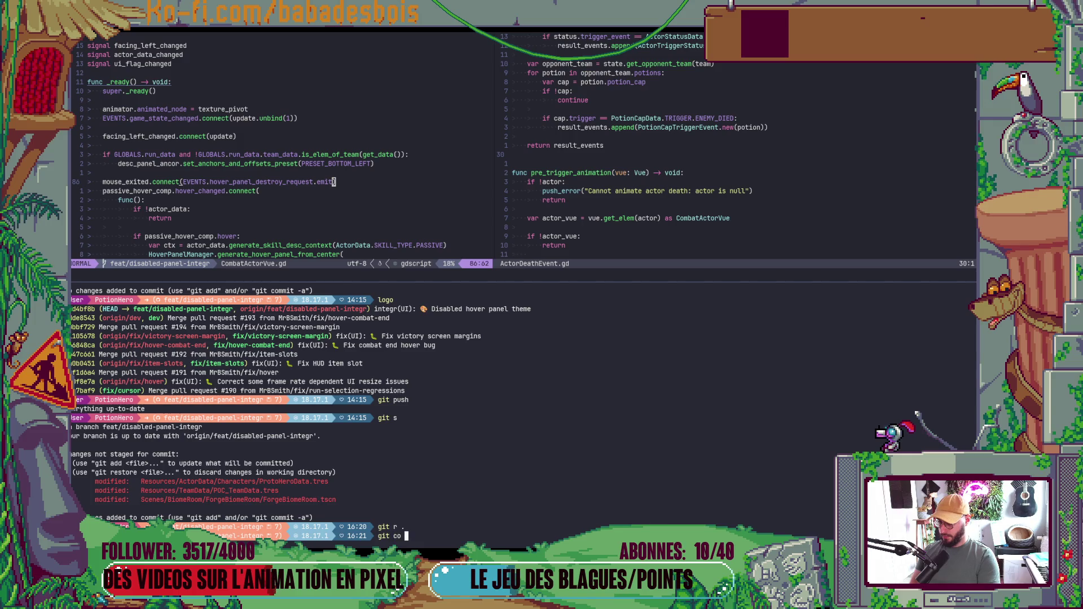
type("ev")
key("Return")
- Pull the latest commits onto dev, then begin a git checkout -b fix/ command
type("git pul")
key("Return")
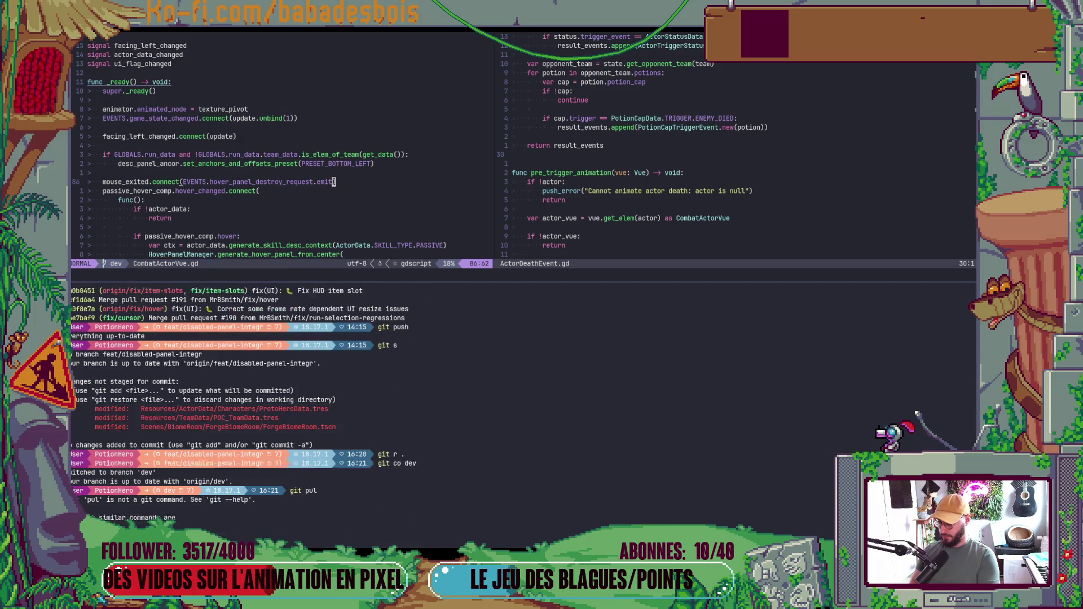
type("git pull")
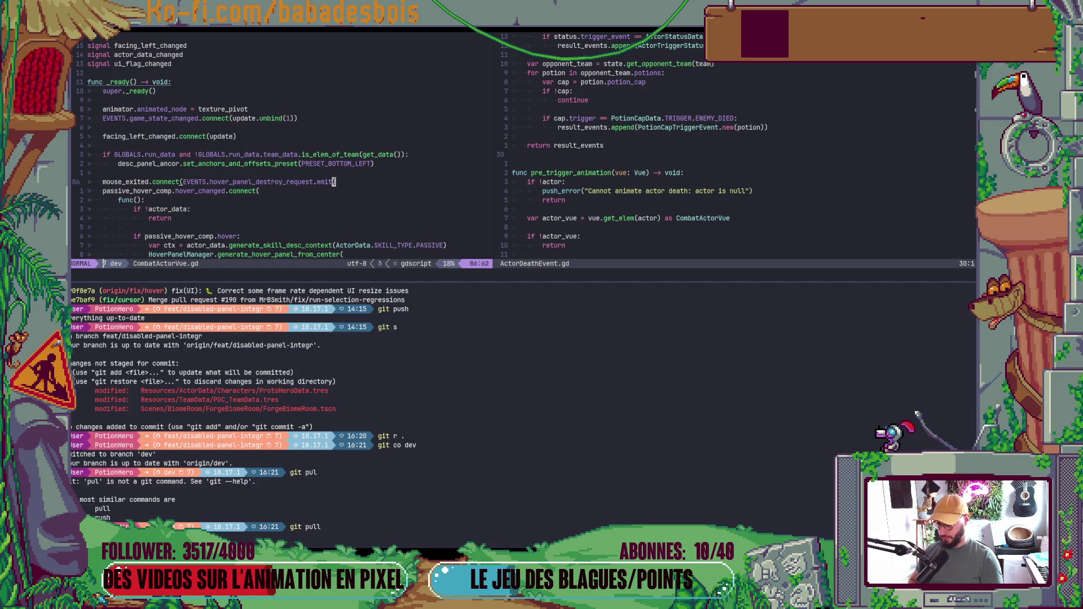
key("Return")
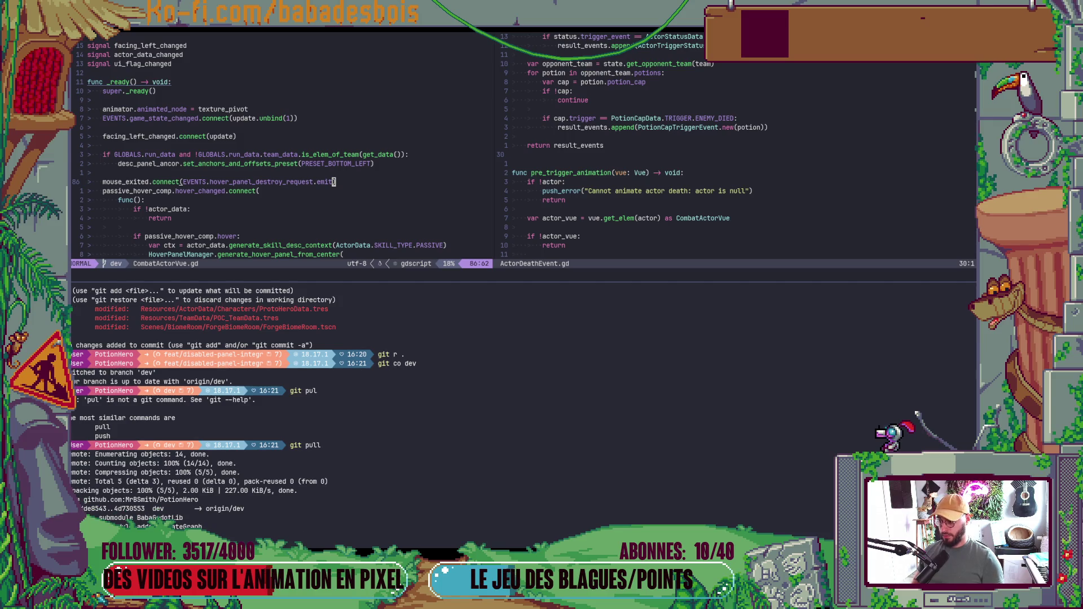
type("it co -b fix/")
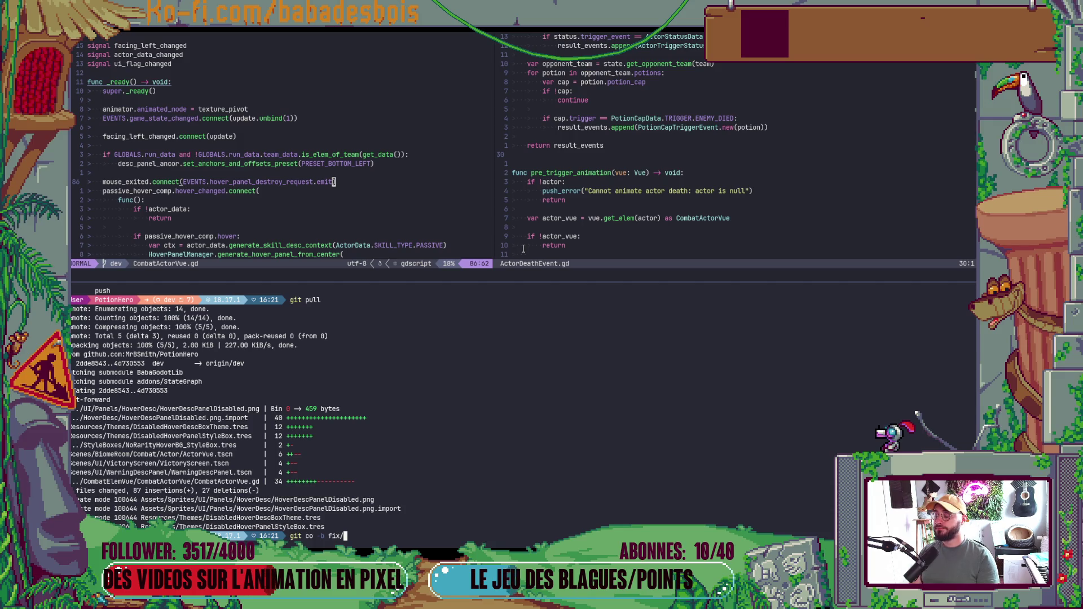
- Glance at the Aseprite mockup, then finish creating the feat/room-icons-integr branch
key("alt+Tab")
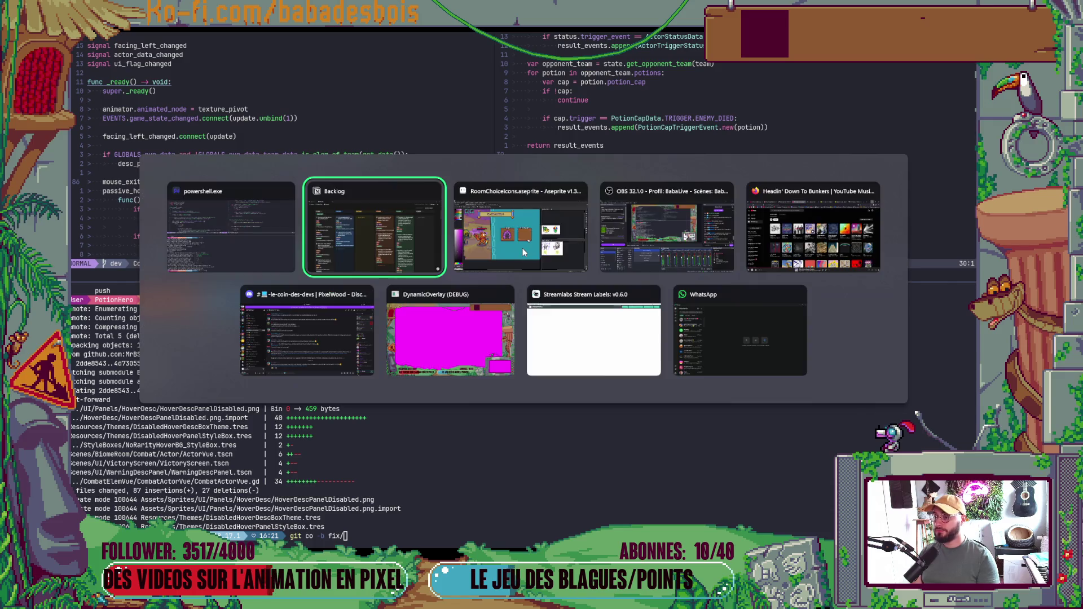
key("alt+Tab")
key("alt+Tab")
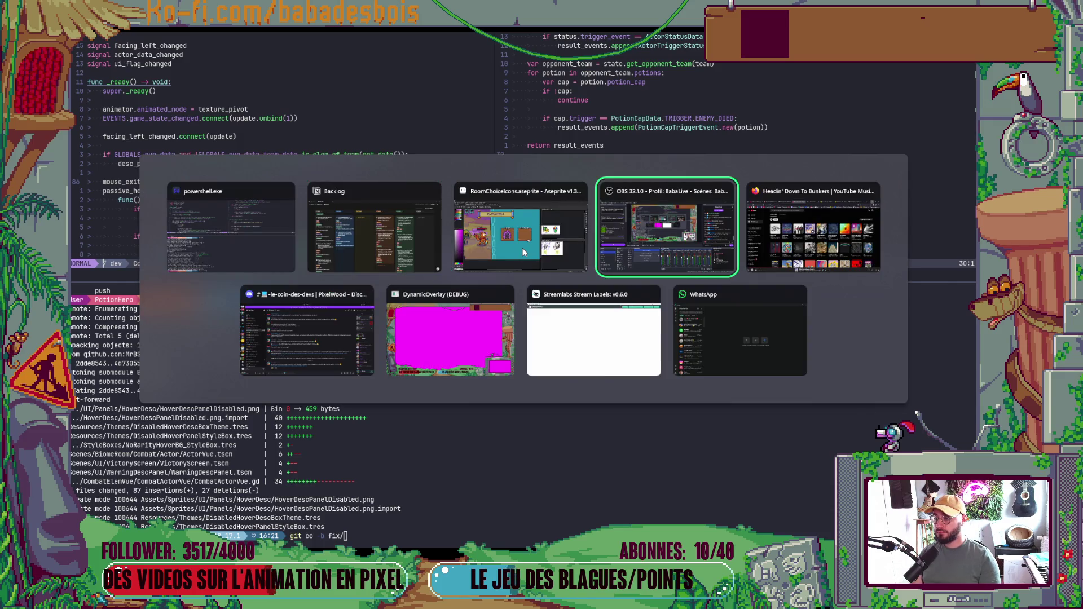
left_click(522, 248)
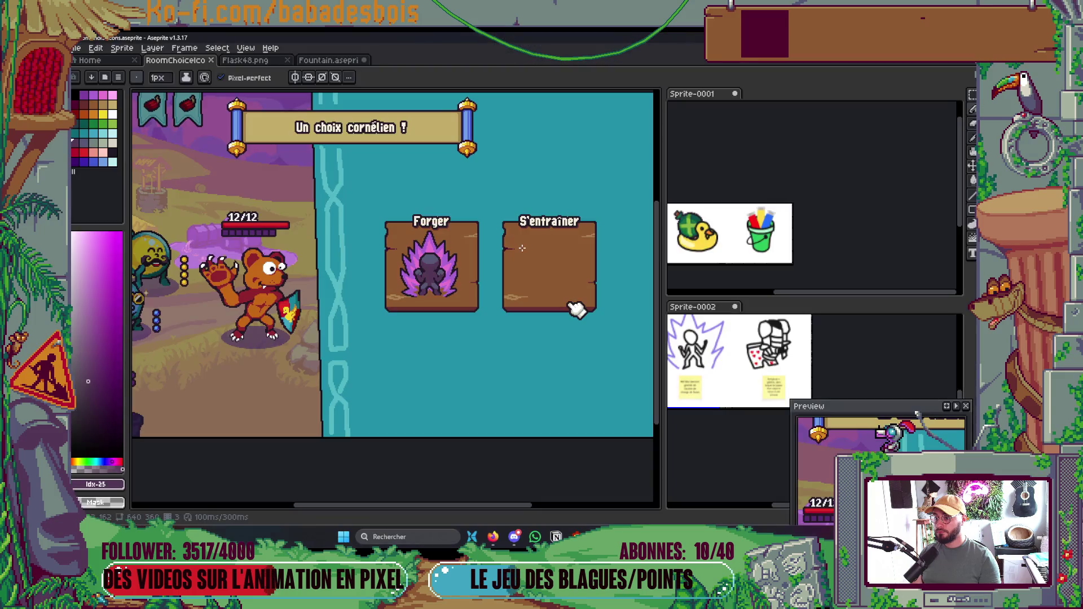
key("alt+Tab")
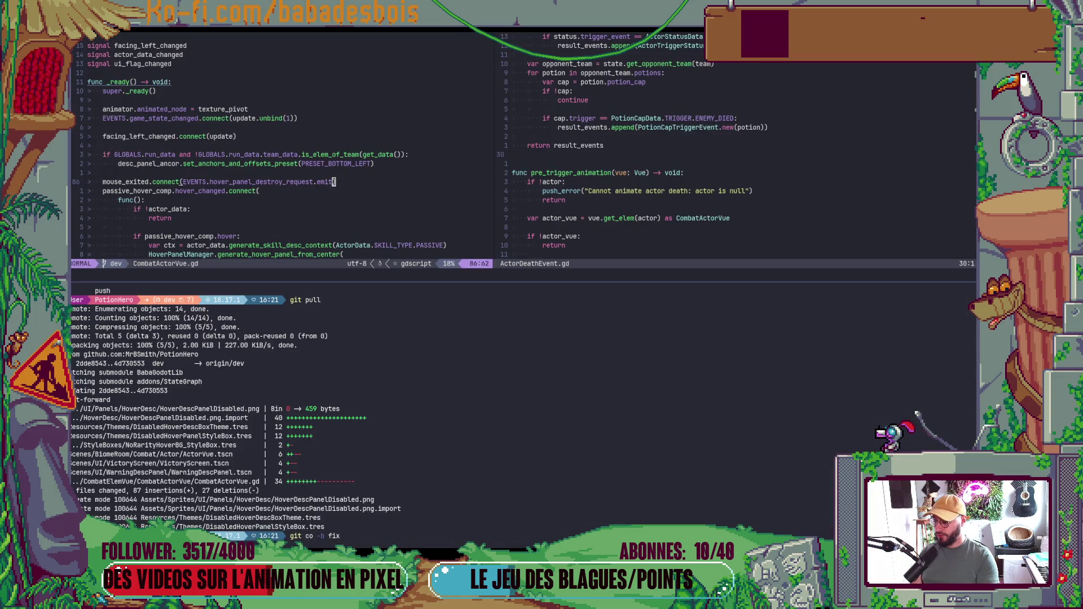
type("/")
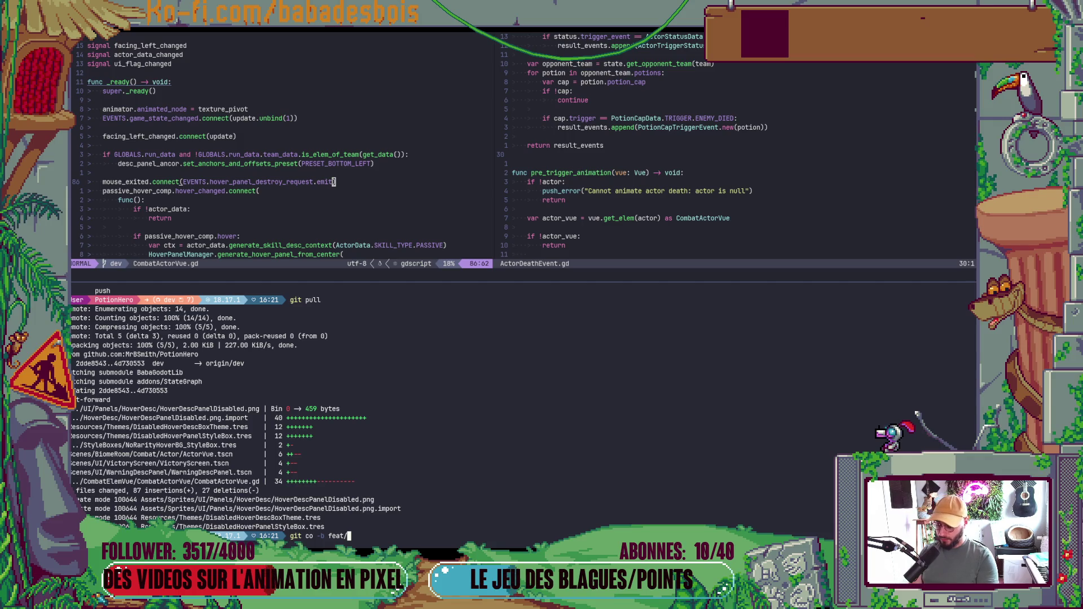
type("roonm")
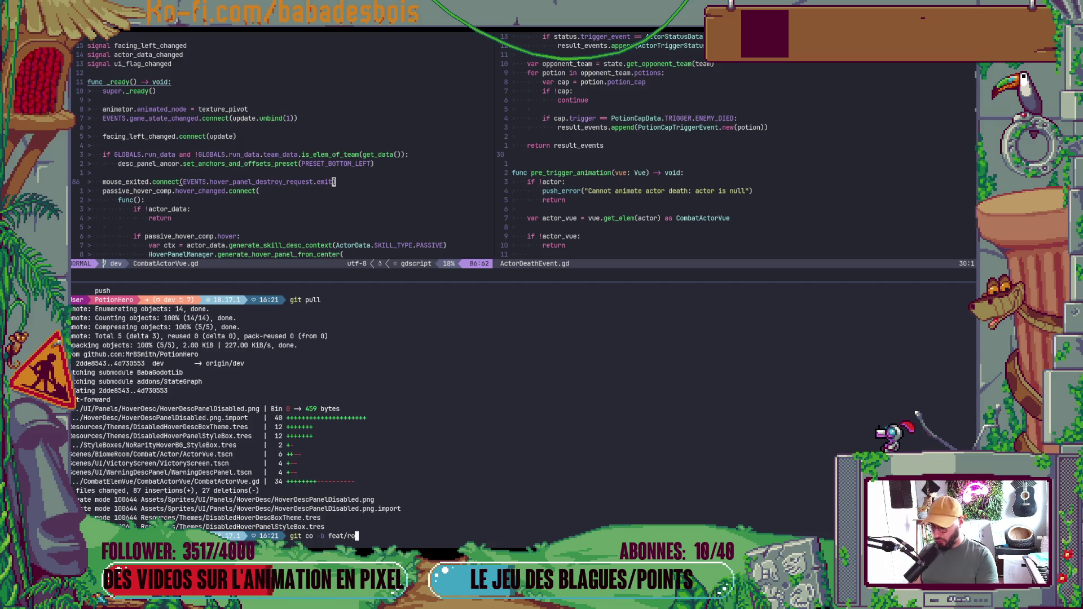
key("BackSpace")
key("BackSpace")
type("m-id")
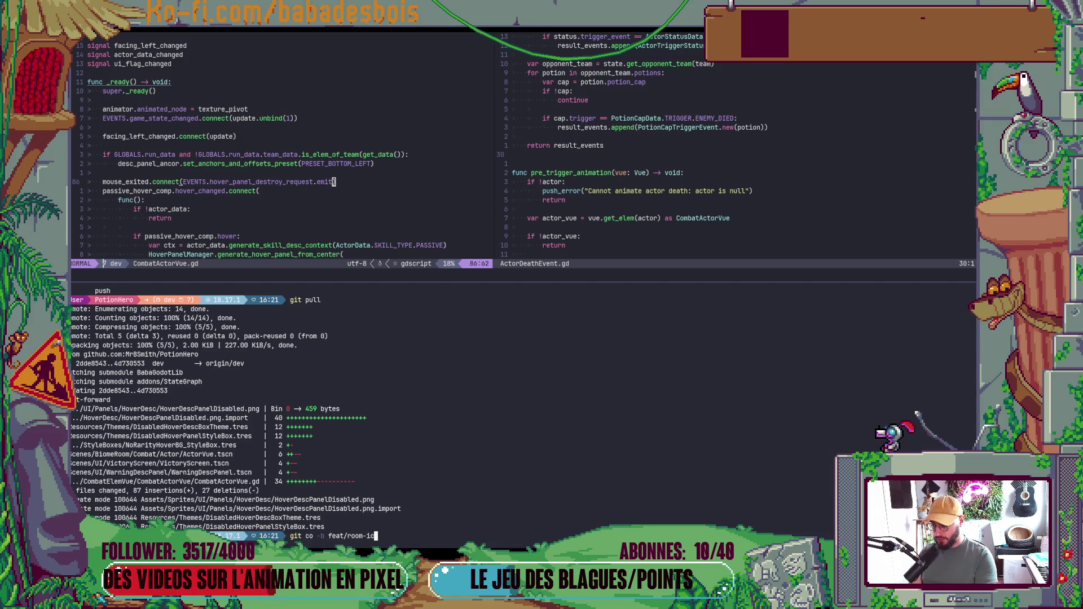
type("ns-integr")
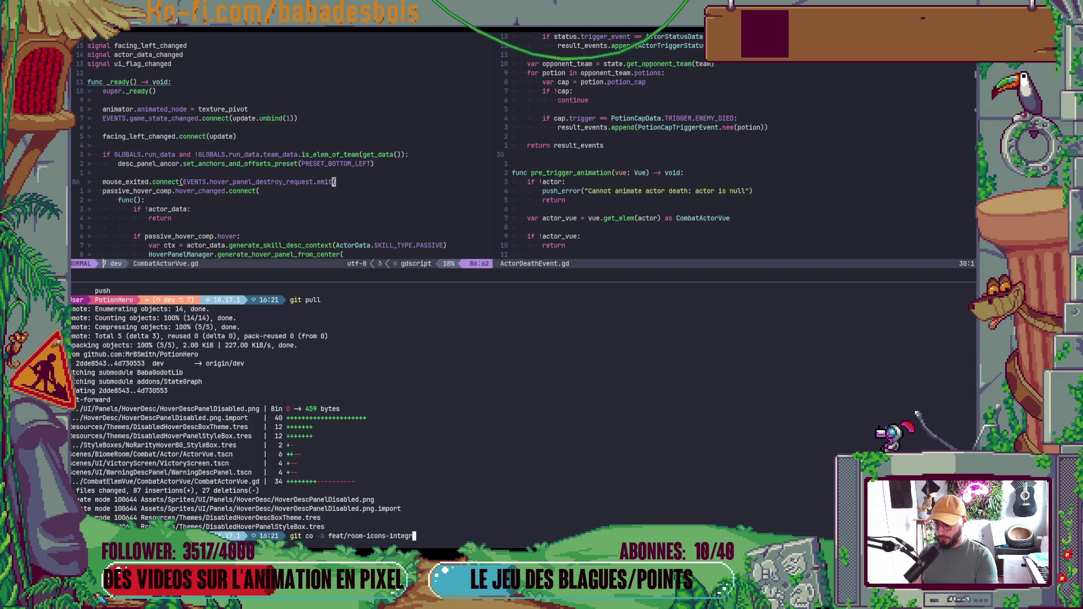
key("Return")
- Hide the terminal split below the code and switch over to Aseprite
key("alt+Tab")
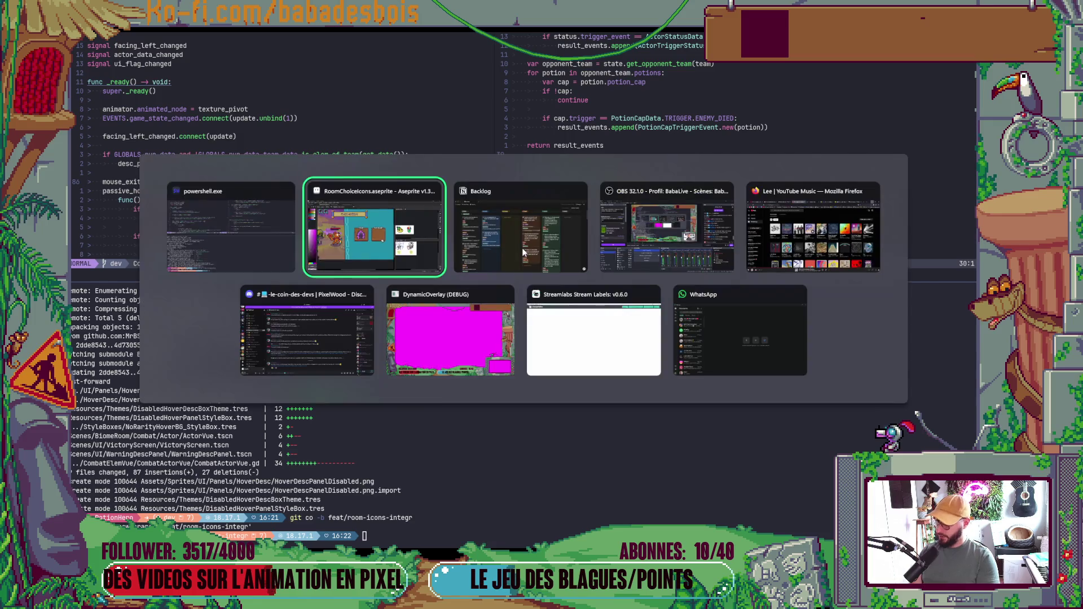
key("Escape")
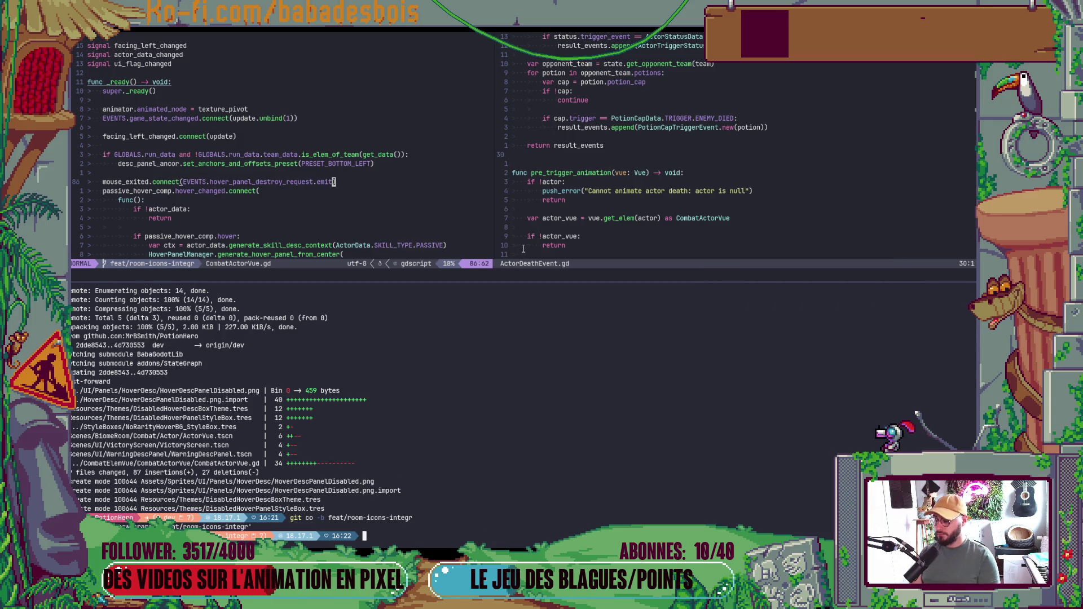
key("k")
key("k")
key("ctrl+backslash")
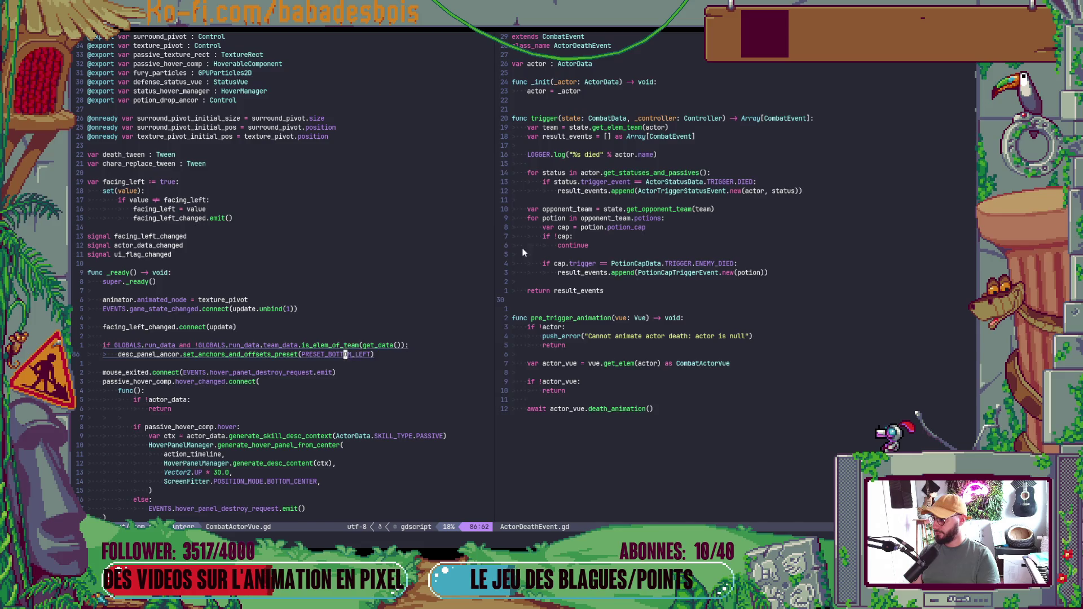
key("alt+Tab")
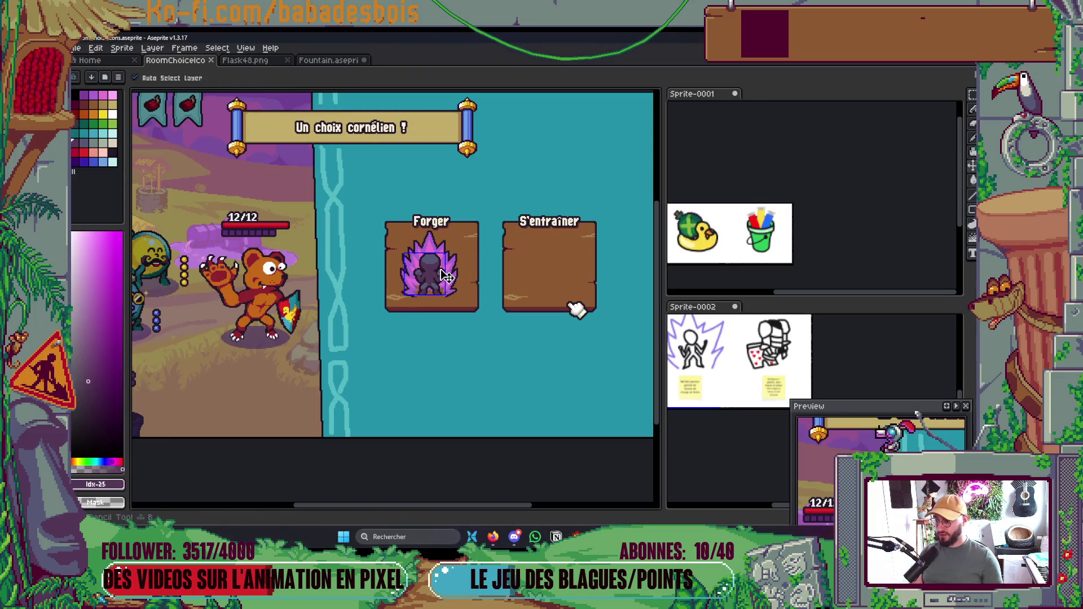
key("Tab")
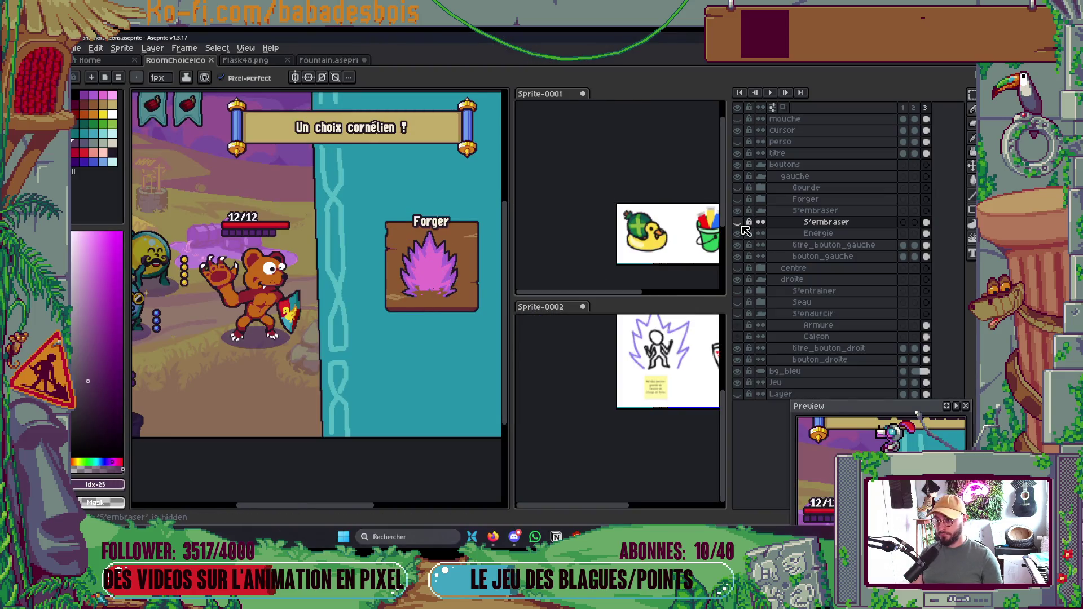
key("Tab")
left_click(89, 60)
left_click(117, 80)
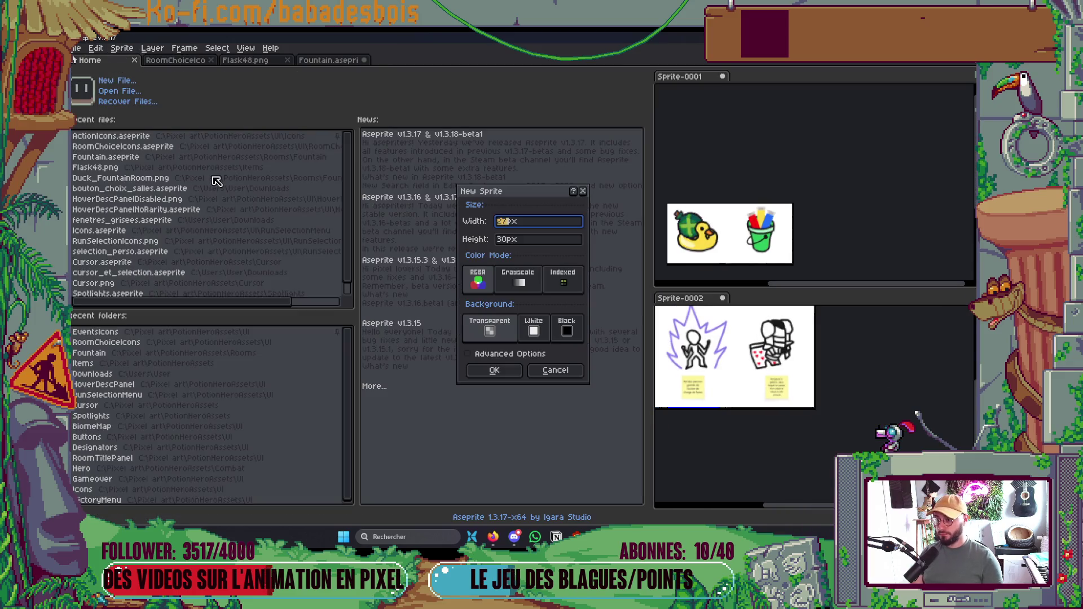
key("Escape")
key("ctrl+Tab")
key("ctrl+Tab")
key("ctrl+Tab")
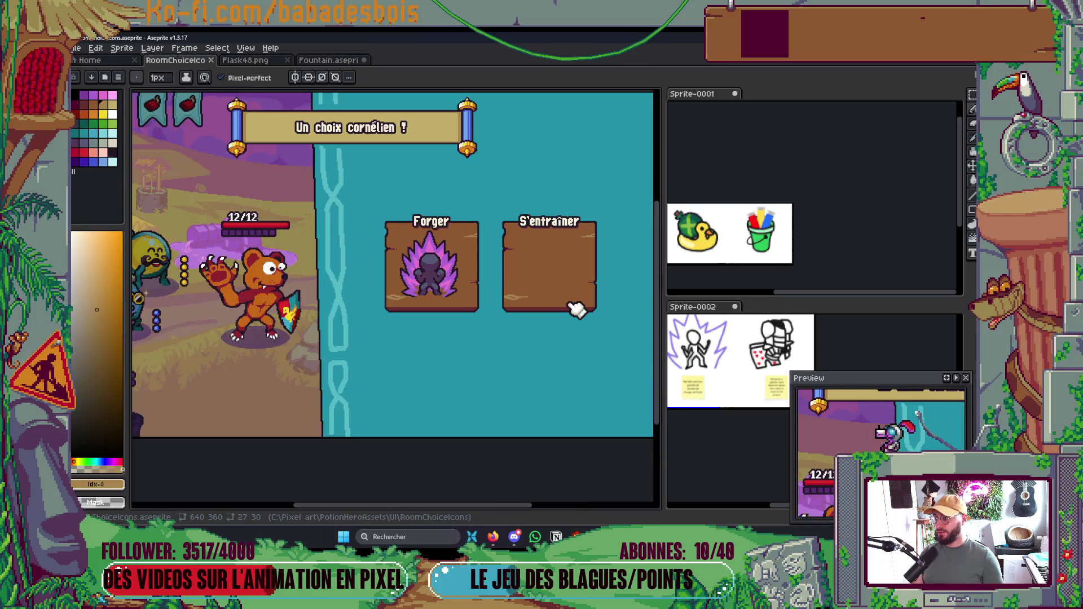
scroll(445, 304, "up", 3)
- Make the S'embraser group active and marquee-select the whole Forger card
key("m")
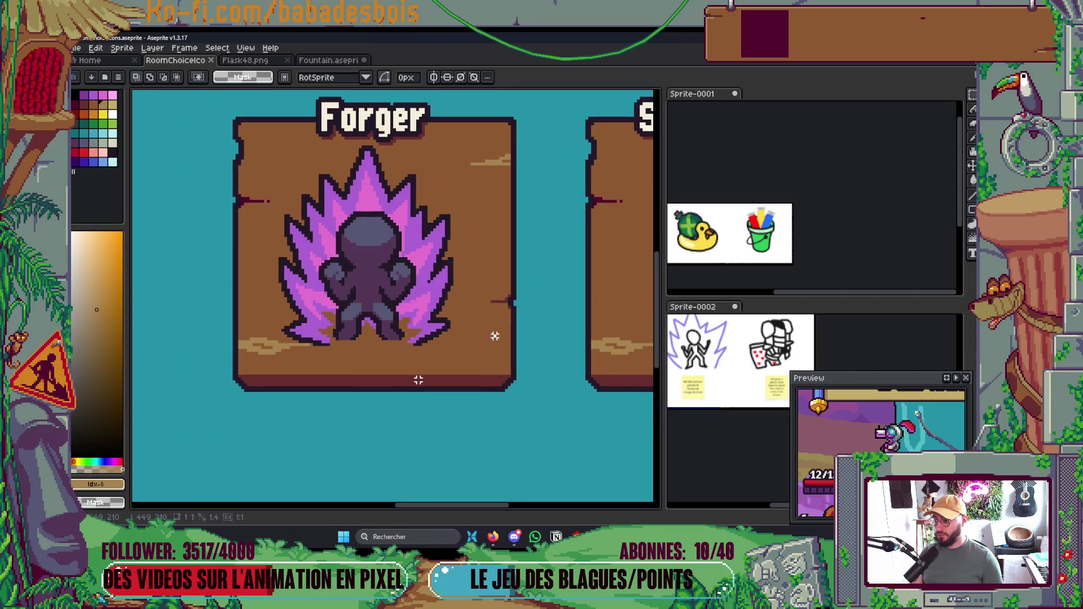
key("b")
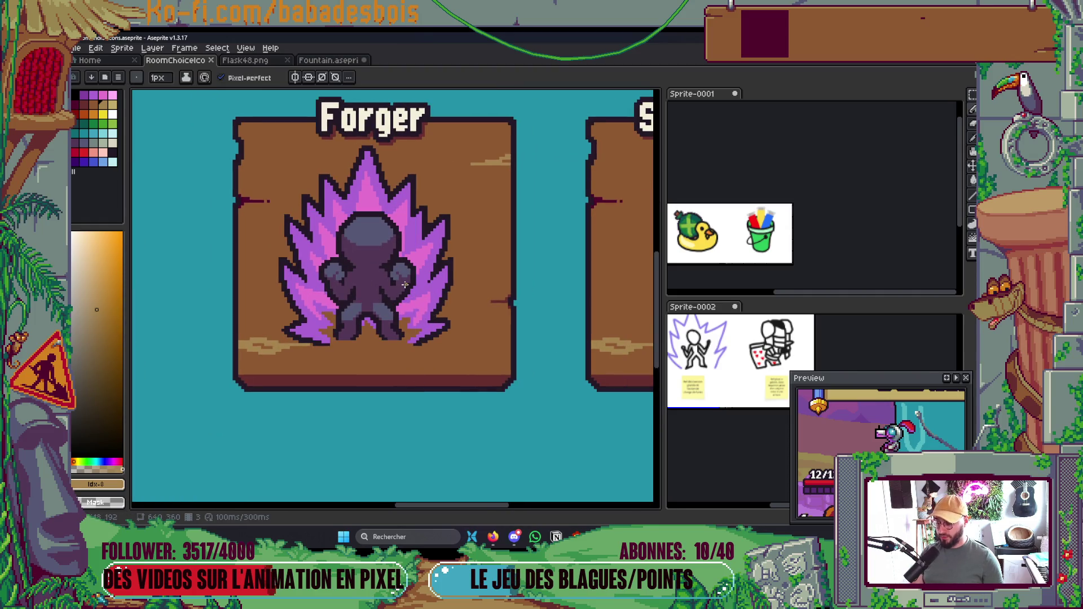
key("Tab")
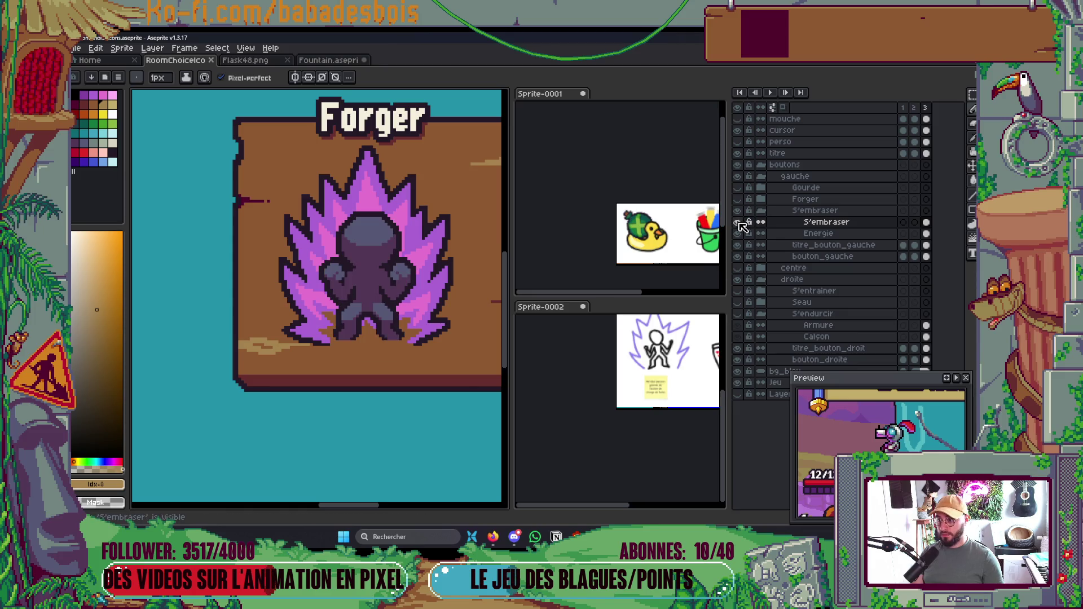
left_click(789, 210)
key("v")
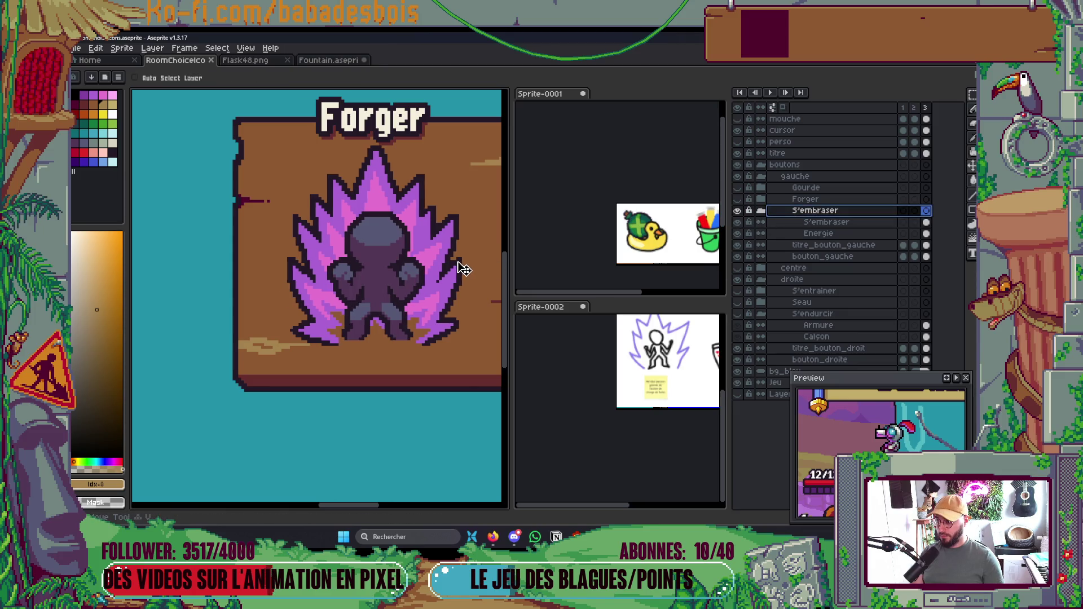
scroll(484, 259, "down", 2)
key("Tab")
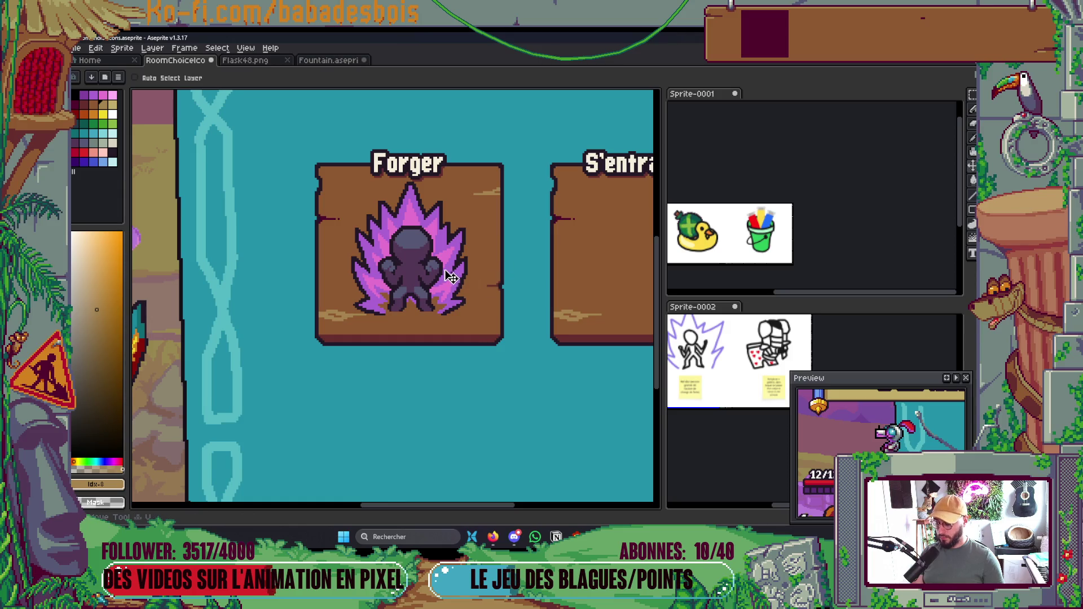
scroll(436, 274, "up", 1)
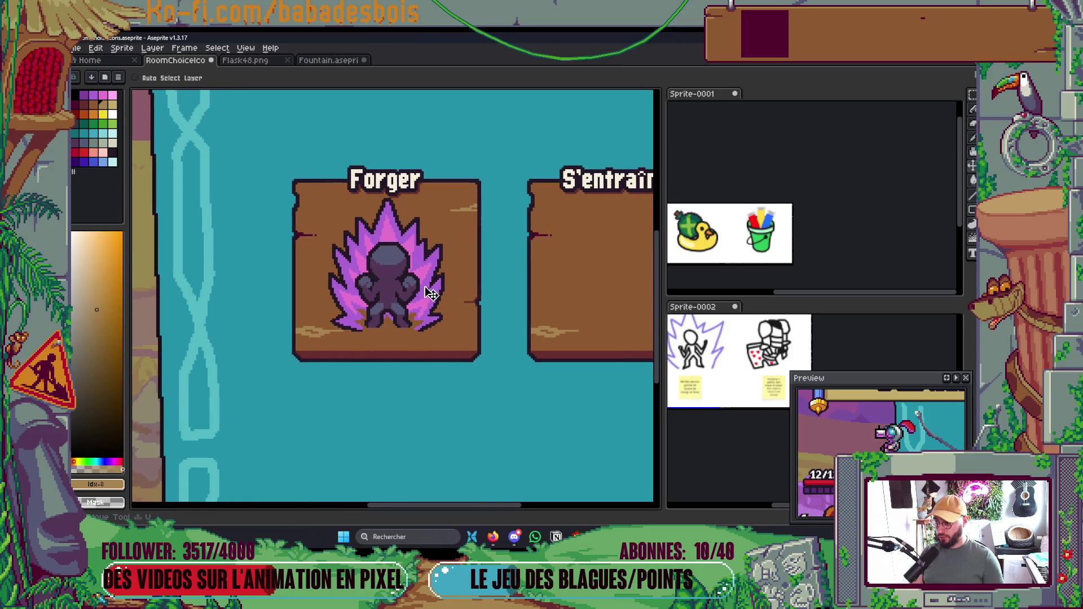
key("m")
scroll(418, 379, "up", 1)
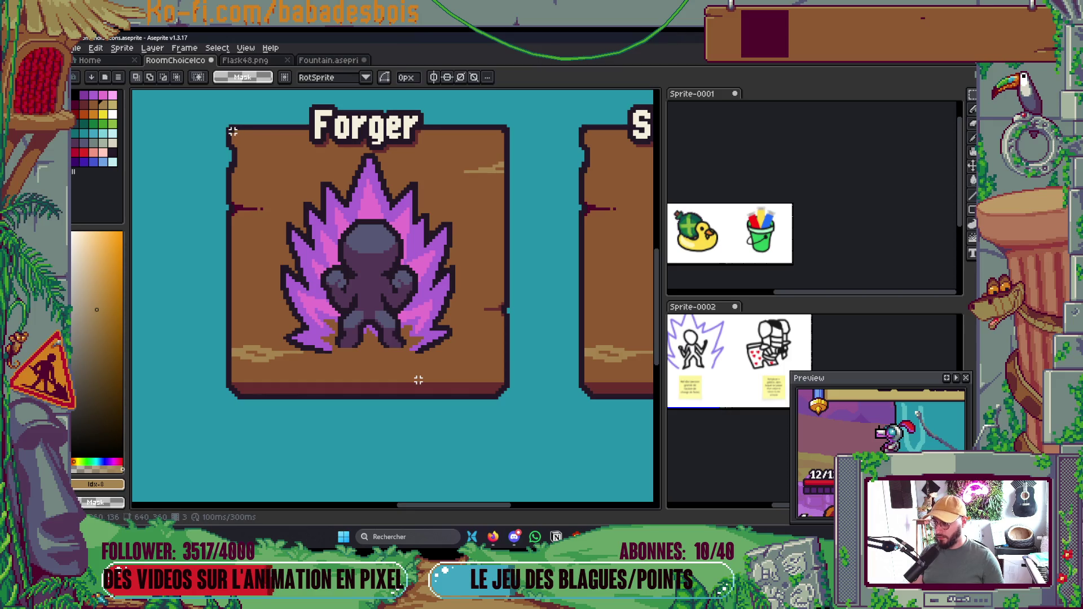
mouse_move(233, 132)
left_mouse_down()
mouse_move(501, 361)
mouse_move(502, 384)
left_mouse_up()
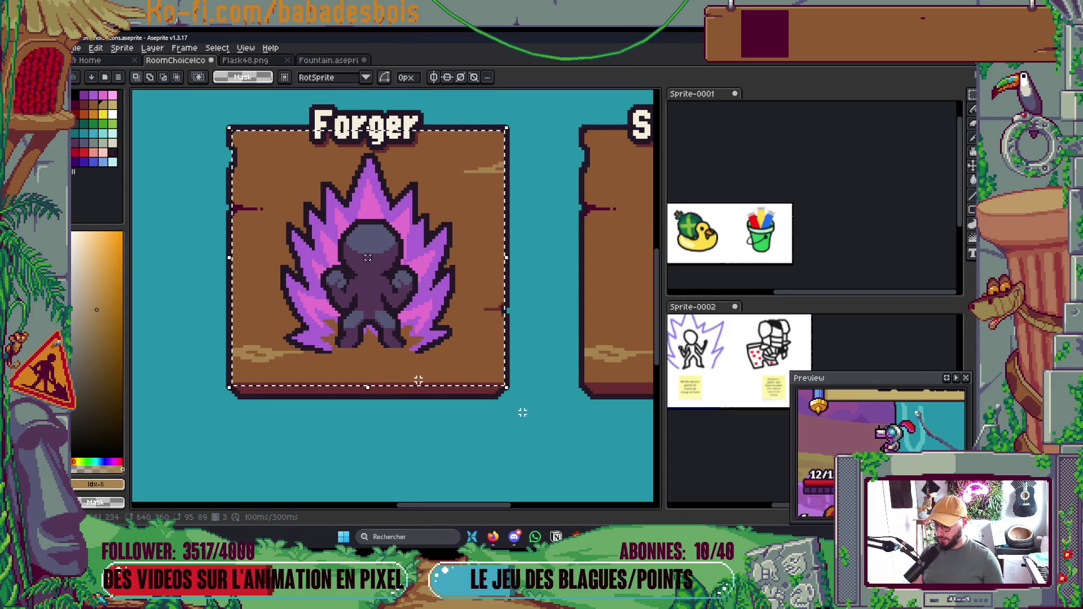
- Redraw the card selection and select the S'embraser and Energie layers together
key("Tab")
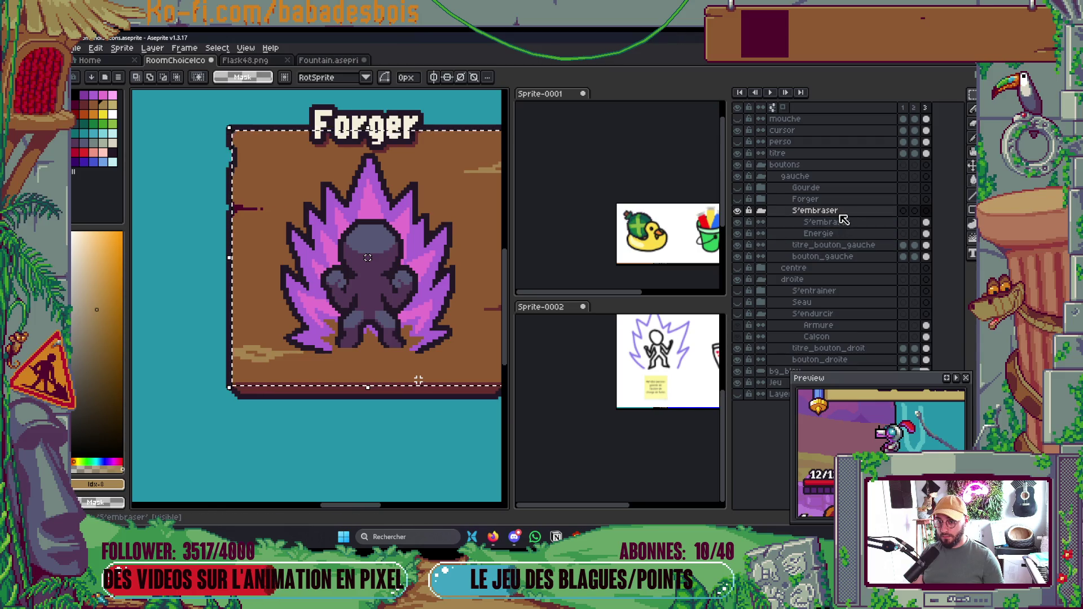
left_click(374, 373)
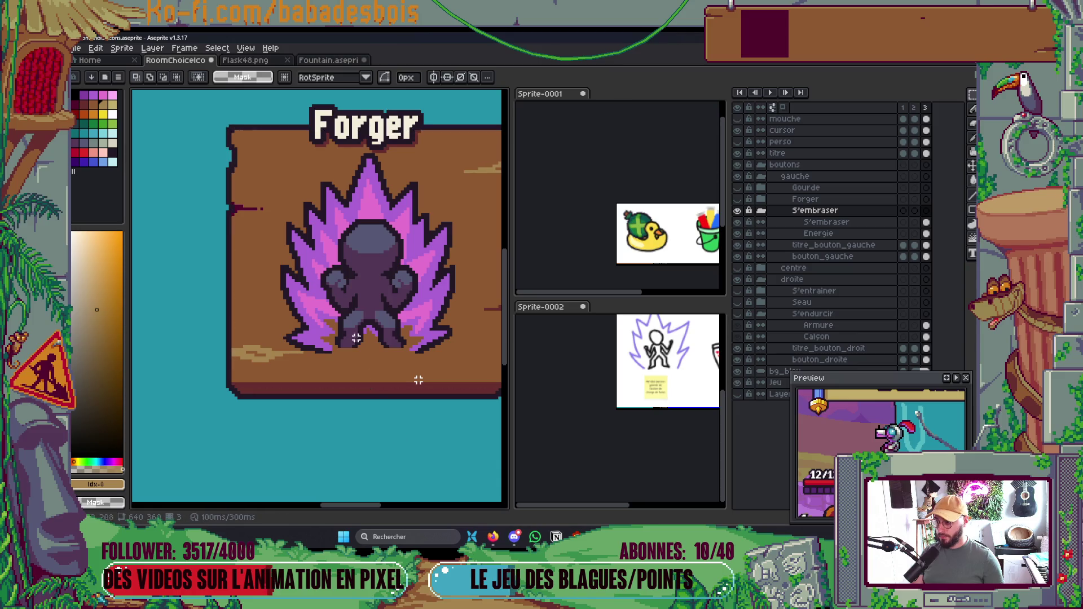
mouse_move(236, 131)
left_mouse_down()
mouse_move(481, 361)
mouse_move(322, 378)
mouse_move(434, 382)
left_mouse_up()
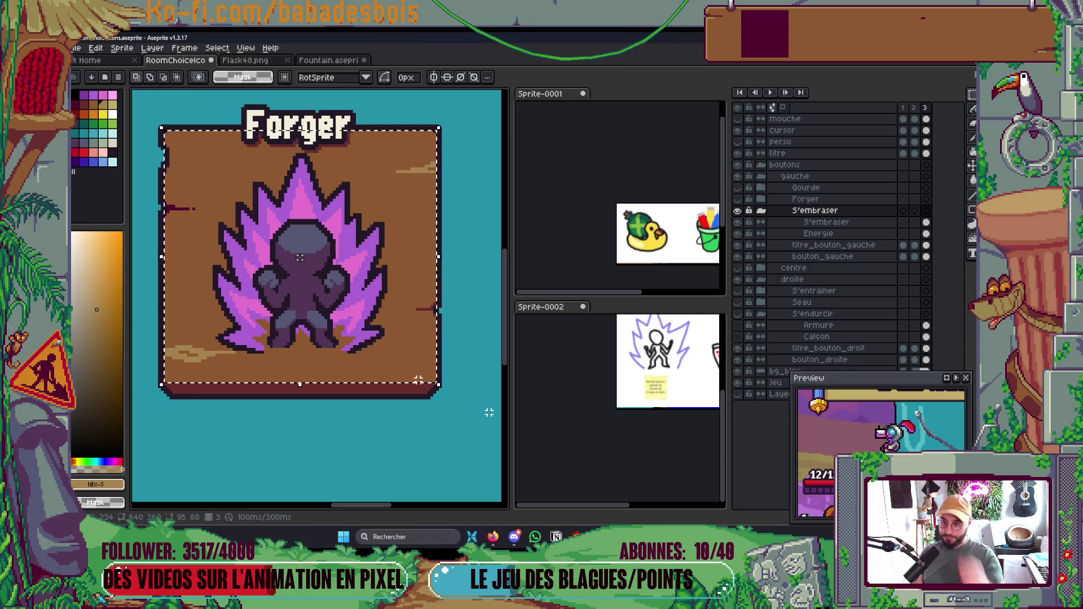
left_click_drag(888, 223, 891, 241)
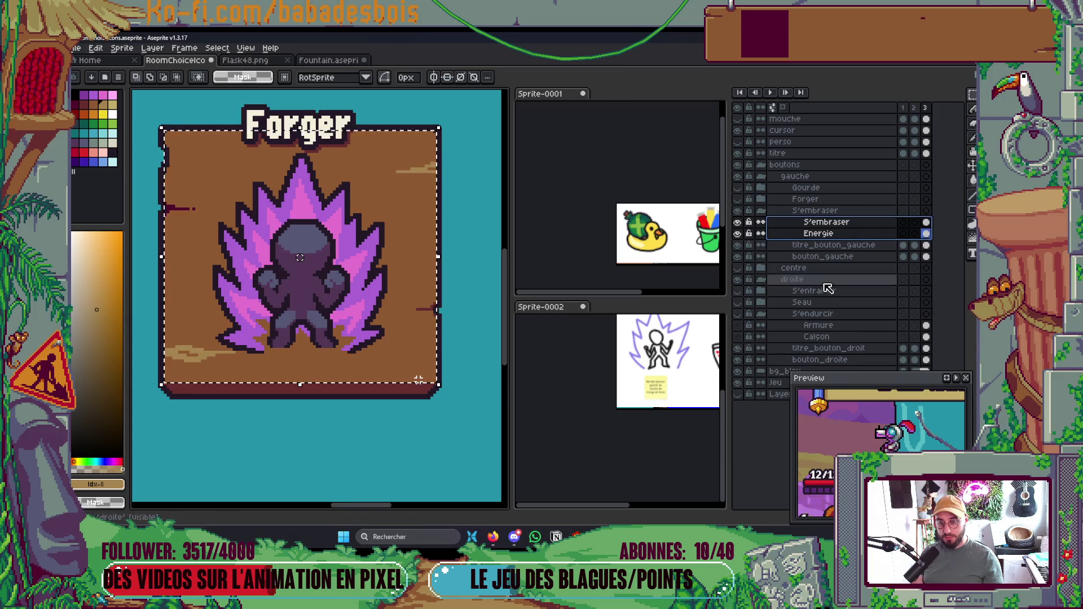
left_click(373, 328)
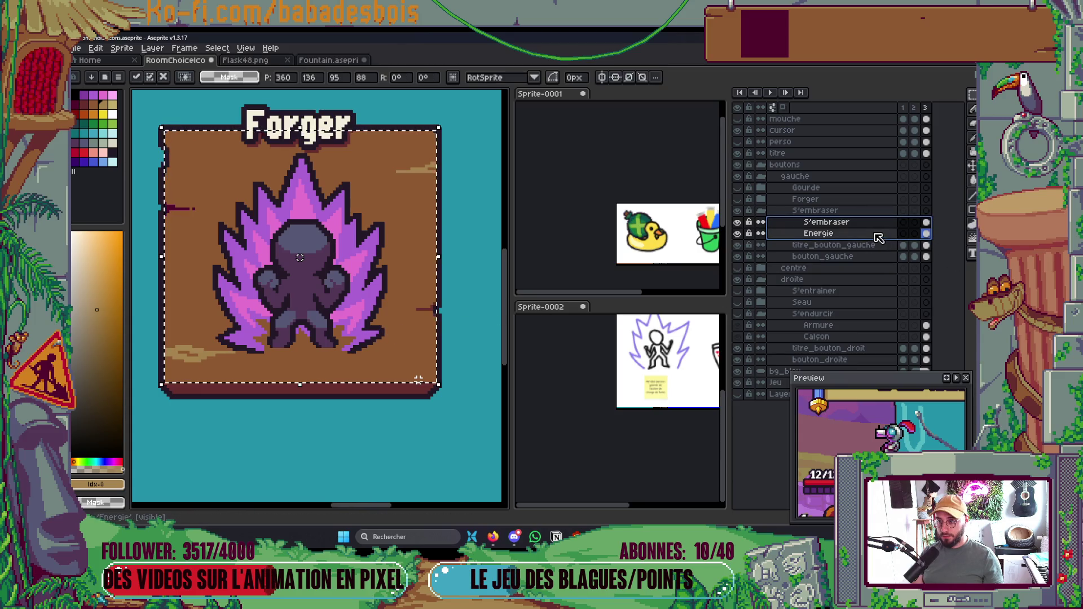
scroll(226, 255, "down", 1)
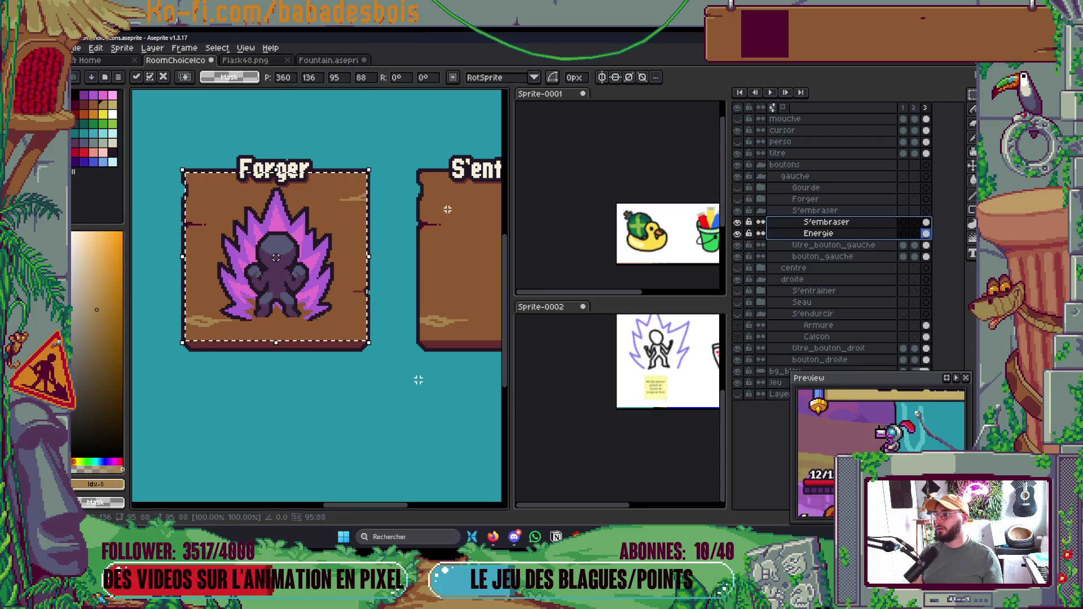
- Save RoomChoiceIcons, select both layers' frame 3 cels, and start a new sprite
key("ctrl+s")
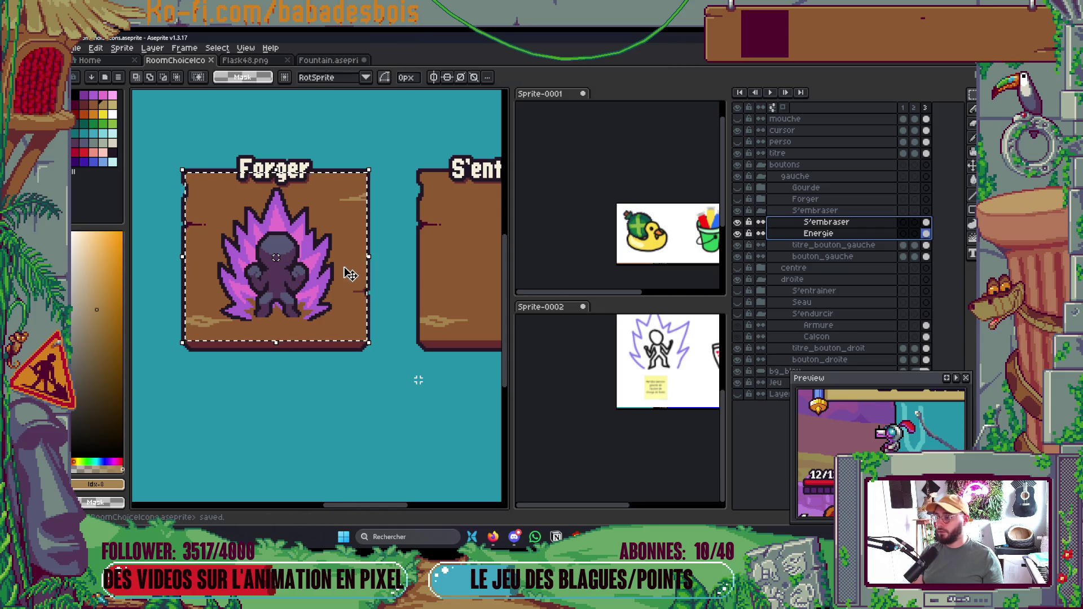
left_click(925, 233)
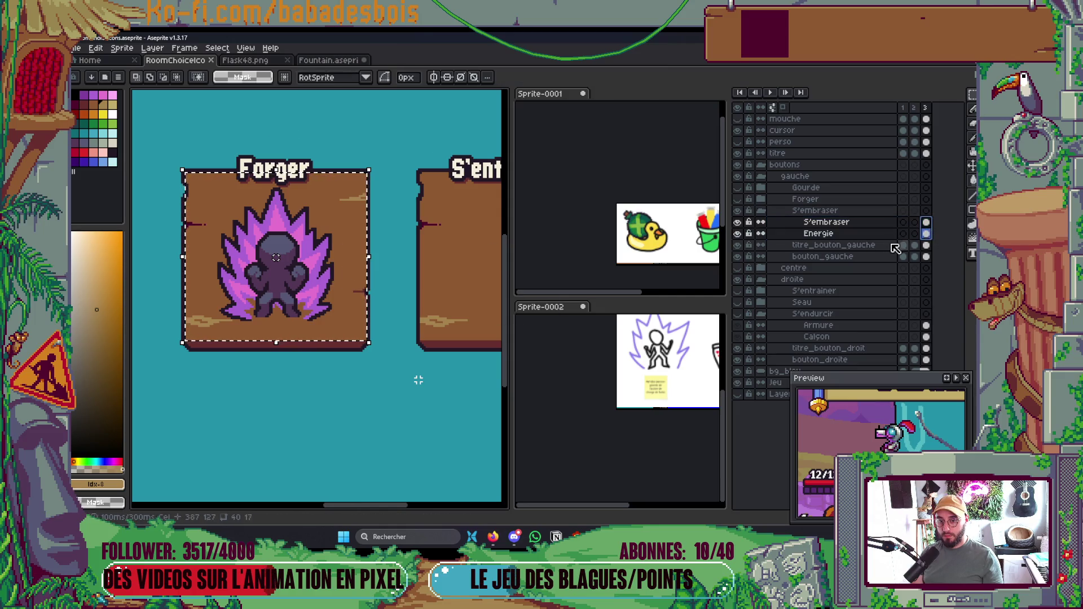
left_click(90, 59)
left_click(116, 81)
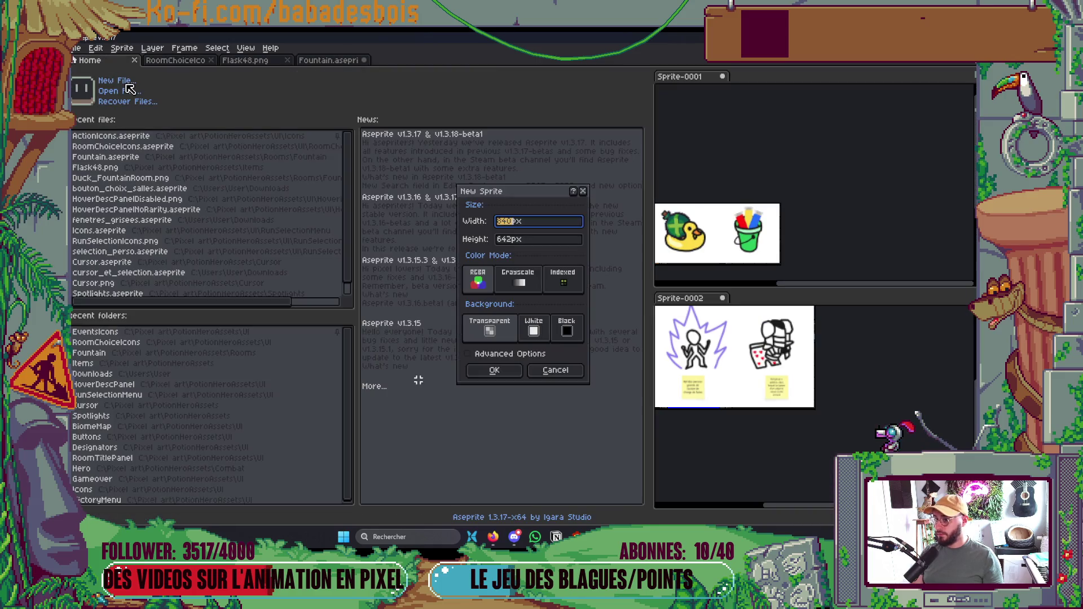
- Dismiss the first New Sprite dialog, then create a 958×888 blank sprite
key("Tab")
key("Escape")
left_click(328, 60)
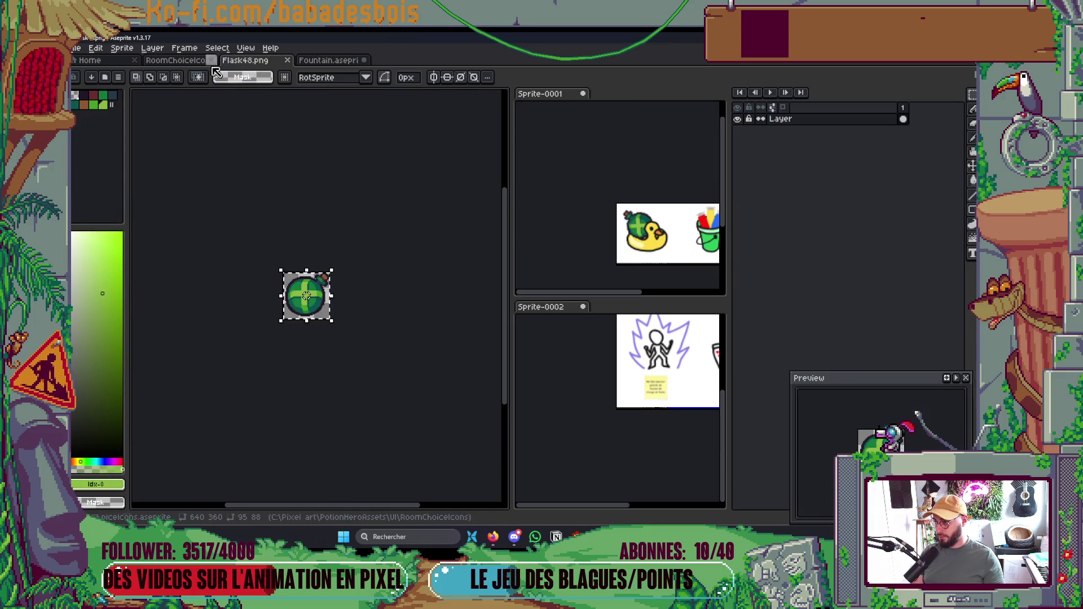
key("ctrl+shift+Tab")
key("ctrl+shift+Tab")
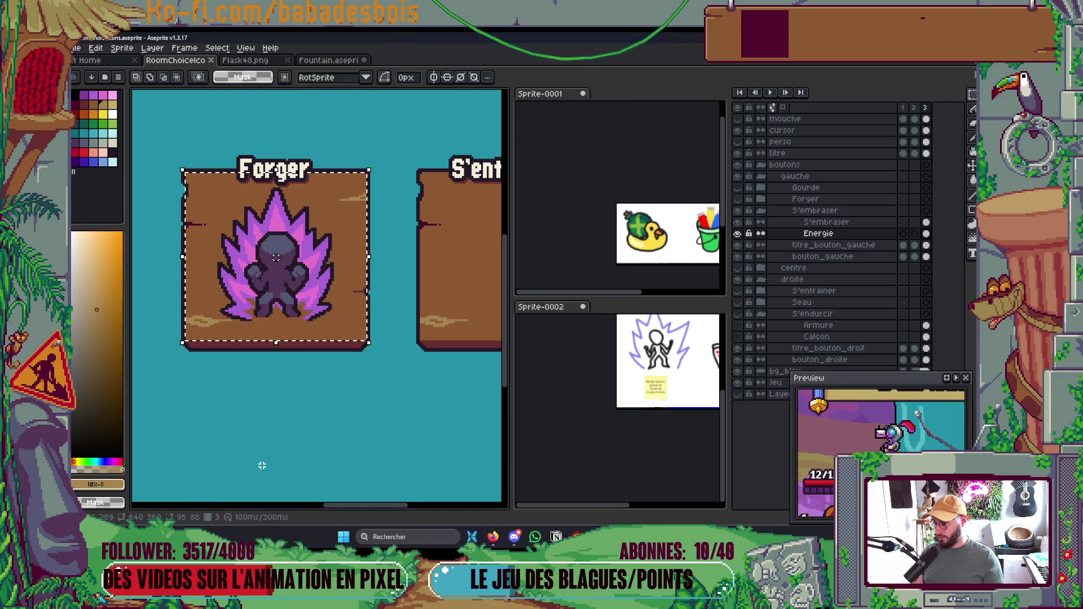
key("ctrl+shift+Tab")
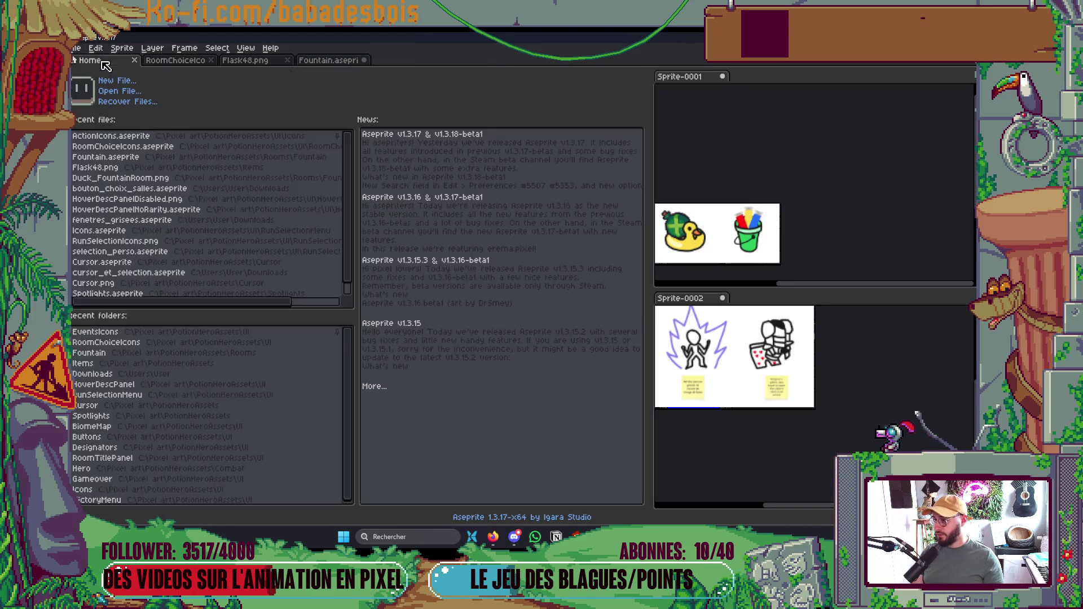
left_click(127, 85)
type("958")
key("Tab")
type("888")
key("Return")
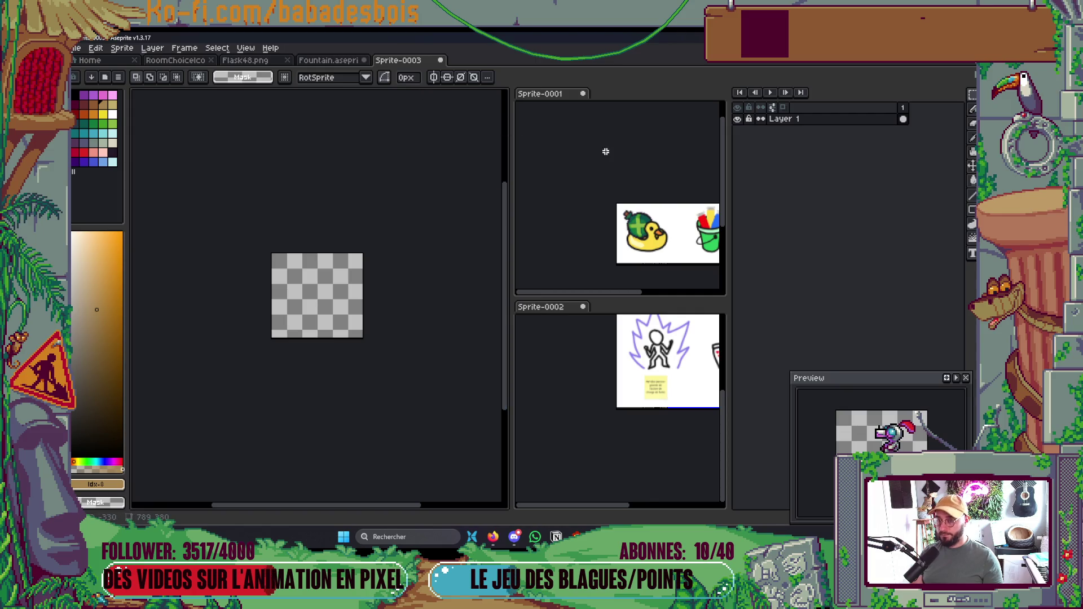
- Copy the S'embraser and Energie layers from RoomChoiceIcons and paste them into Sprite-0003
key("ctrl+shift+Tab")
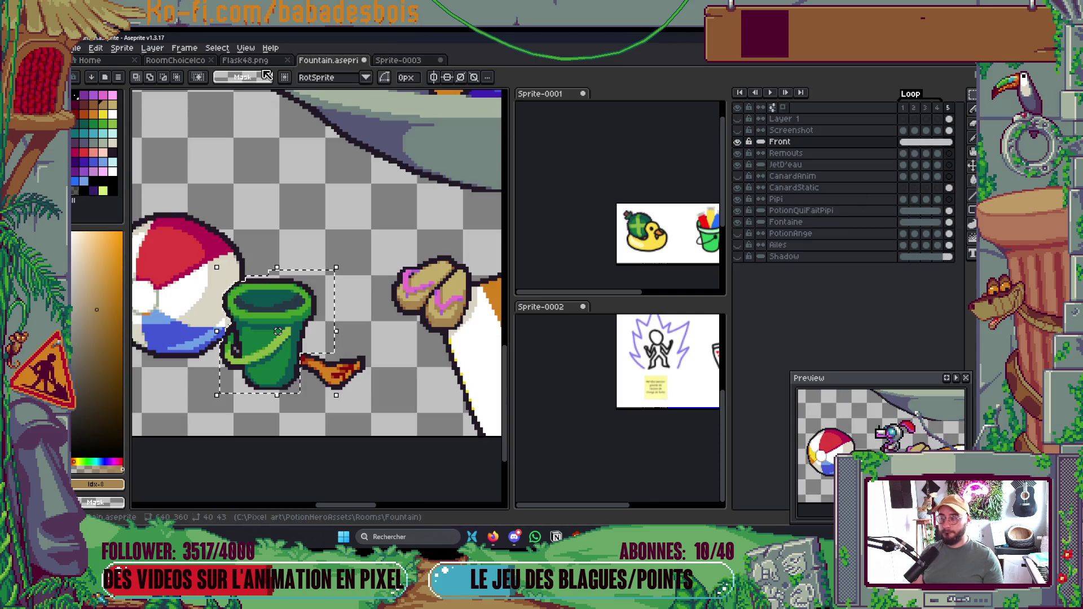
left_click(175, 59)
left_click_drag(925, 233, 926, 222)
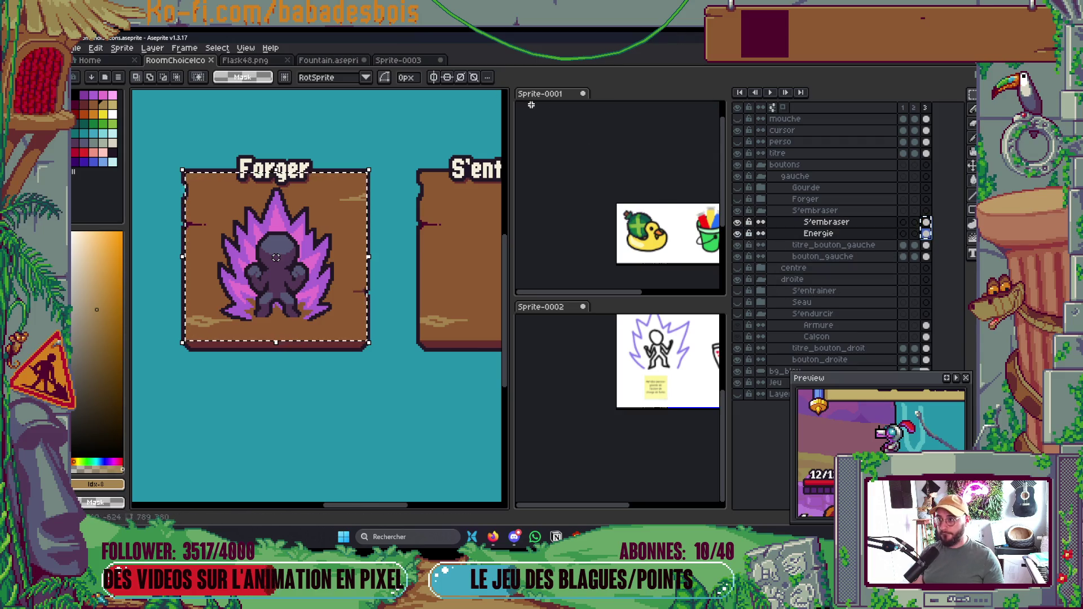
left_click(405, 60)
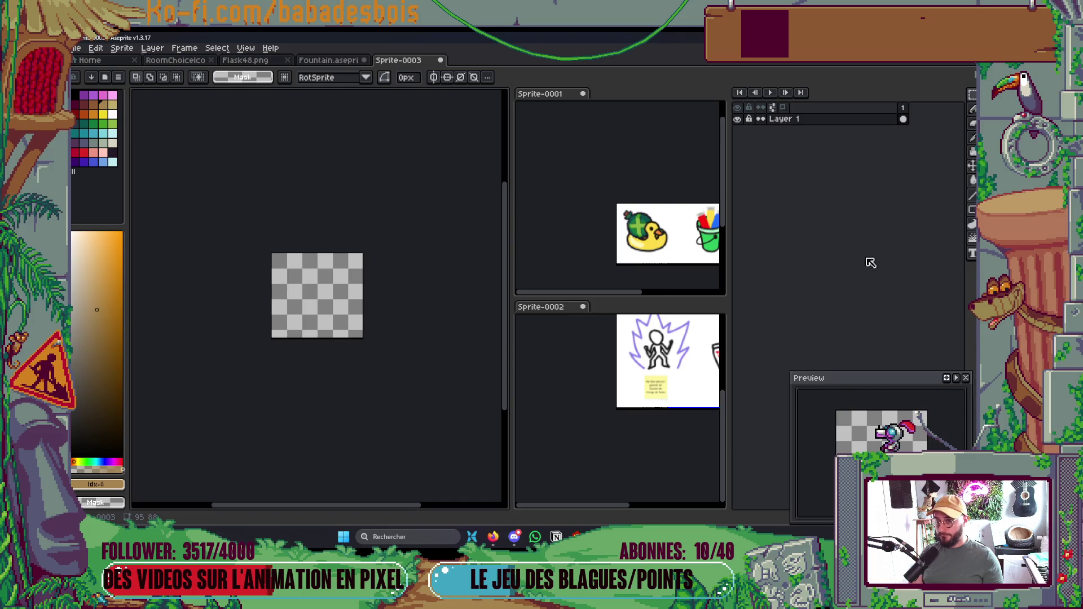
left_click(906, 118)
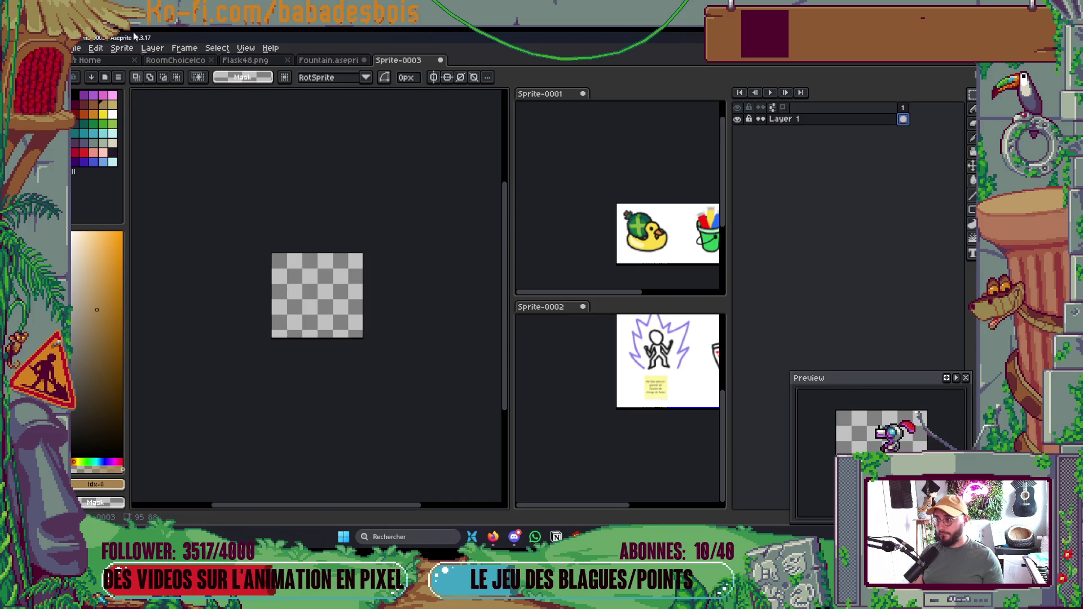
left_click(175, 60)
left_click(826, 222, "shift")
key("ctrl+c")
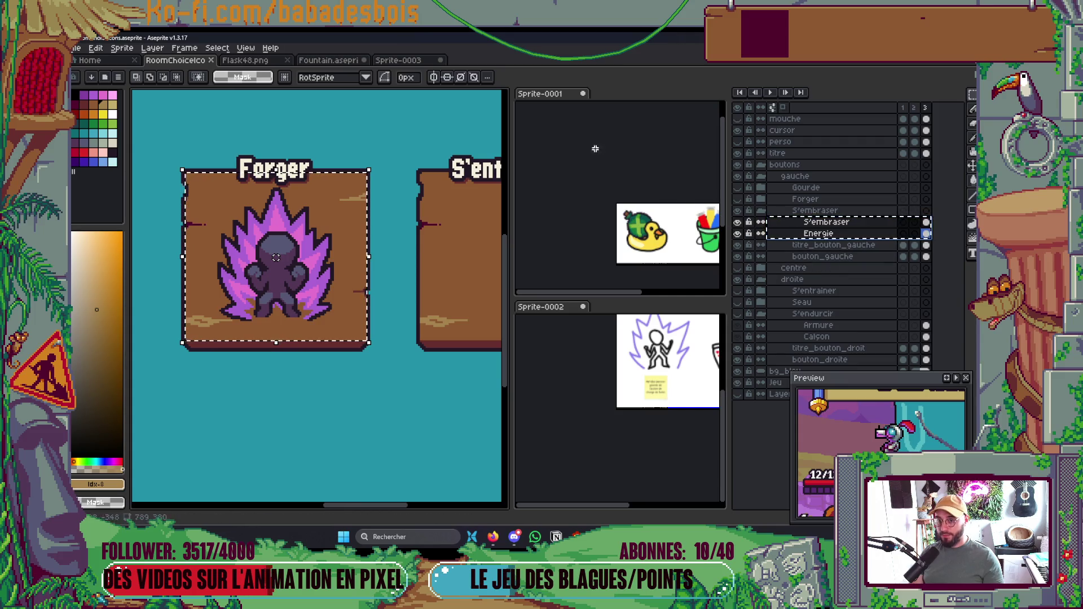
left_click(395, 61)
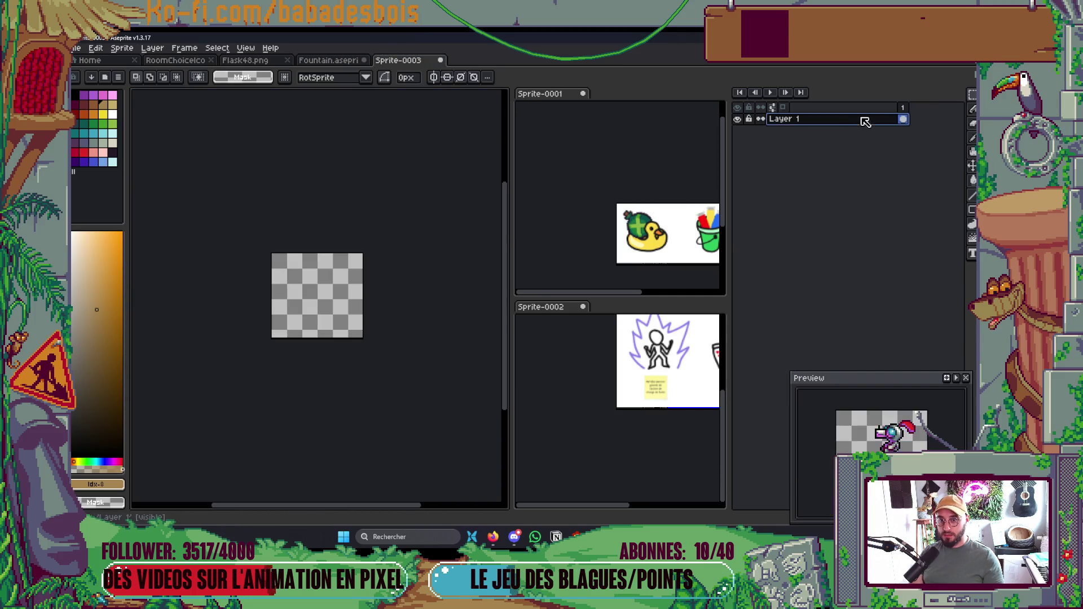
left_click(903, 120)
key("ctrl+v")
- Delete frames 1–2 and the empty Layer 1, leaving both pasted layers selected
left_click_drag(903, 119, 915, 150)
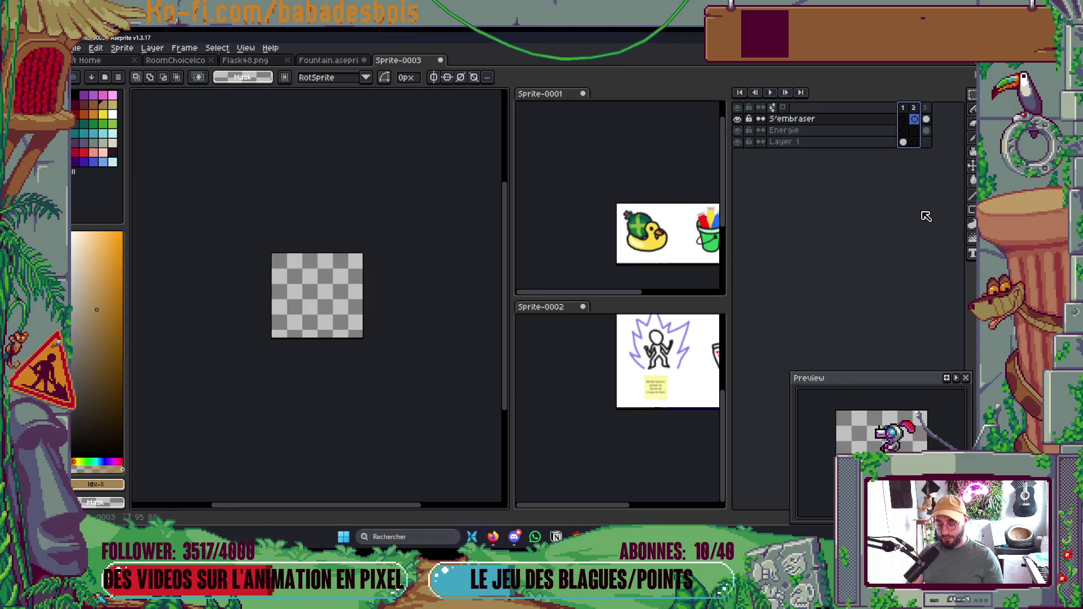
key("alt+c")
left_click(828, 142)
key("Delete")
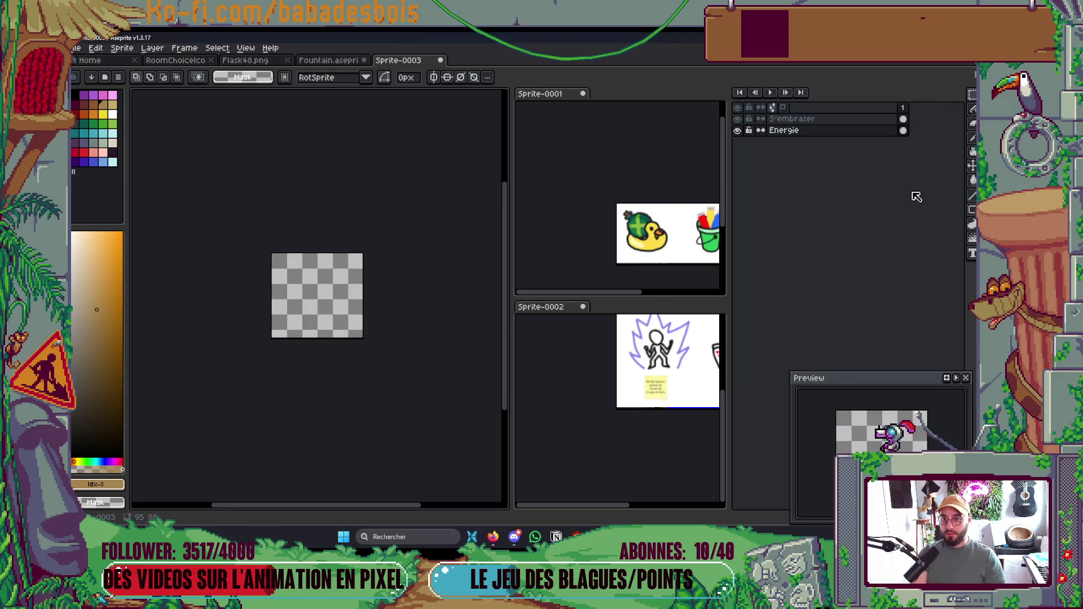
left_click_drag(829, 119, 846, 131)
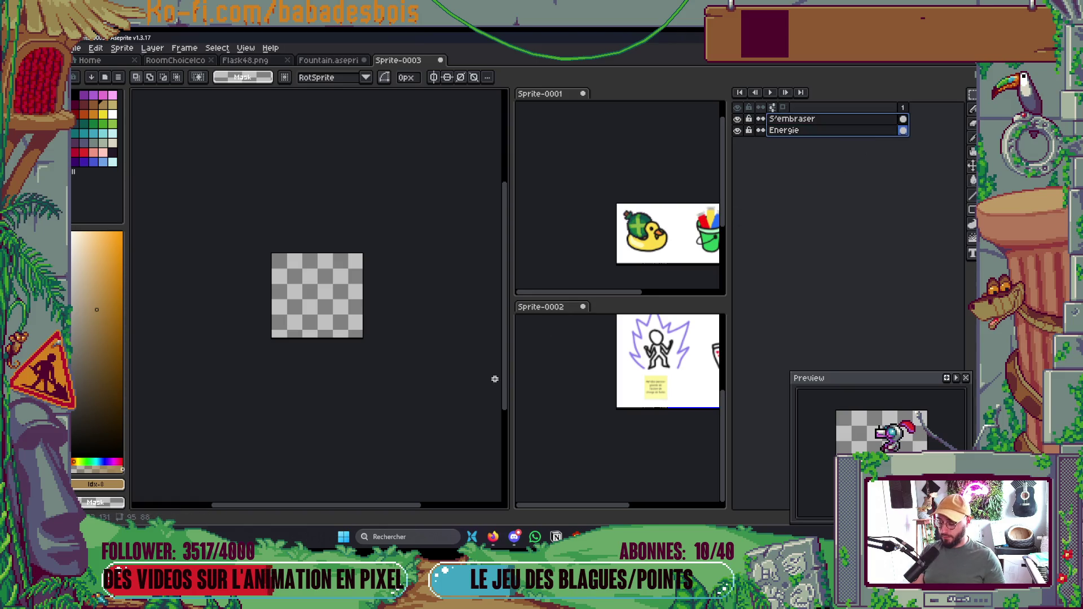
scroll(494, 379, "down", 4)
key("v")
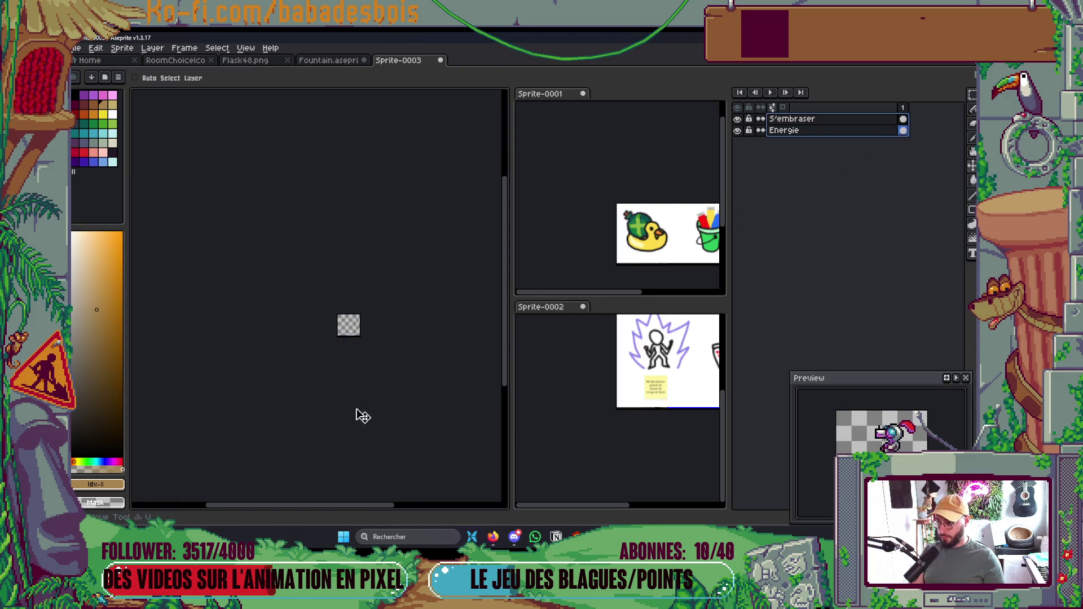
- Move the aura character about 15 px lower on the canvas
scroll(389, 403, "up", 5)
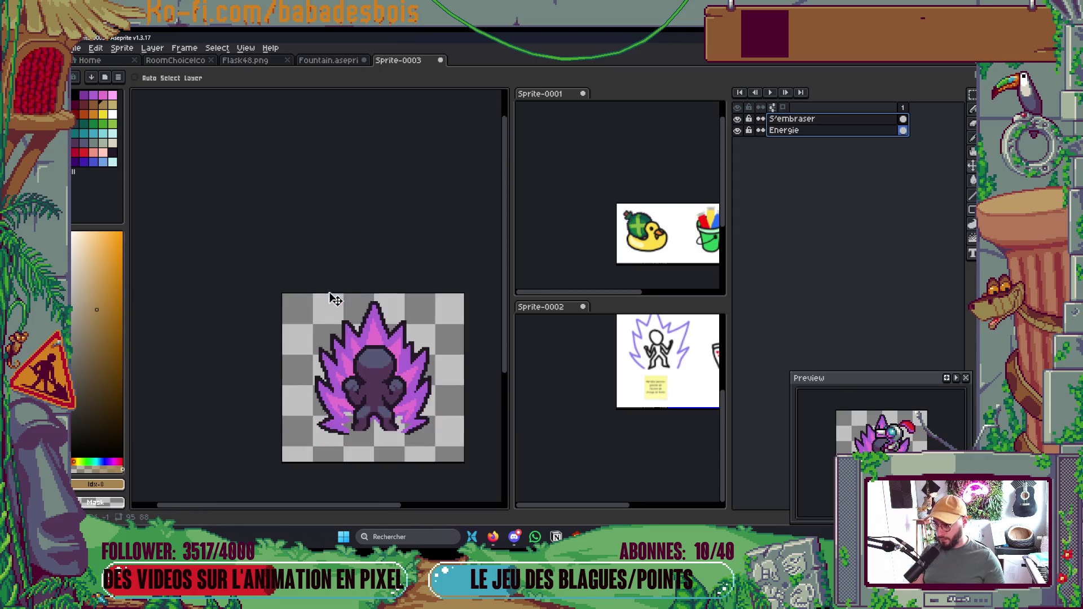
left_click_drag(378, 377, 361, 290)
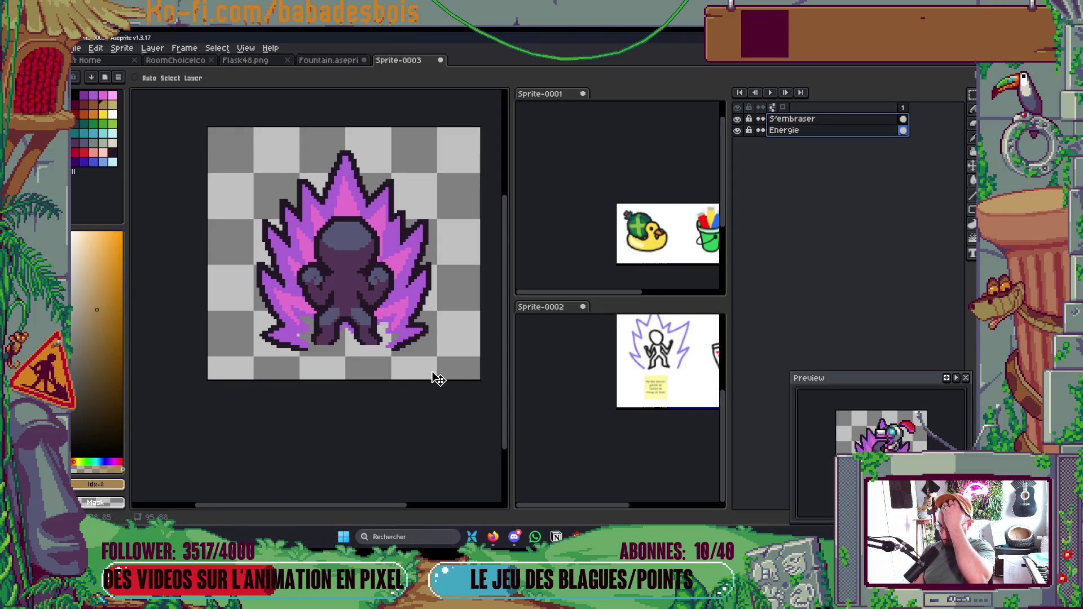
scroll(437, 310, "down", 1)
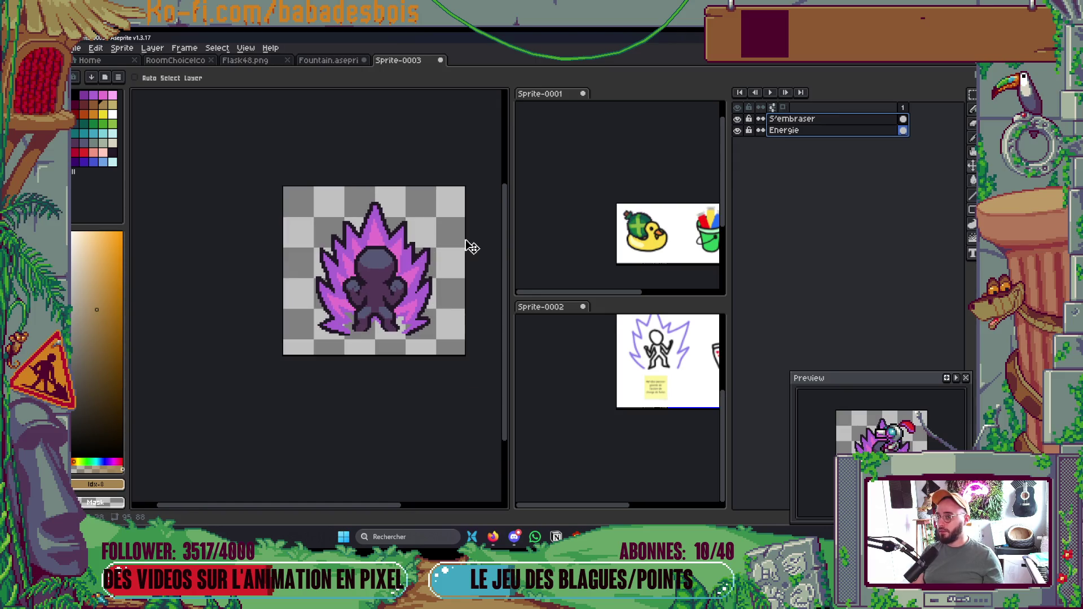
- Wrap both layers in a new group and rename it S'embraser
right_click(810, 120)
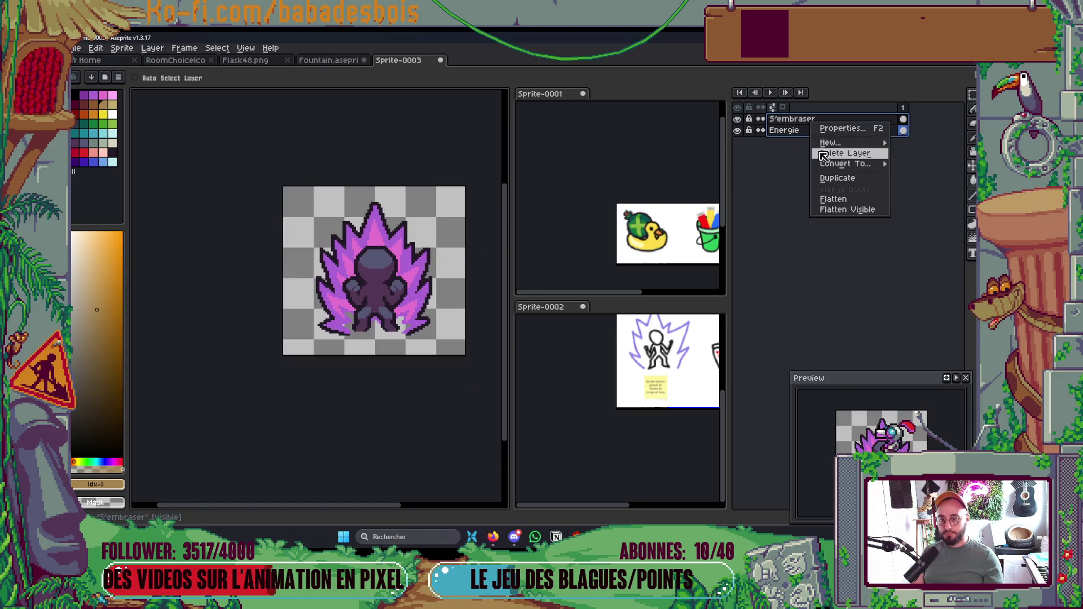
mouse_move(864, 145)
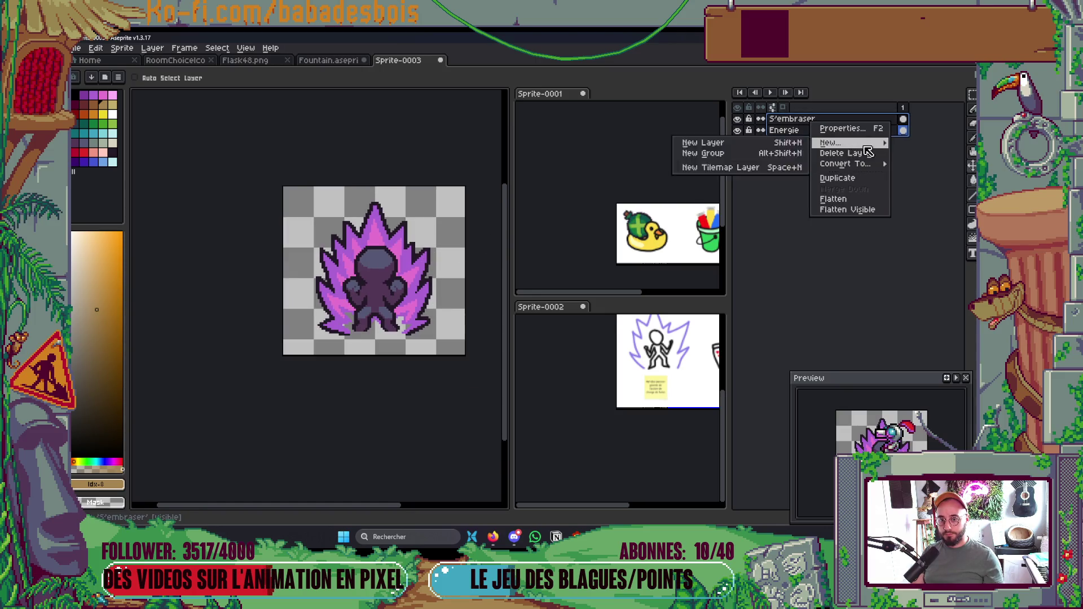
left_click(754, 156)
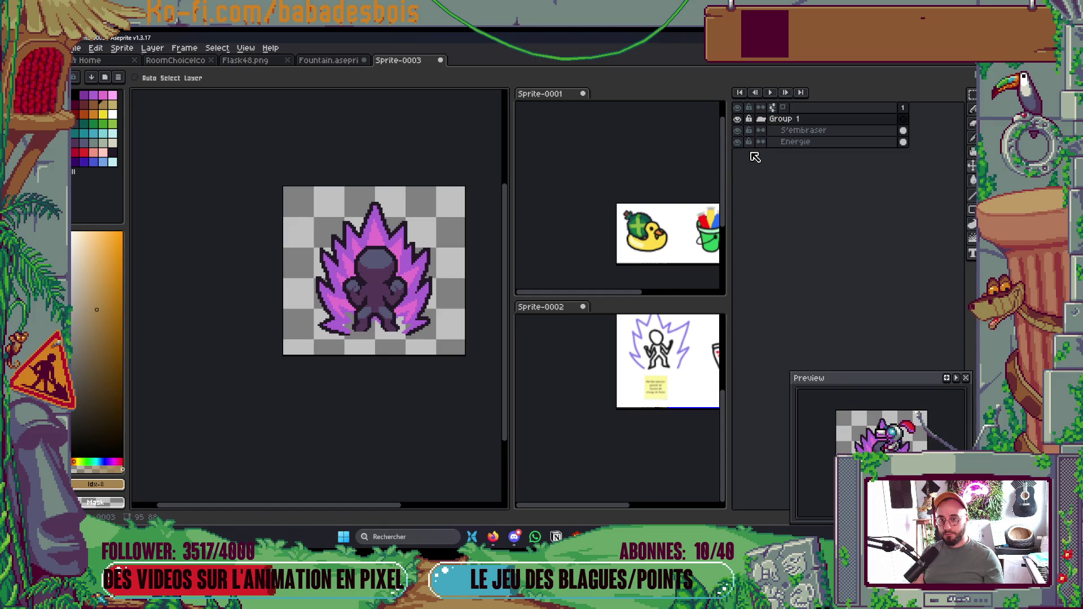
double_click(799, 120)
type("S'embraser")
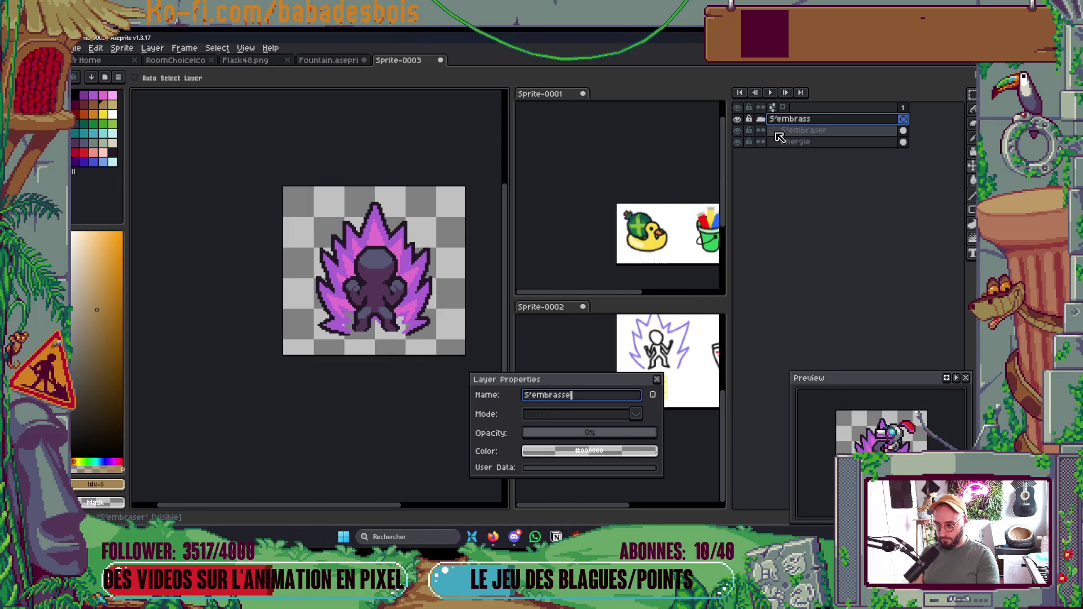
key("Return")
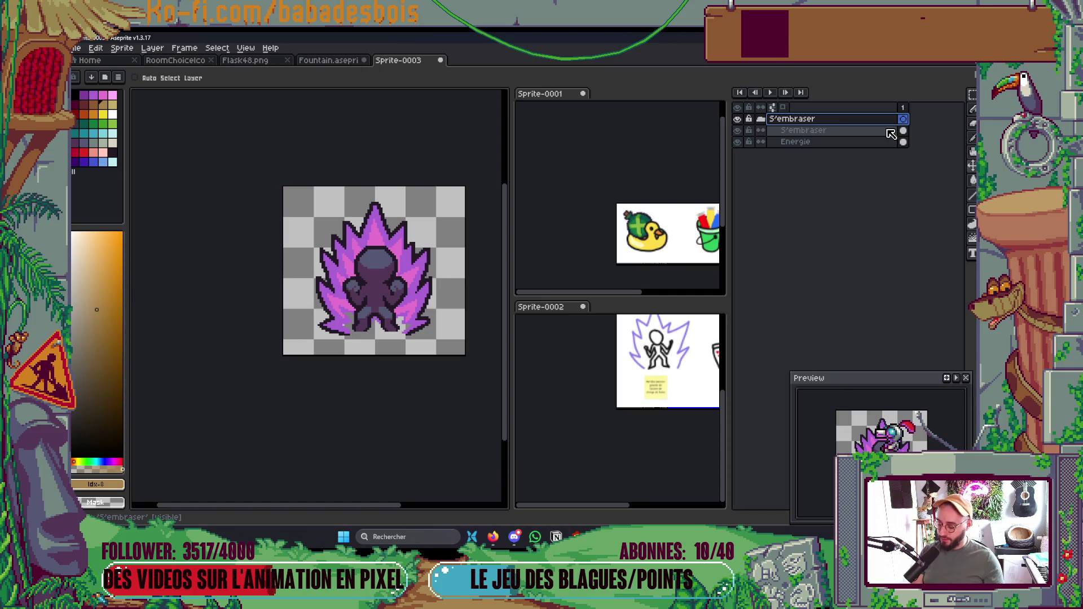
- Add a second frame and clear the S'embraser and Energie cels from it
mouse_move(868, 130)
left_mouse_down()
mouse_move(867, 144)
mouse_move(852, 120)
mouse_move(846, 142)
mouse_move(836, 134)
left_mouse_up()
key("alt+n")
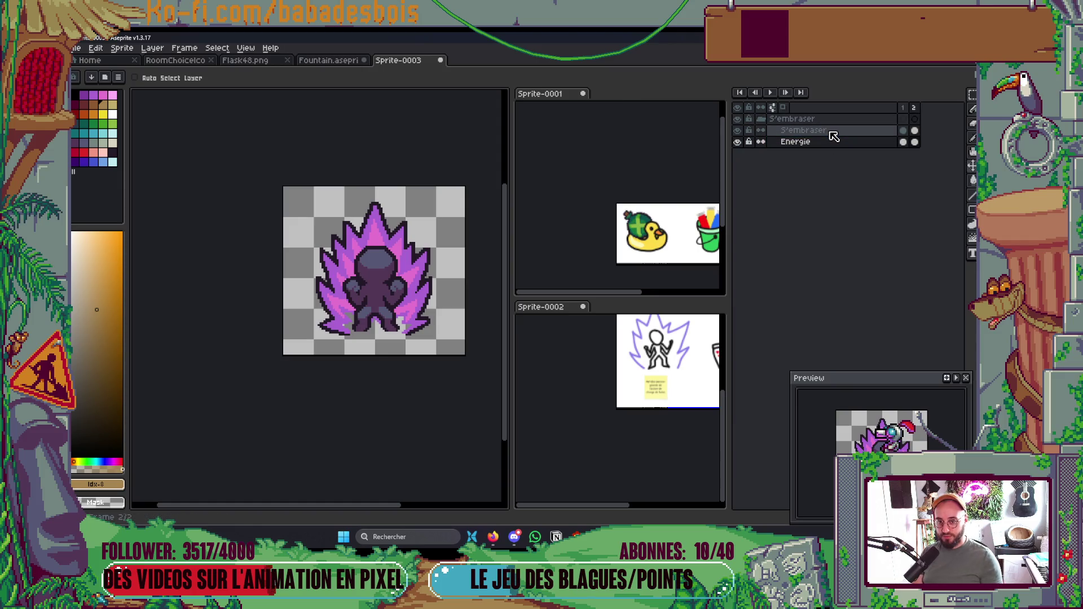
left_click(915, 130)
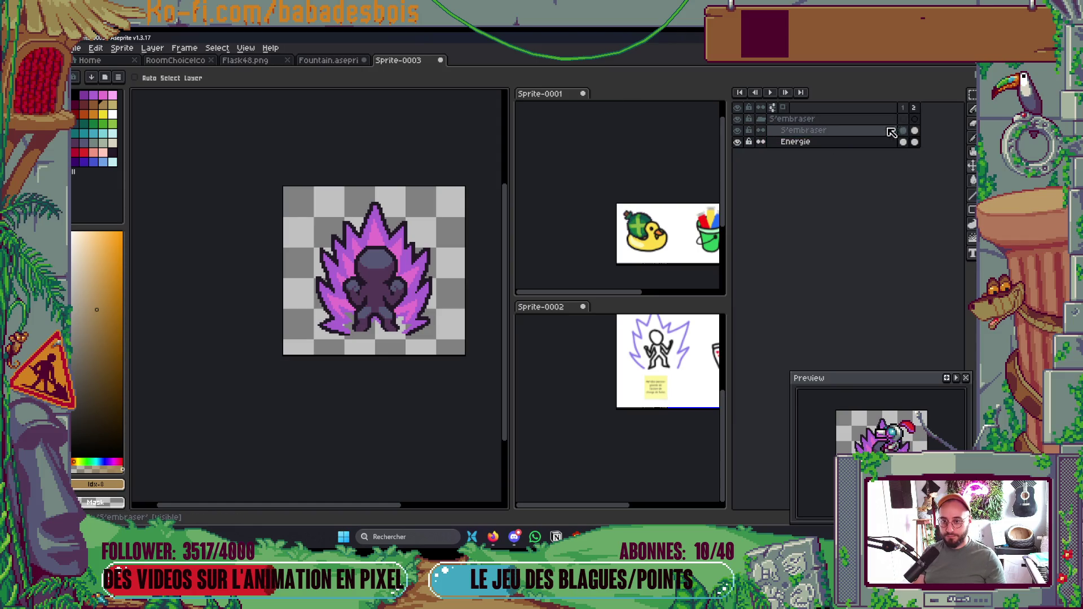
left_click(761, 120)
left_click(763, 120)
left_click(915, 130)
left_click(914, 142, "shift")
key("Delete")
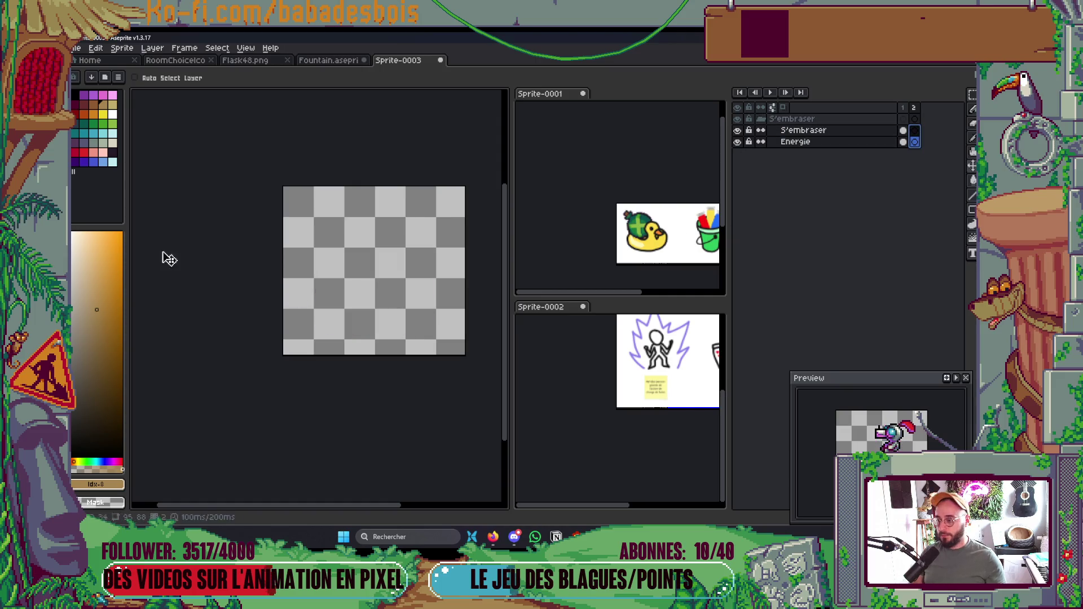
- Save and close Fountain, close Flask48, and return to RoomChoiceIcons
left_click(330, 60)
scroll(358, 242, "down", 3)
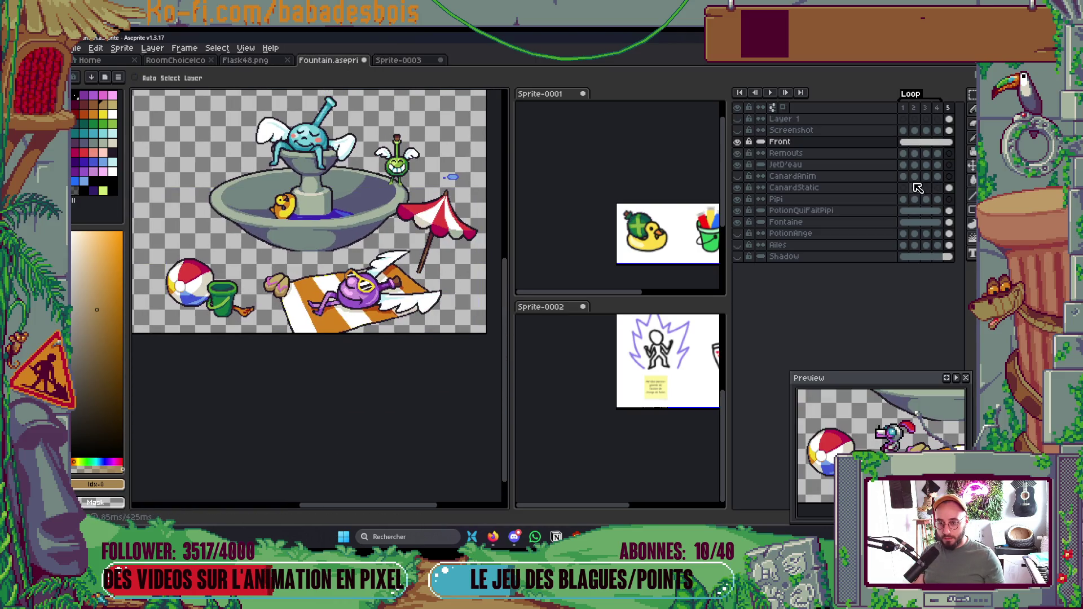
key("ctrl+s")
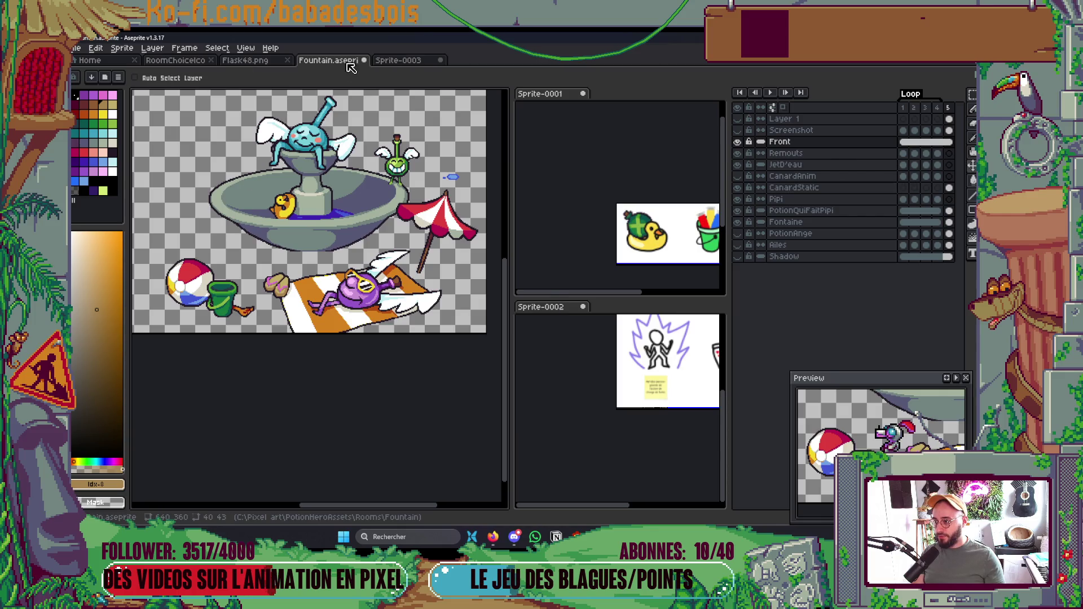
left_click(363, 60)
left_click(249, 61)
left_click(287, 61)
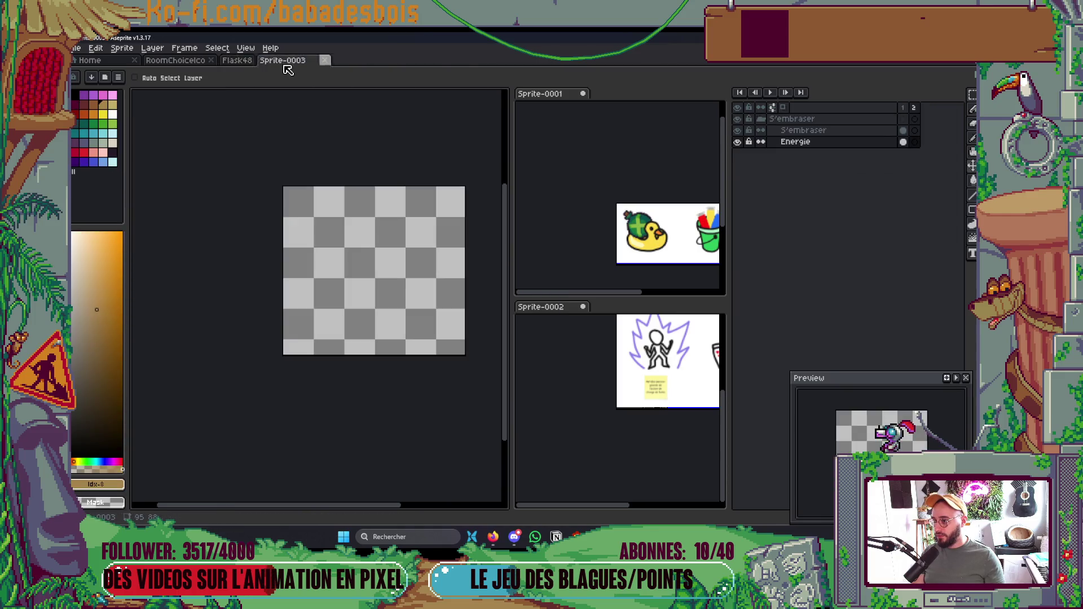
left_click(175, 61)
scroll(366, 234, "right", 2)
scroll(390, 220, "down", 2)
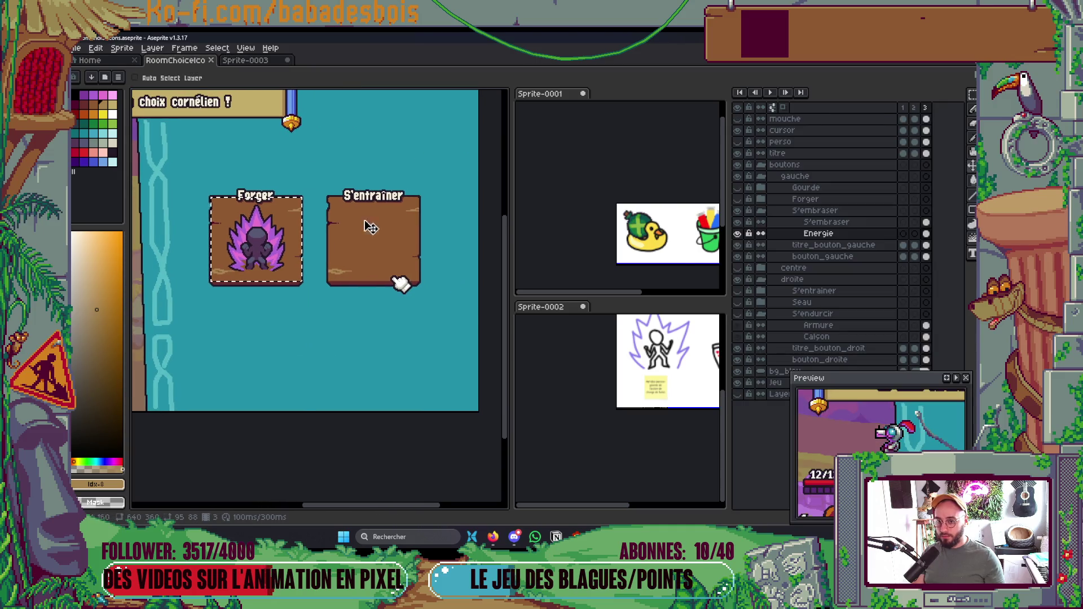
- Toggle S'embraser and Forger visibility, then copy the Marteau, FX and enclume anvil layers
left_click(738, 211)
left_click(738, 200)
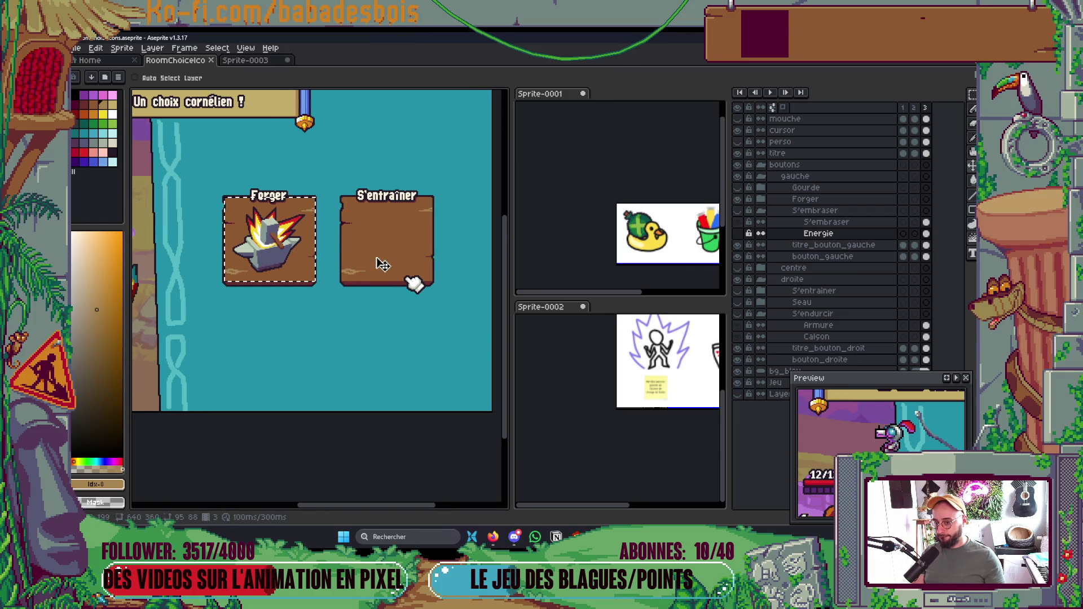
left_click(760, 199)
left_click_drag(925, 211, 925, 233)
mouse_move(821, 210)
left_mouse_down()
mouse_move(854, 218)
mouse_move(846, 233)
left_mouse_up()
key("ctrl+c")
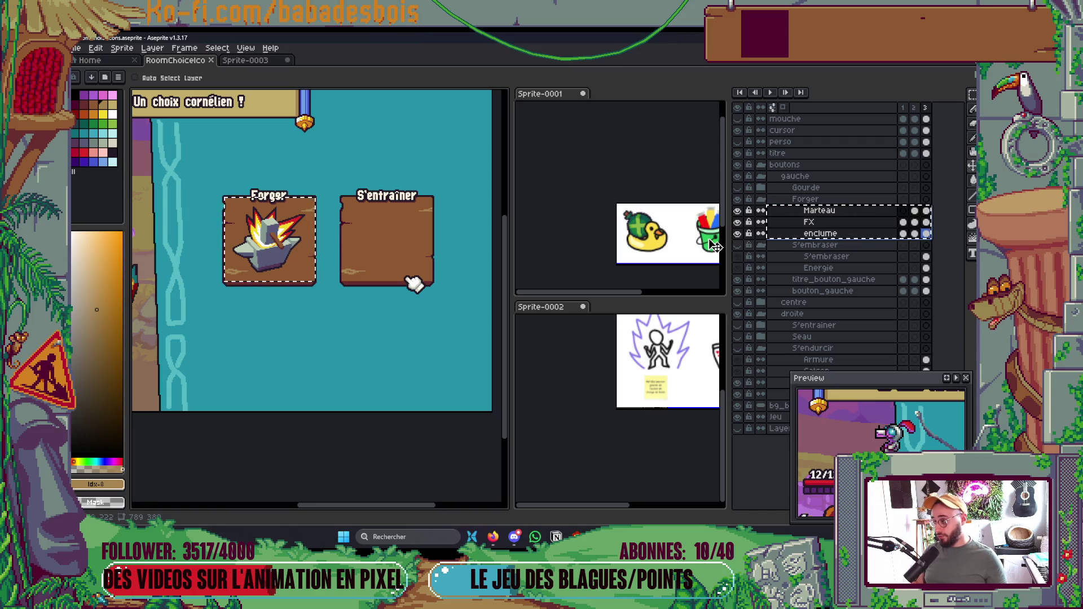
left_click(251, 61)
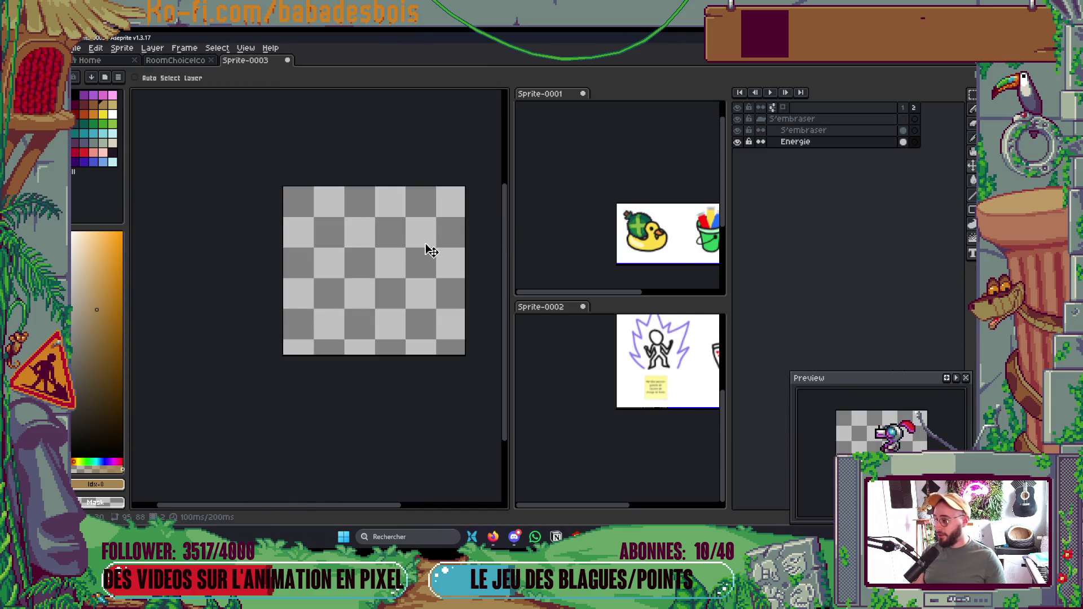
- Paste the Marteau, FX and enclume layers into Sprite-0003 so their anvil cels sit in frame 2
key("ctrl+v")
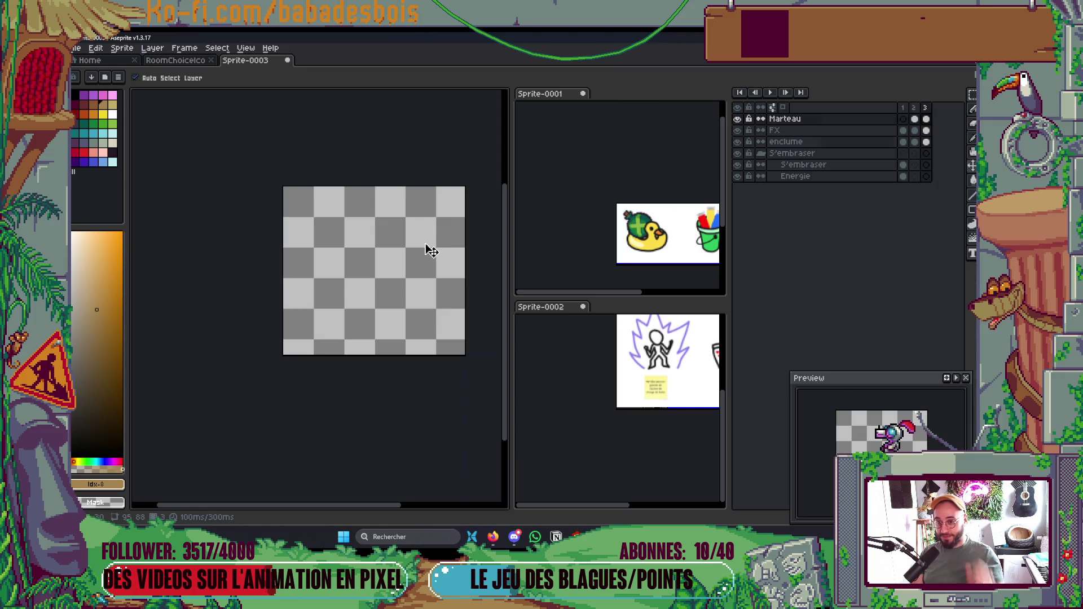
left_click_drag(905, 120, 917, 146)
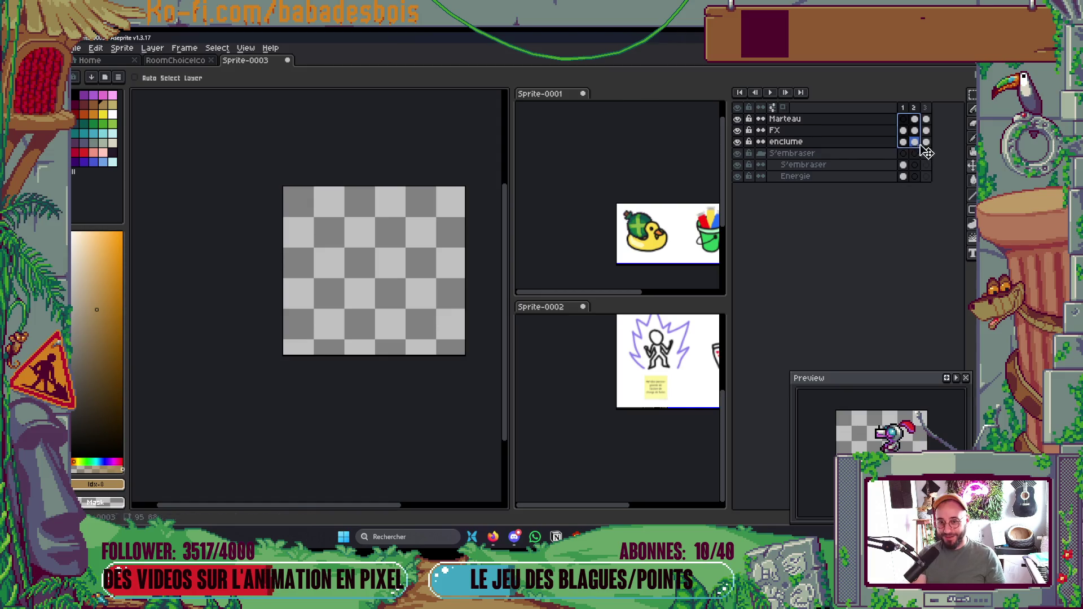
key("ctrl+z")
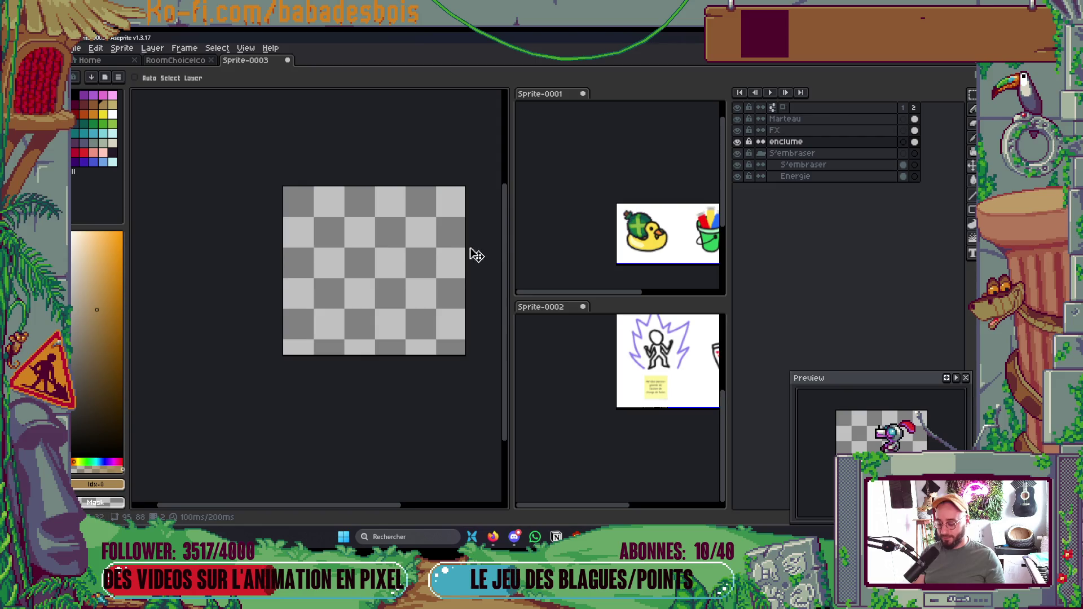
scroll(473, 248, "down", 5)
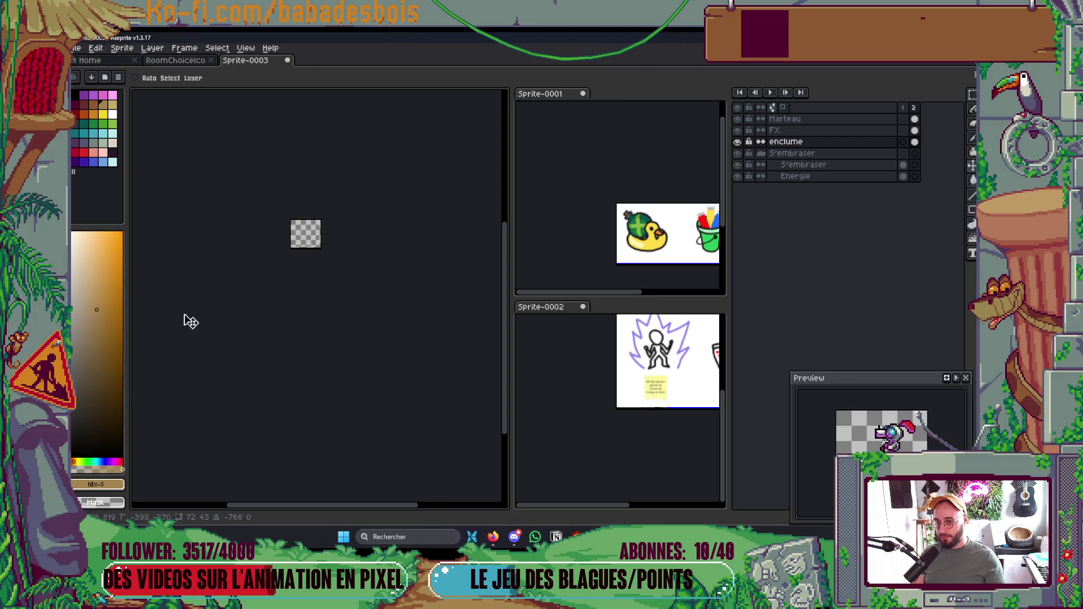
left_click_drag(918, 120, 914, 142)
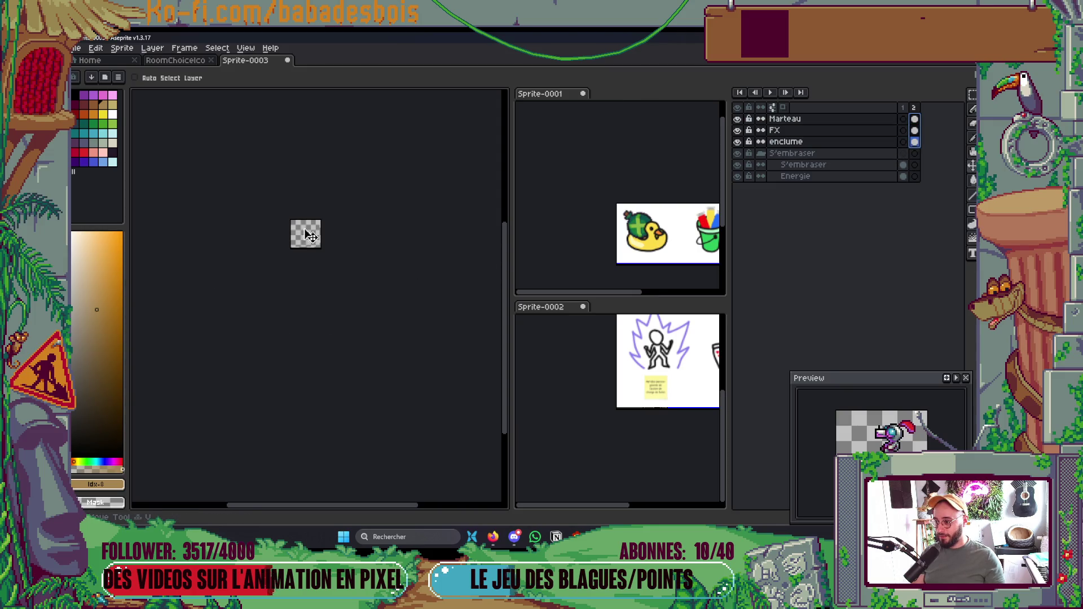
scroll(309, 233, "right", 3)
scroll(158, 337, "left", 5)
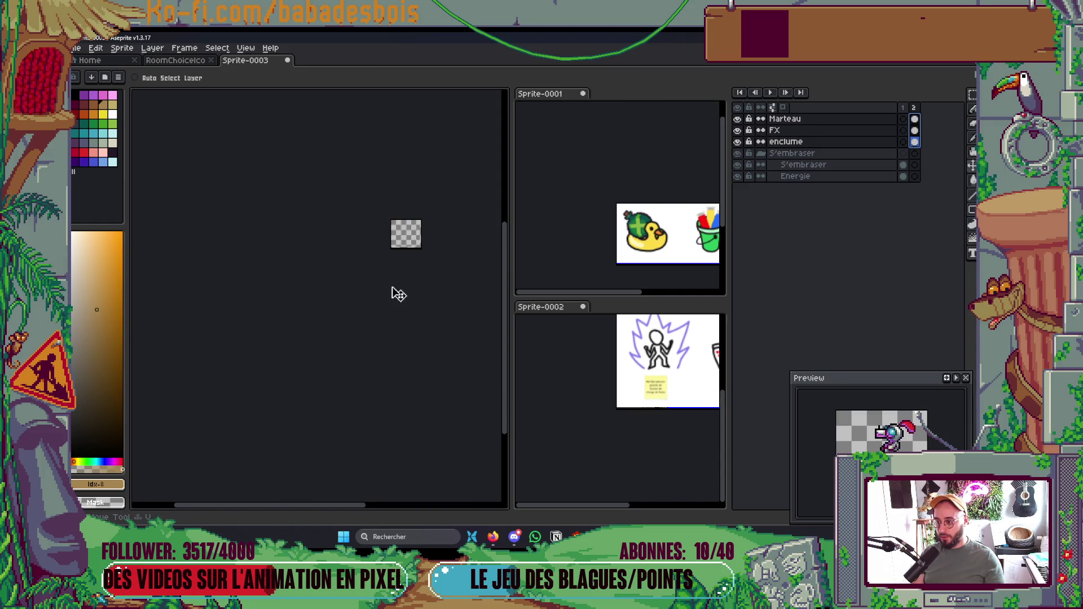
scroll(455, 247, "right", 5)
scroll(141, 160, "left", 1)
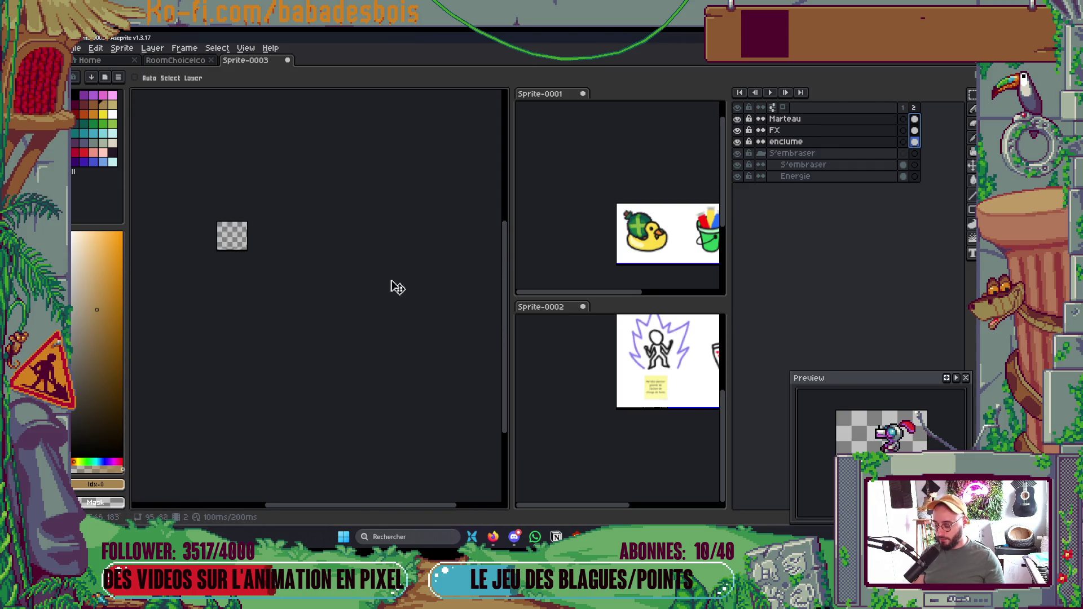
- Resize Sprite-0003's canvas to 1292x967 px
key("ctrl+alt+c")
left_click_drag(242, 253, 568, 503)
scroll(313, 260, "down", 2)
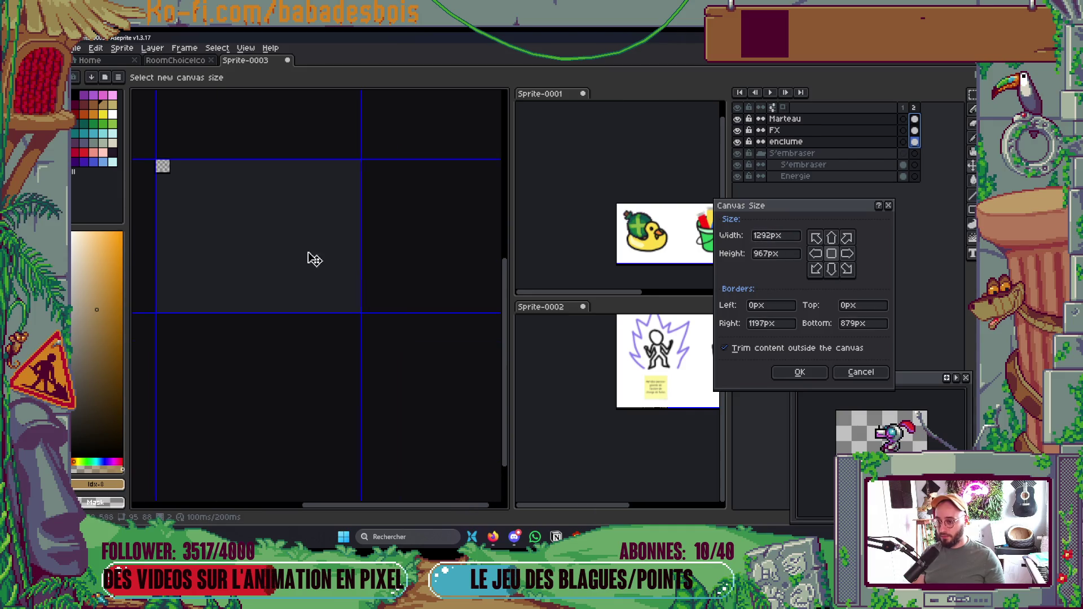
left_click(795, 371)
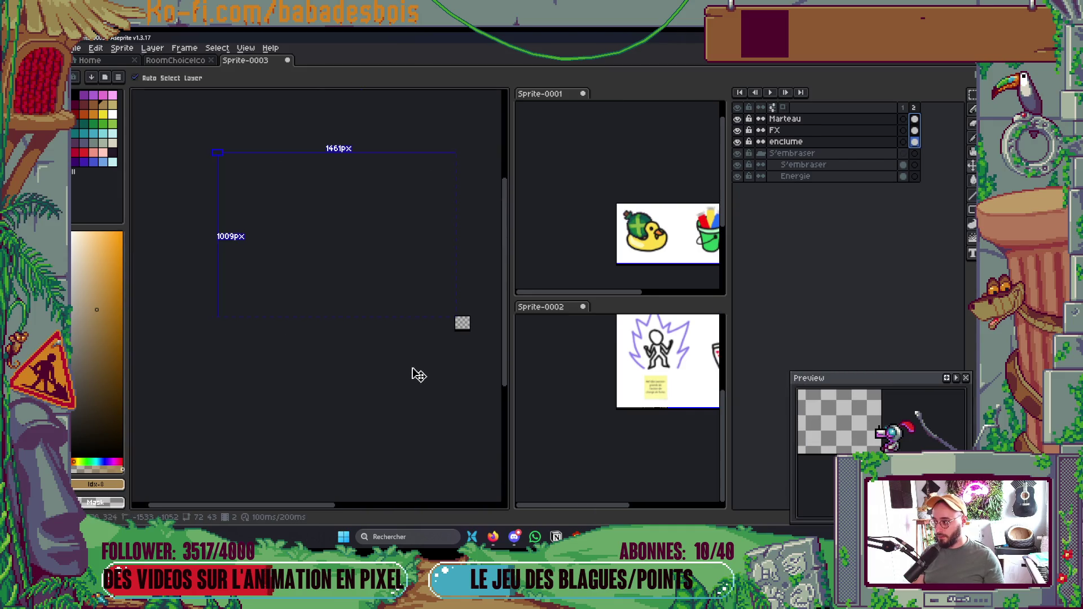
scroll(488, 336, "up", 2)
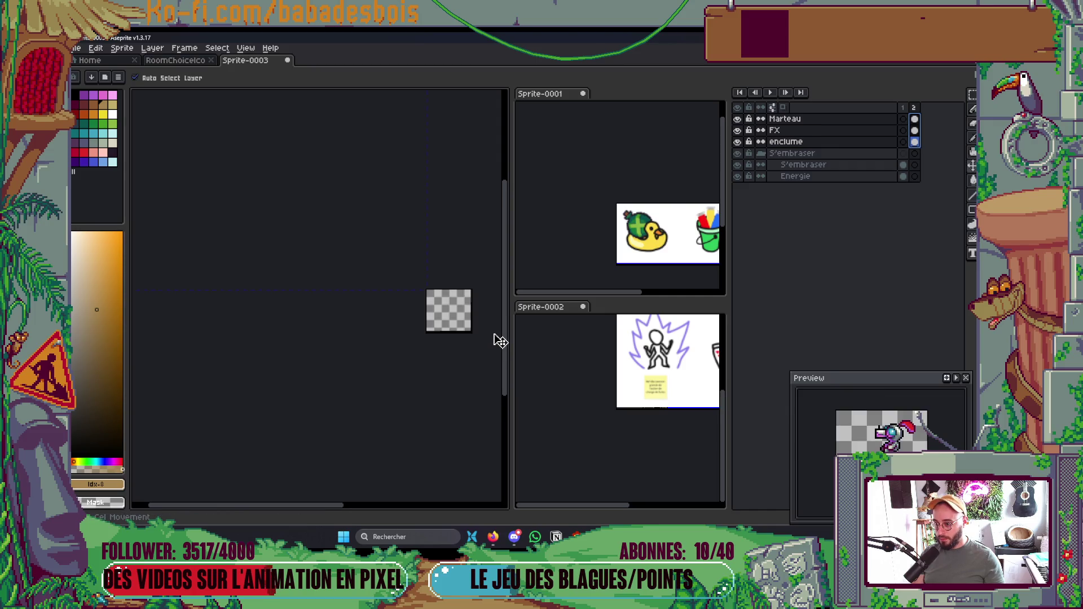
- Move the anvil artwork up-right into the canvas and delete the extra second frame
left_click_drag(500, 341, 500, 341)
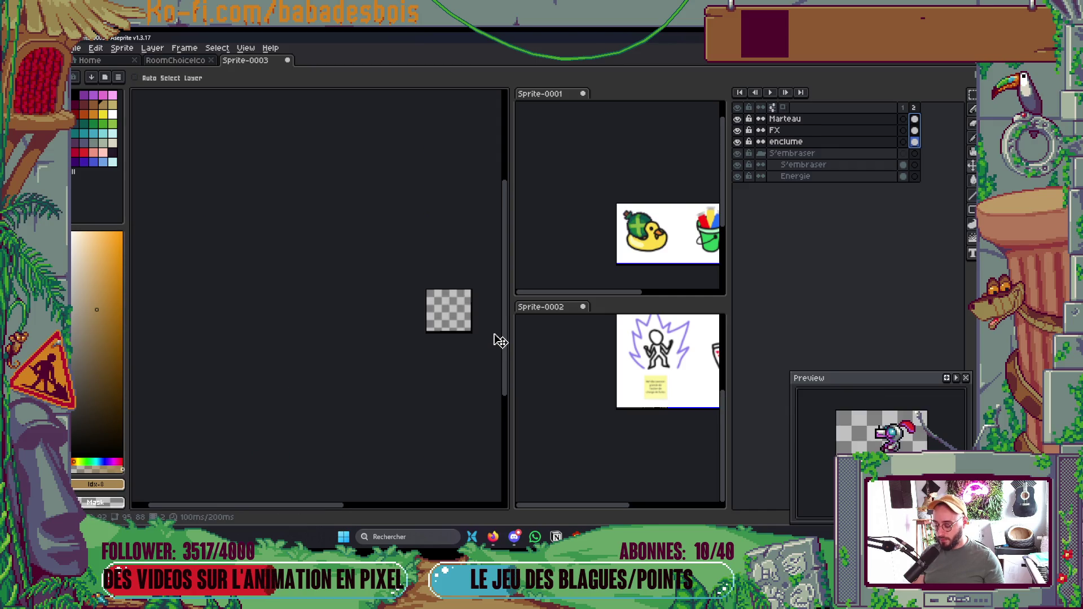
mouse_move(292, 453)
left_mouse_down()
mouse_move(397, 394)
mouse_move(442, 340)
mouse_move(449, 305)
mouse_move(476, 313)
left_mouse_up()
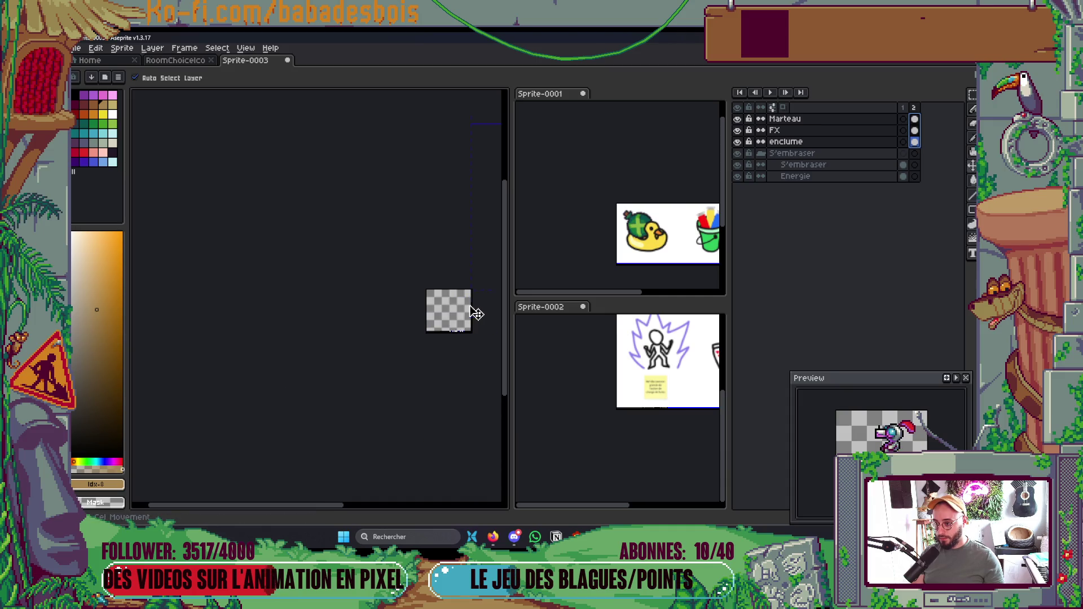
key("ctrl+z")
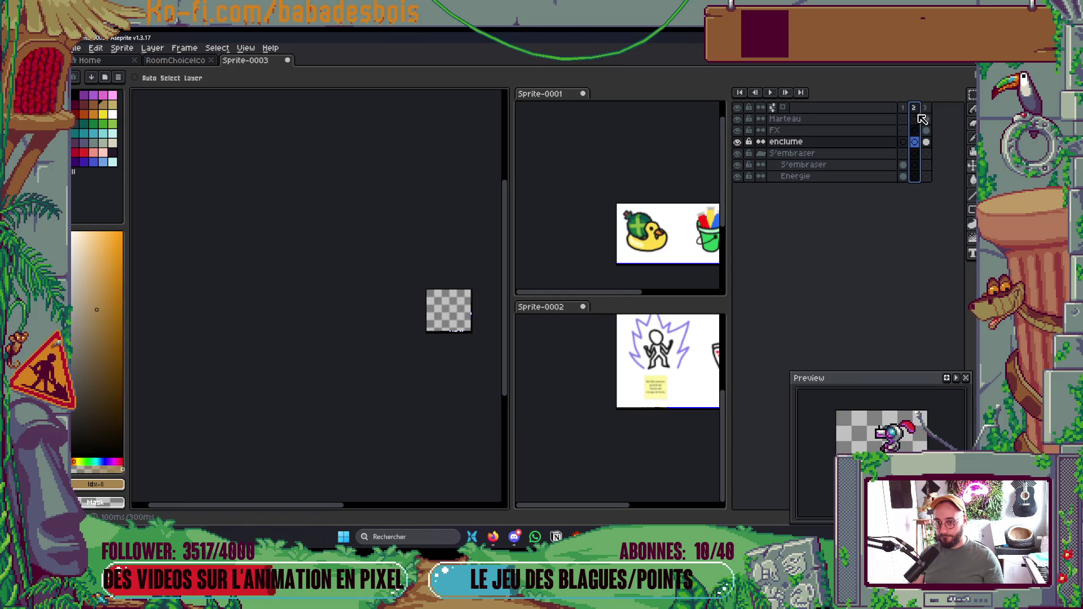
key("Delete")
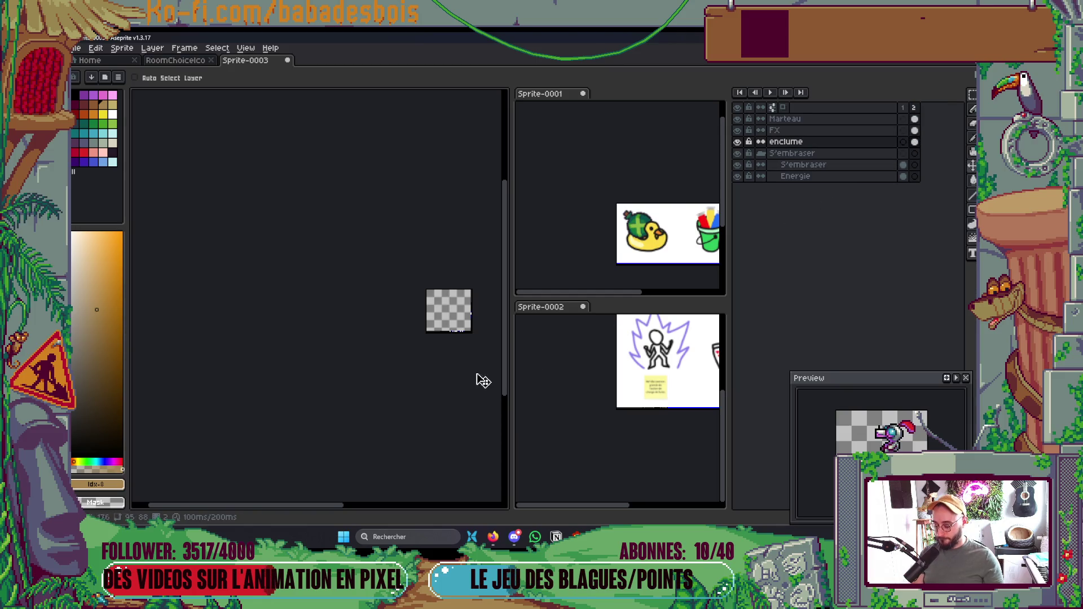
- Center the anvil on the canvas and select the frame 2 cels of Marteau, FX and enclume
left_click_drag(411, 365, 382, 343)
left_click_drag(436, 376, 340, 344)
scroll(340, 344, "down", 2)
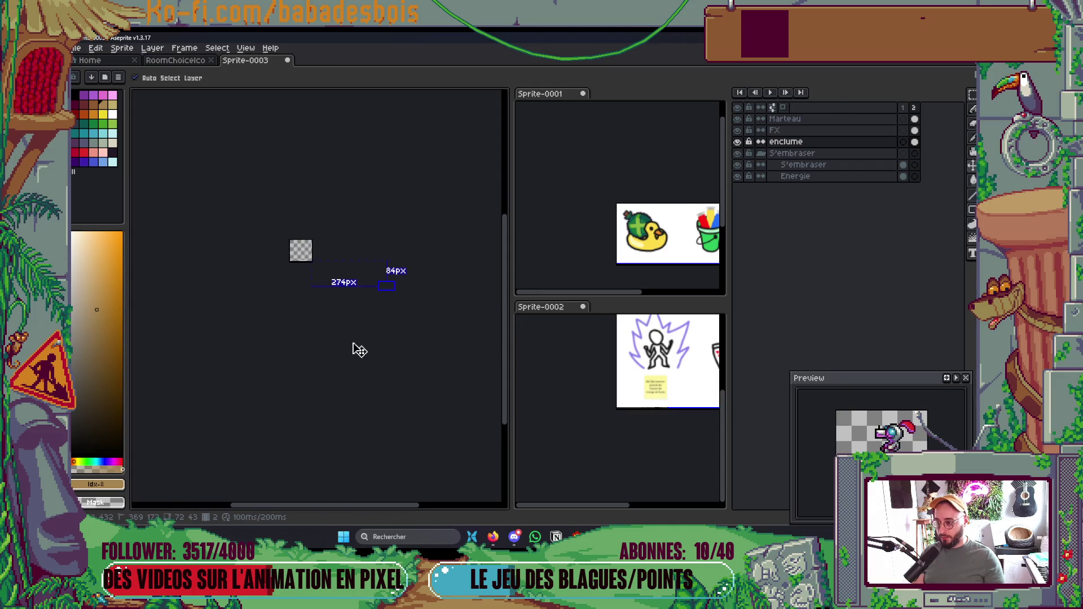
left_click_drag(914, 119, 914, 142)
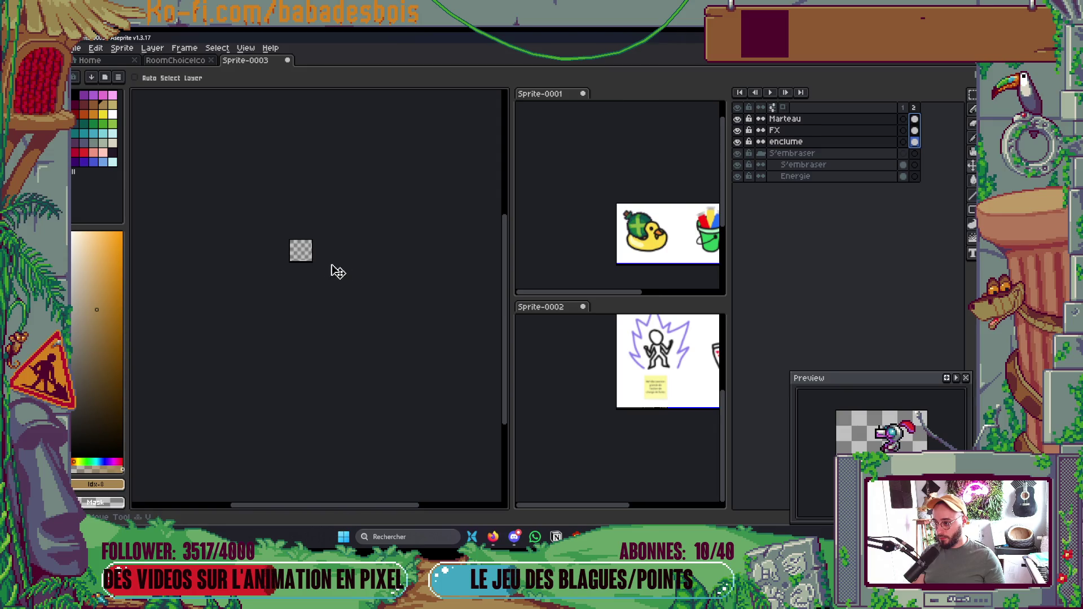
scroll(295, 255, "up", 5)
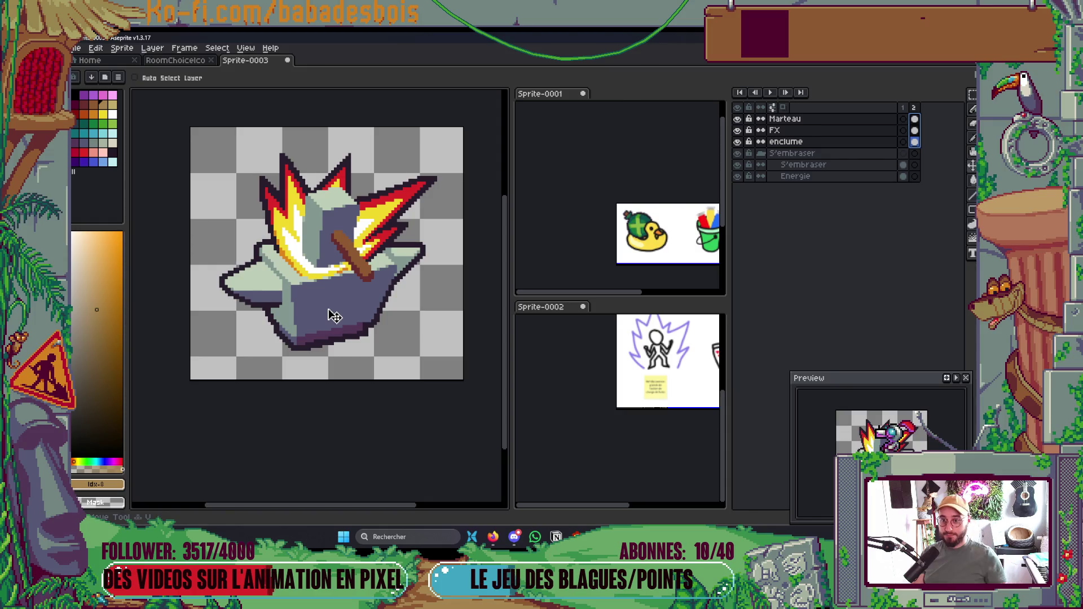
- Wrap the Marteau, FX and enclume layers in a new layer group named Forge
left_click(761, 153)
left_click_drag(812, 119, 810, 142)
right_click(811, 148)
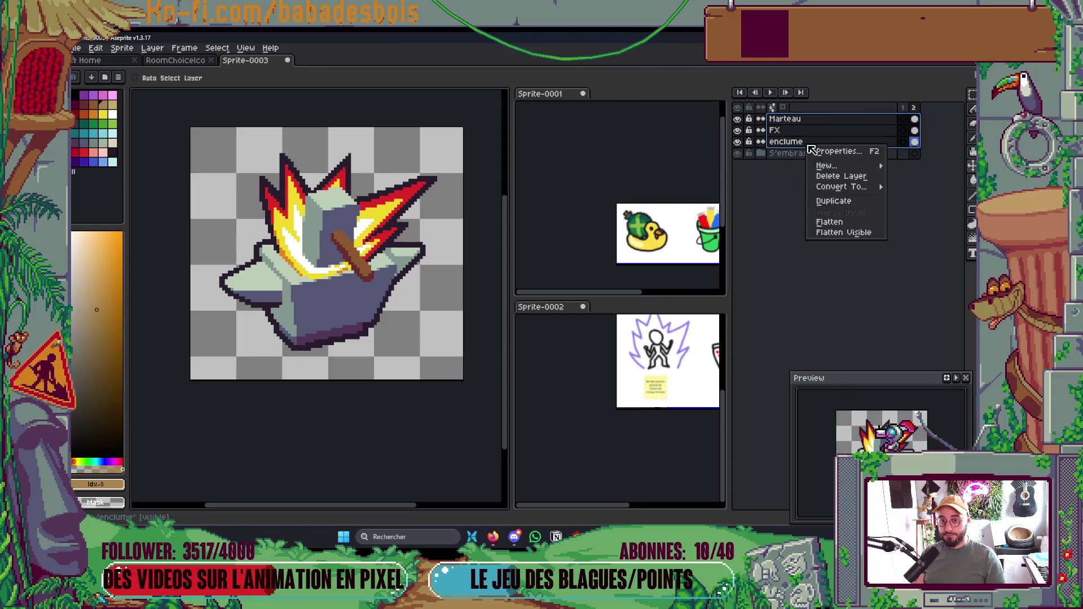
mouse_move(826, 165)
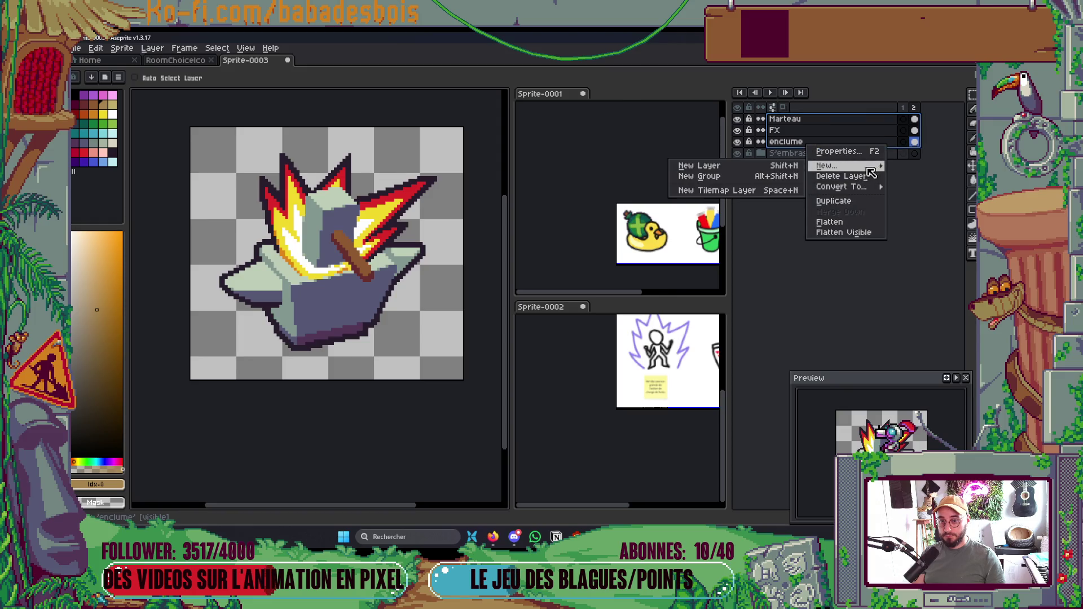
left_click(785, 176)
double_click(789, 119)
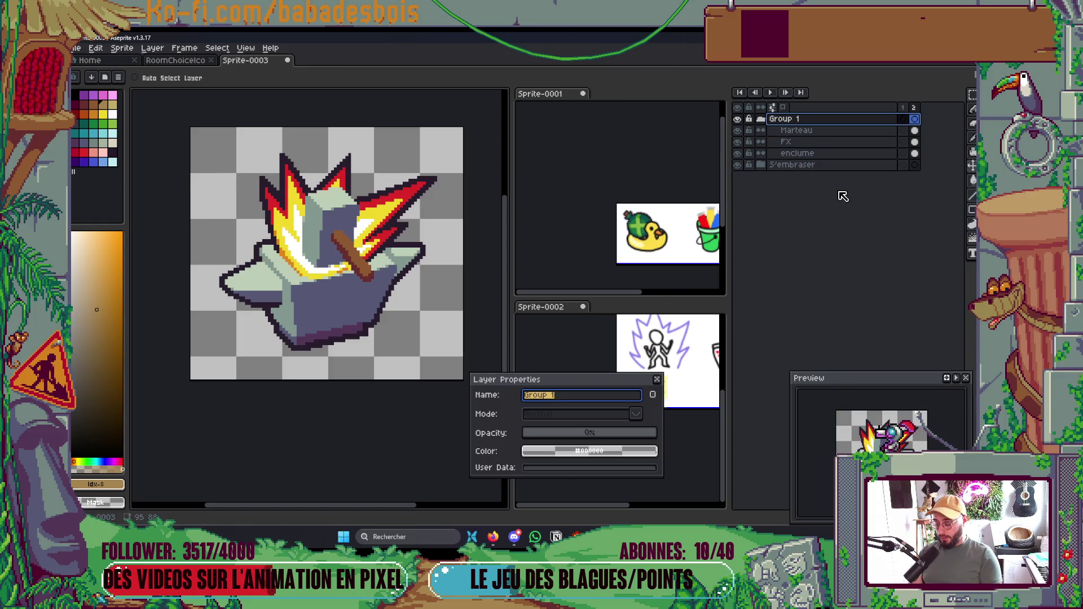
type("ge")
key("Return")
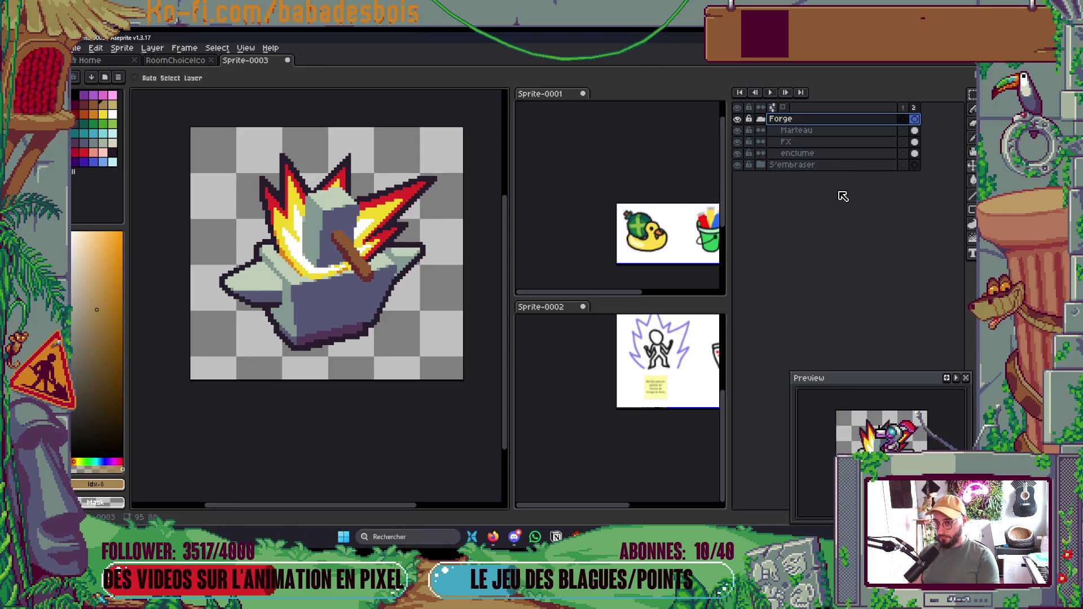
- Collapse Forge, hide the S'embraser group, check frames 1 and 2, and return to RoomChoiceIcons
left_click(761, 119)
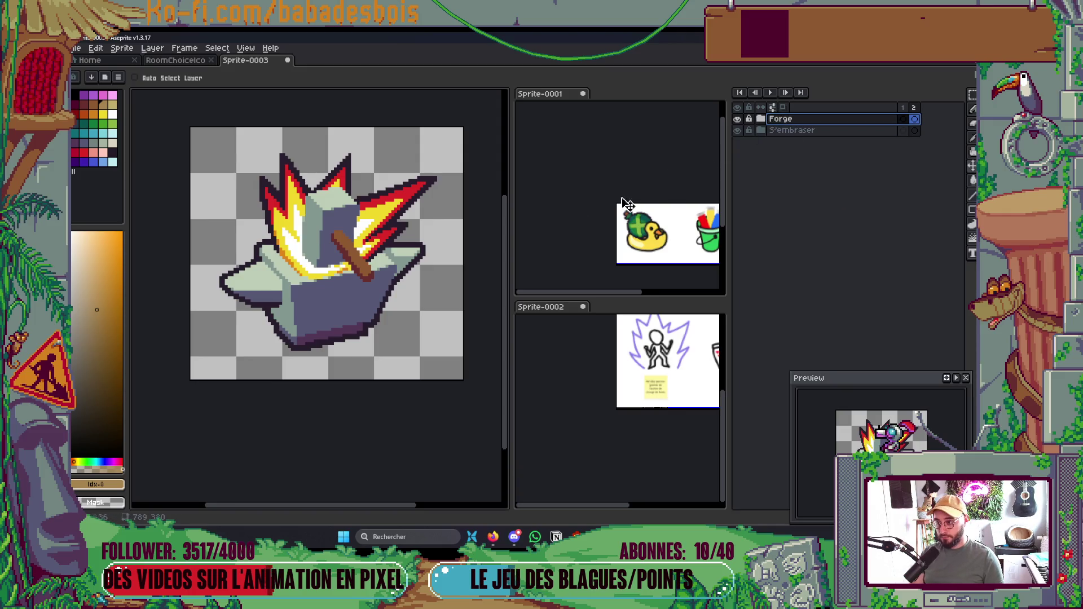
left_click(737, 130)
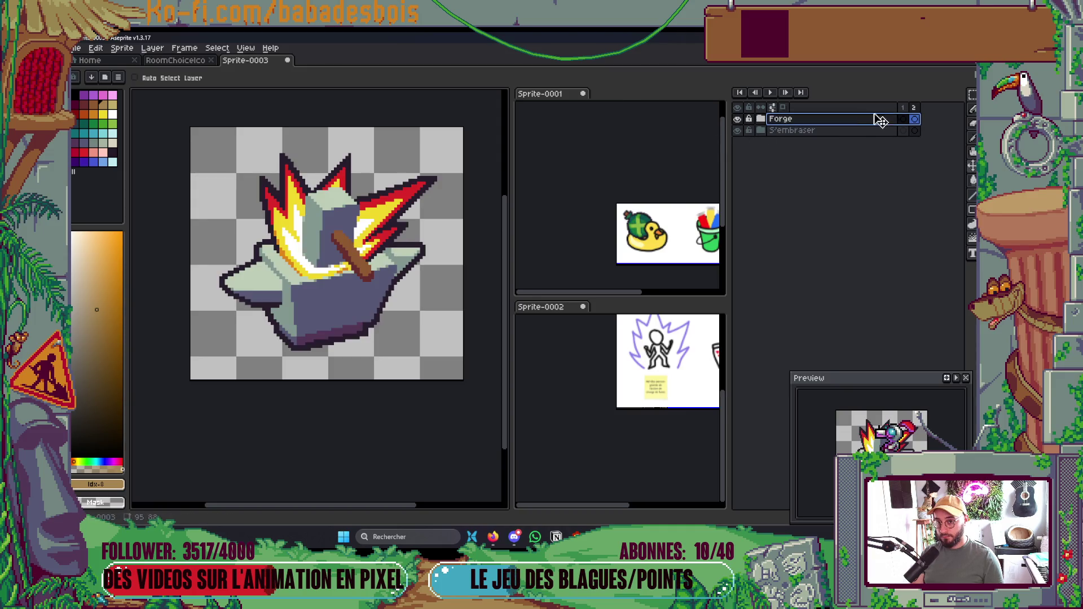
left_click(903, 108)
left_click(913, 108)
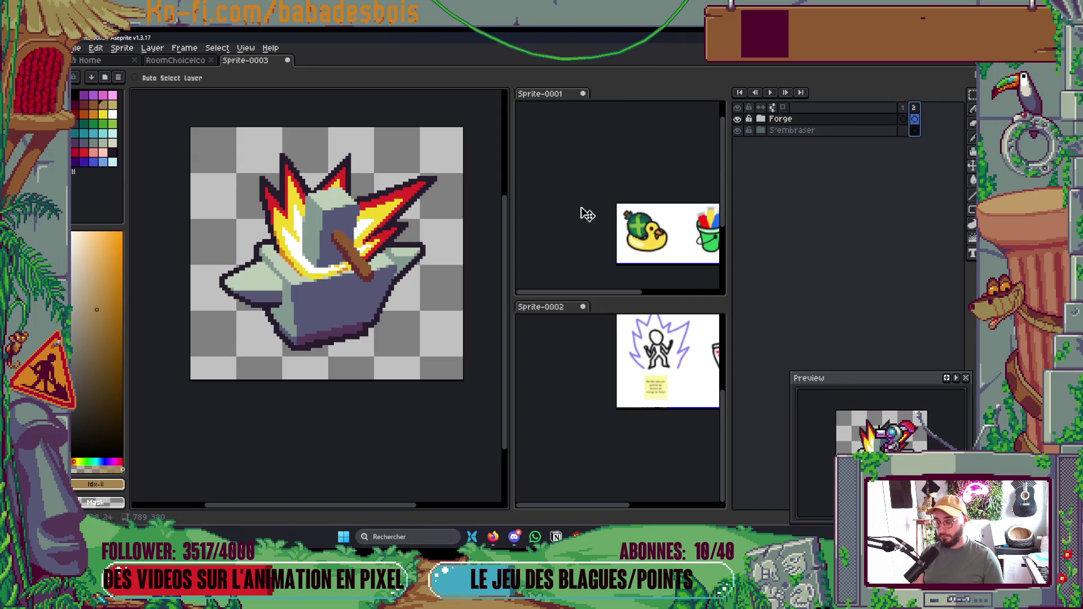
scroll(336, 248, "down", 2)
scroll(308, 236, "up", 1)
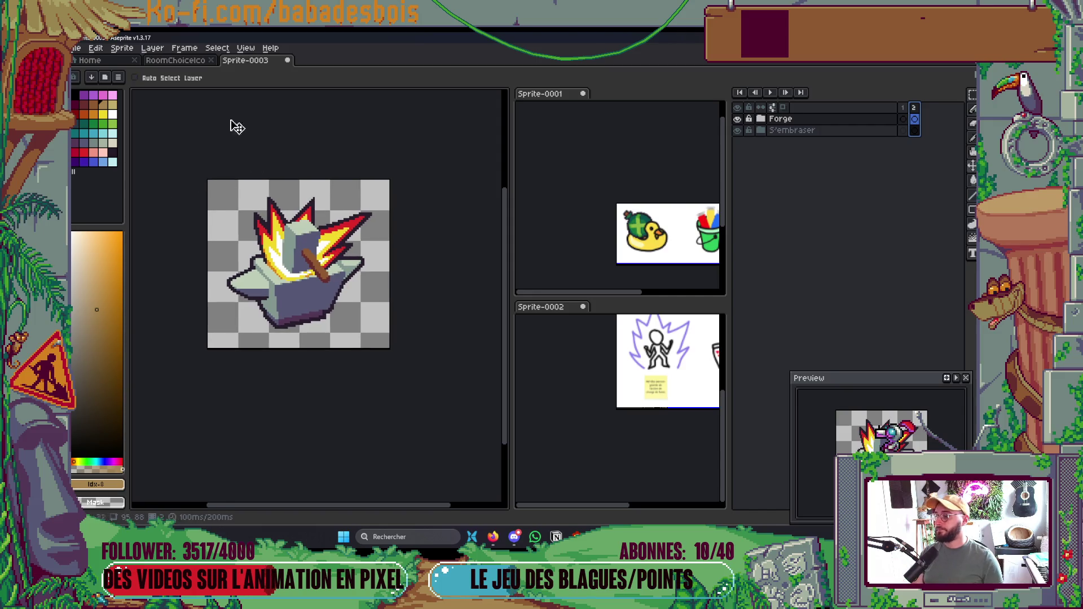
left_click(175, 60)
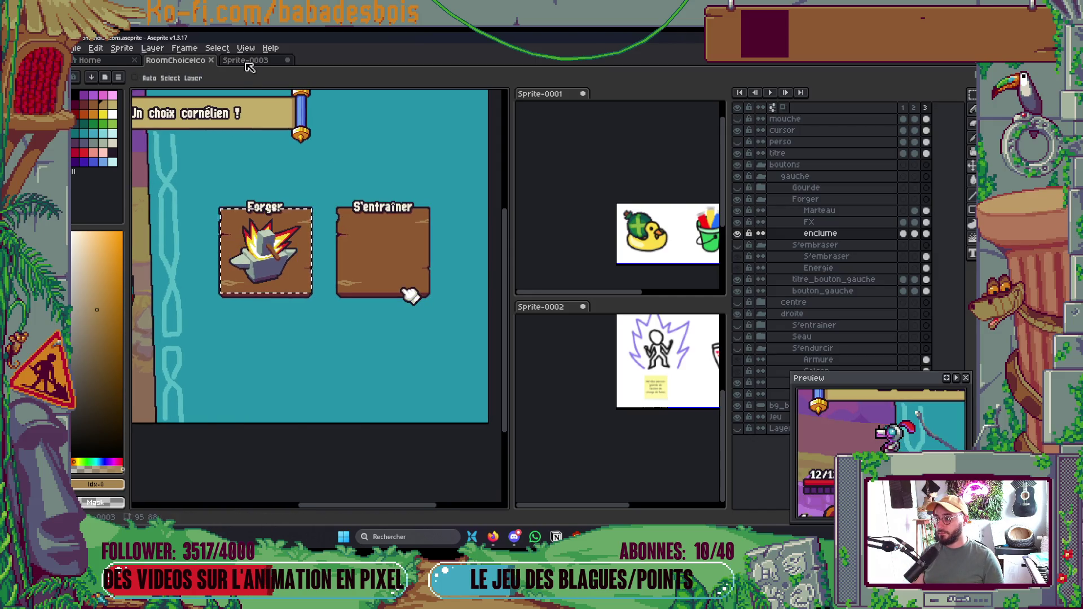
- Start saving the new sprite and browse the Rooms and Forge folders up to PotionHeroAssets
key("ctrl+Tab")
key("ctrl+s")
key("Escape")
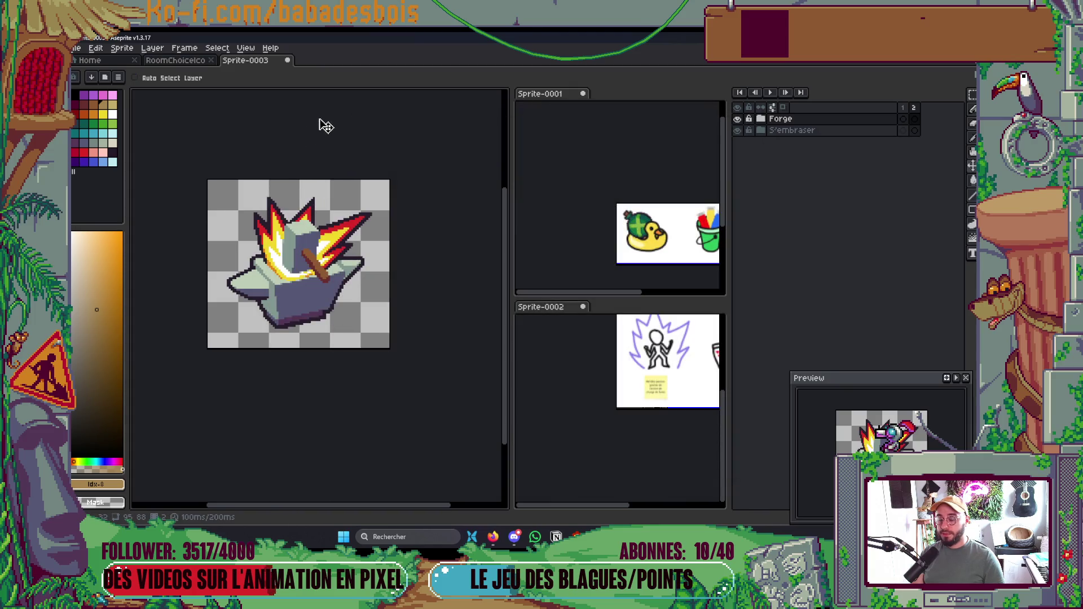
key("ctrl+s")
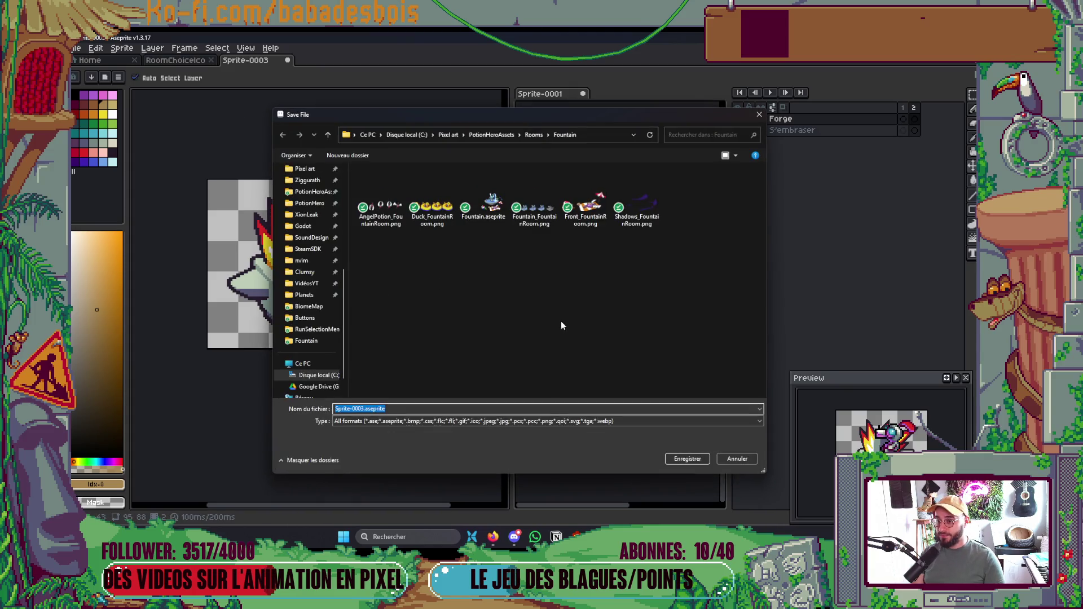
left_click(534, 137)
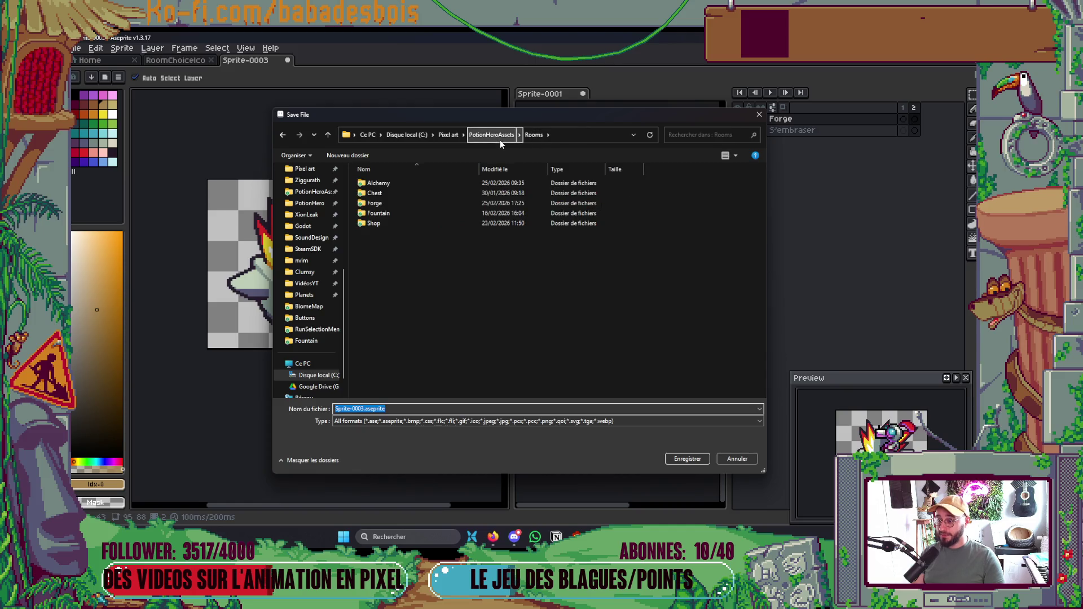
left_click(396, 204)
double_click(396, 206)
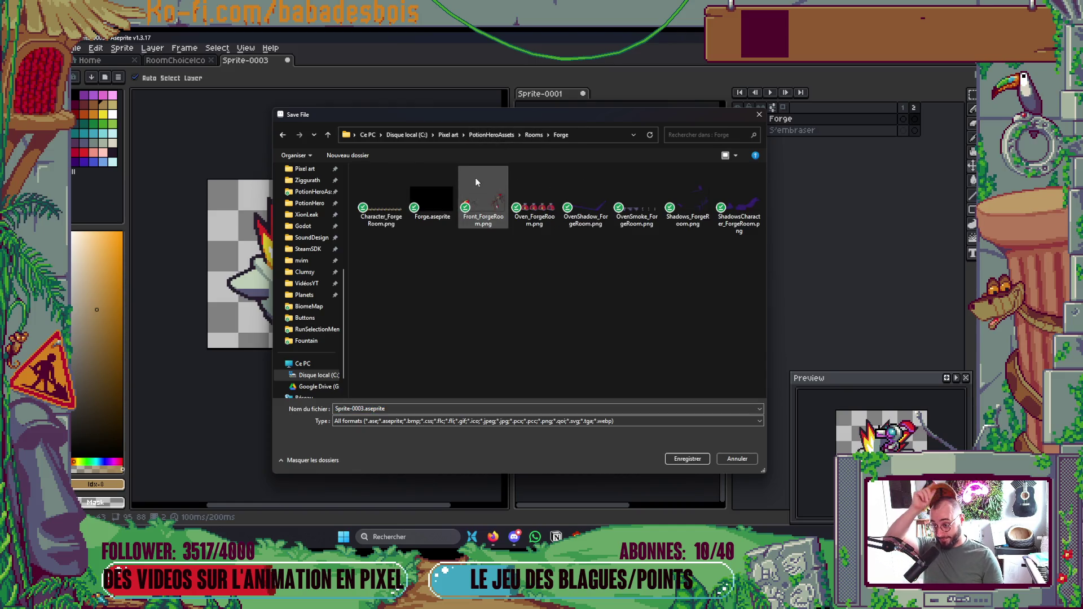
left_click(533, 138)
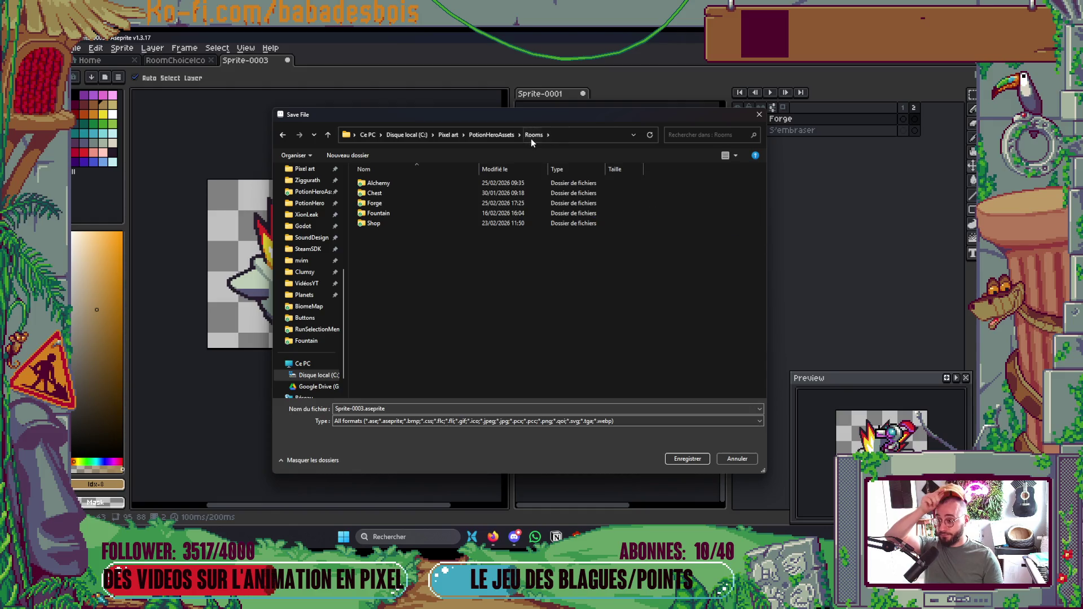
left_click(493, 138)
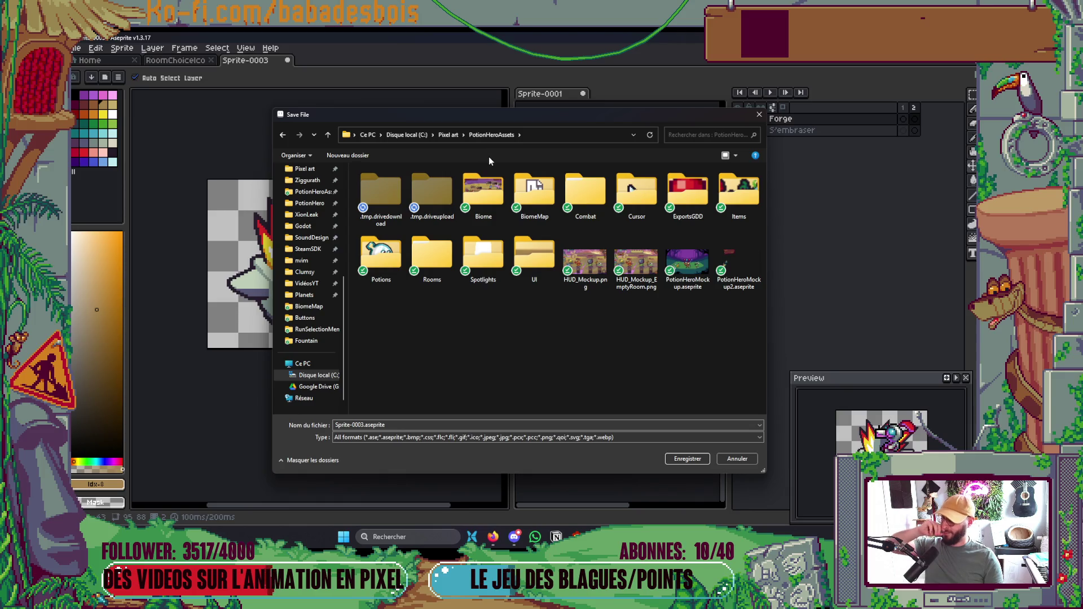
- Reposition the save dialog and navigate into the UI/RoomChoiceIcons folder
mouse_move(592, 121)
left_mouse_down()
mouse_move(729, 111)
mouse_move(644, 84)
left_mouse_up()
left_click_drag(692, 239, 674, 202)
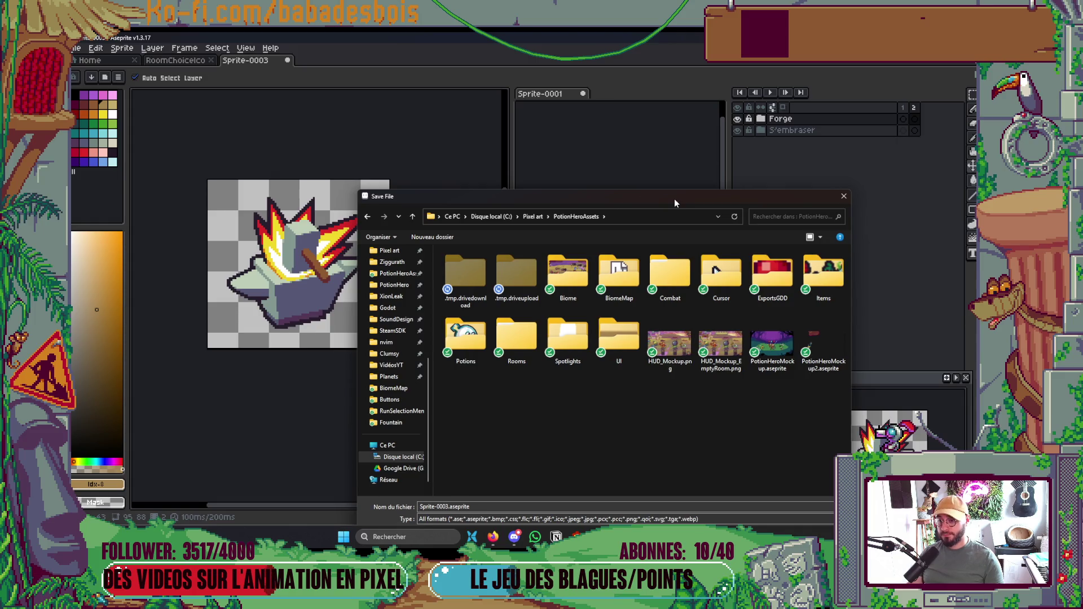
left_click_drag(674, 199, 675, 163)
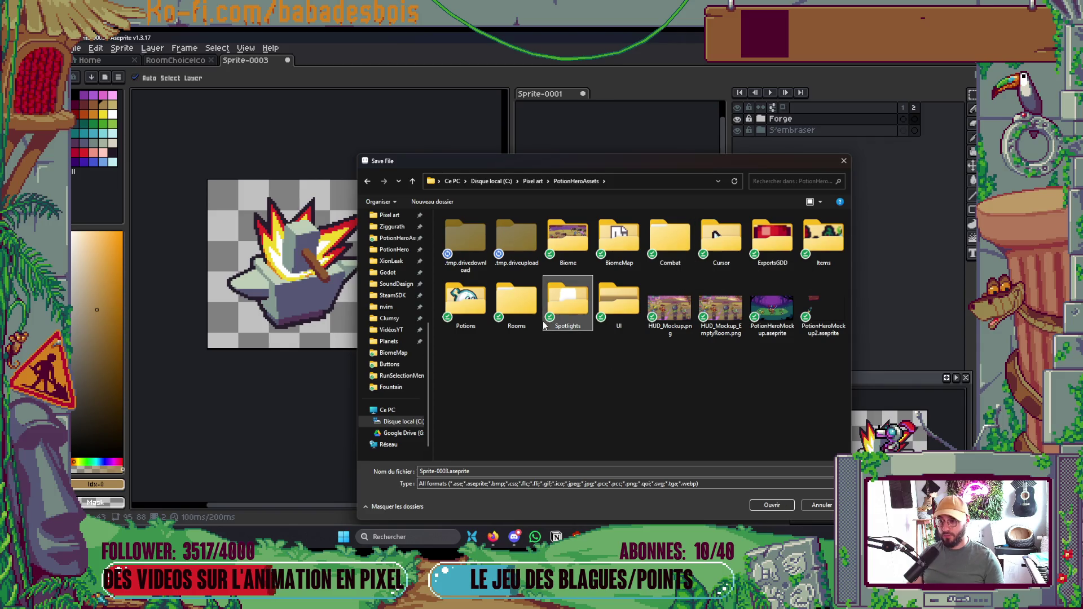
double_click(519, 320)
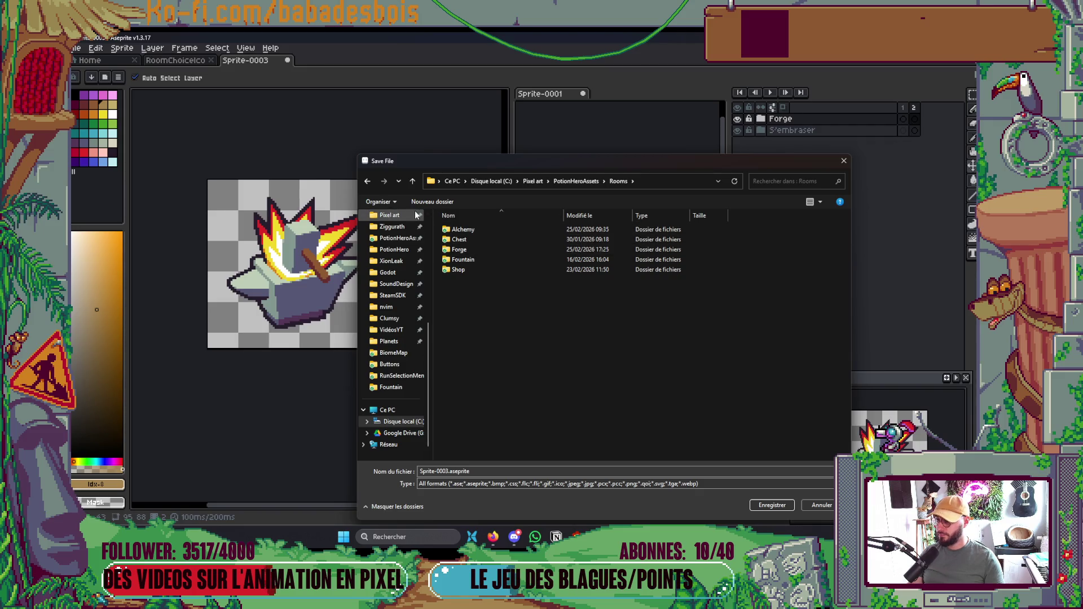
left_click(574, 183)
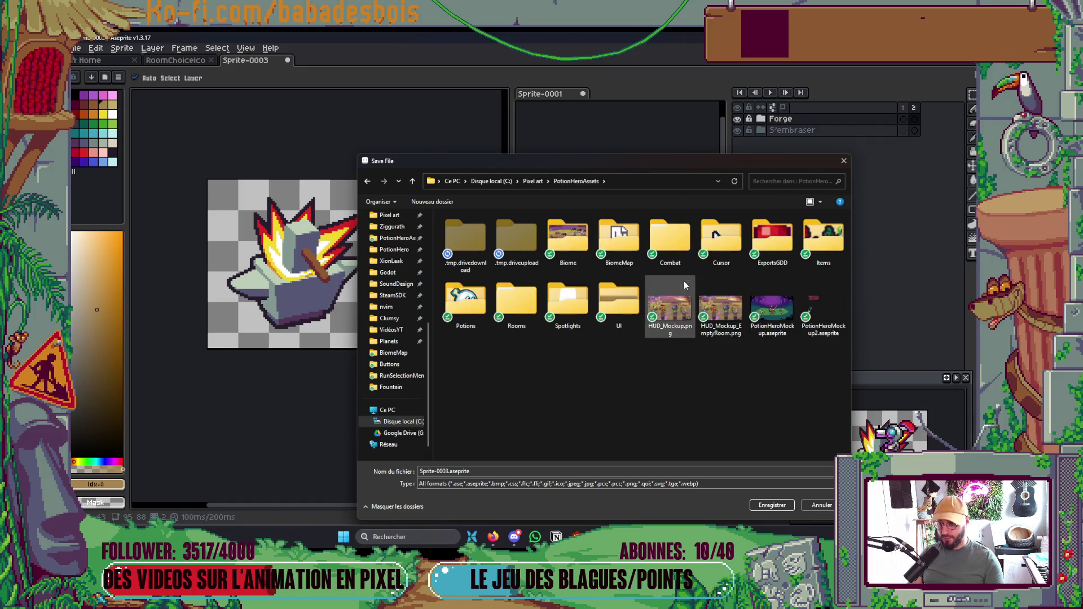
double_click(635, 294)
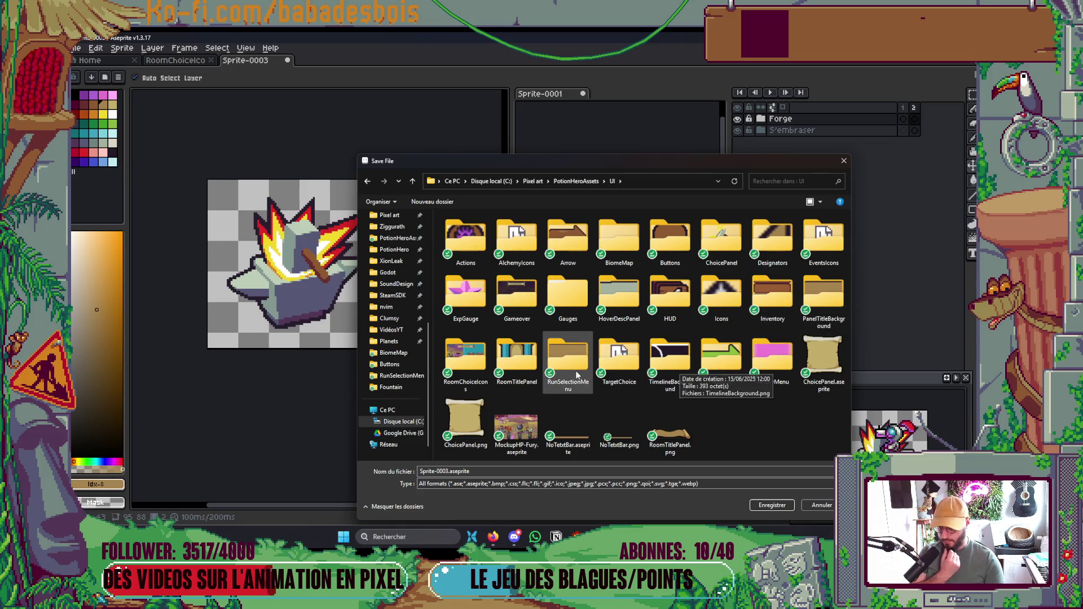
left_click(469, 370)
double_click(469, 370)
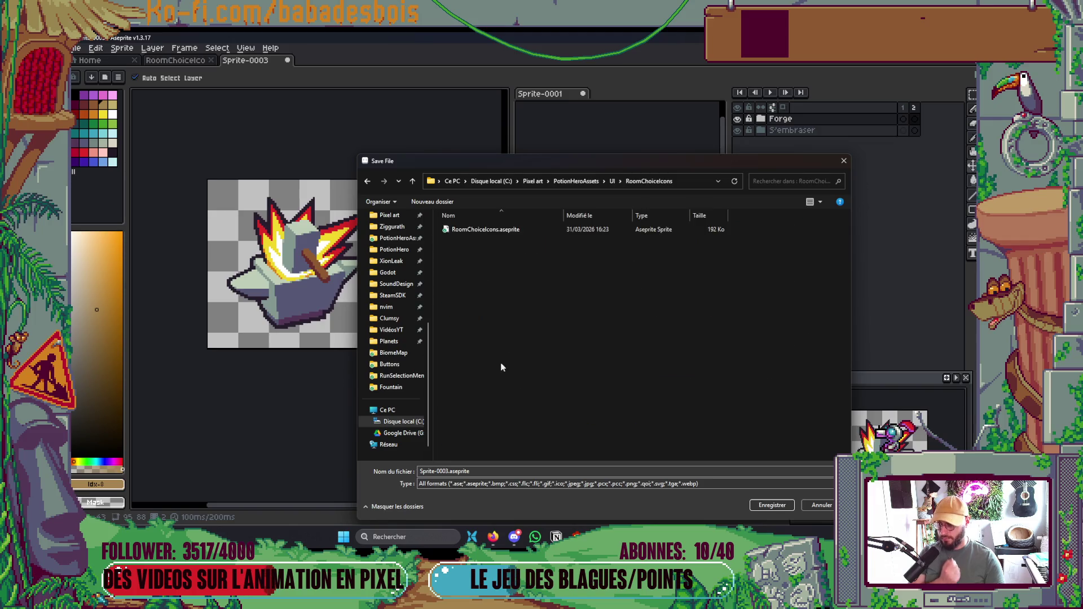
- Save the sprite in that folder as RoomIcons.aseprite
left_click(450, 471)
key("ctrl+a")
mouse_move(487, 529)
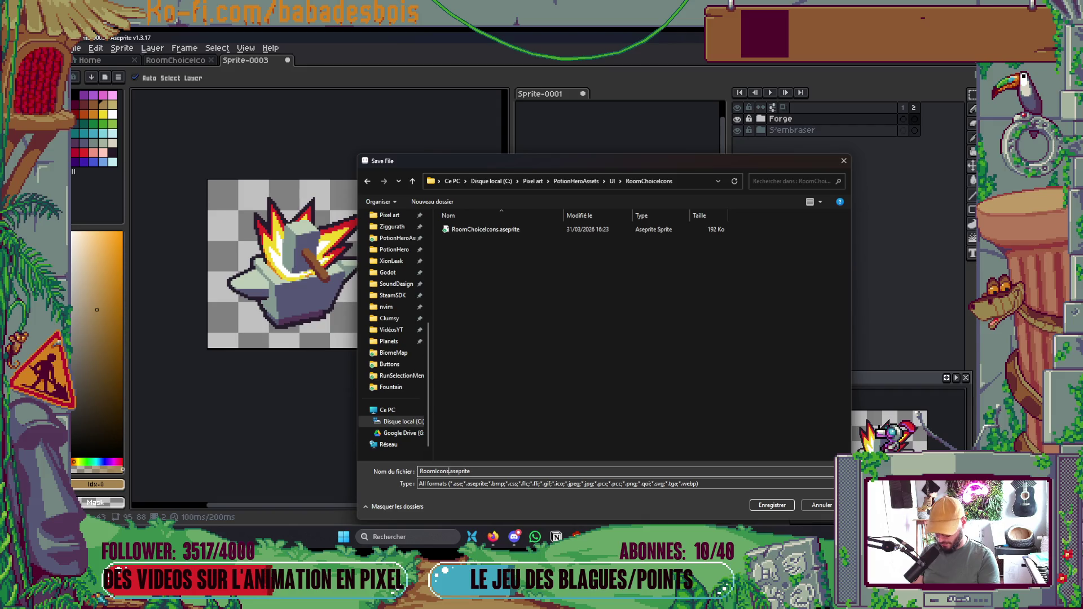
key("Return")
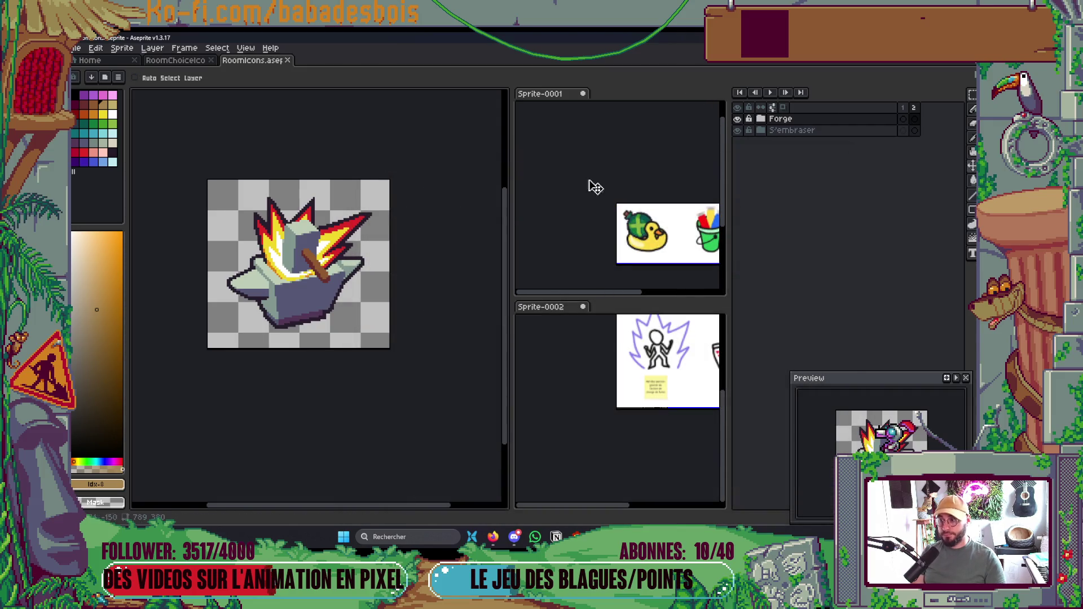
- In RoomChoiceIcons, hide the Forger and S'embraser icons and show and expand the Gourde duck group
left_click(197, 65)
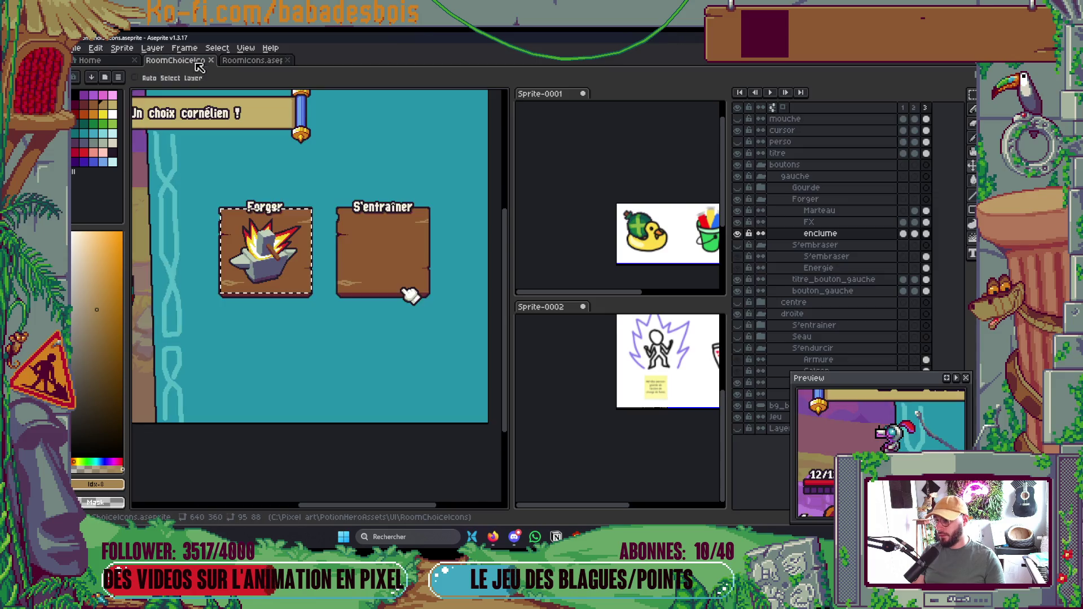
left_click(761, 200)
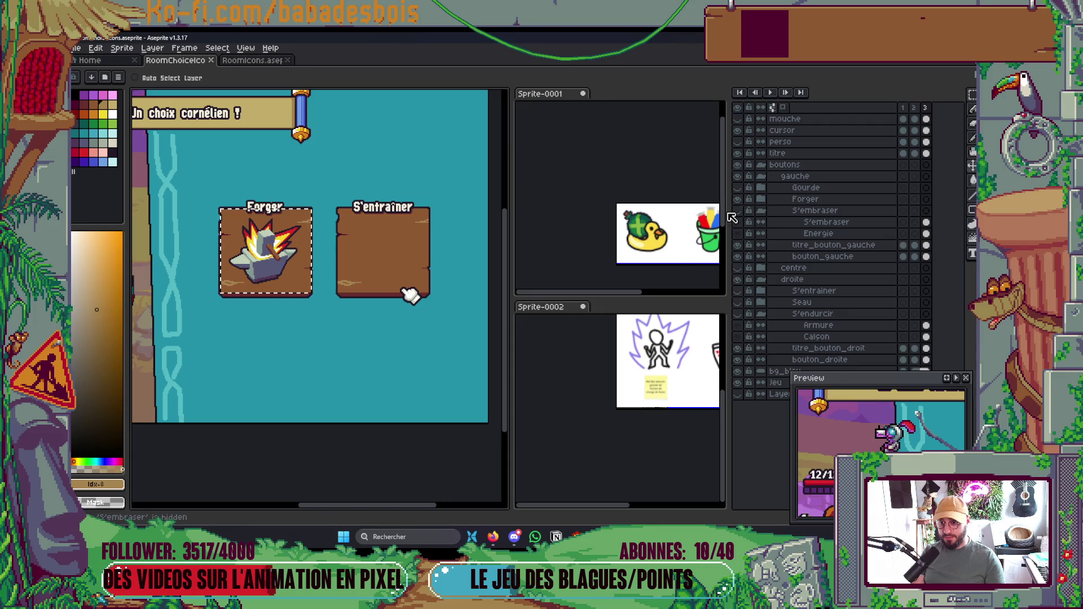
left_click(742, 214)
left_click(738, 211)
left_click(738, 199)
left_click(738, 188)
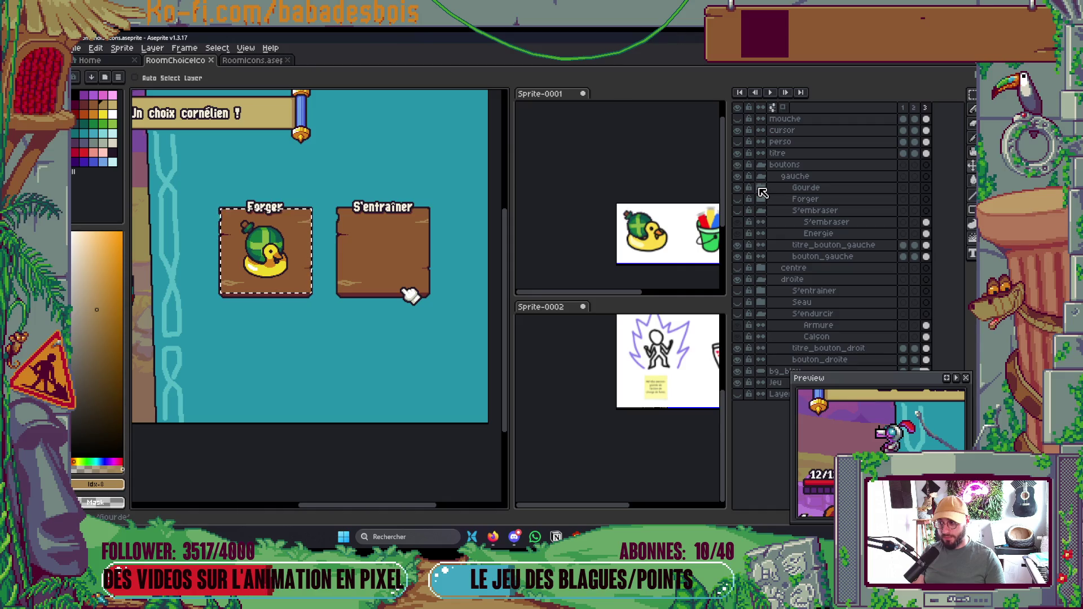
left_click(761, 188)
- Copy the TeteDeCanard, Gourde and Canard layers and paste them into RoomIcons above Forge
left_click_drag(926, 200, 932, 225)
left_click_drag(831, 199, 818, 222)
key("ctrl+c")
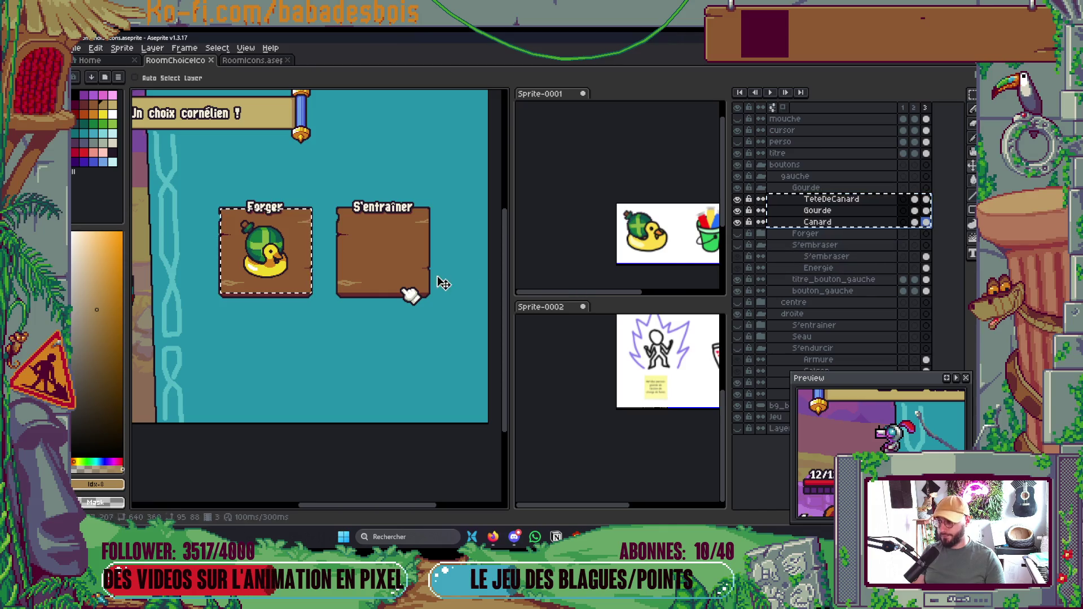
key("ctrl+Tab")
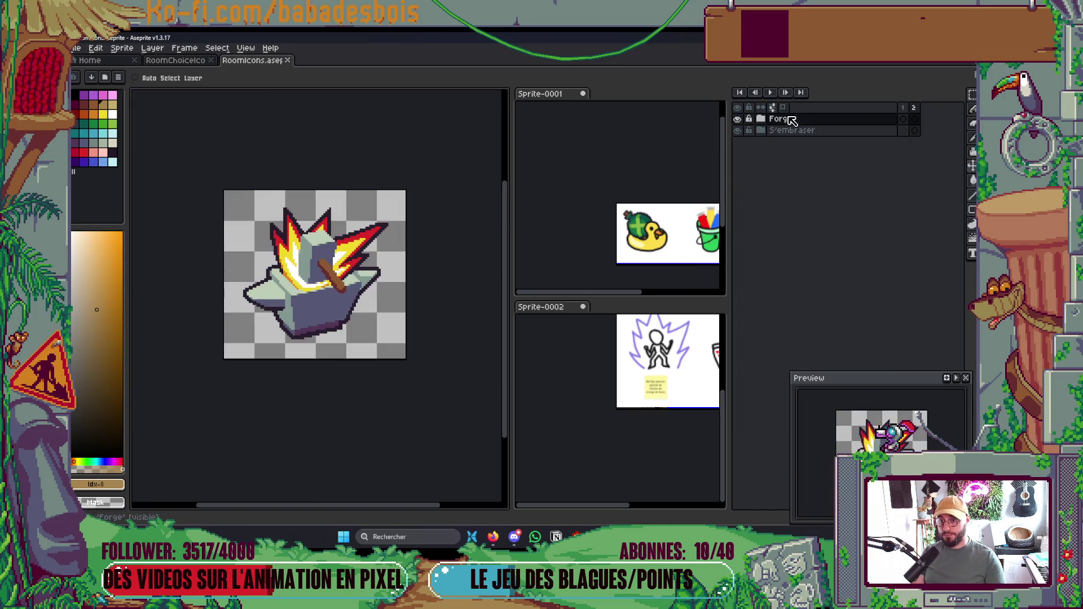
right_click(792, 120)
left_click(750, 213)
key("ctrl+v")
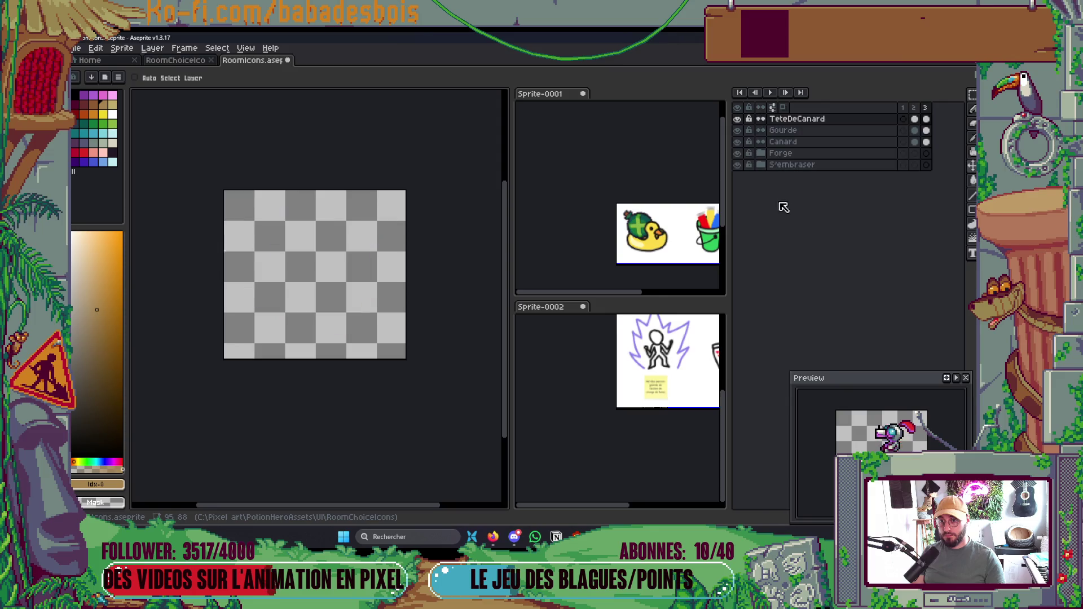
- Select the pasted duck layers, delete and then restore the second frame, and expand Forge and S'embraser
scroll(406, 237, "down", 3)
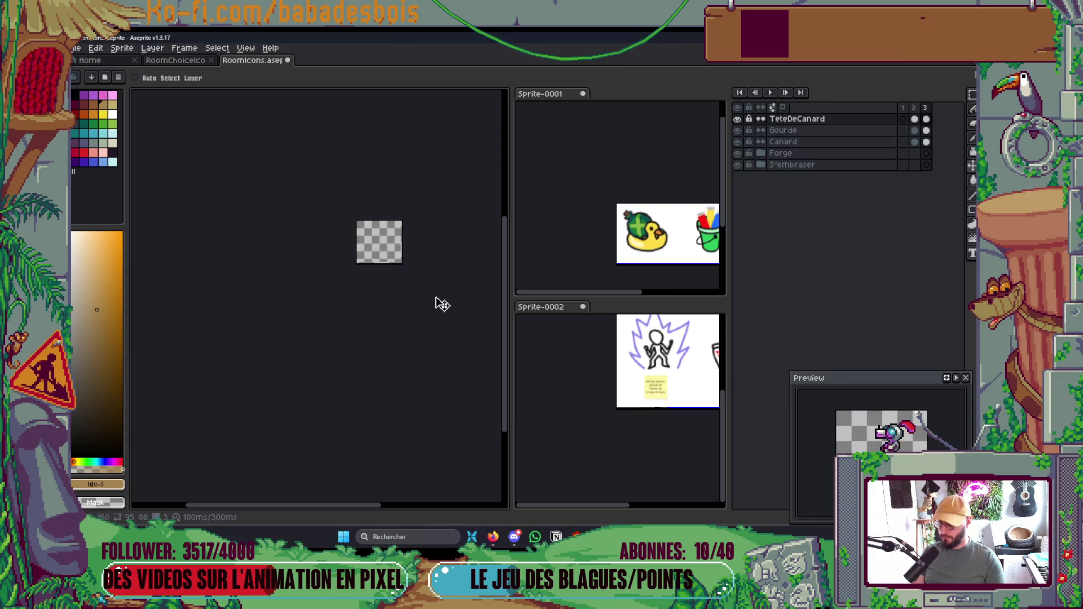
left_click_drag(409, 315, 297, 295)
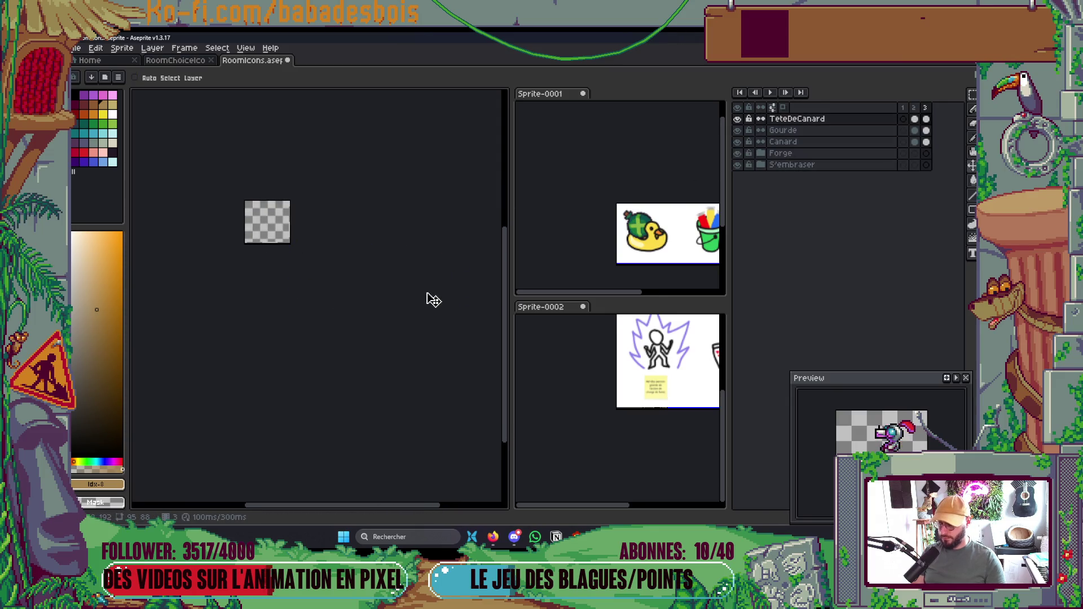
left_click_drag(926, 119, 923, 142)
left_click(916, 109)
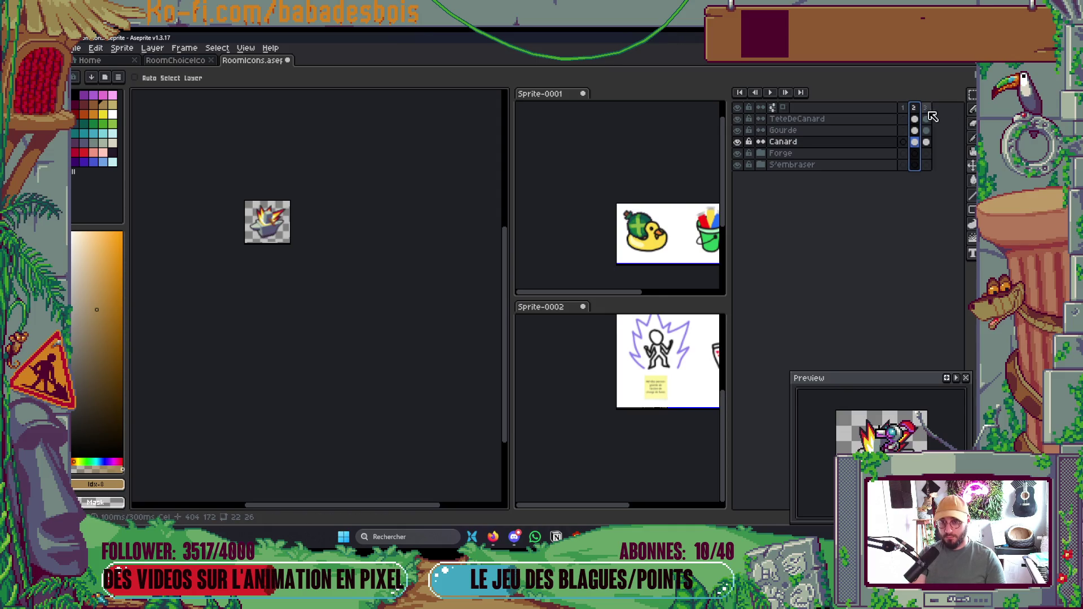
key("Delete")
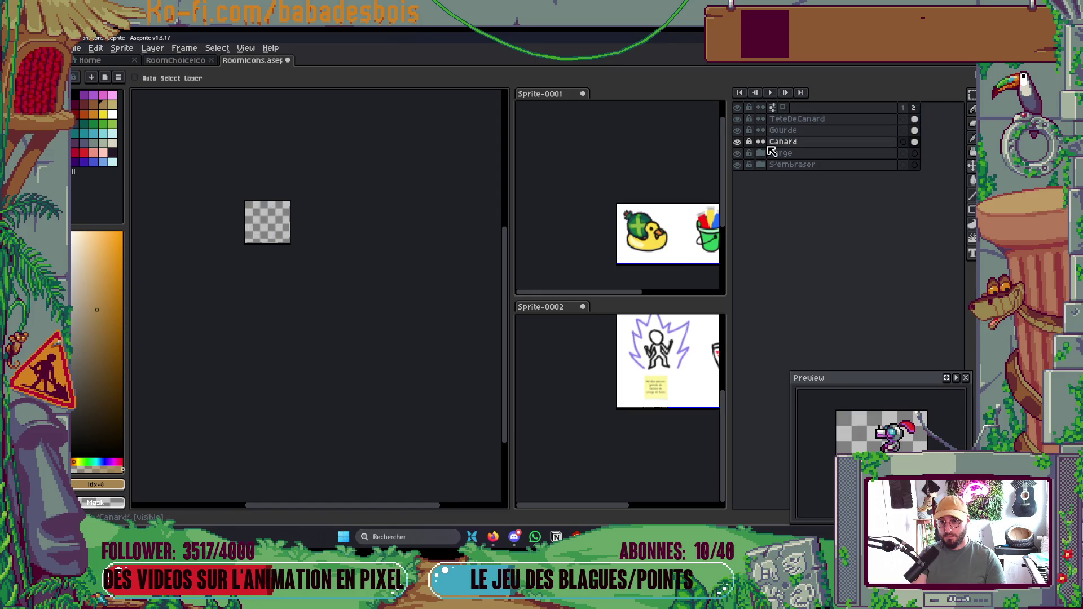
left_click(761, 153)
left_click(761, 198)
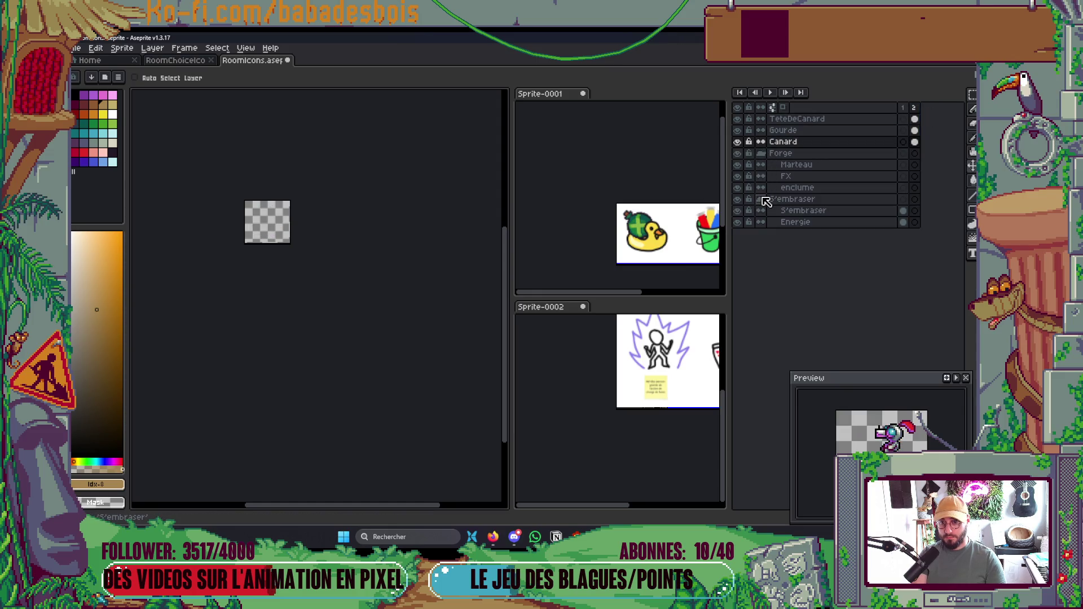
key("ctrl+z")
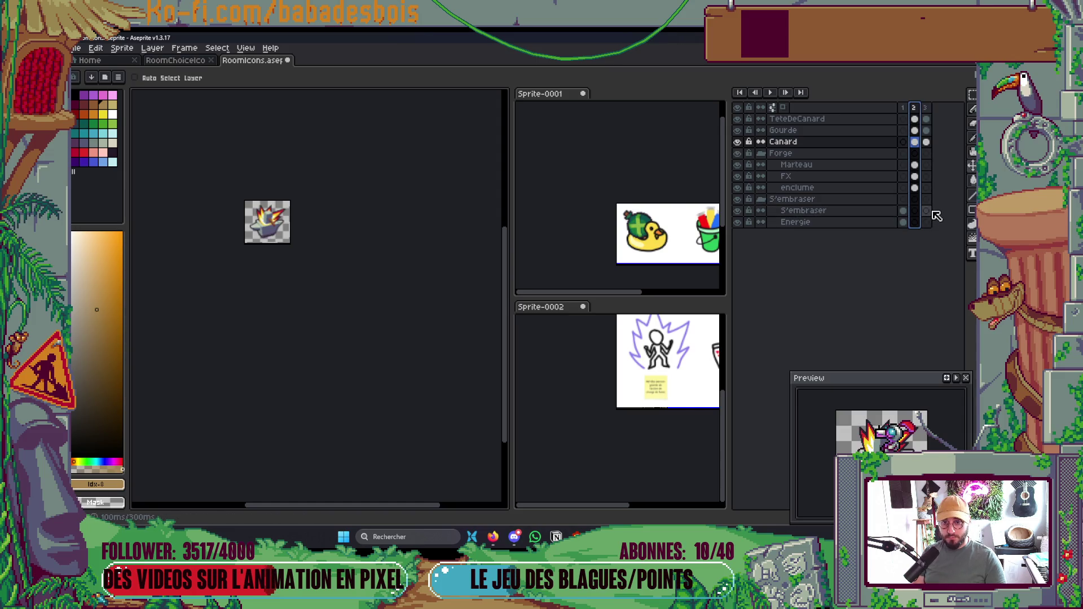
- Select the TeteDeCanard, Gourde and Canard layers and group them under the name Canard
left_click(915, 119)
left_click_drag(915, 119, 927, 153)
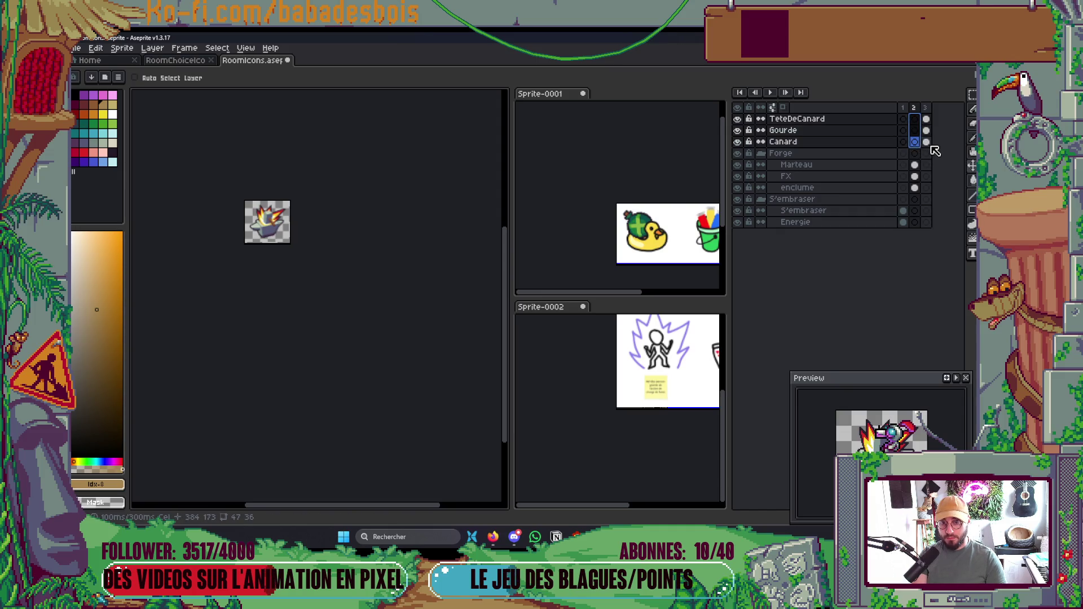
left_click(926, 116)
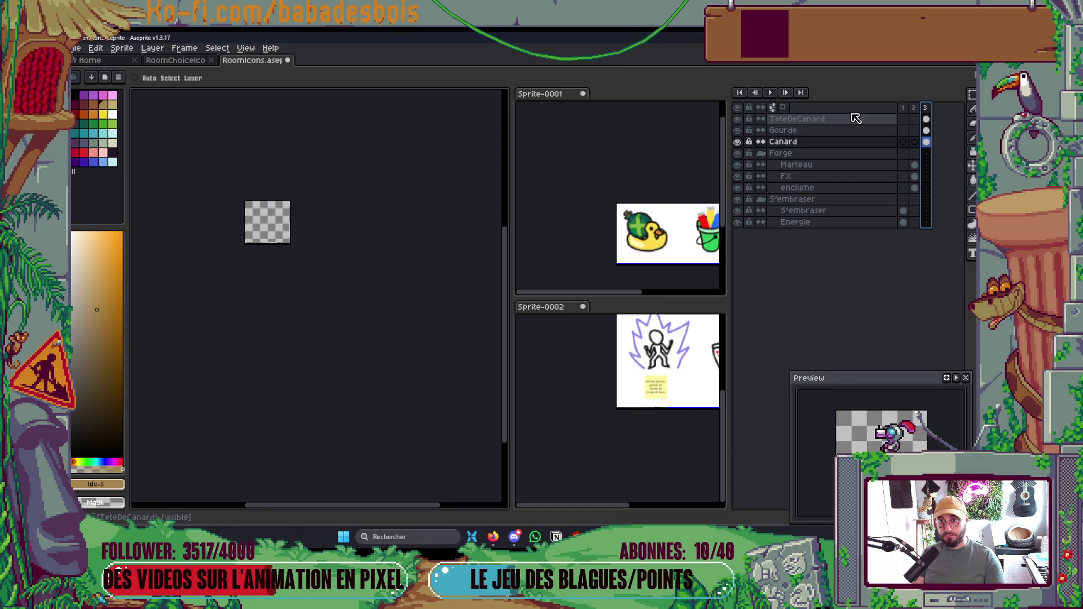
left_click_drag(851, 116, 848, 143)
right_click(846, 143)
mouse_move(863, 163)
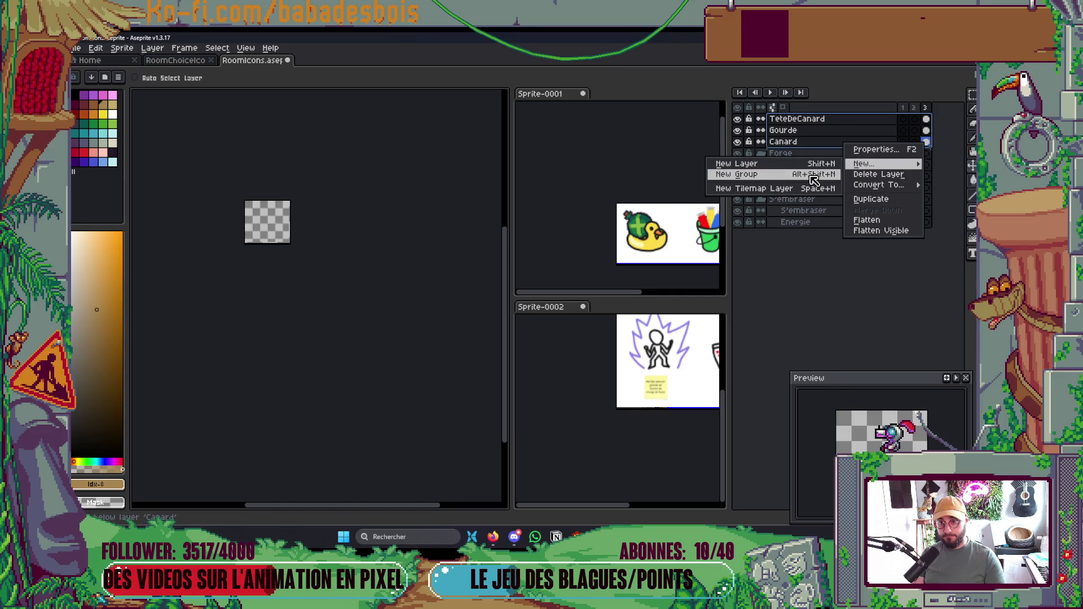
left_click(814, 178)
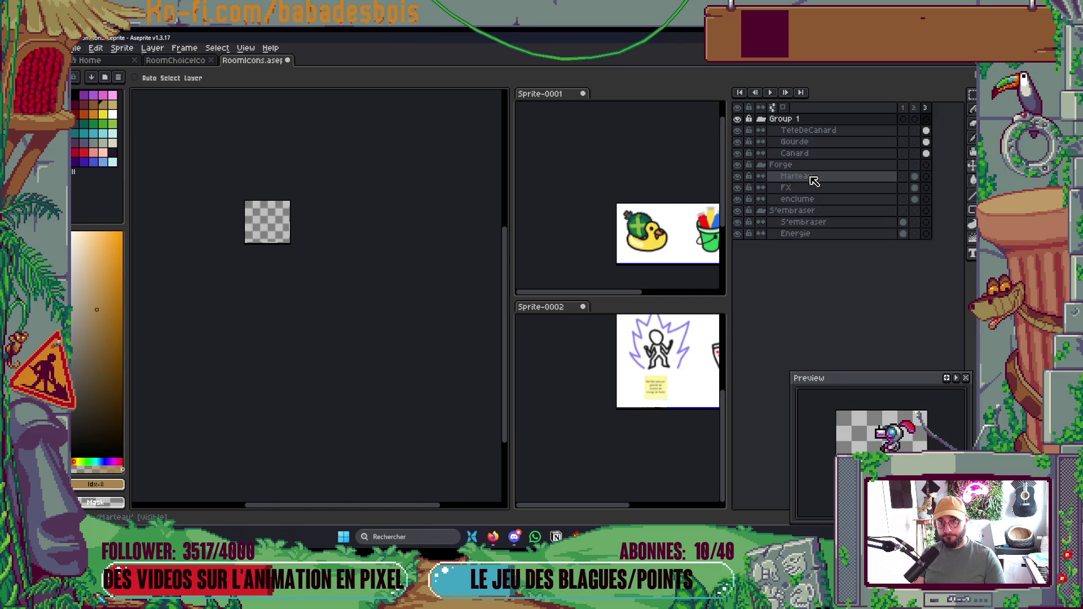
double_click(835, 121)
type("Canard")
key("Return")
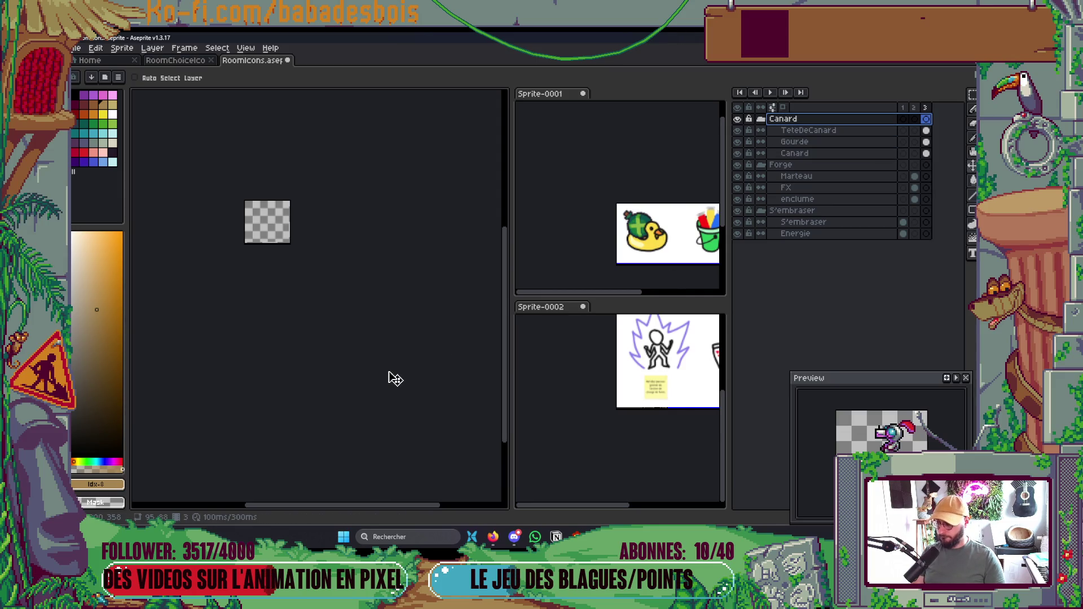
- Select the three duck layers with the Move tool and bring the duck artwork onto the canvas
key("b")
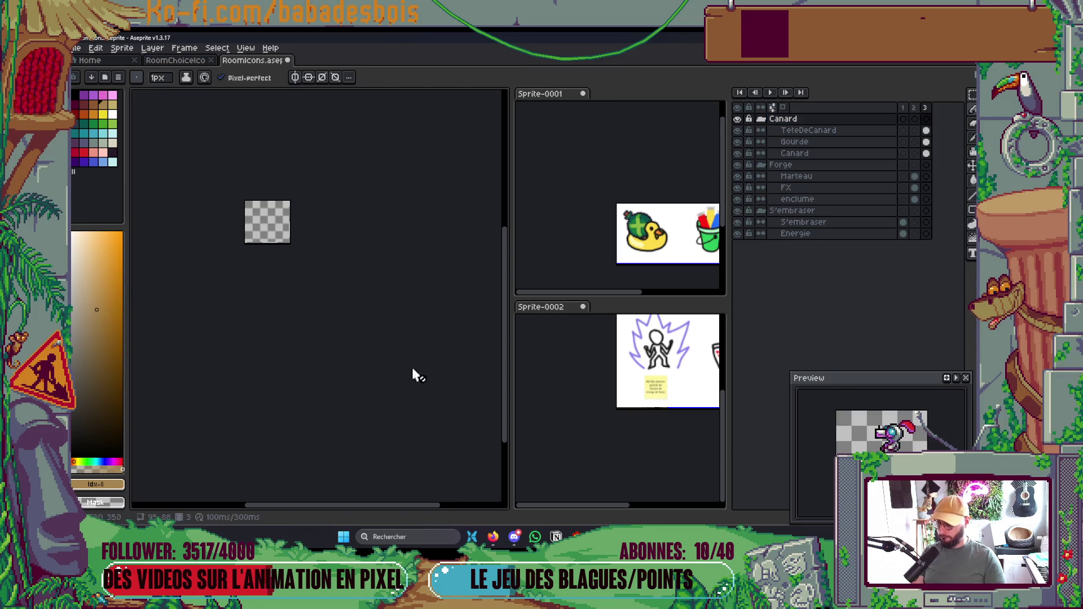
left_click(926, 130)
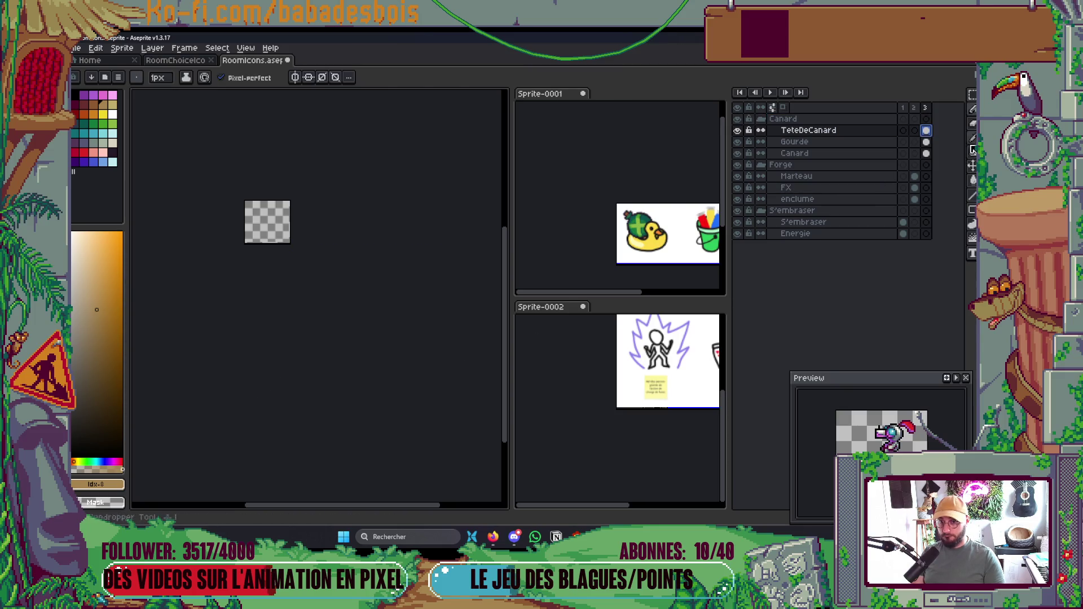
left_click_drag(858, 134, 862, 155)
key("v")
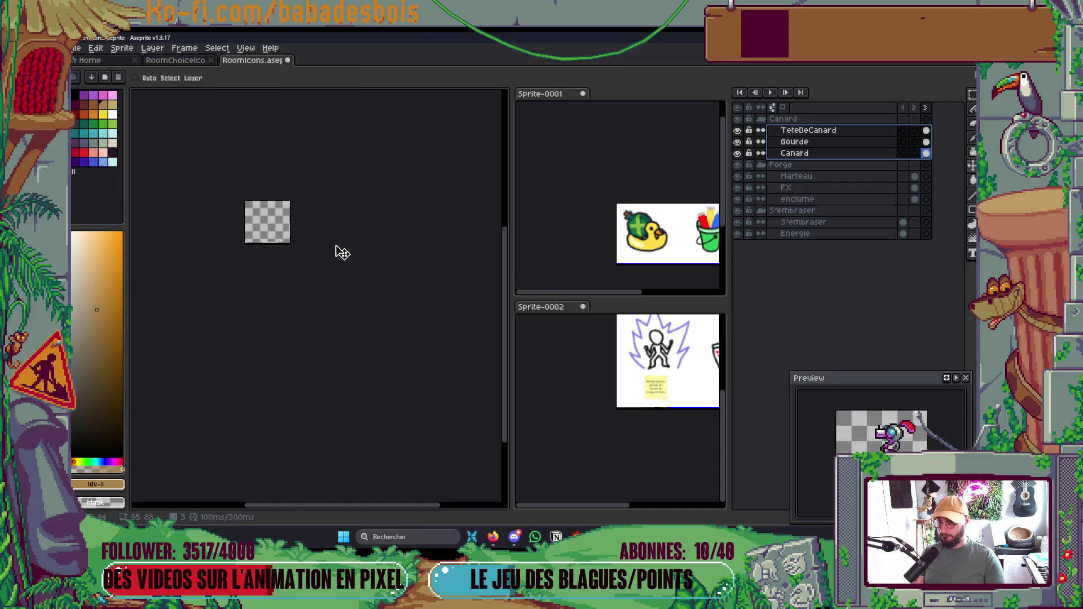
key("ctrl+v")
scroll(273, 239, "up", 3)
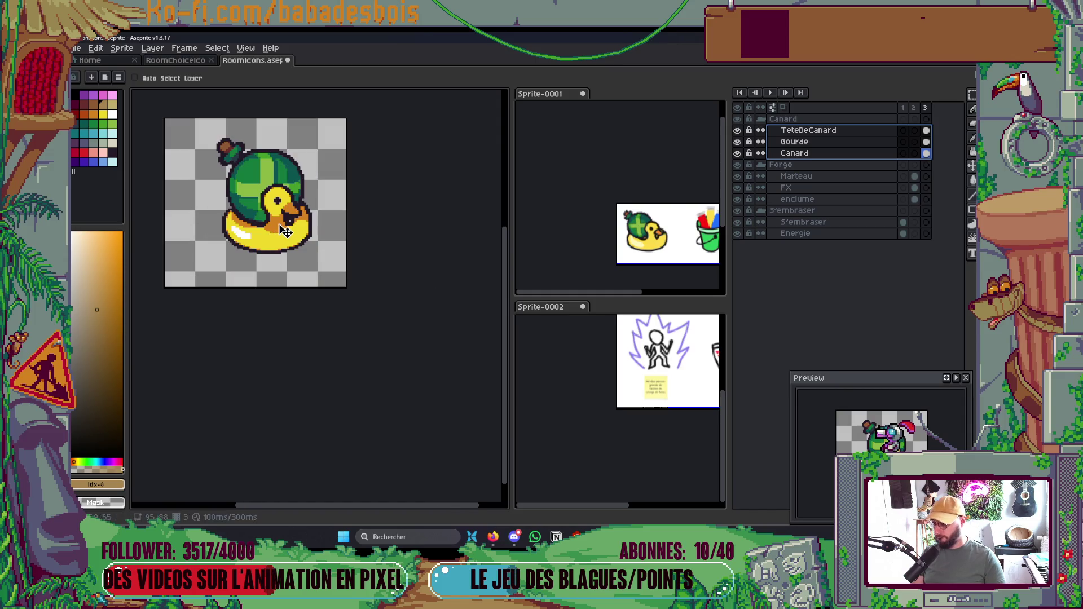
scroll(468, 310, "down", 3)
scroll(454, 306, "up", 1)
- Collapse the Canard, Forge and S'embraser groups, check Canard's visibility, and select the whole Canard group
left_click(760, 120)
left_click(761, 130)
left_click(758, 142)
left_click(739, 119)
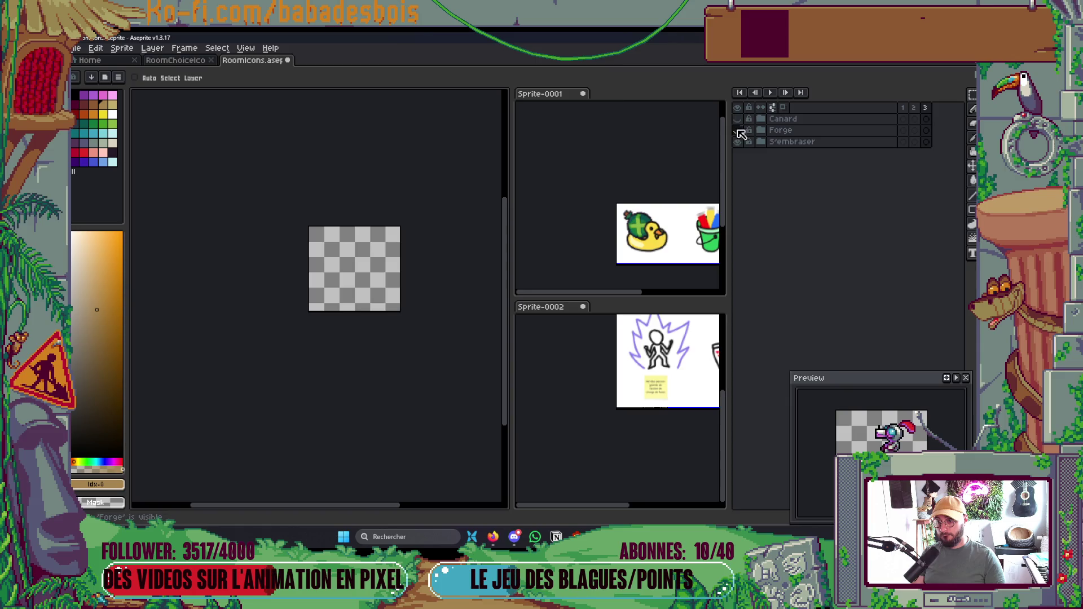
left_click(738, 119)
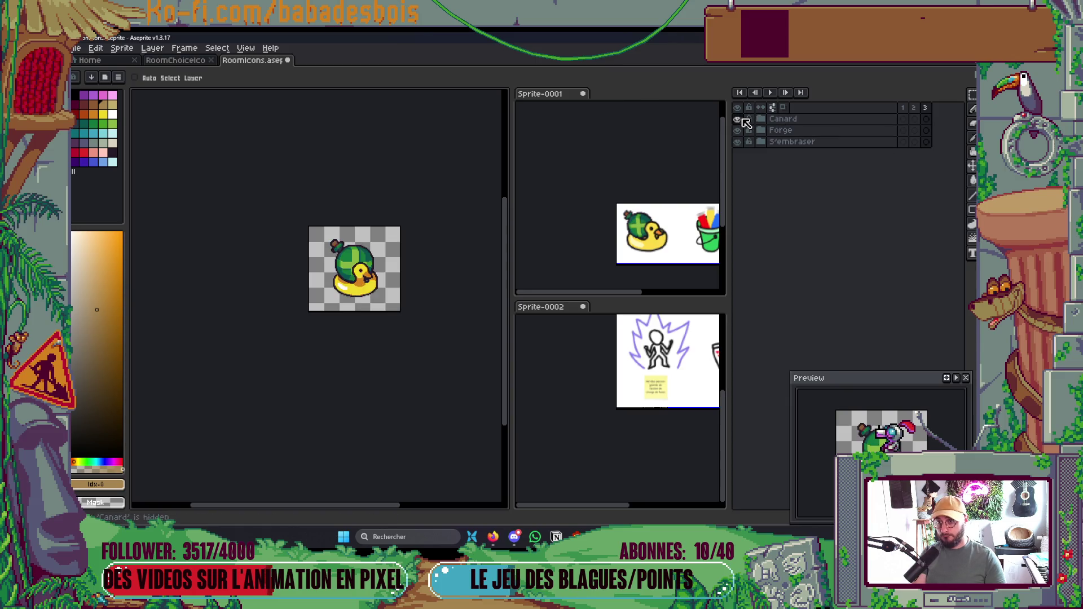
scroll(343, 312, "up", 1)
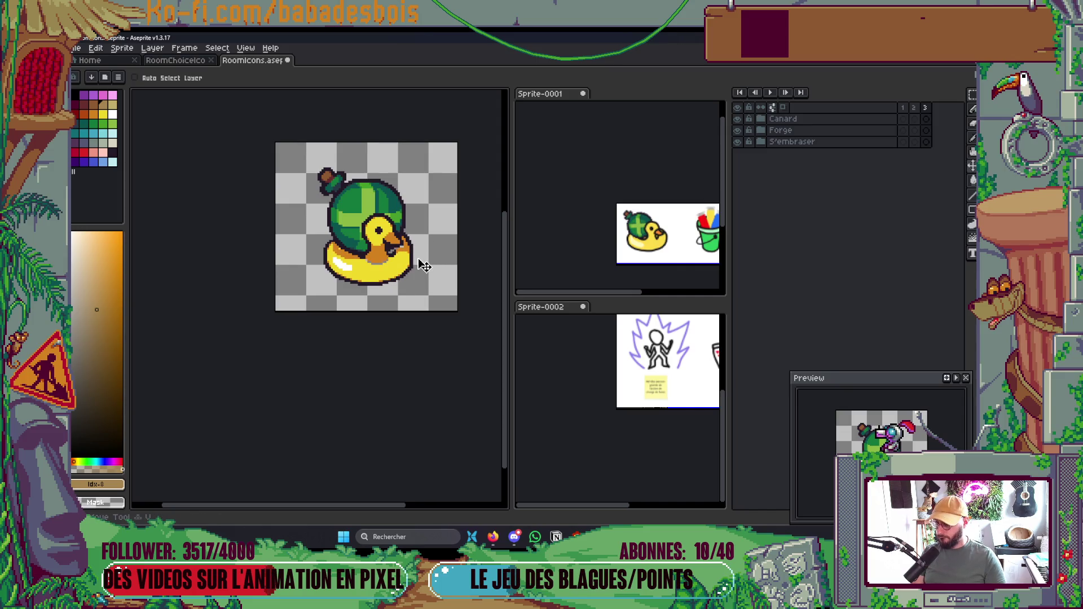
left_click(784, 120)
left_click(761, 119)
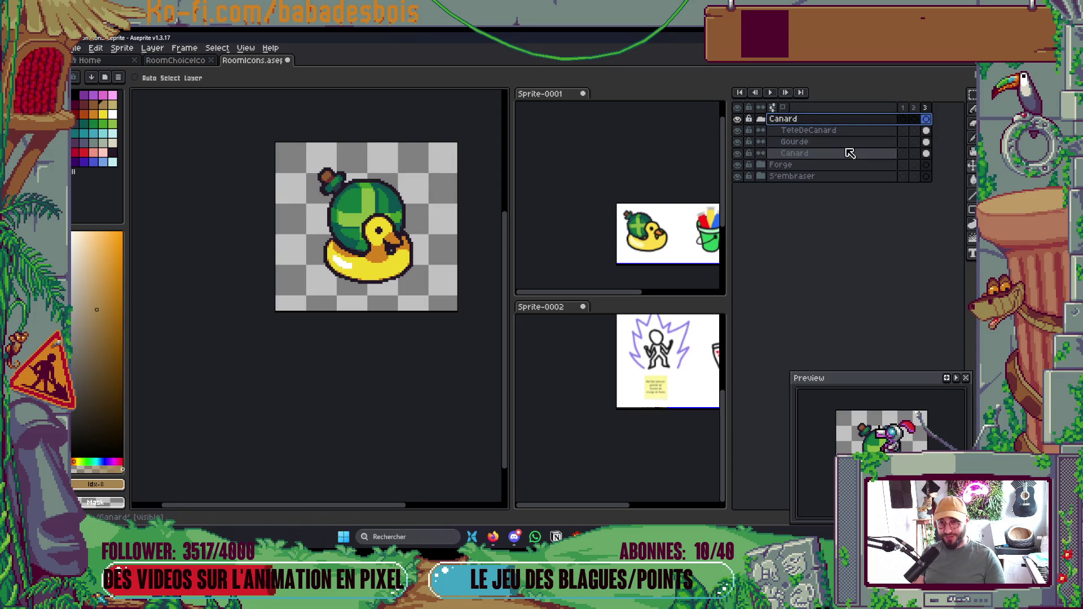
left_click_drag(846, 154, 847, 138)
left_click(829, 119)
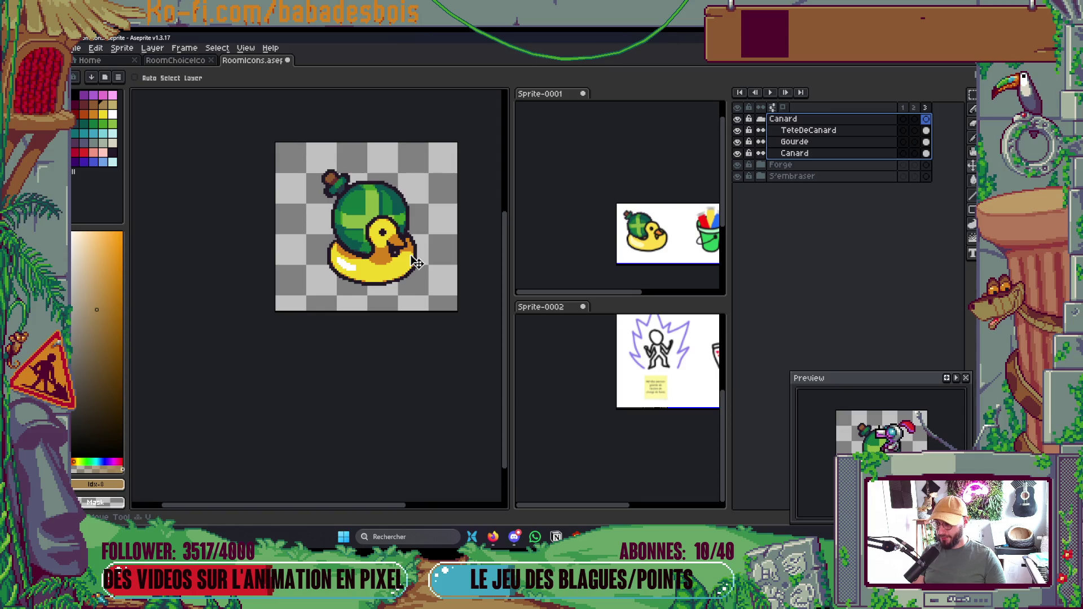
- Shift the duck a few pixels left, select the Gourde layer and save RoomIcons.aseprite
left_click_drag(416, 263, 414, 264)
left_click(889, 142)
left_click(913, 142)
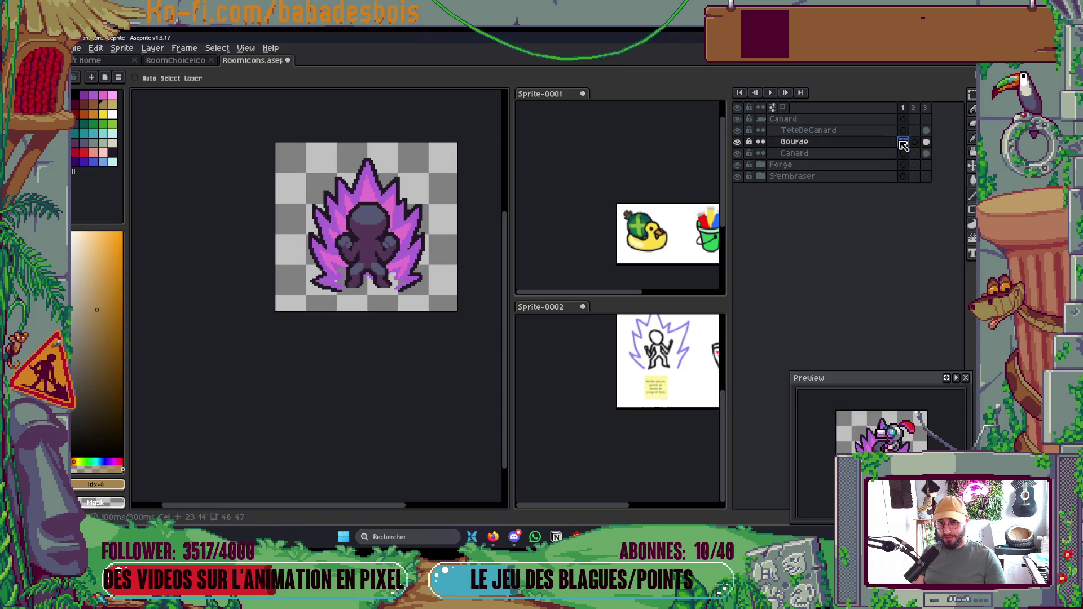
left_click(925, 141)
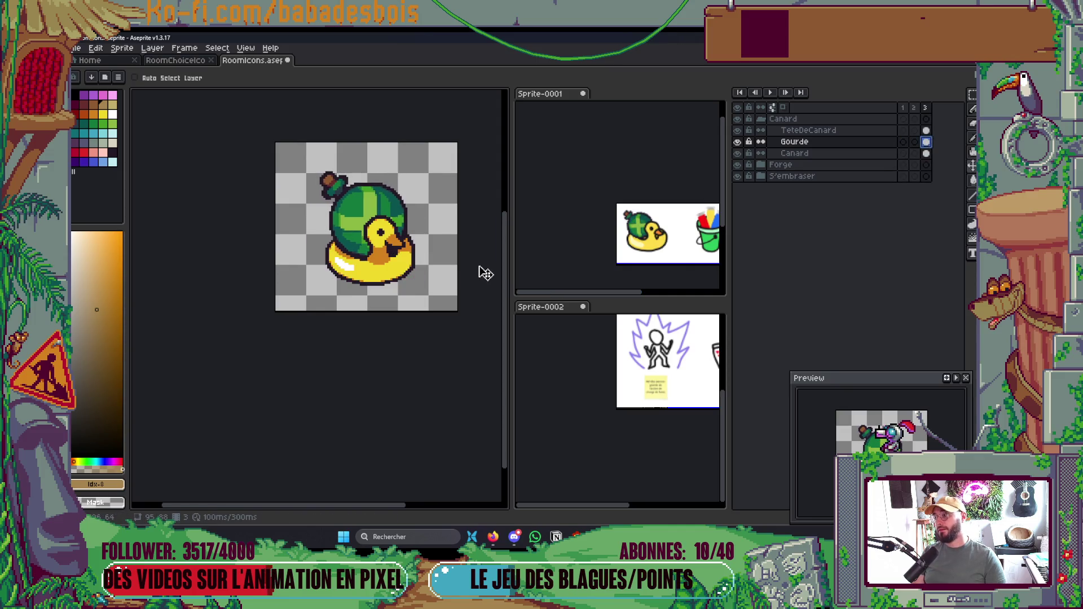
scroll(484, 272, "down", 2)
key("ctrl+s")
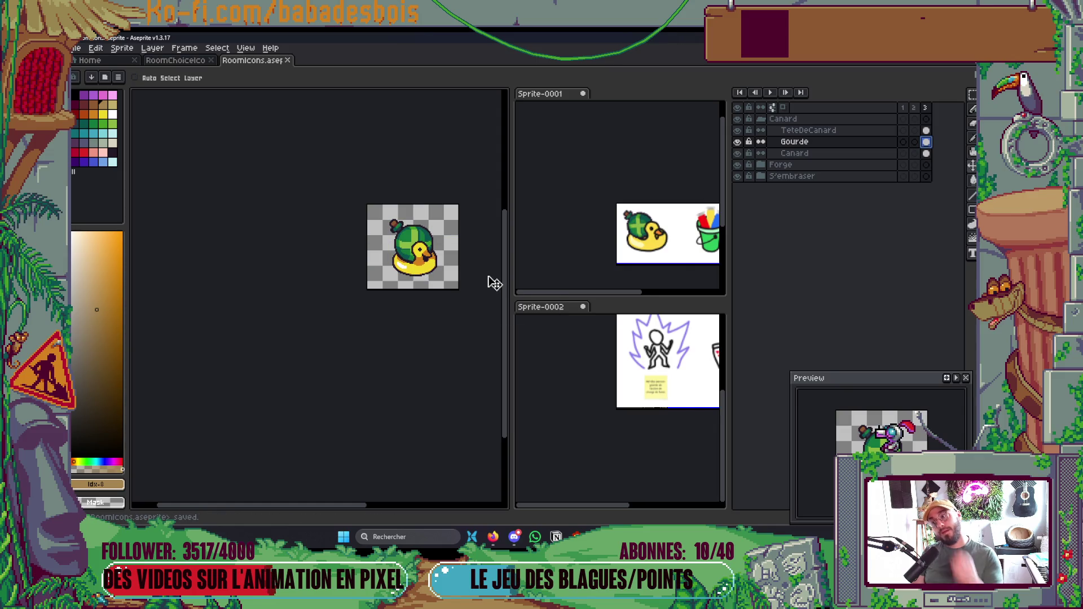
scroll(416, 271, "up", 3)
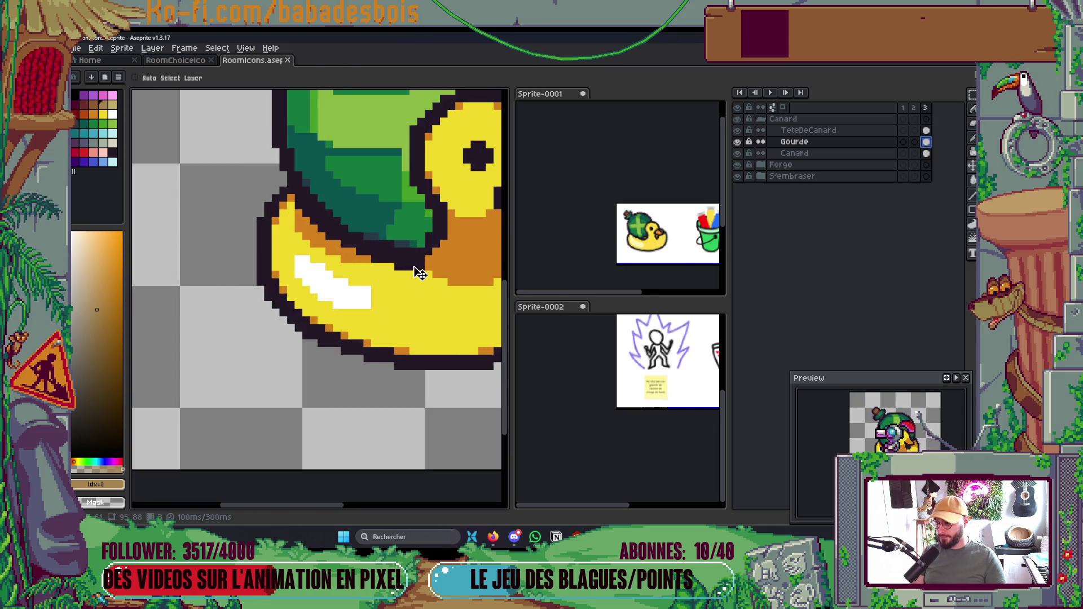
- Zoom and pan to inspect the duck sprite, then collapse the Canard group
key("b")
scroll(404, 289, "down", 1)
scroll(404, 289, "up", 1)
scroll(414, 286, "up", 1)
scroll(406, 276, "down", 3)
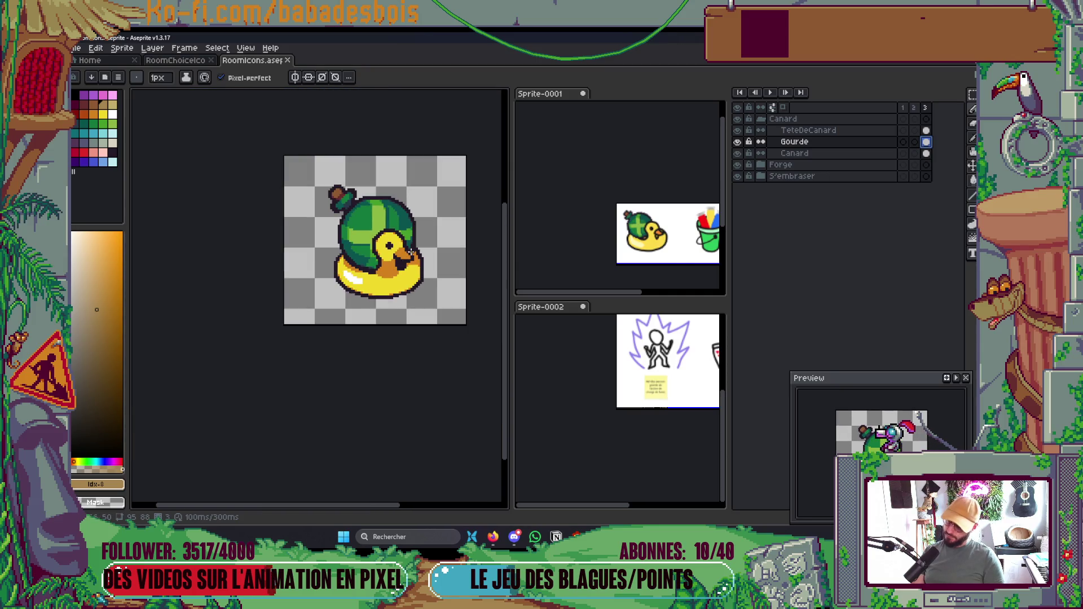
left_click_drag(338, 240, 309, 214)
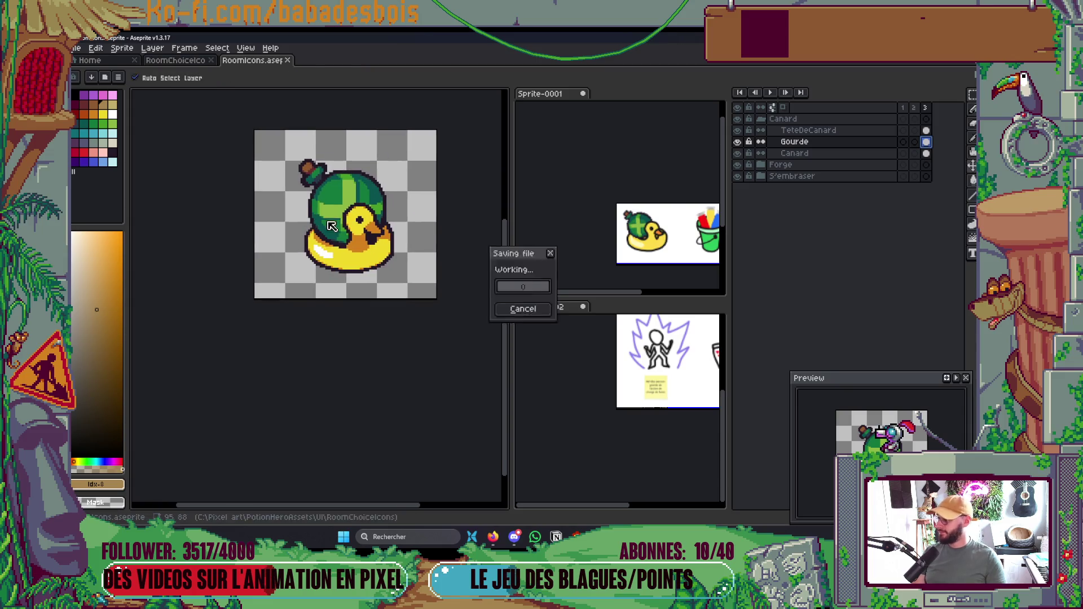
left_click(761, 118)
- Switch to RoomChoiceIcons and collapse the Gourde, S'embraser and gauche layer groups
left_click(192, 63)
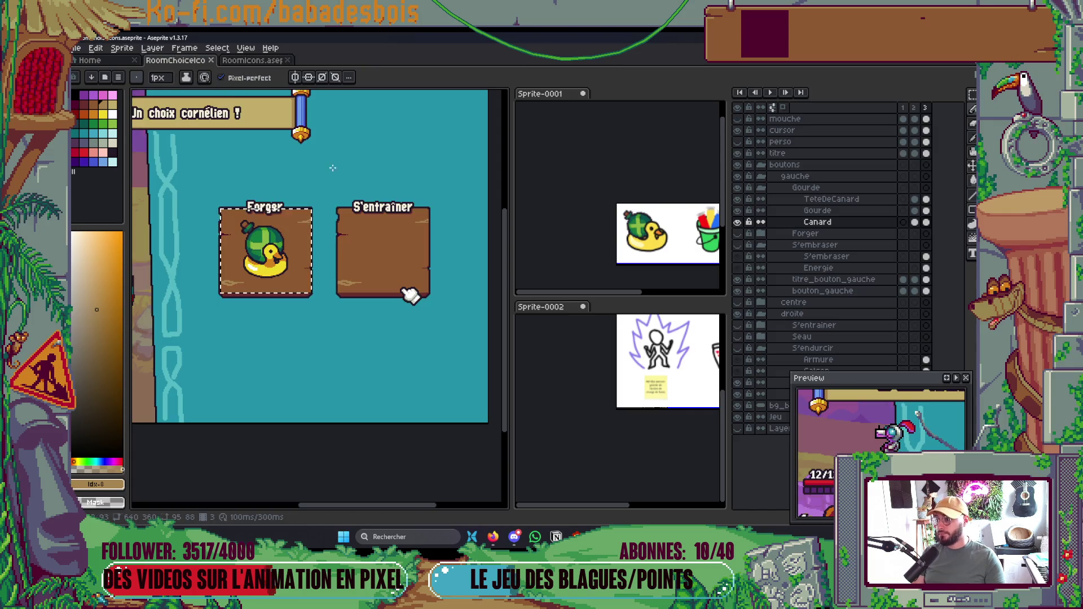
left_click(761, 188)
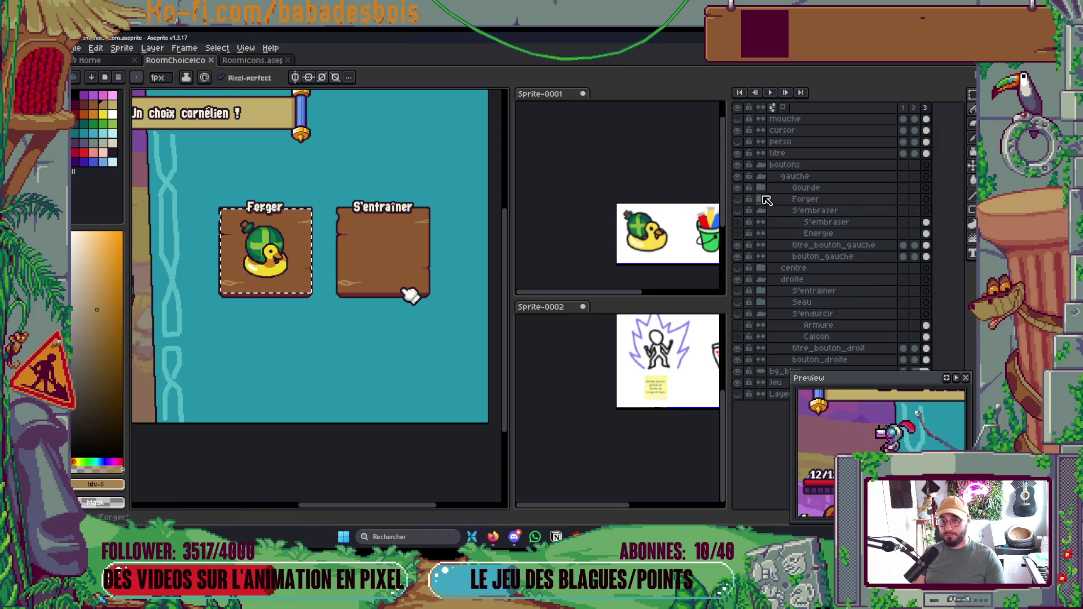
left_click(762, 212)
left_click(762, 177)
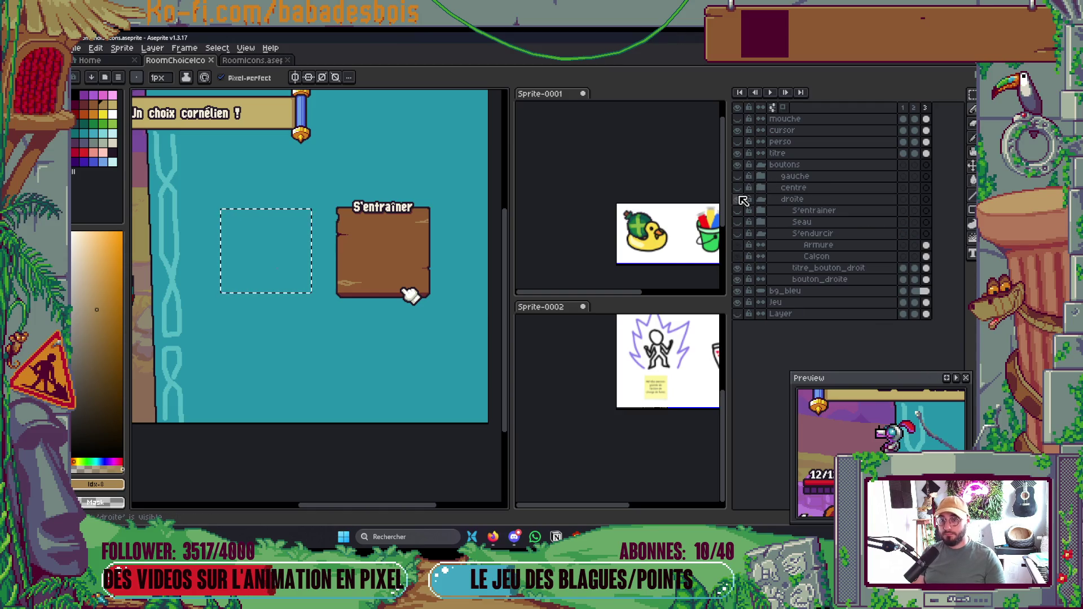
- Show gauche, hide centre's Forger button, deselect, and reveal and expand the S'entrainer bear icon
left_click(737, 164)
left_click(737, 164)
left_click_drag(737, 176, 739, 188)
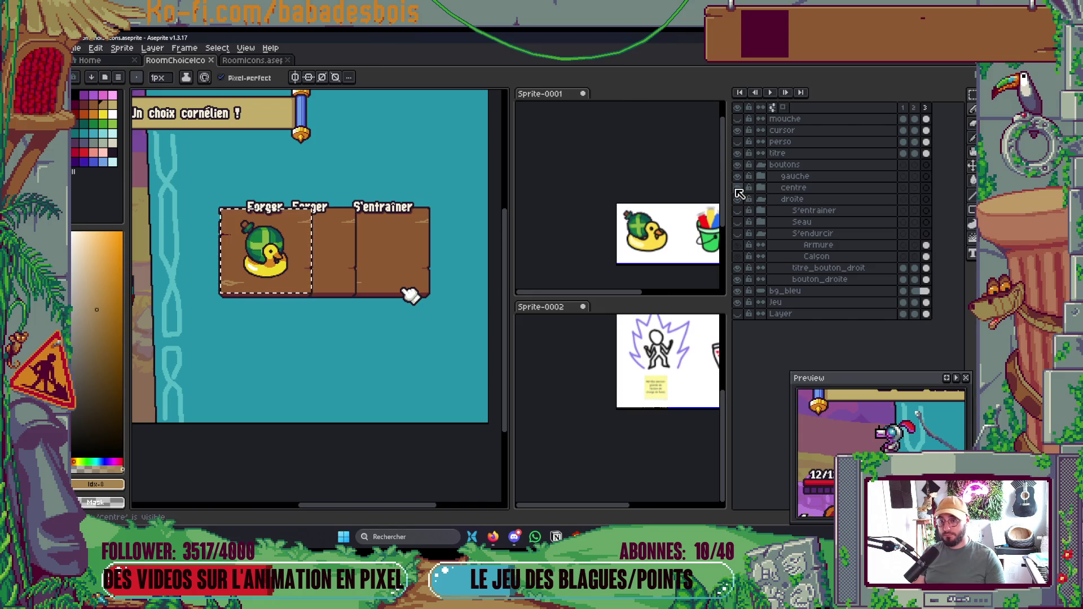
left_click(737, 187)
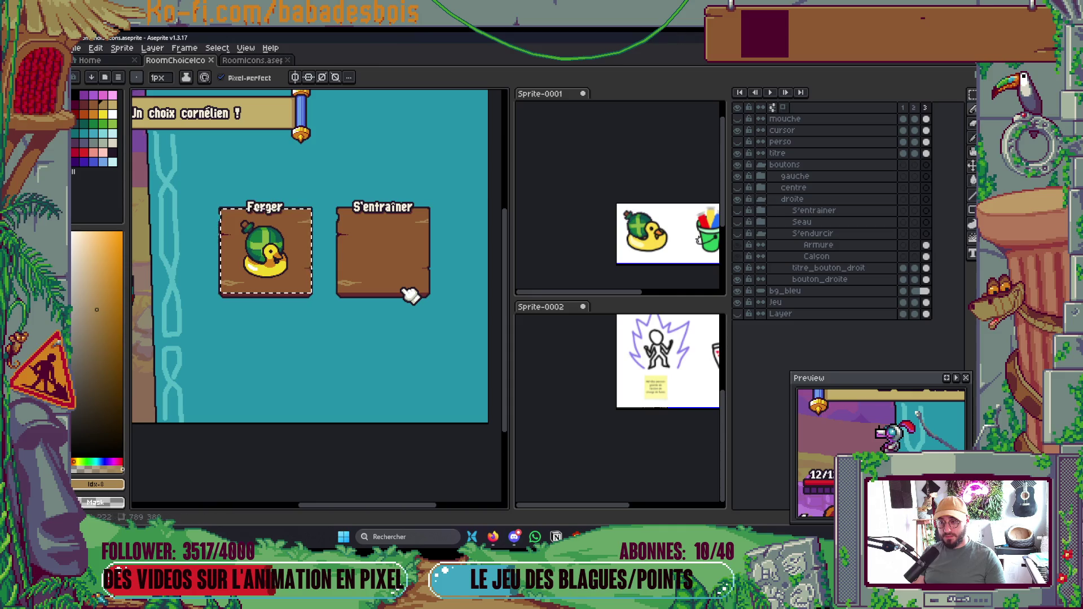
key("ctrl+d")
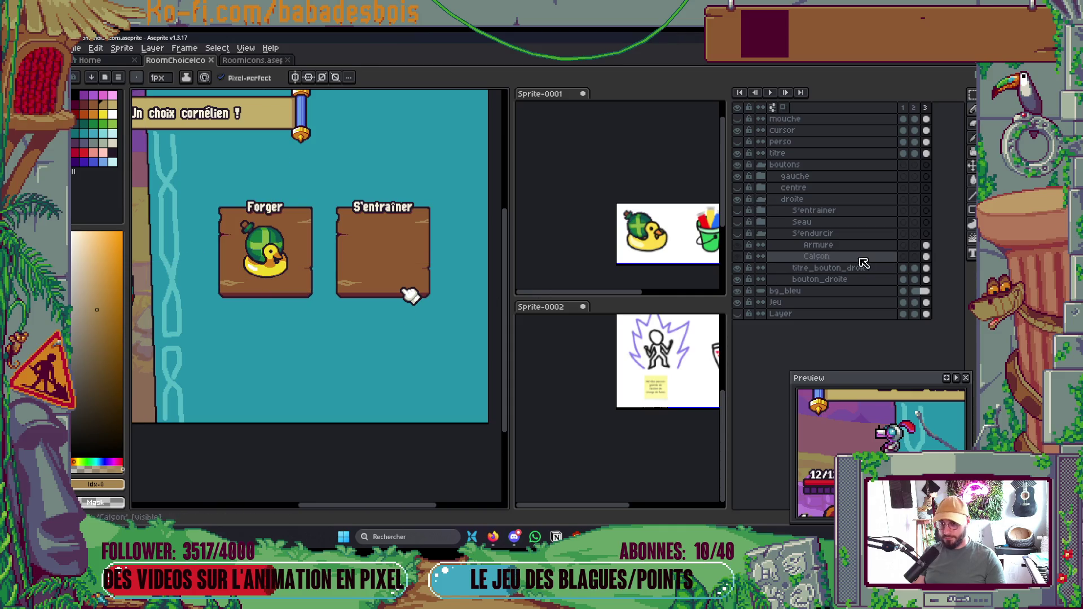
left_click(744, 210)
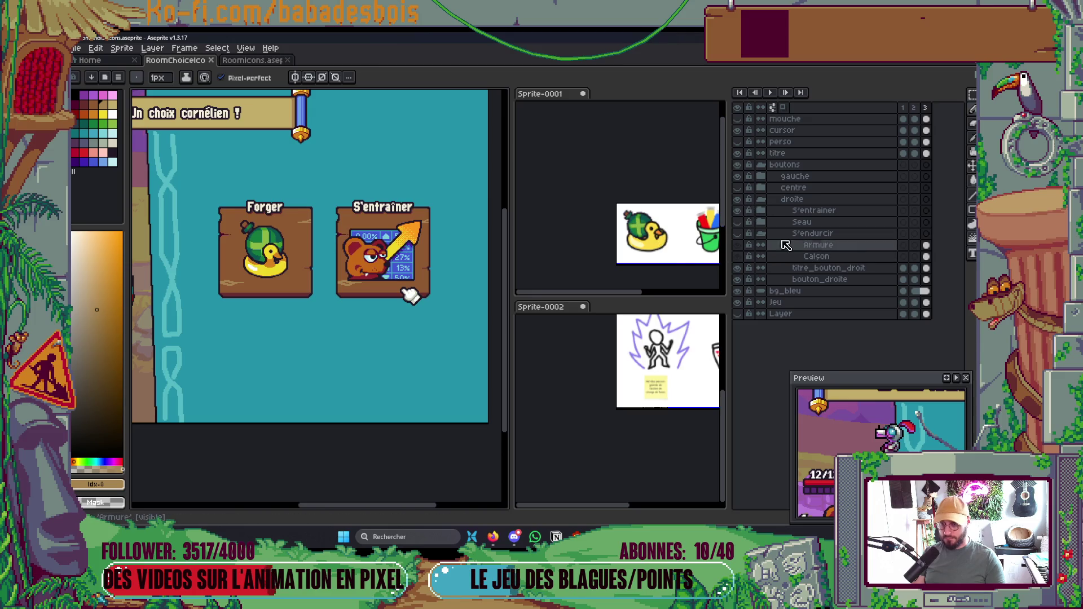
left_click(761, 210)
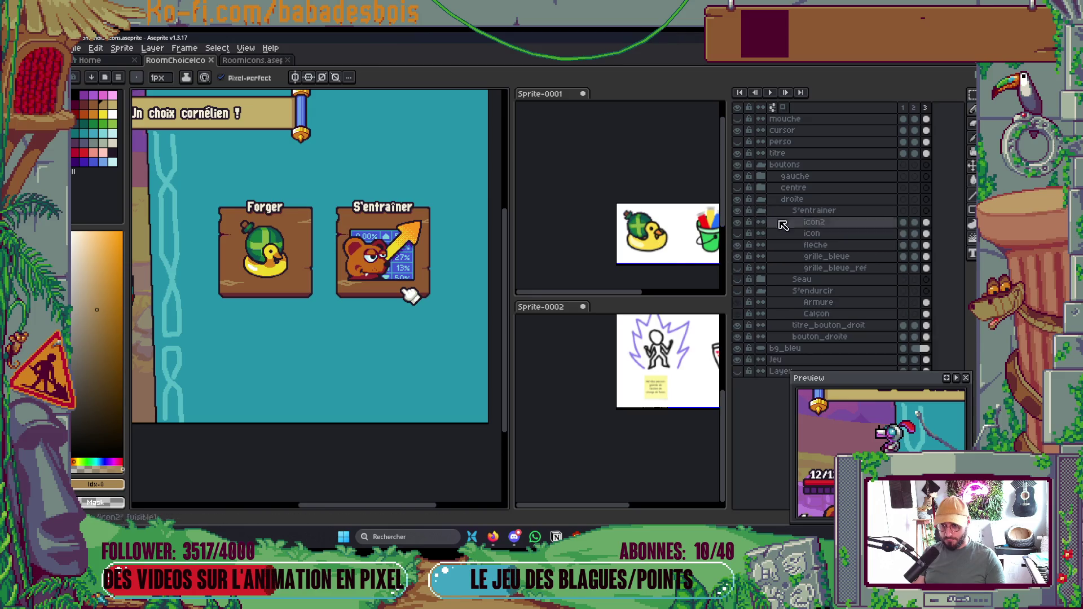
- Rename the icon2 layer to Tete
left_click_drag(776, 228, 810, 230)
double_click(828, 225)
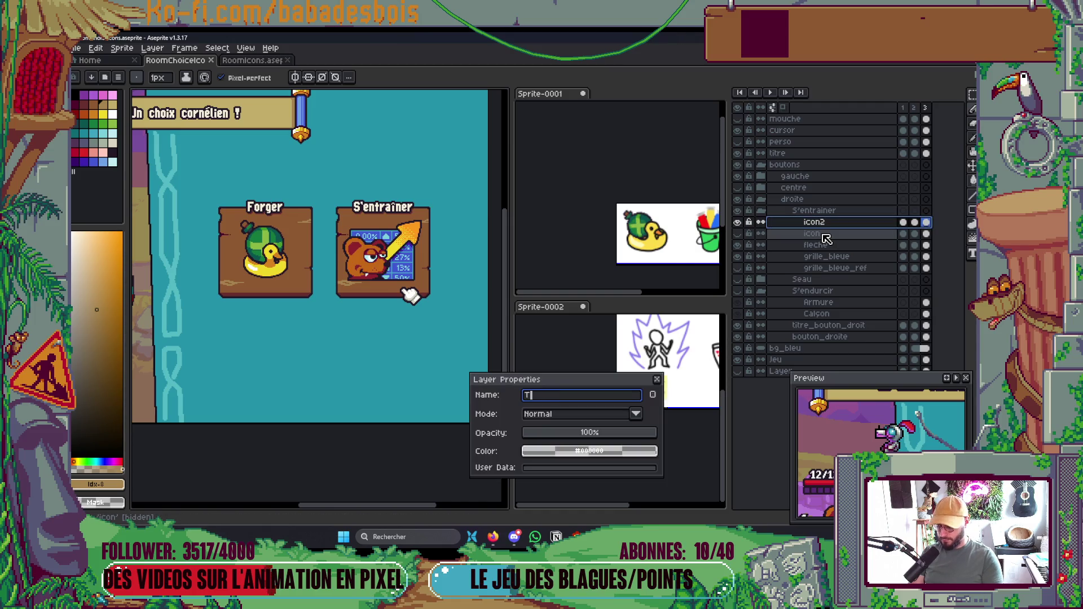
key("Return")
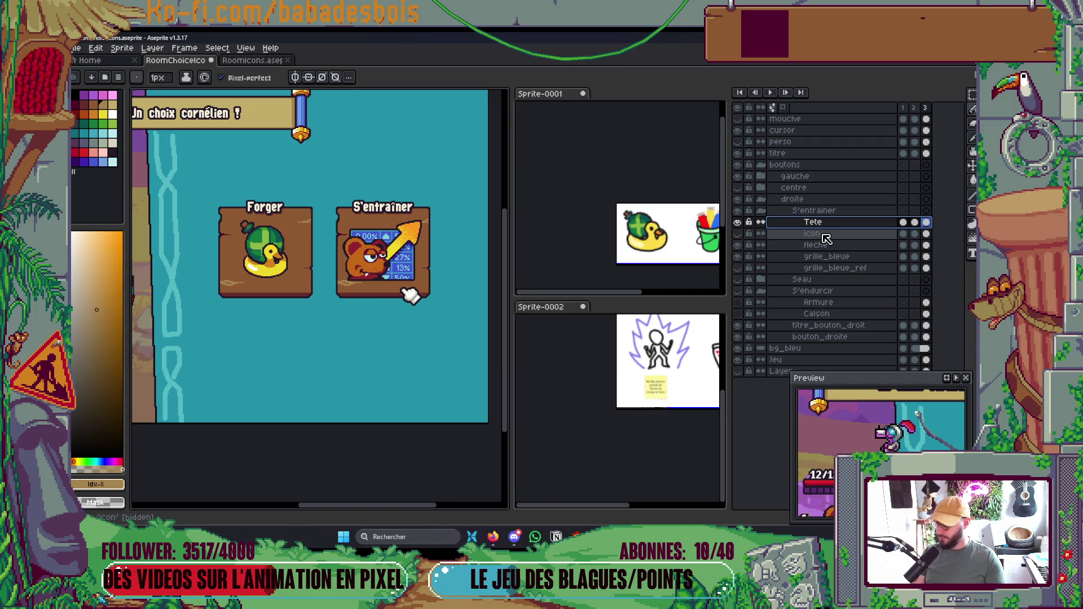
- Delete the icon and grille_bleue_ref layers
double_click(826, 234)
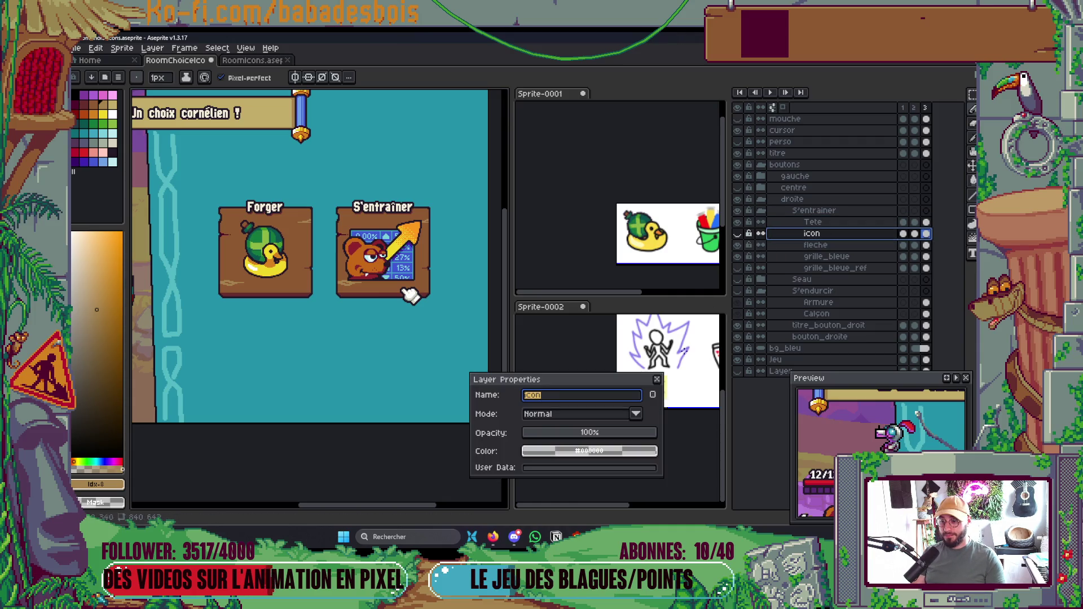
key("Return")
left_click(740, 234)
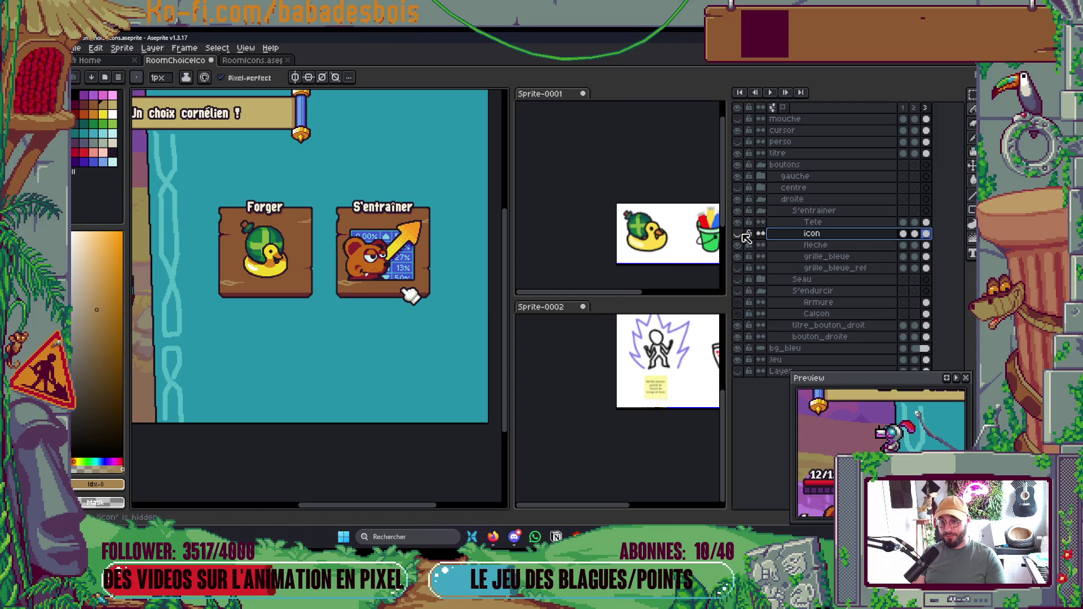
right_click(831, 238)
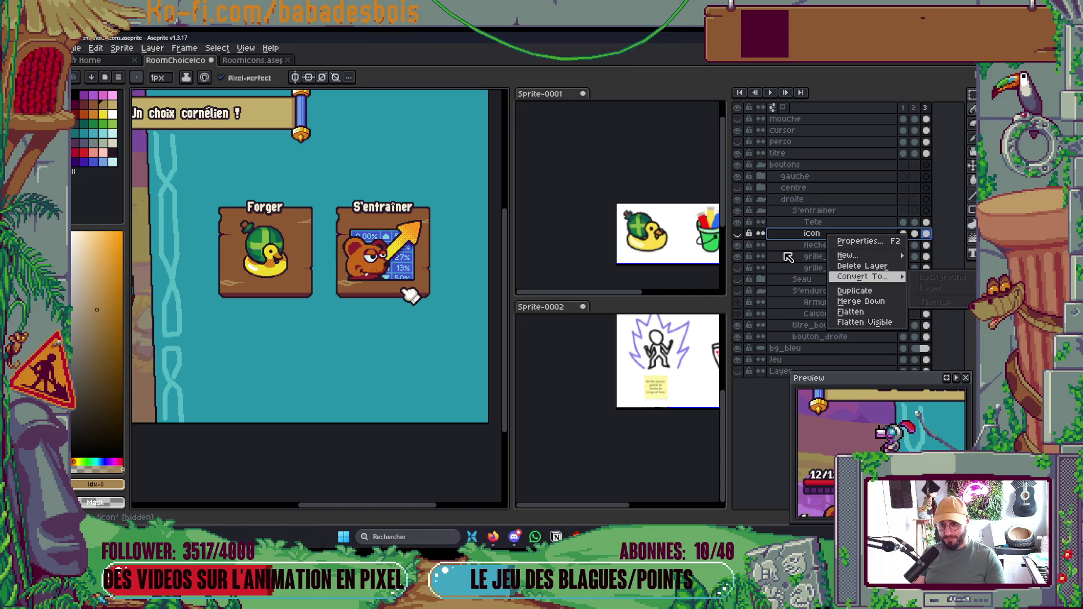
left_click(742, 240)
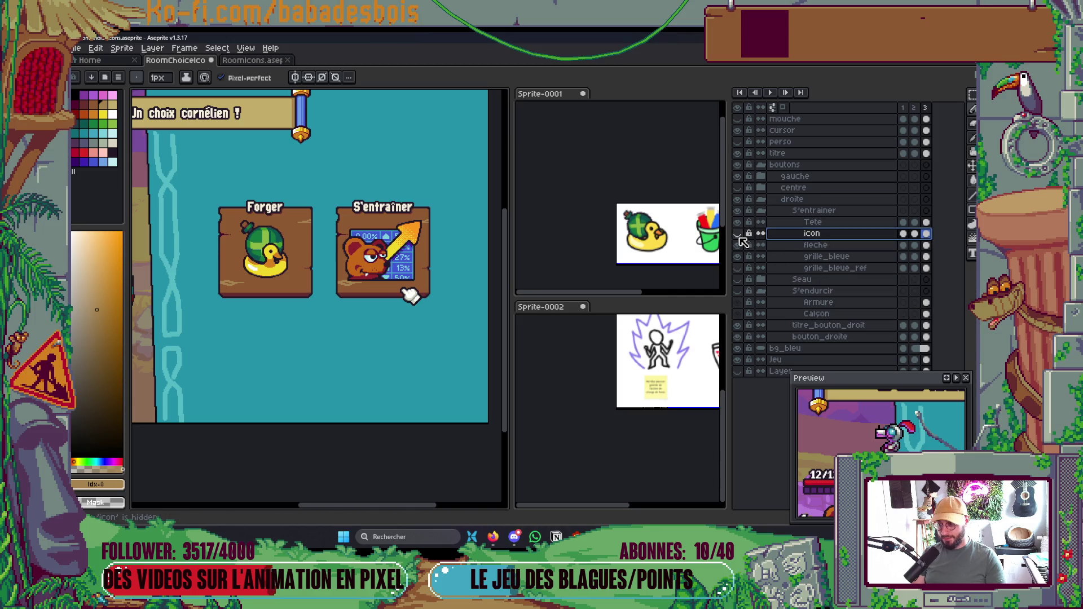
right_click(816, 237)
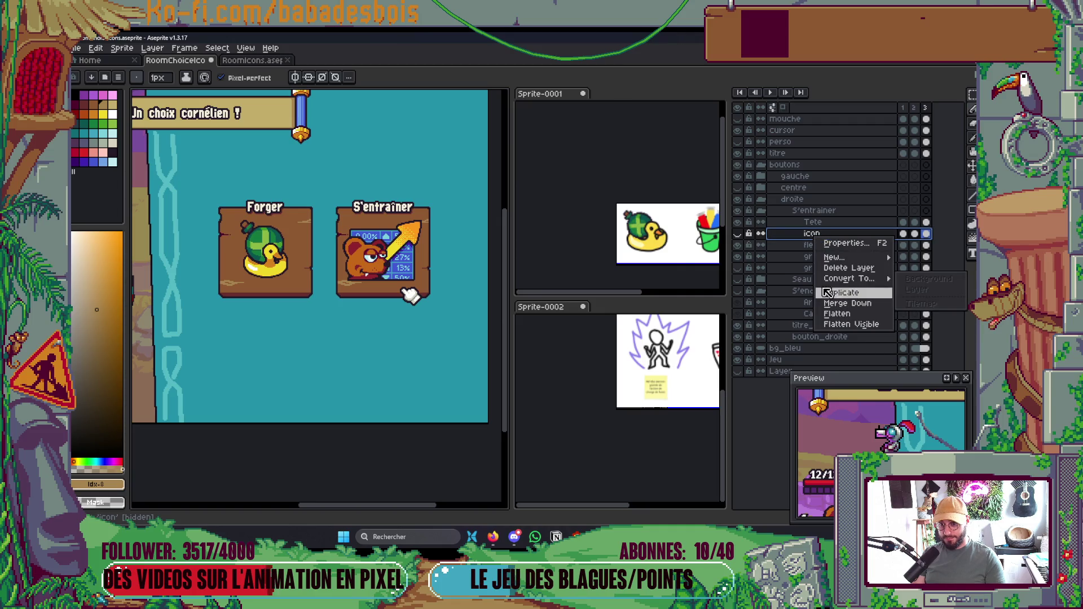
left_click(846, 267)
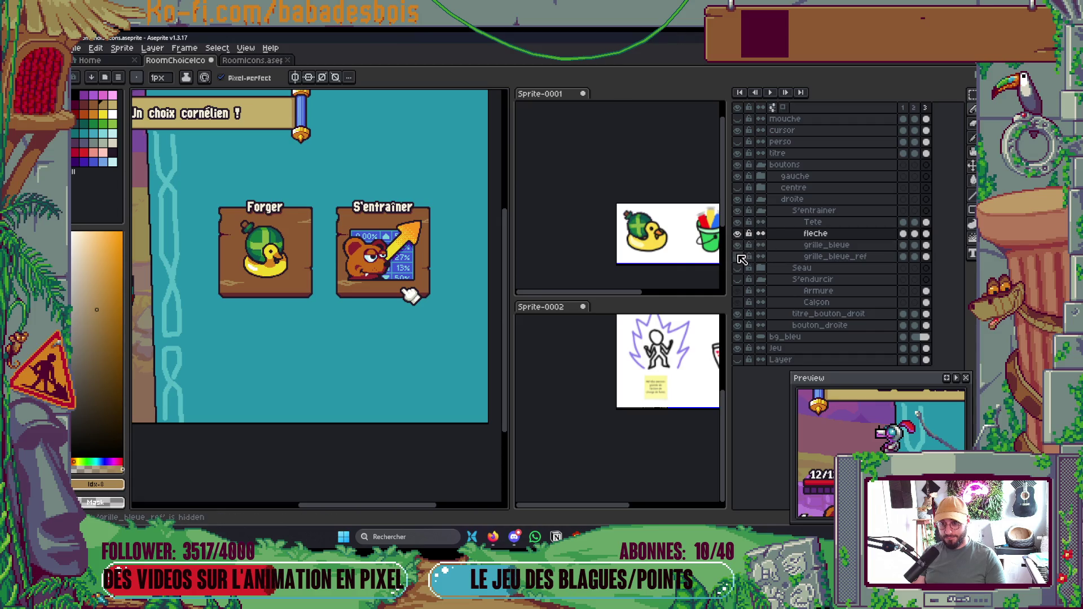
left_click(737, 256)
left_click(737, 256)
left_click(844, 258)
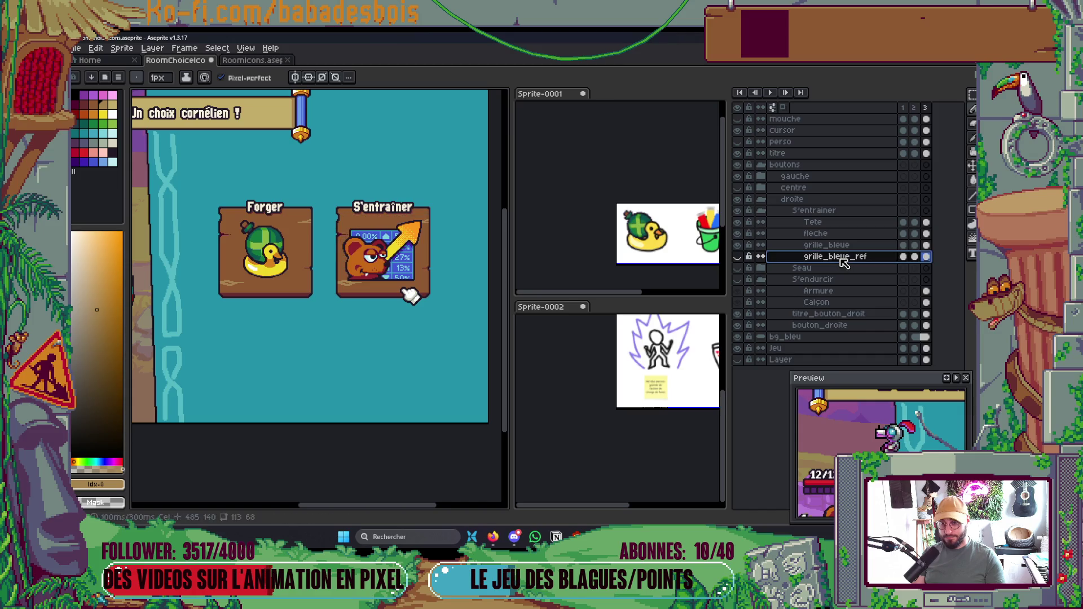
right_click(844, 262)
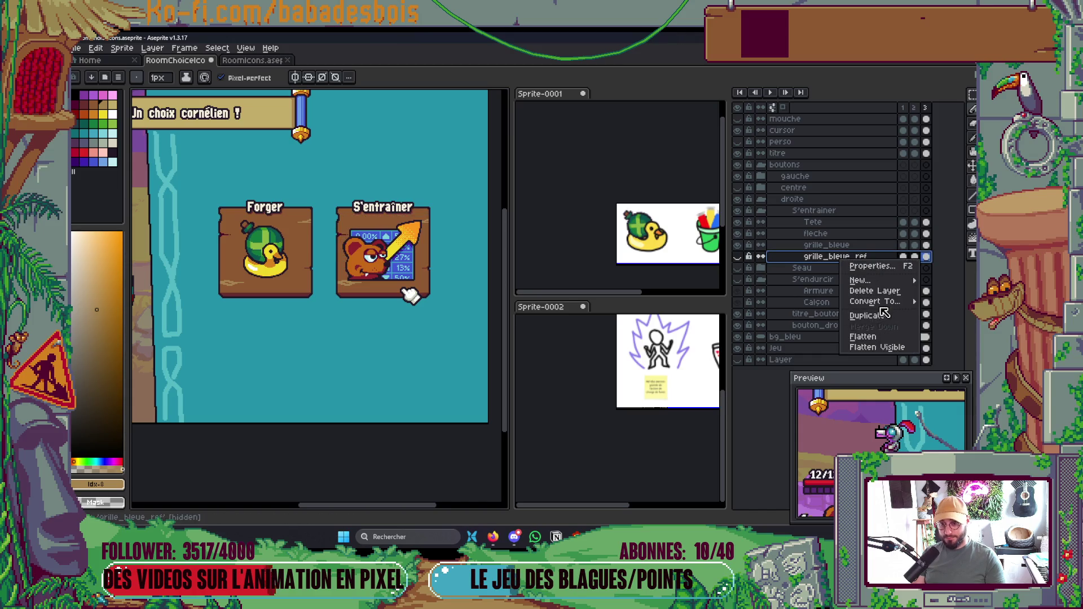
left_click(890, 291)
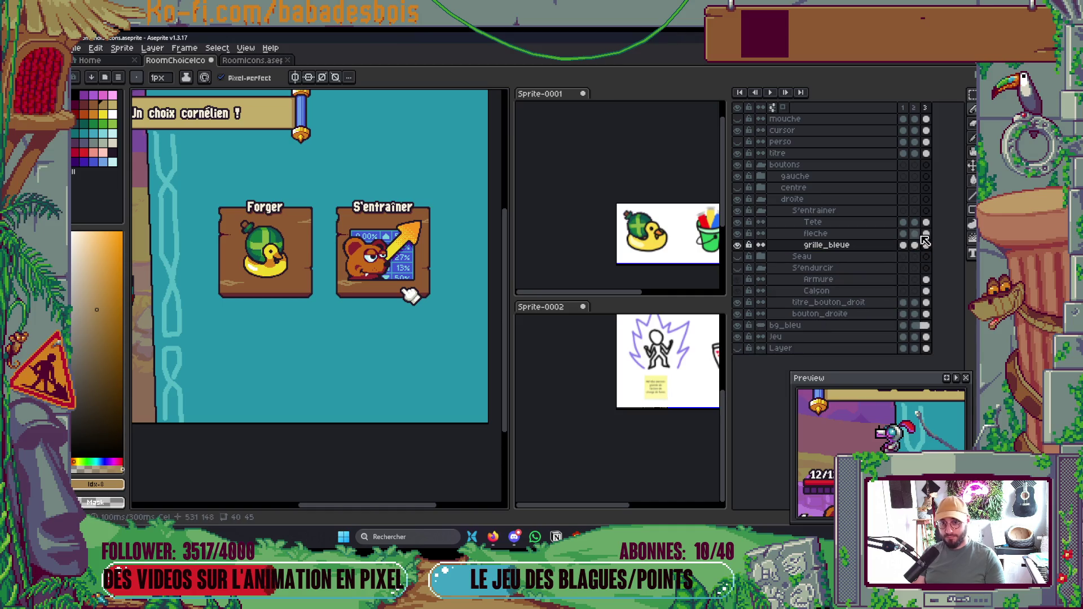
- Paste the selected Tete, fleche and grille_bleue layers into RoomIcons
left_click_drag(886, 222, 879, 248)
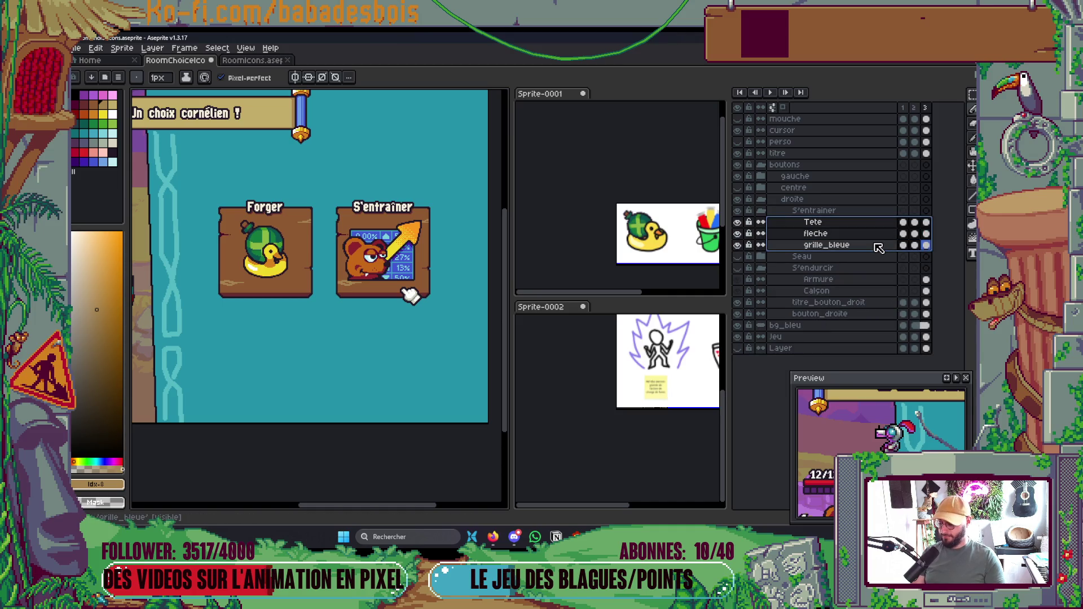
left_click(248, 60)
left_click_drag(425, 186, 428, 197)
key("ctrl+v")
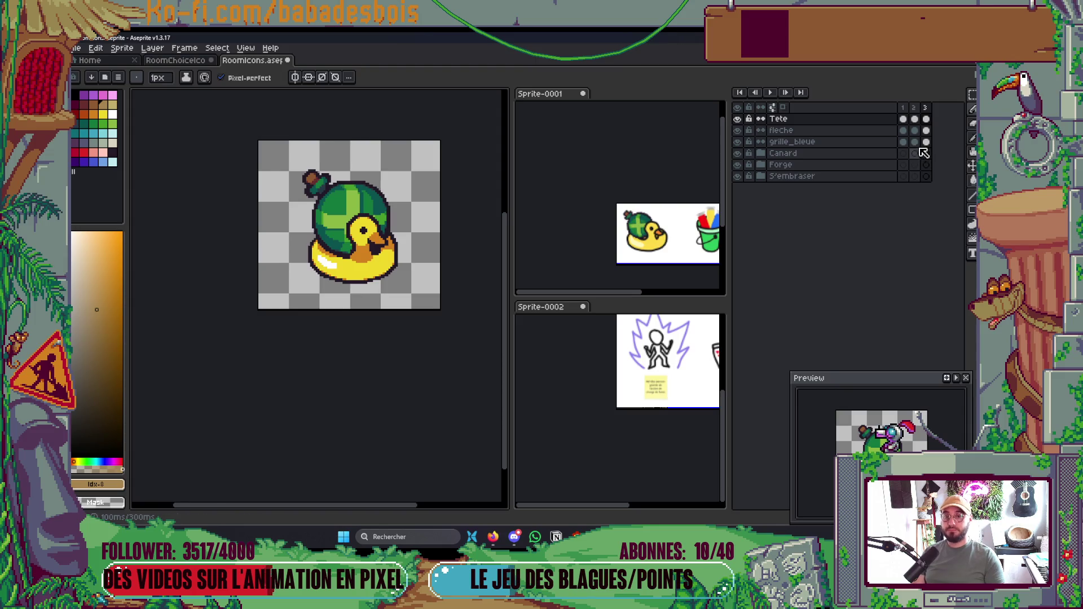
- Add a fourth frame and clear the Canard group's frame 4 cels
left_click(926, 119)
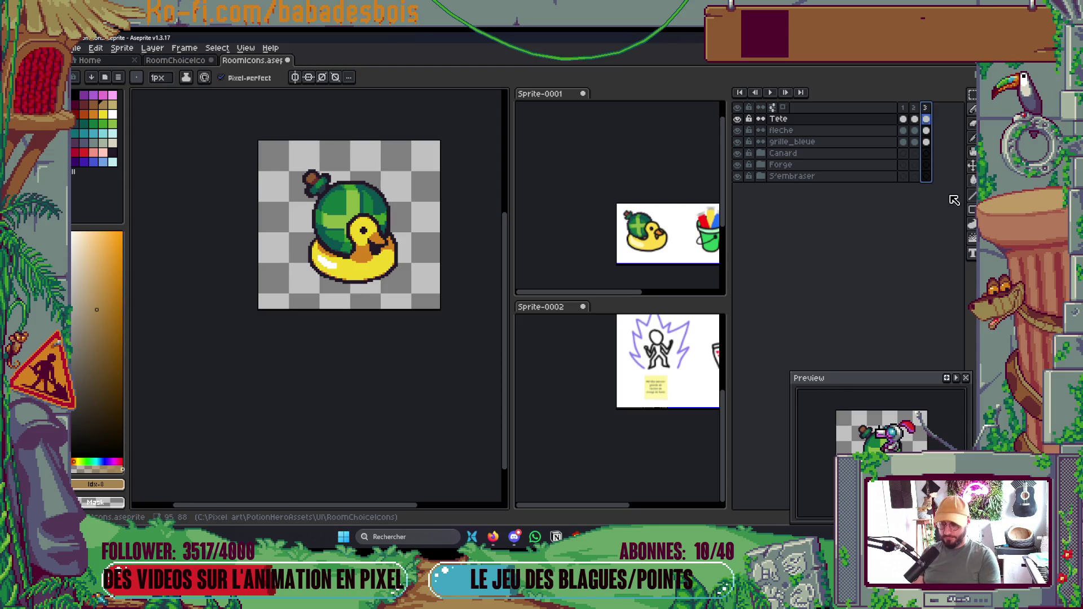
key("alt+n")
left_click(761, 155)
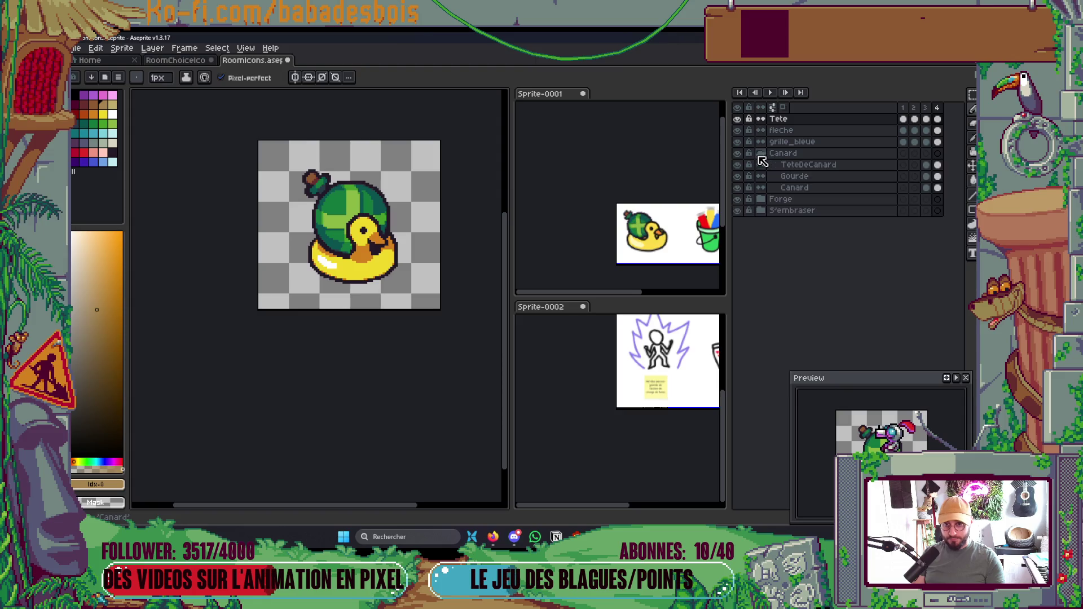
left_click_drag(938, 165, 947, 190)
key("Delete")
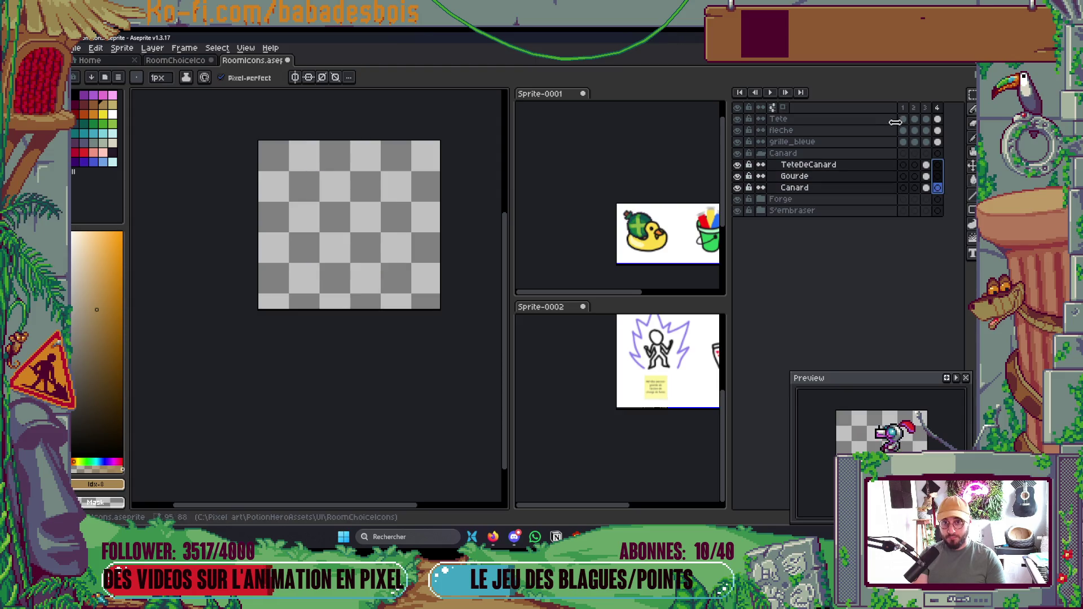
- Select the frame 4 cels of Tete, fleche and grille_bleue and shift the bear artwork into place
left_click_drag(903, 119, 926, 142)
left_click(938, 122)
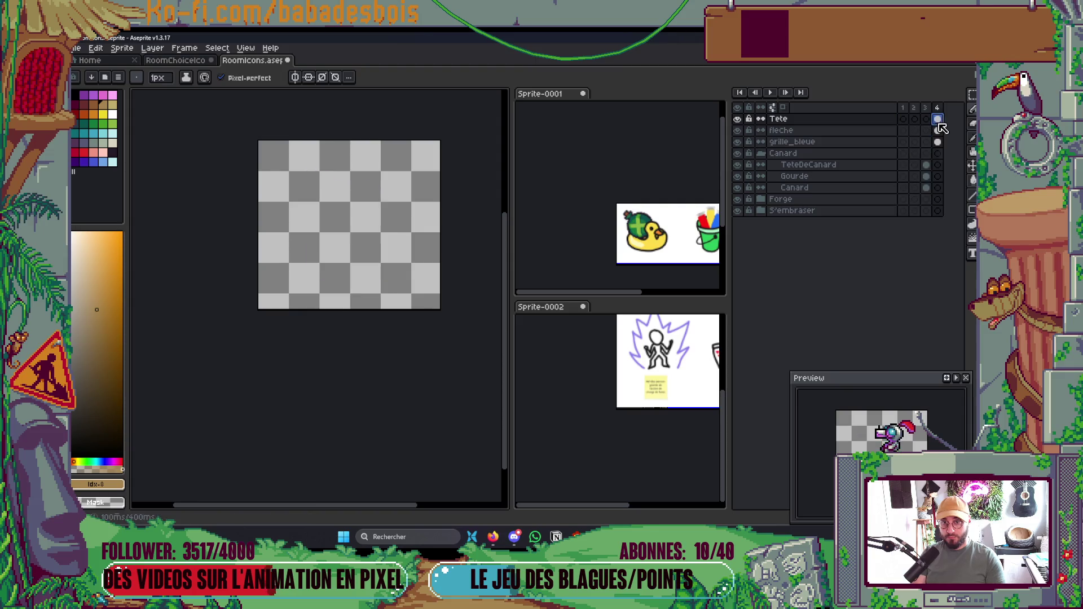
scroll(617, 234, "down", 1)
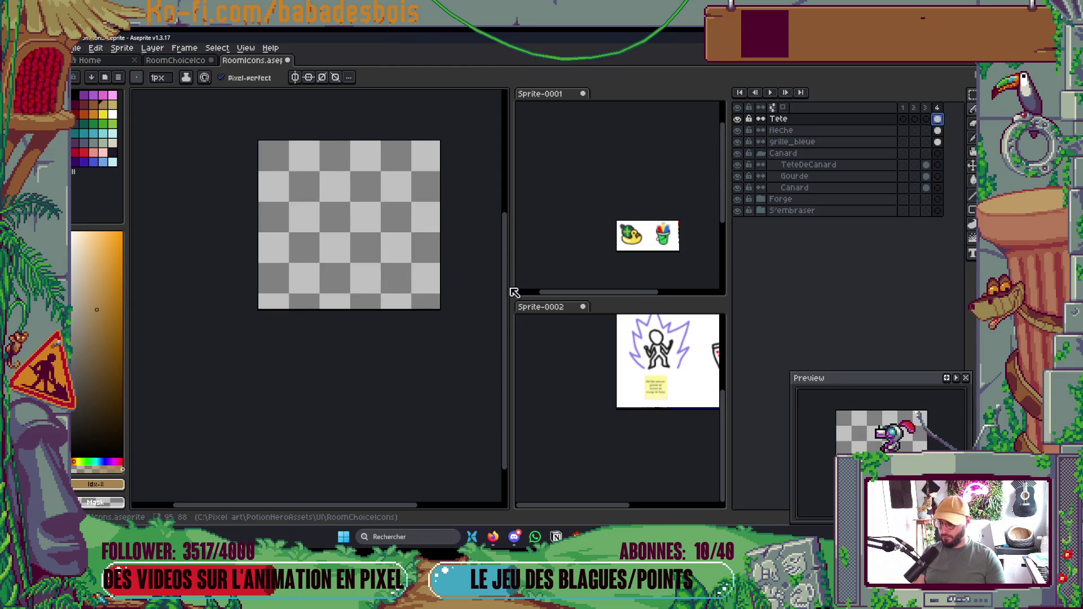
scroll(447, 280, "down", 1)
left_click_drag(447, 280, 360, 281)
scroll(434, 316, "down", 2)
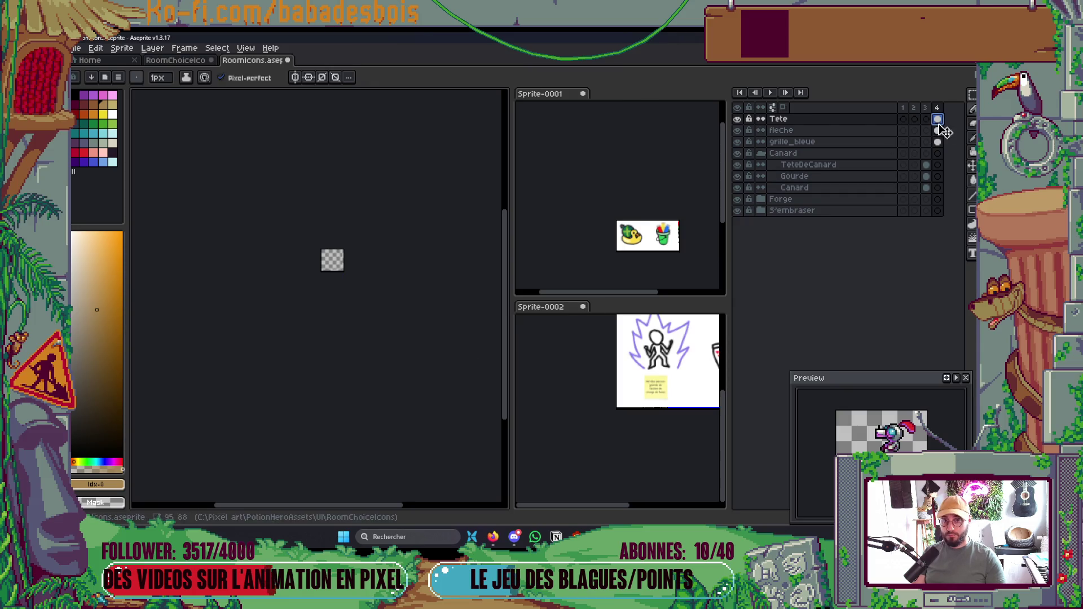
left_click_drag(941, 119, 938, 142)
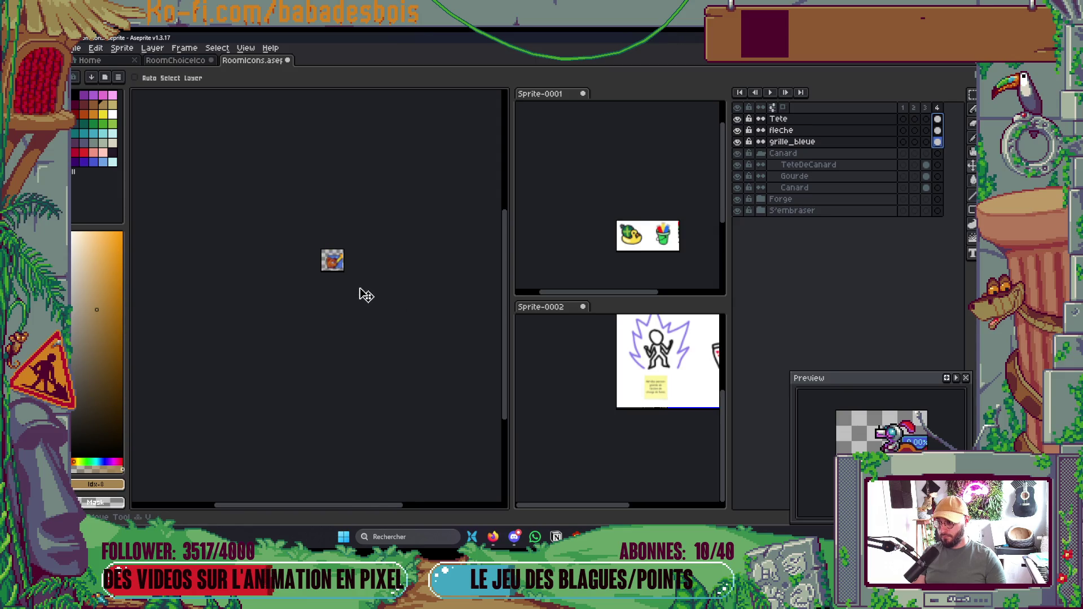
scroll(361, 294, "up", 4)
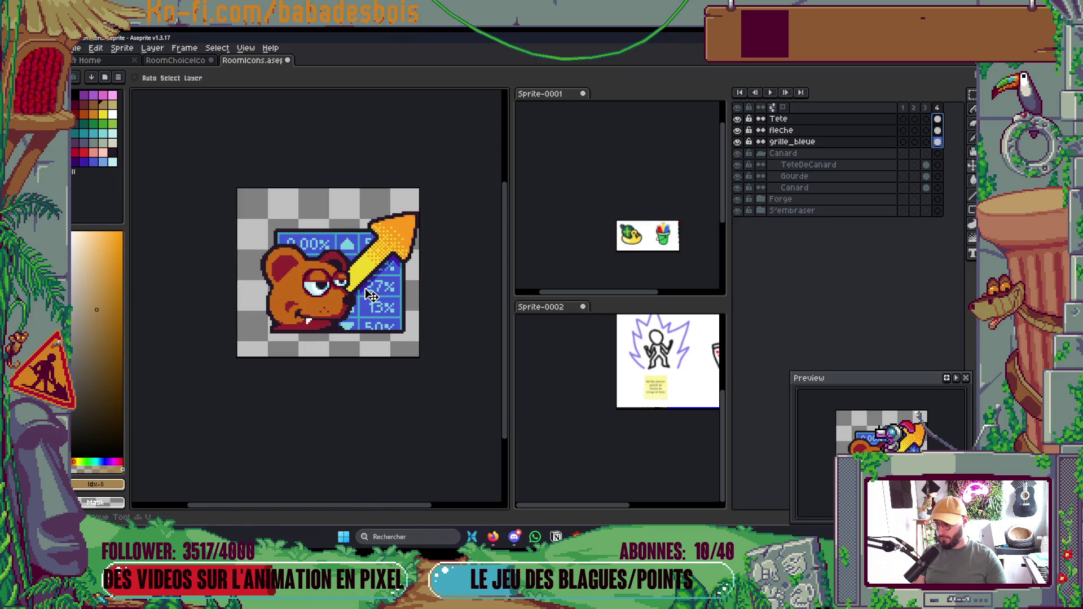
left_click_drag(365, 294, 365, 290)
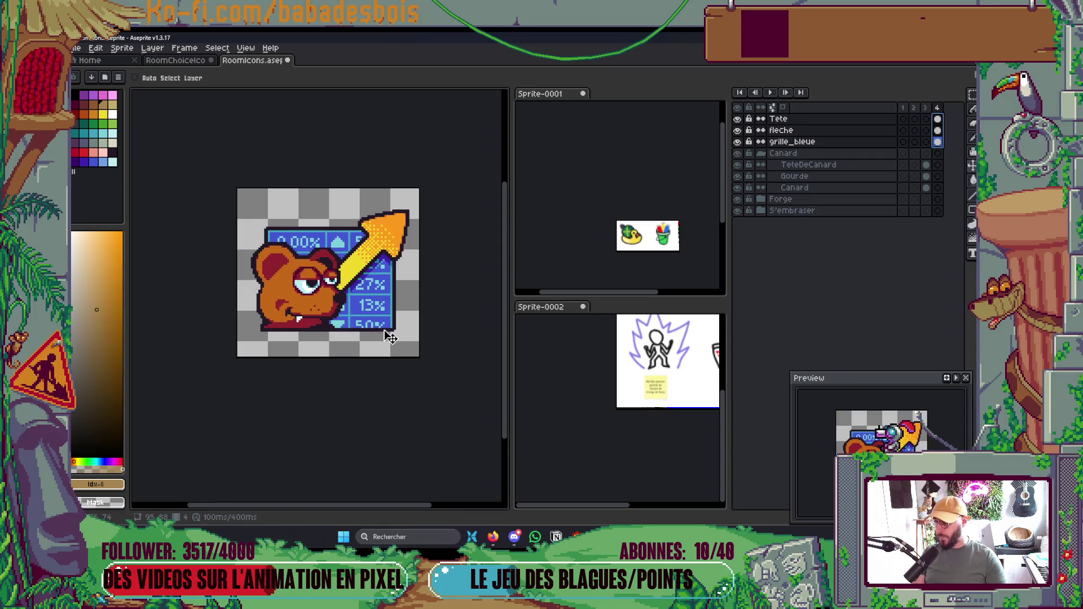
left_click_drag(356, 303, 353, 293)
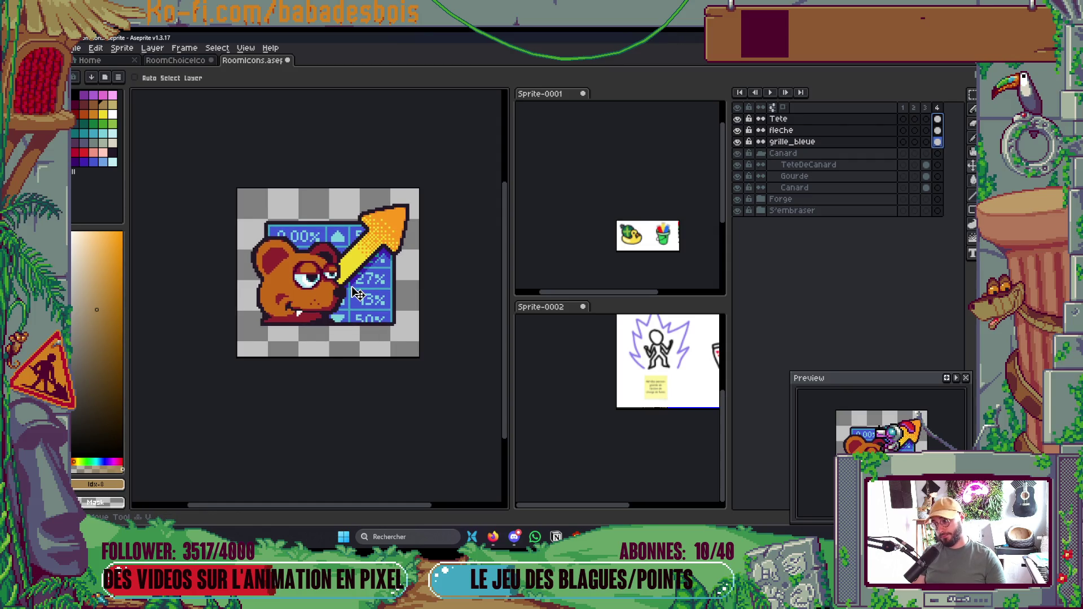
scroll(454, 338, "down", 1)
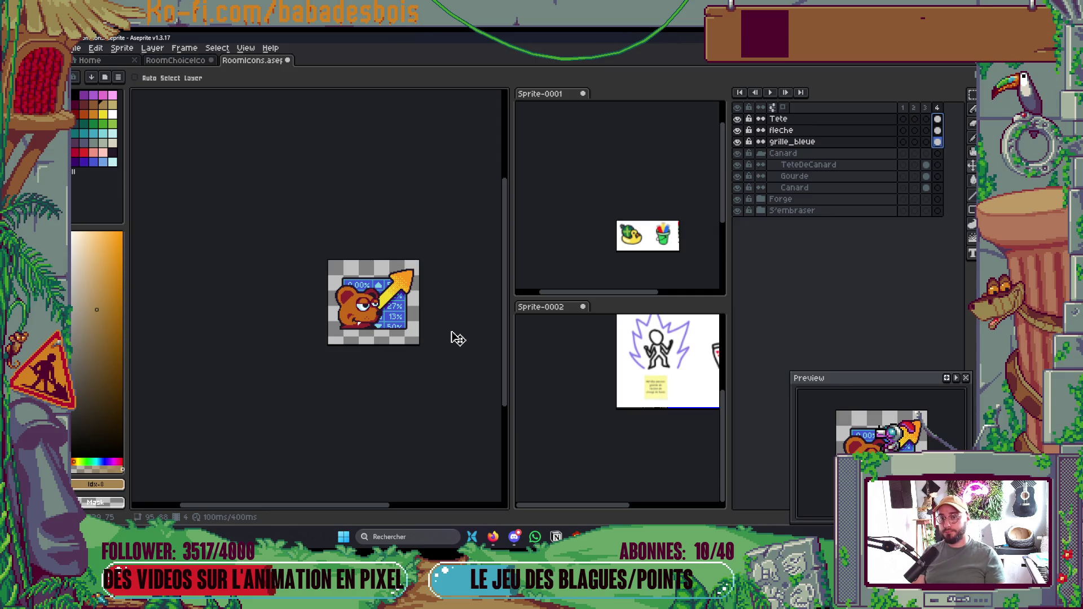
right_click(821, 119)
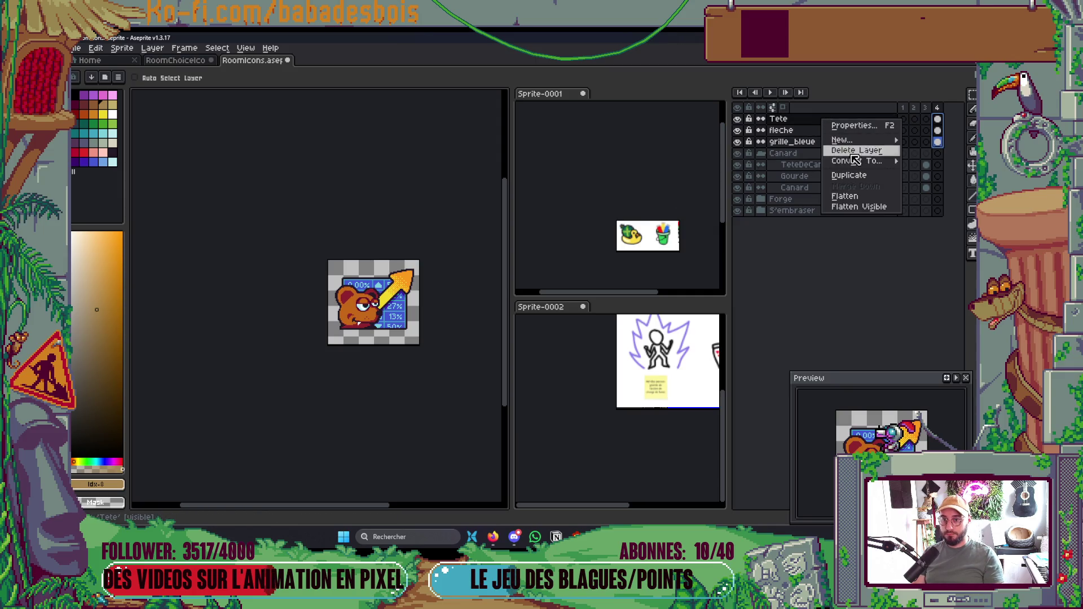
- Group Tete, fleche and grille_bleue and name the group S'entrainer
left_click(925, 151)
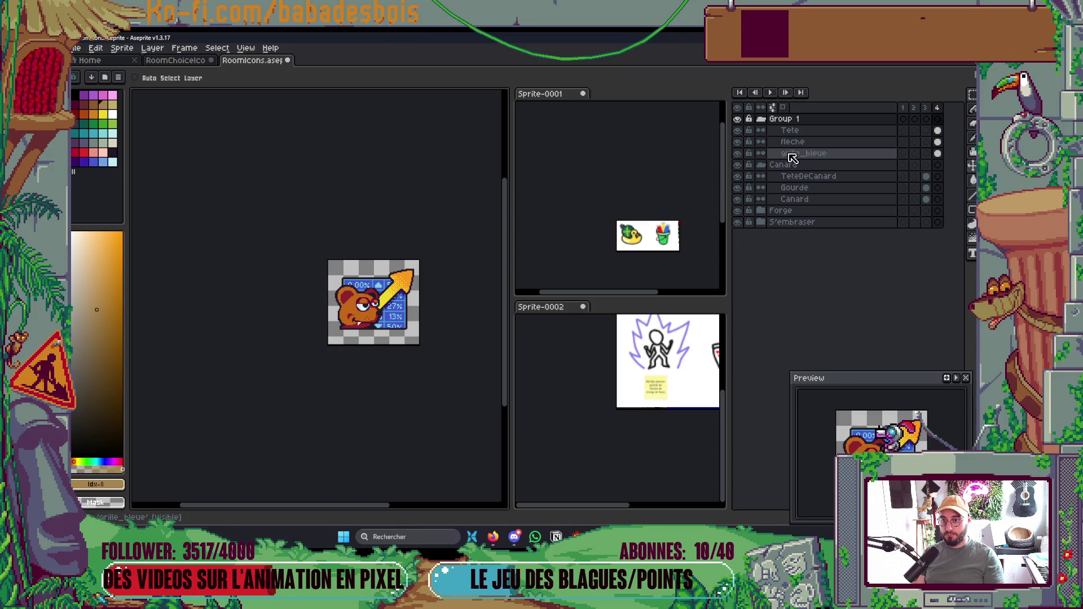
double_click(809, 120)
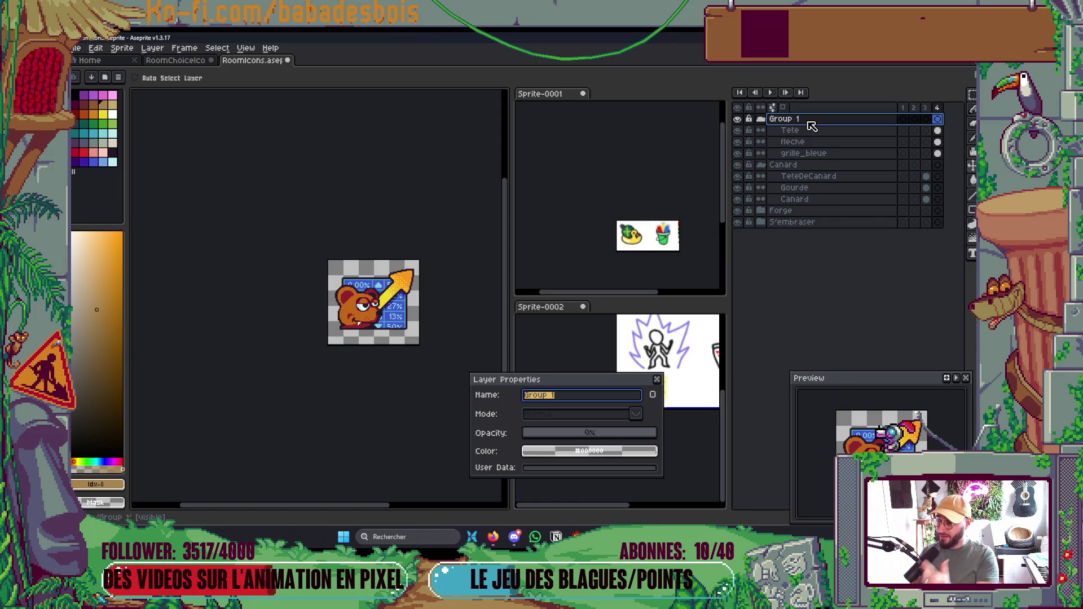
key("alt+Tab")
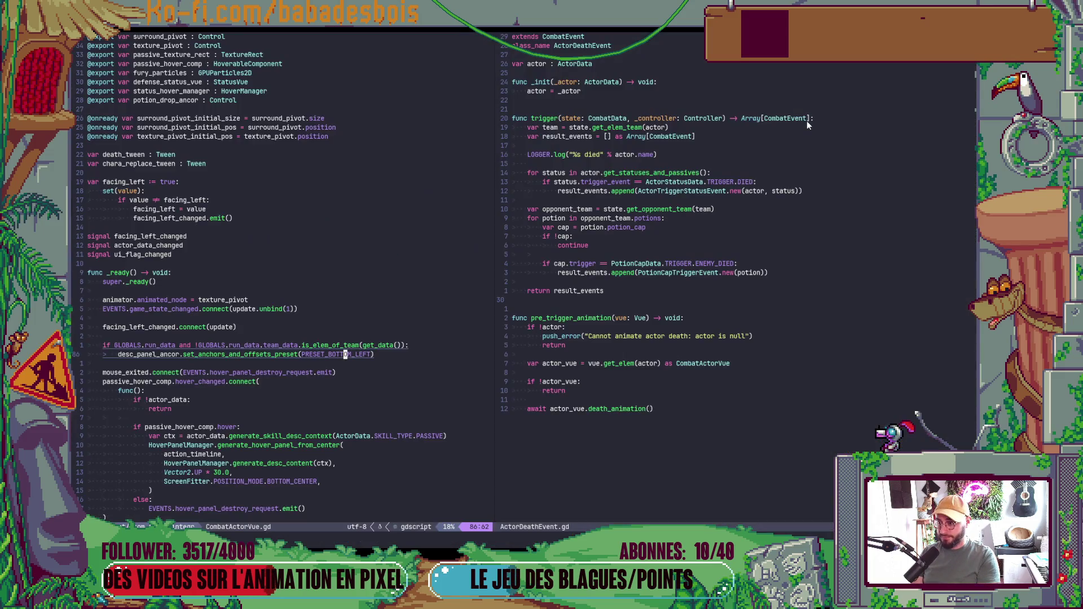
key("alt+Tab")
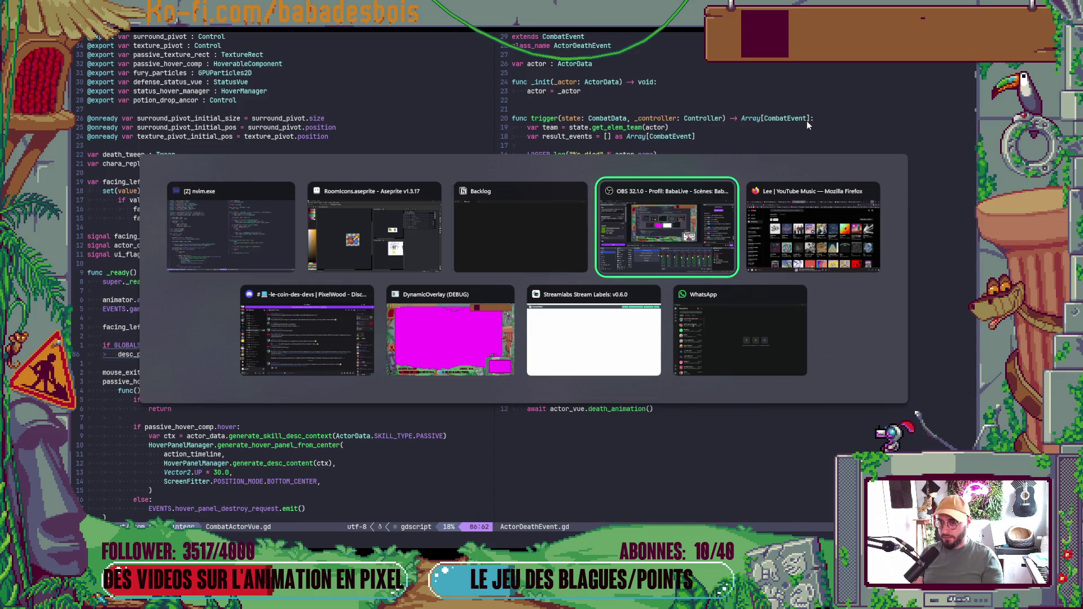
key("alt+shift+Tab")
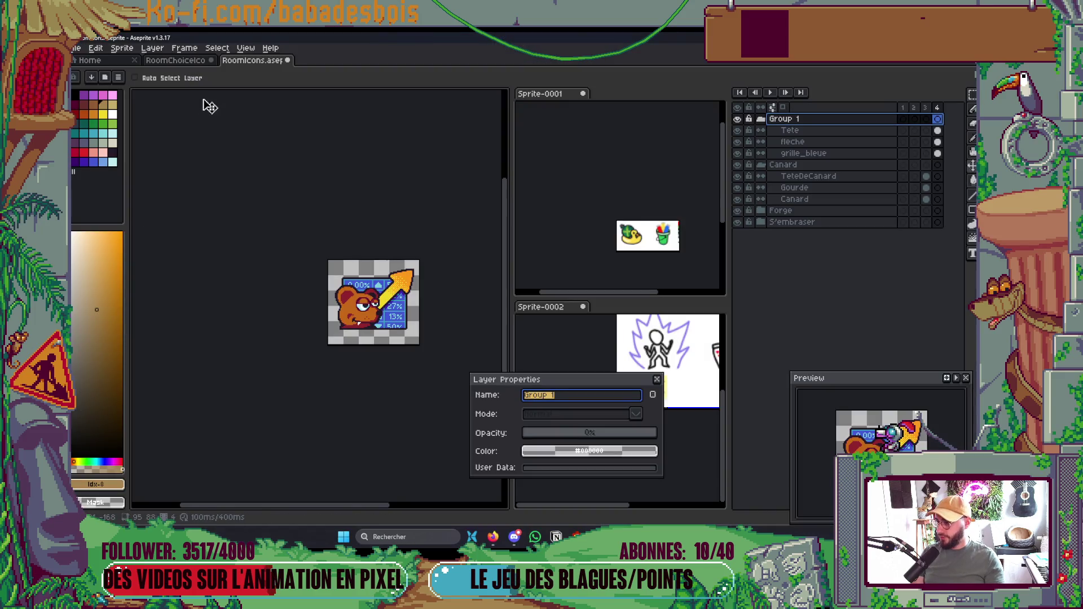
key("Escape")
left_click(191, 62)
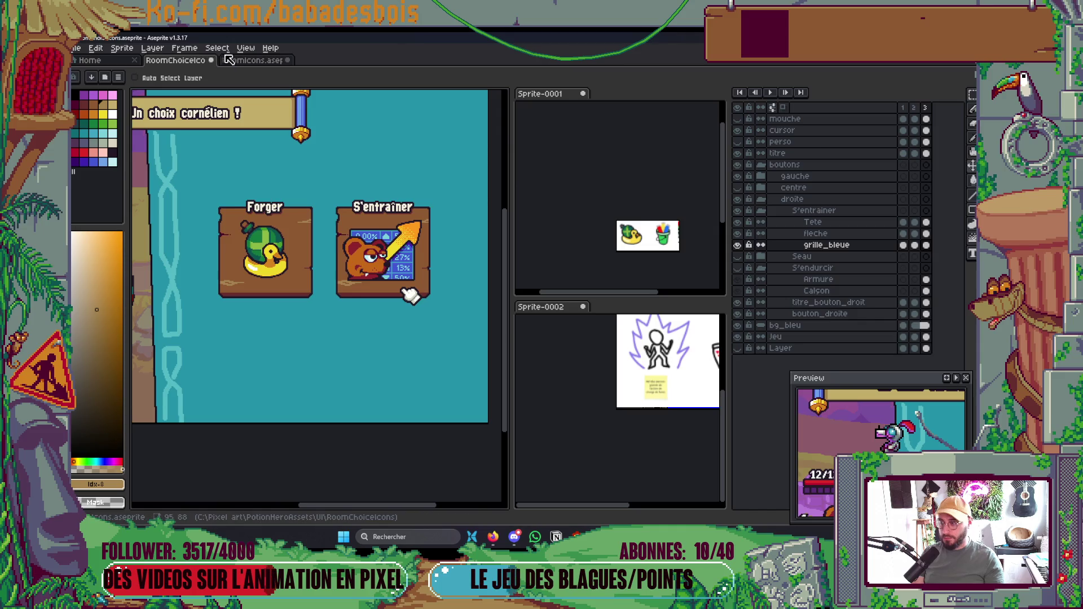
left_click(251, 60)
double_click(818, 120)
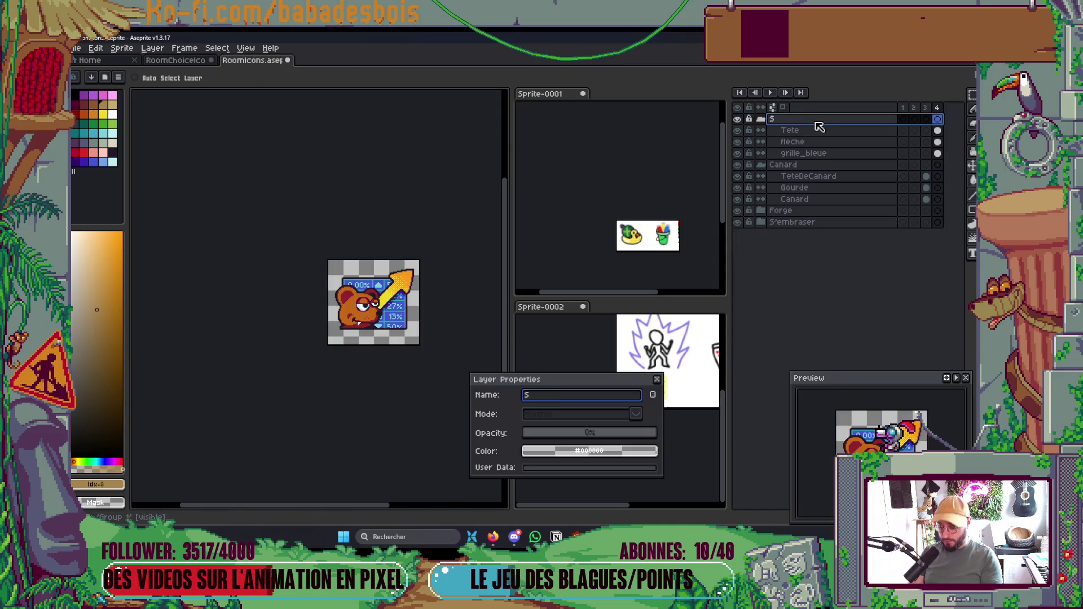
type("er")
key("Return")
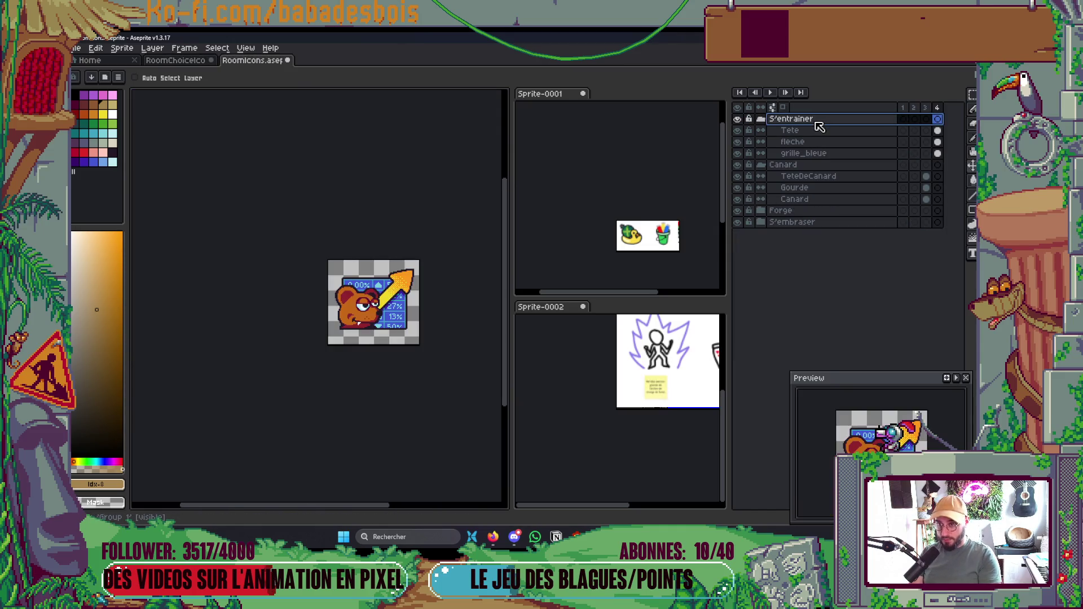
- Collapse the Canard and S'entrainer groups and play the animation to preview every frame
left_click(761, 165)
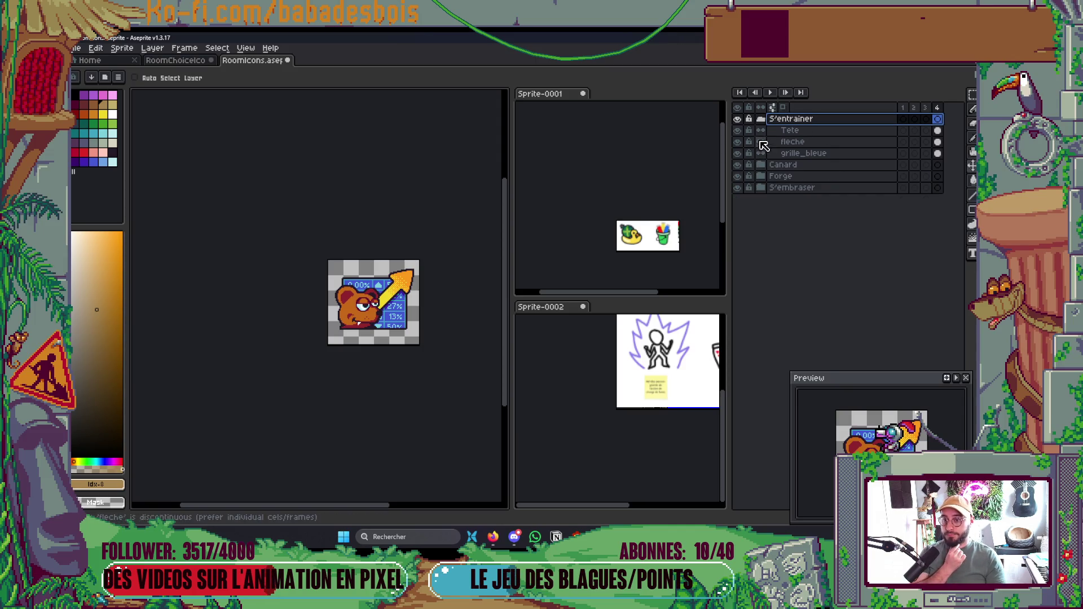
left_click(761, 120)
left_click(739, 119)
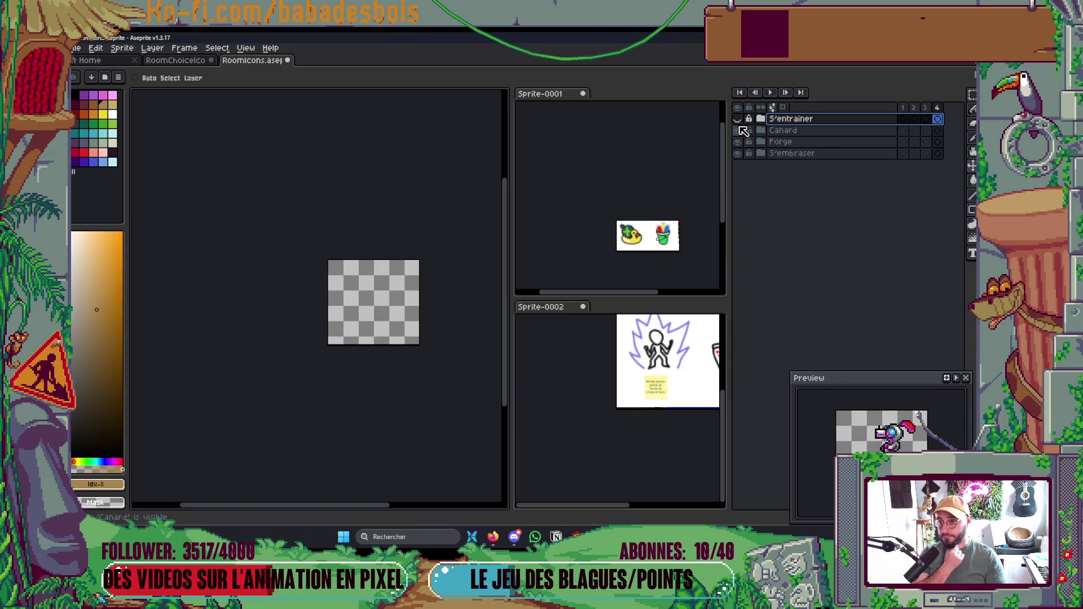
left_click(737, 119)
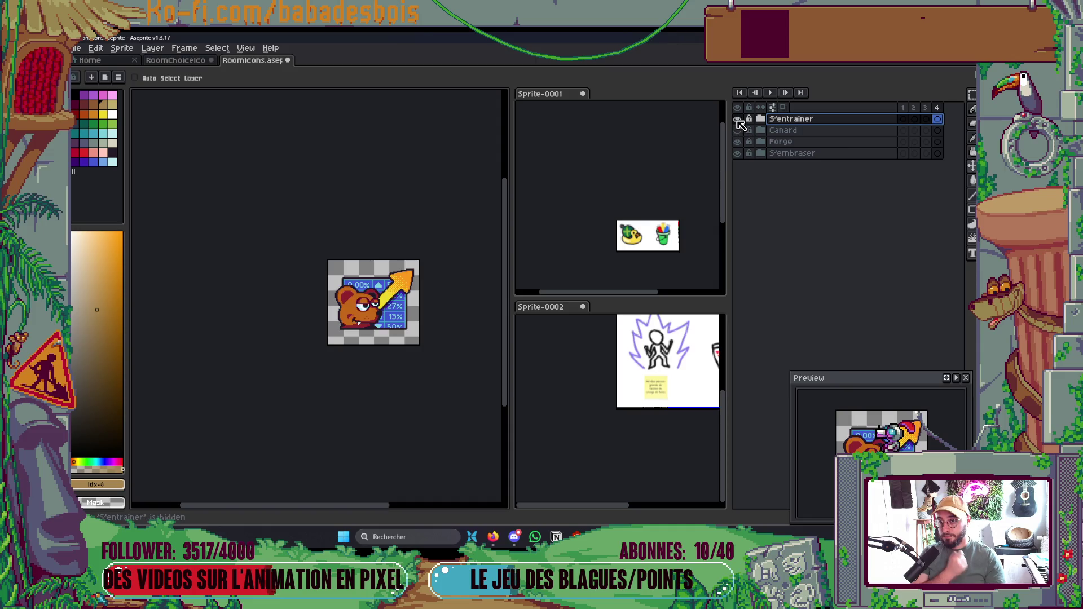
key("Return")
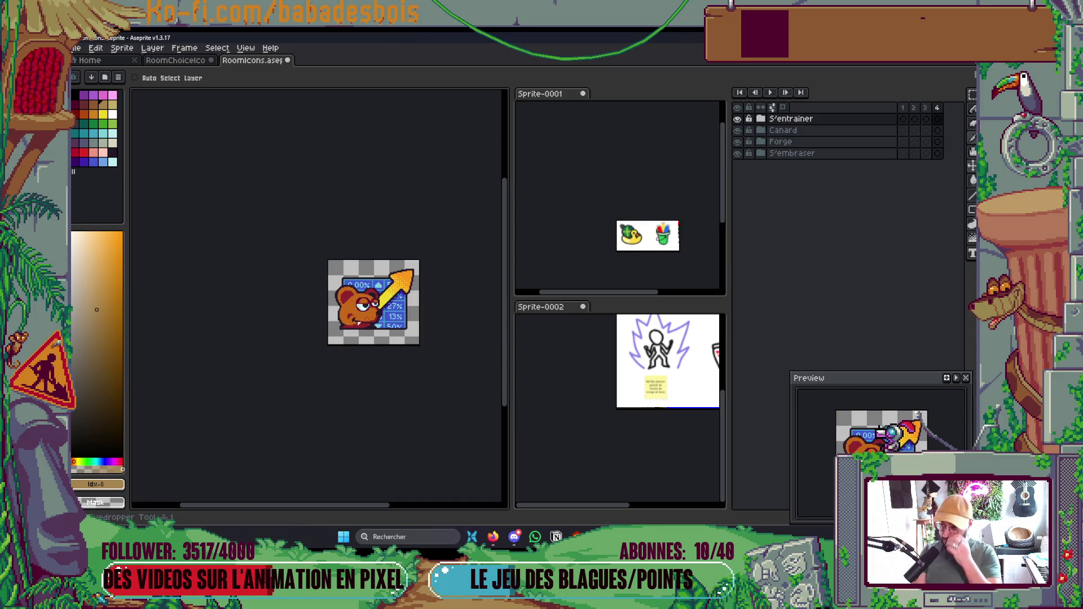
left_click(198, 61)
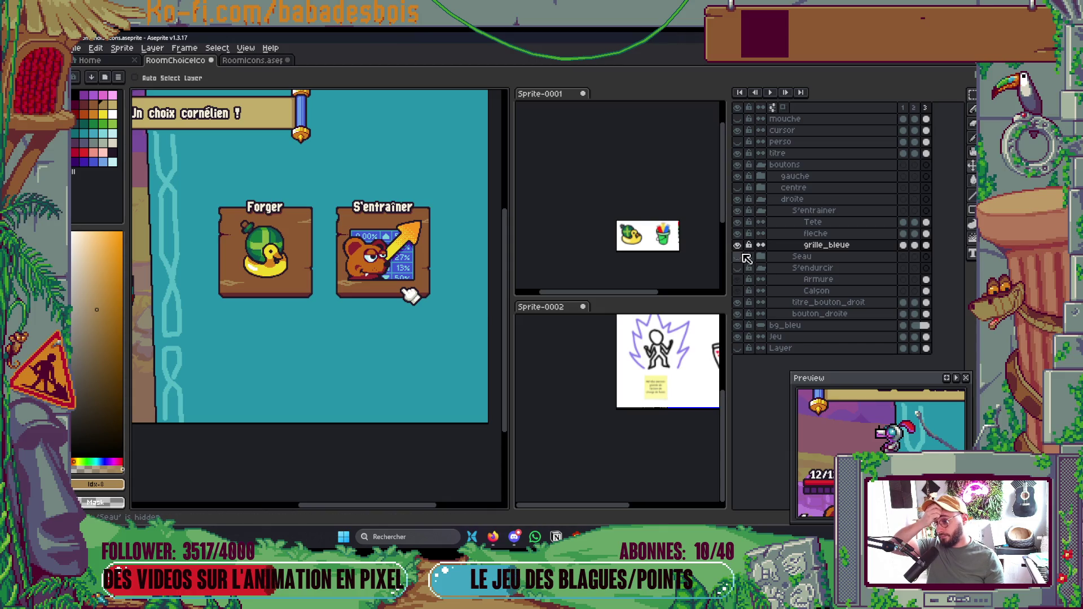
- In the mockup, hide the S'entrainer bear group and show the Seau bucket group
left_click(761, 211)
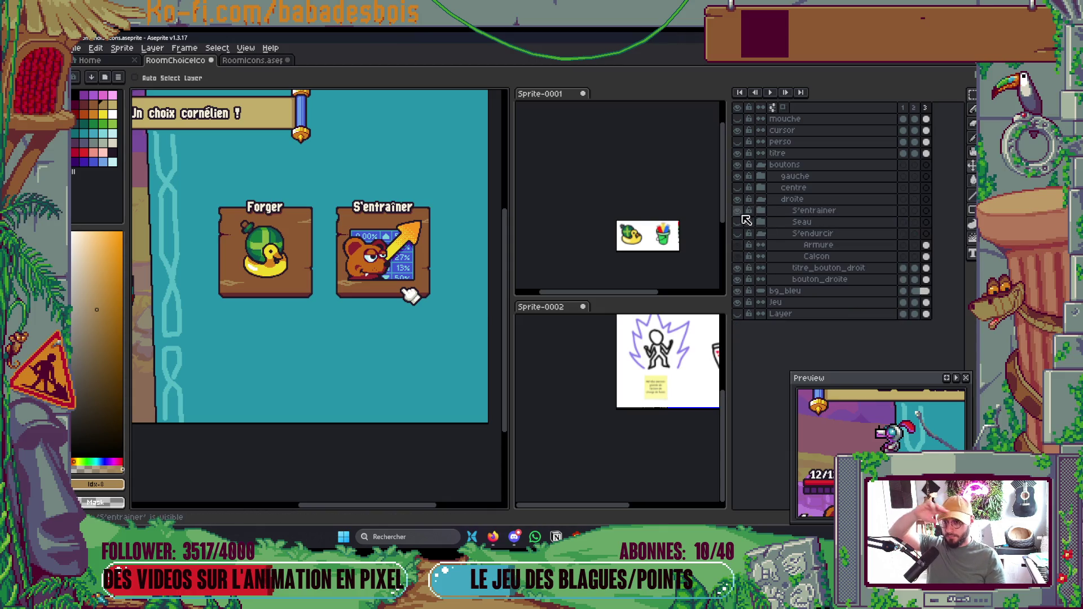
left_click(737, 211)
left_click(738, 222)
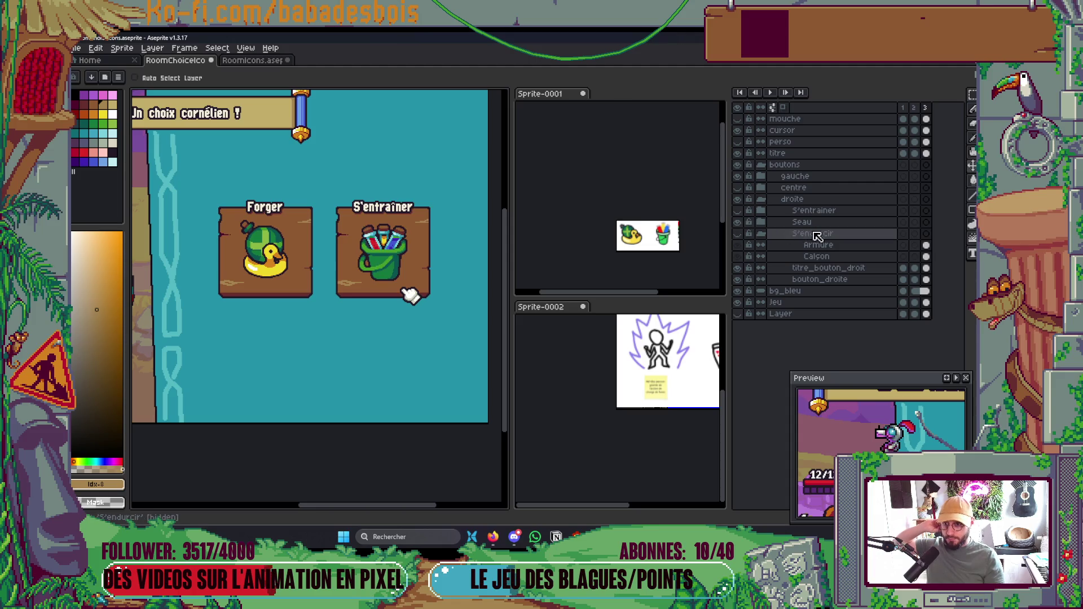
left_click(761, 221)
- Select the Seau layer and marquee the area around the S'entraîner button
mouse_move(911, 238)
left_mouse_down()
mouse_move(880, 240)
mouse_move(878, 254)
left_mouse_up()
left_click(887, 235)
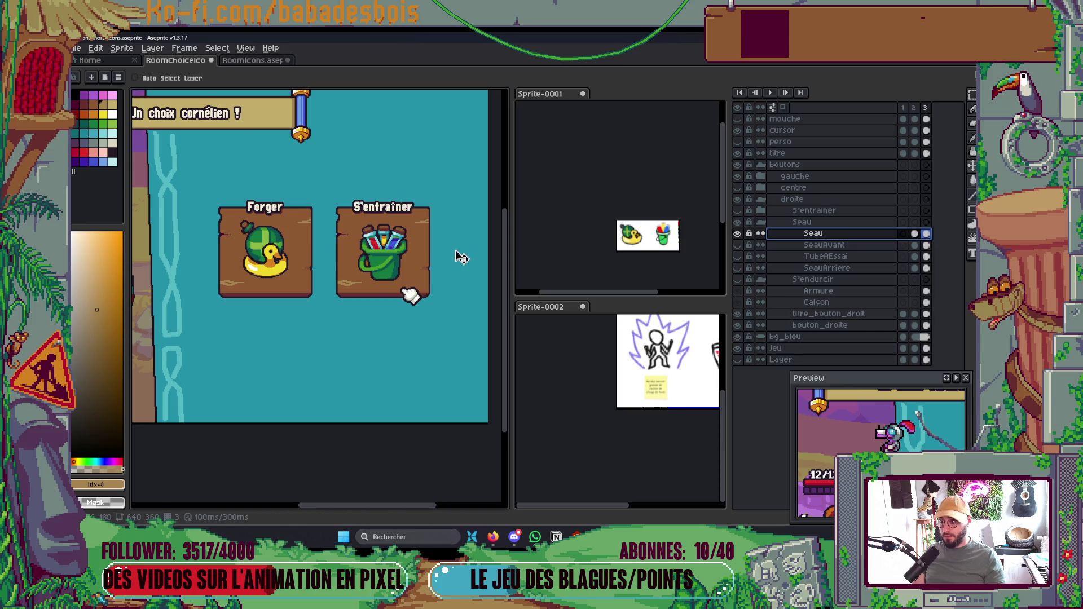
key("m")
left_click_drag(315, 194, 446, 297)
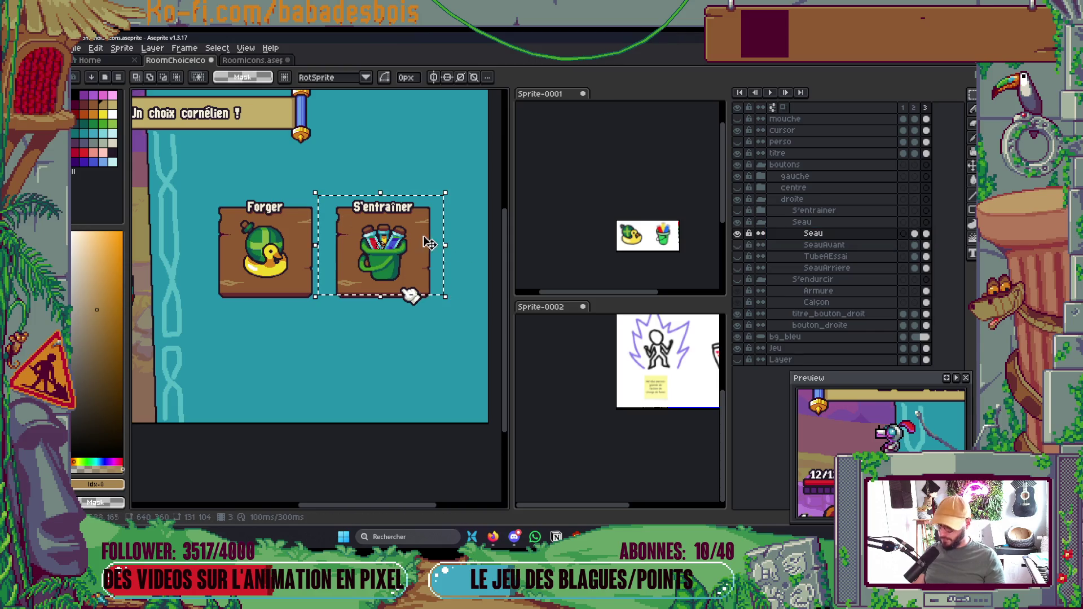
left_click(243, 60)
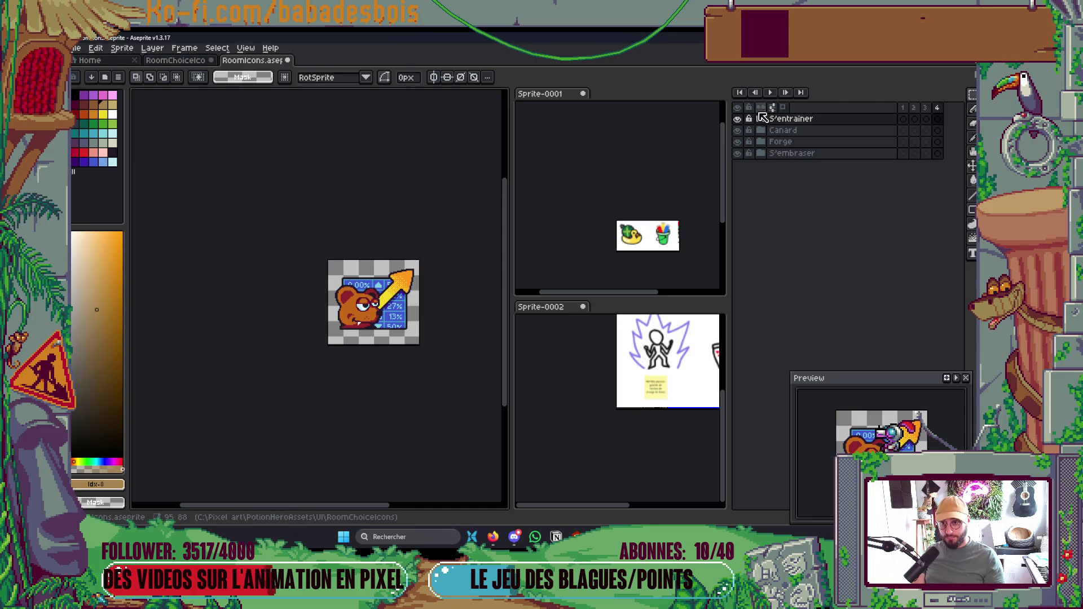
- Add a new layer named Seau
right_click(792, 119)
mouse_move(805, 137)
left_click(750, 137)
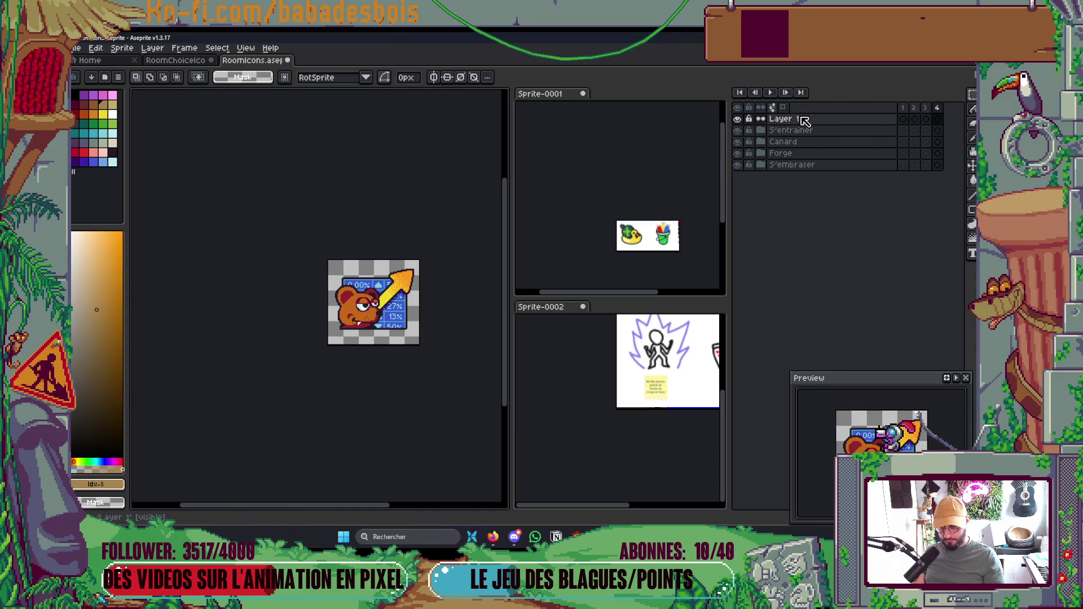
double_click(806, 121)
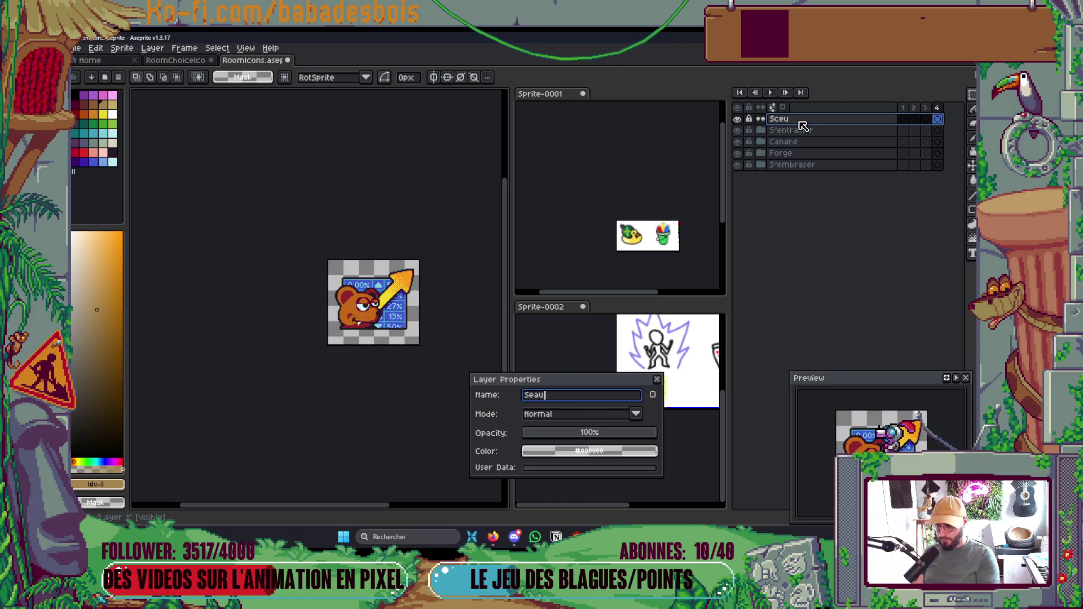
key("Return")
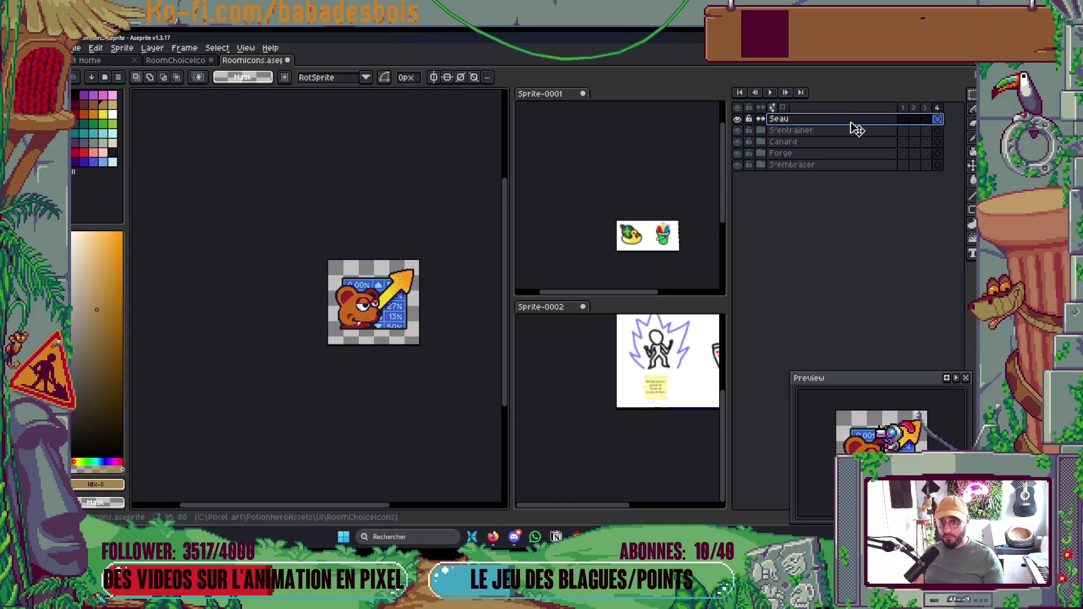
- Add frame 5, clear the S'entrainer cels there, and paste the bucket onto Seau, shifted up-left
key("alt+n")
left_click(760, 130)
left_click_drag(954, 140, 953, 167)
key("Delete")
left_click(779, 119)
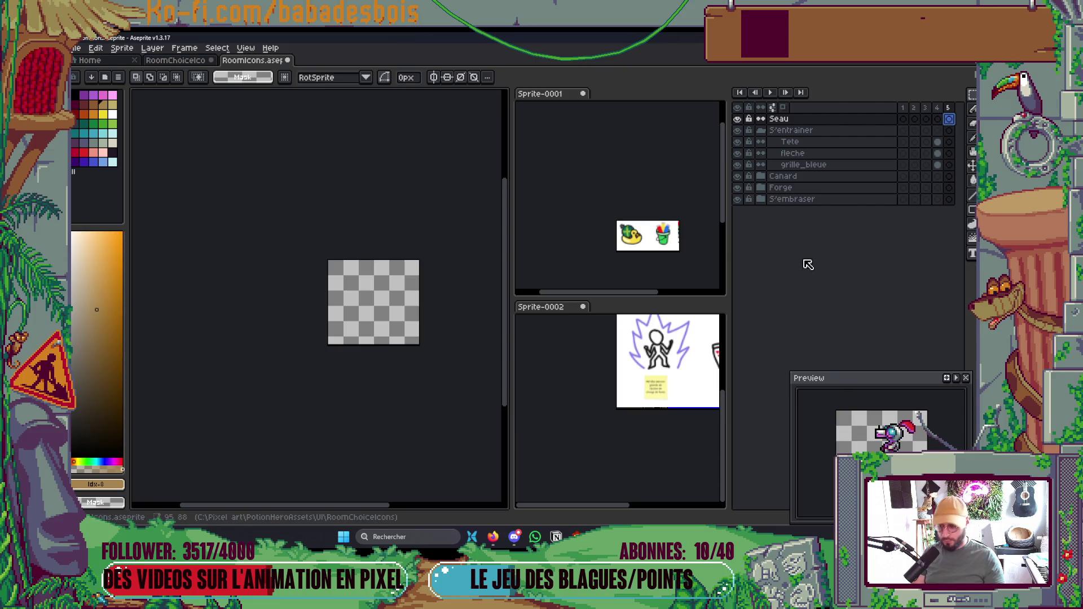
key("ctrl+v")
left_click_drag(426, 343, 401, 321)
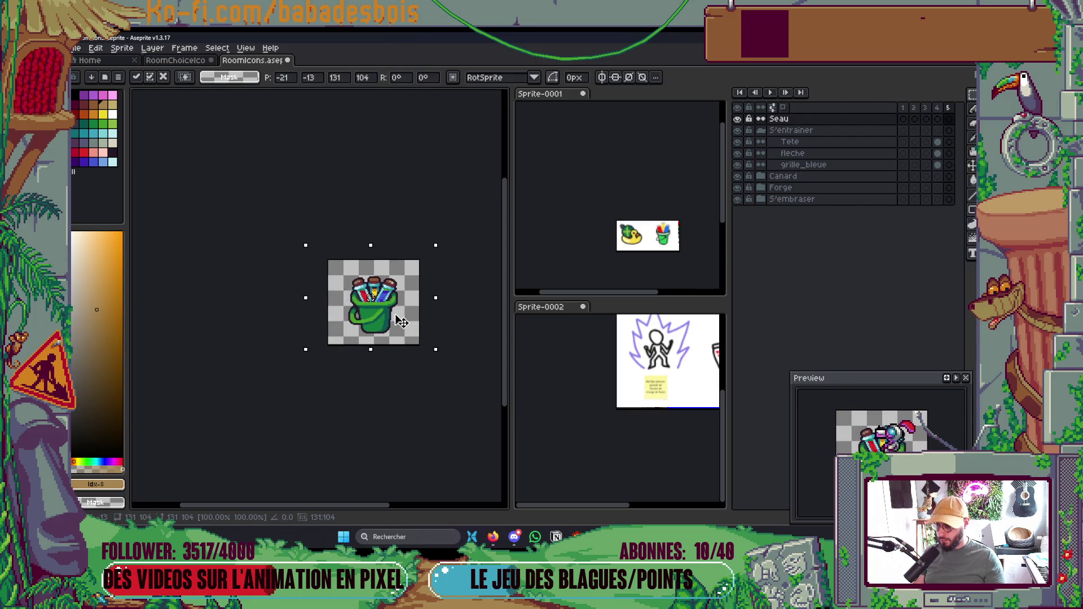
- Commit the pasted bucket and fill the light cork highlight pixels solid brown
left_click(406, 382)
scroll(264, 277, "up", 3)
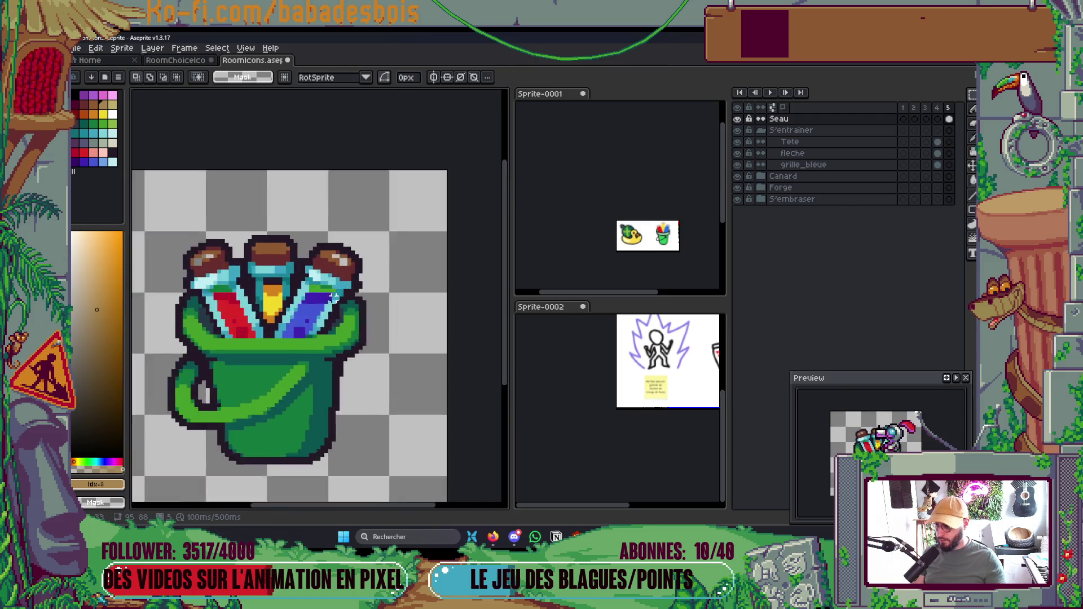
key("g")
left_click(257, 240, "alt")
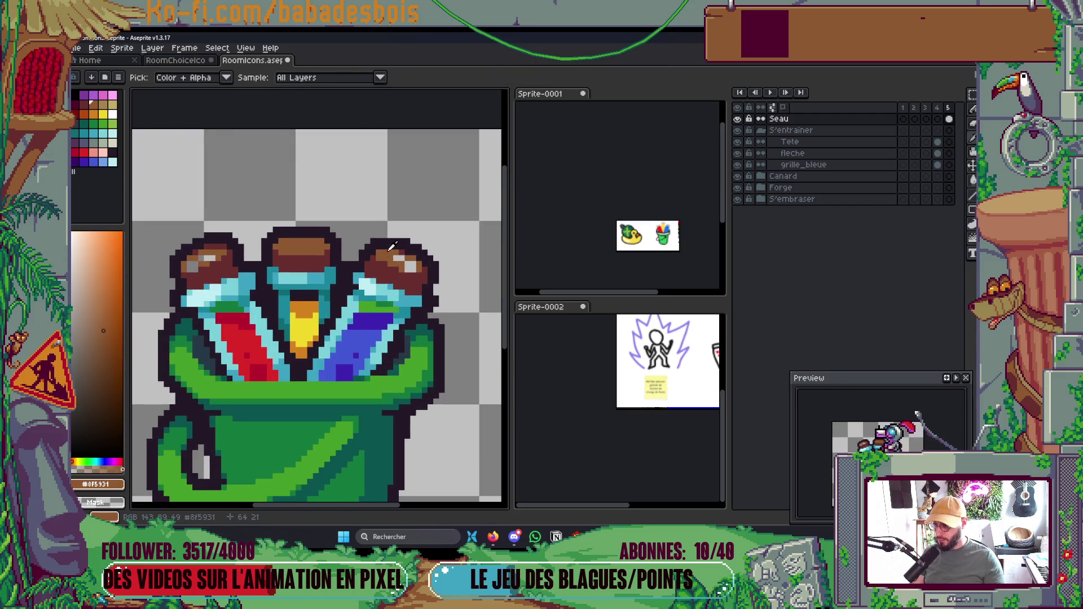
scroll(293, 243, "up", 2)
left_click(418, 266)
left_click(402, 250)
left_click(393, 250)
scroll(393, 250, "down", 2)
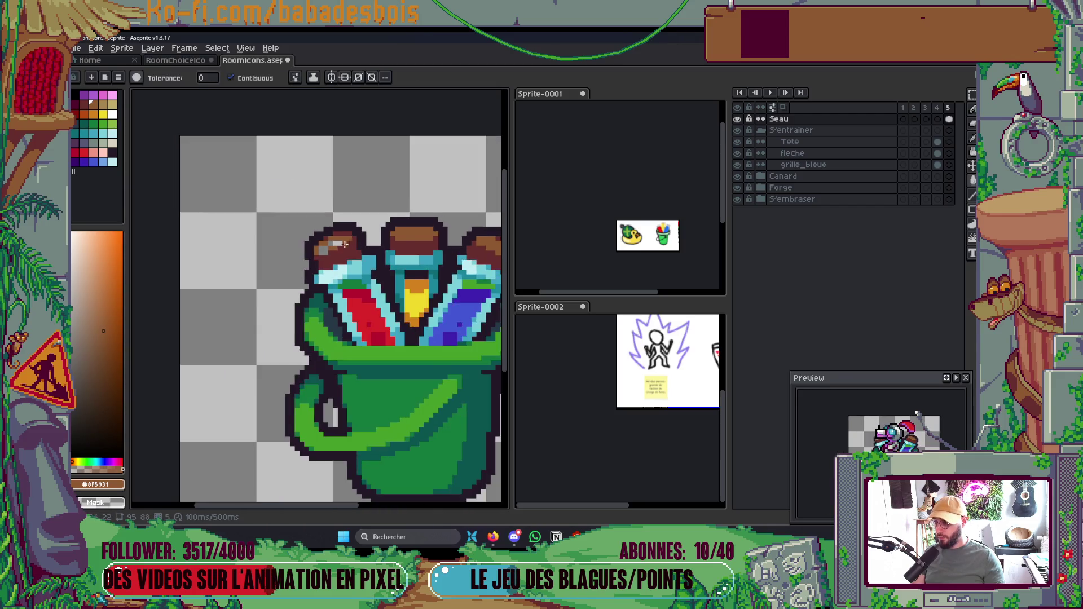
scroll(333, 239, "up", 2)
left_click(333, 241)
left_click(312, 253)
scroll(431, 242, "down", 4)
scroll(431, 242, "up", 1)
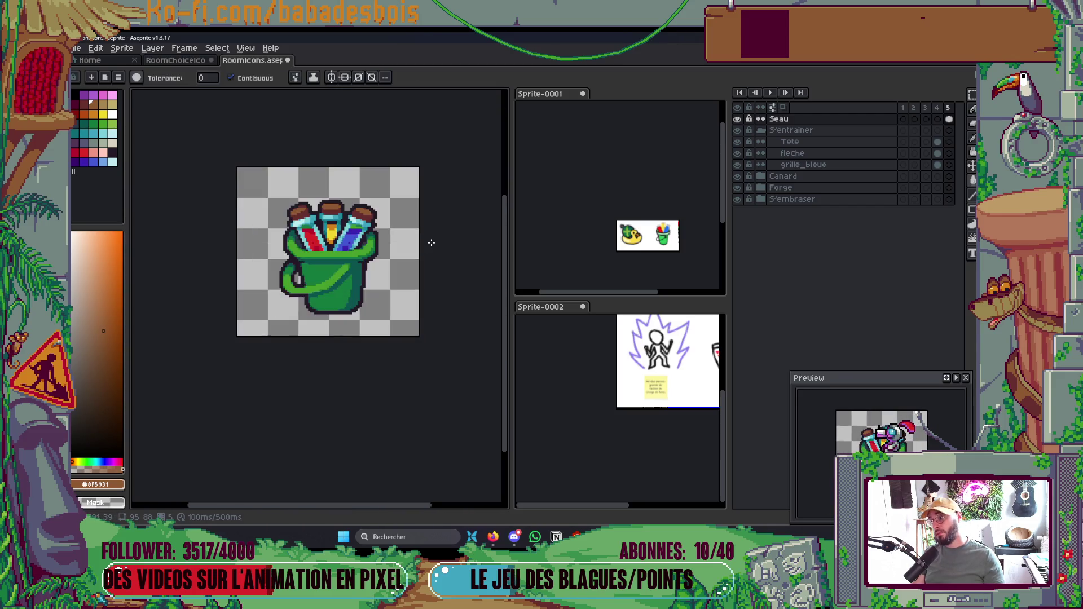
scroll(338, 231, "up", 3)
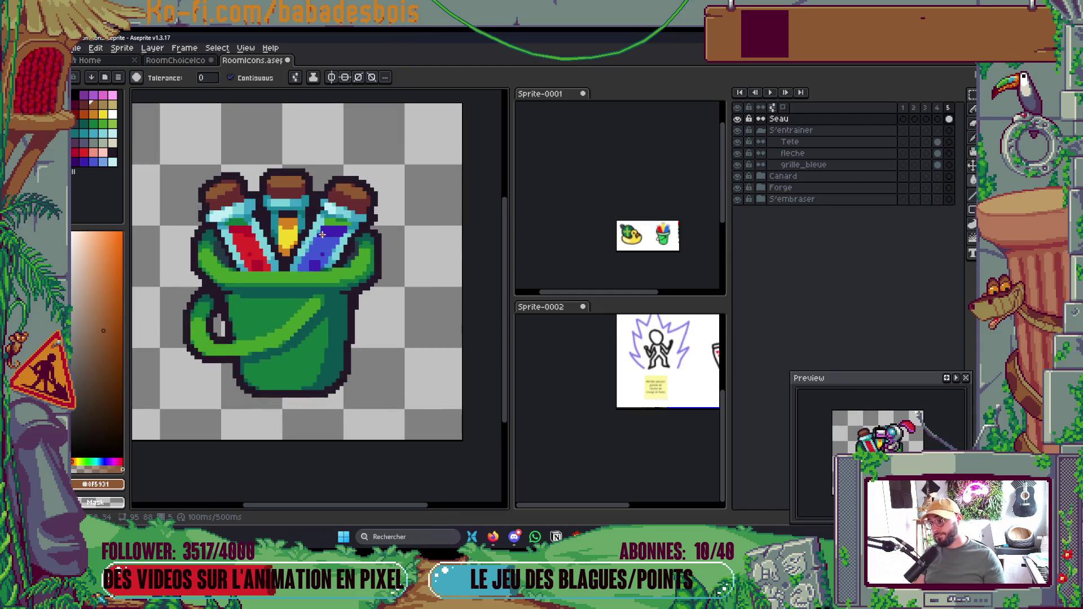
- Recolour the green strips under the potions with the bucket's dark teal shade
key("i")
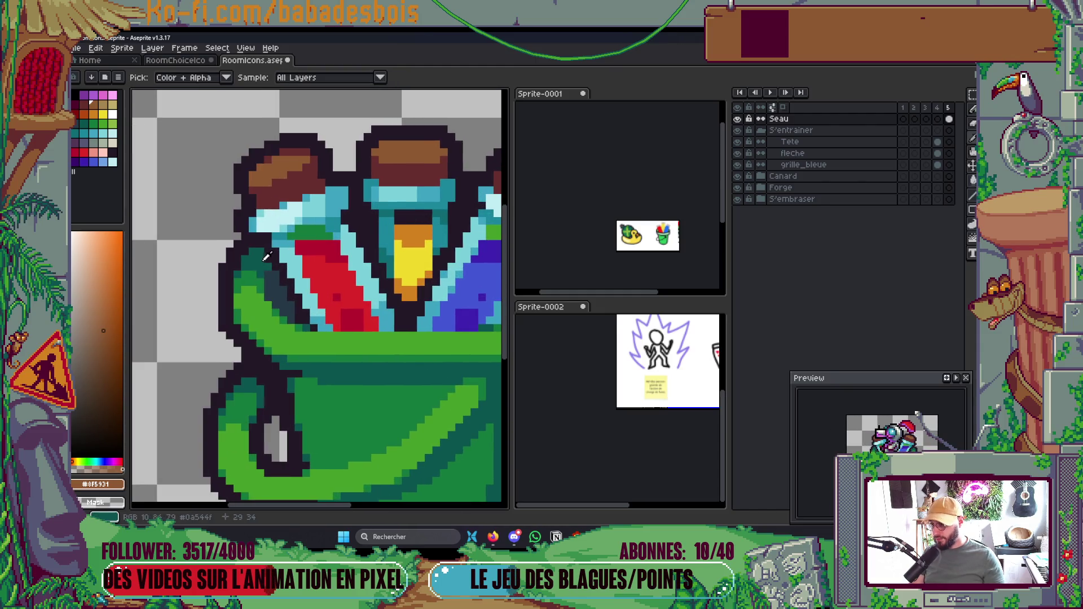
left_click(271, 257)
key("g")
left_click(313, 235)
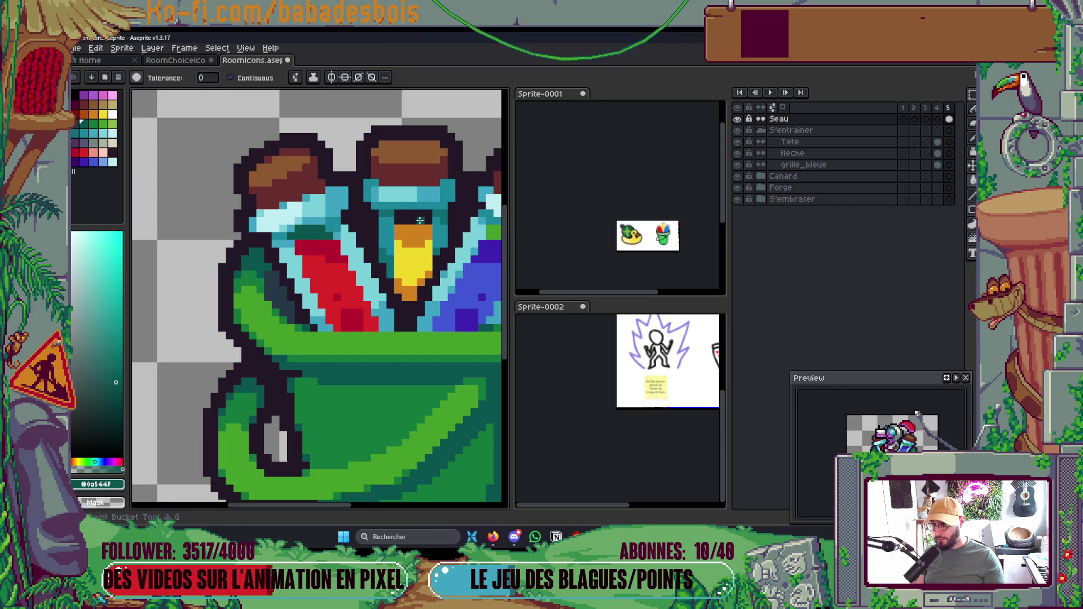
scroll(395, 217, "right", 2)
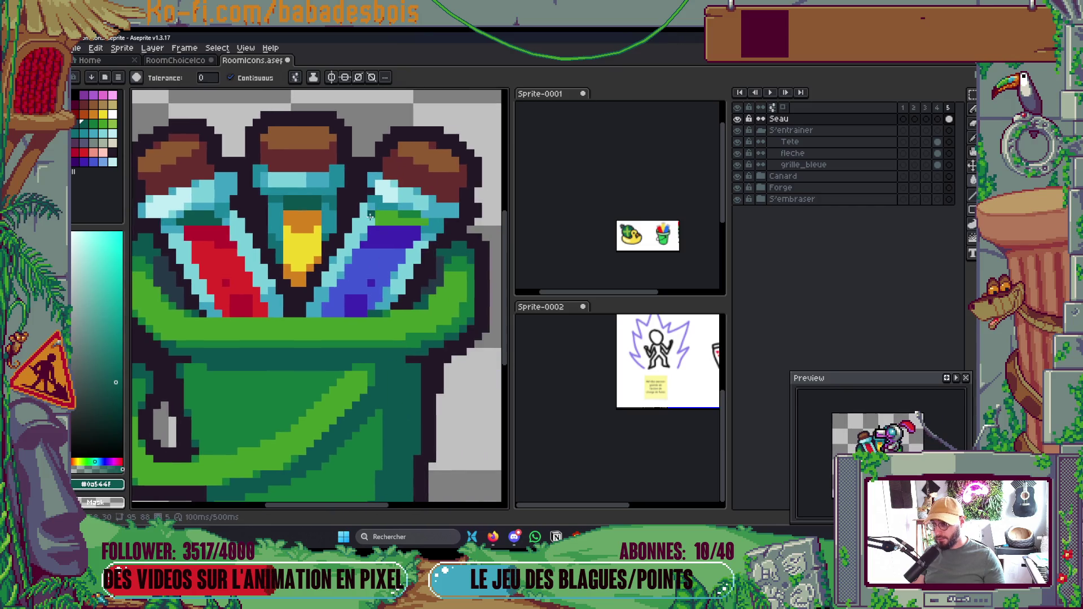
left_click(400, 218)
key("b")
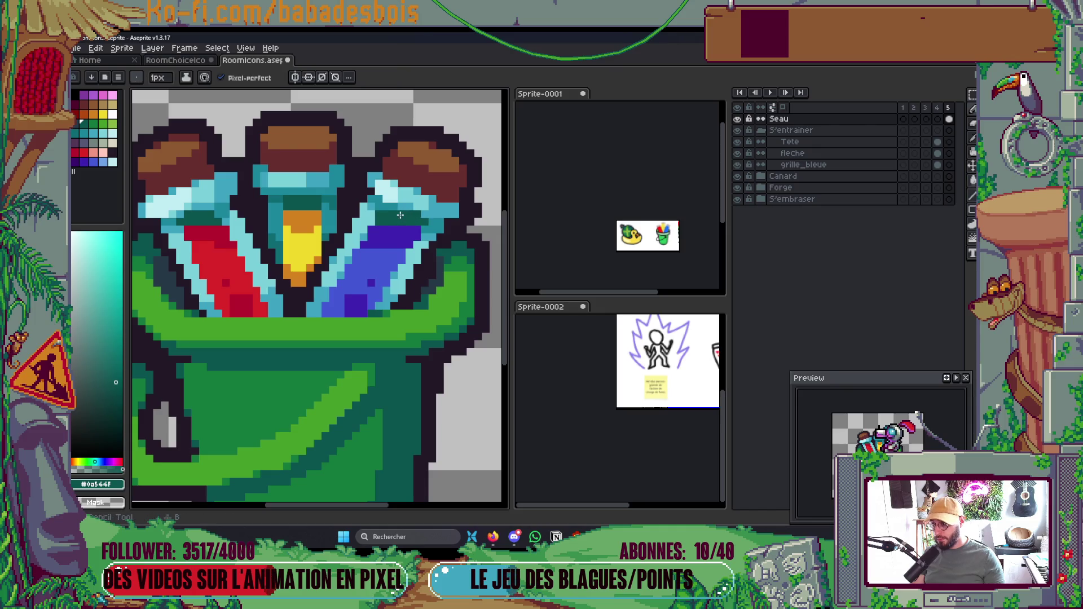
scroll(400, 215, "down", 4)
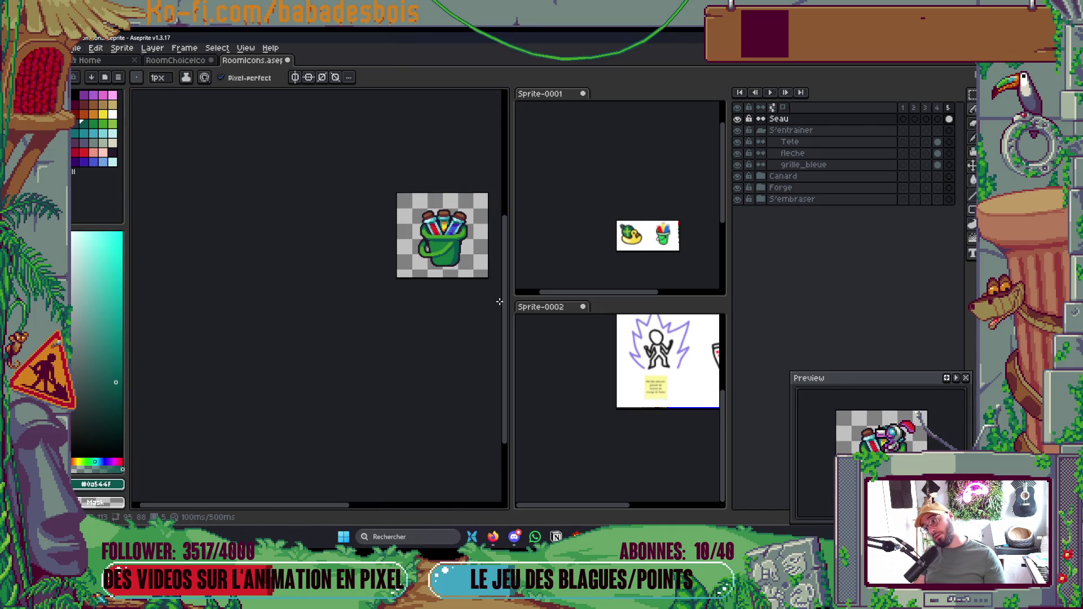
scroll(428, 282, "right", 2)
- Save RoomIcons.aseprite and nudge the bucket up by one pixel
key("ctrl+s")
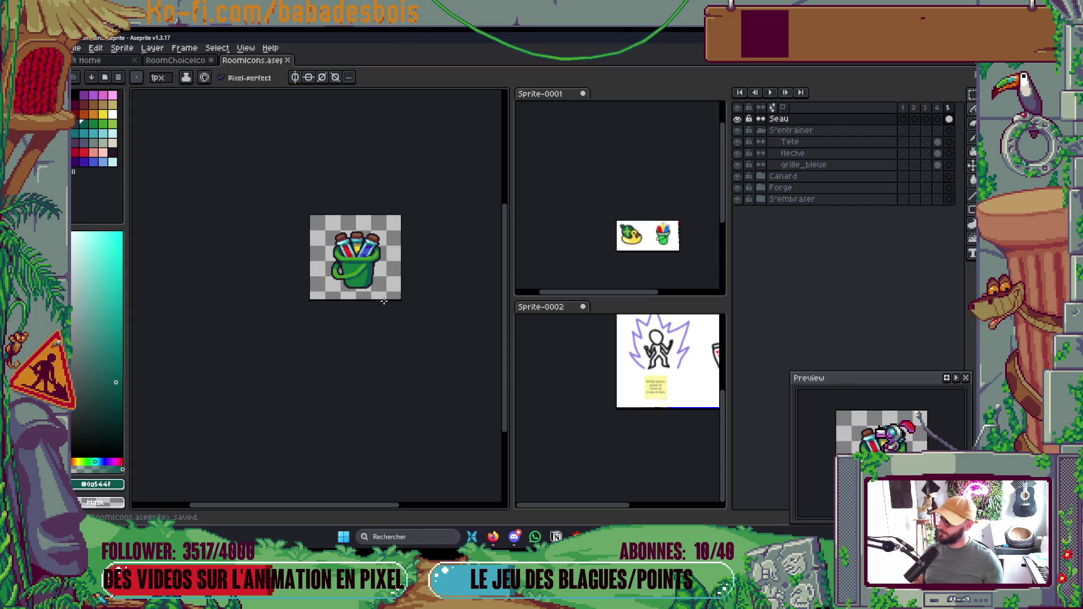
scroll(378, 262, "up", 2)
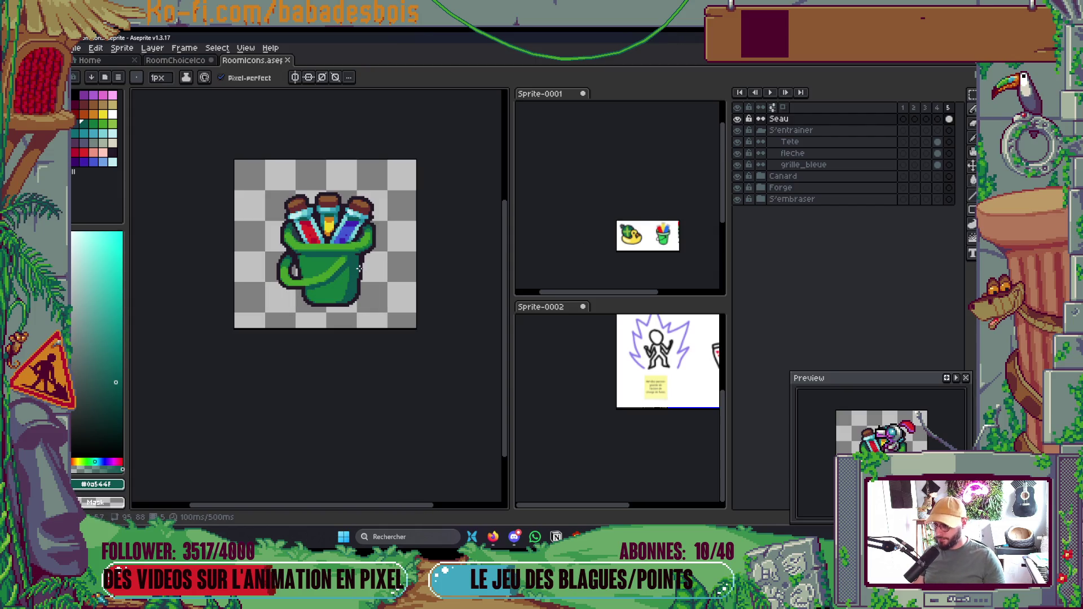
scroll(350, 285, "up", 1)
key("v")
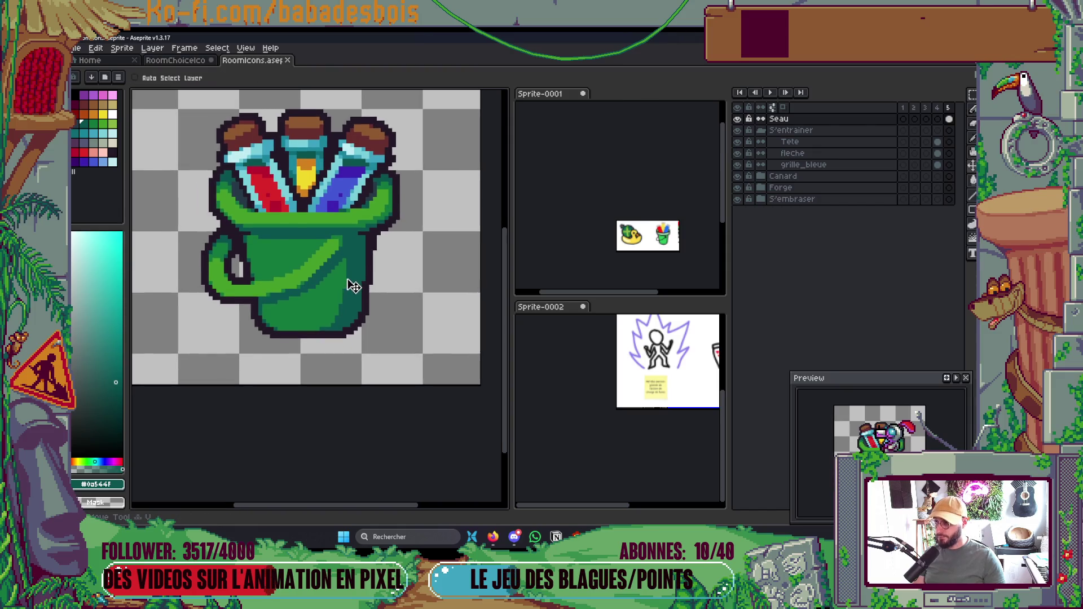
scroll(368, 331, "up", 2)
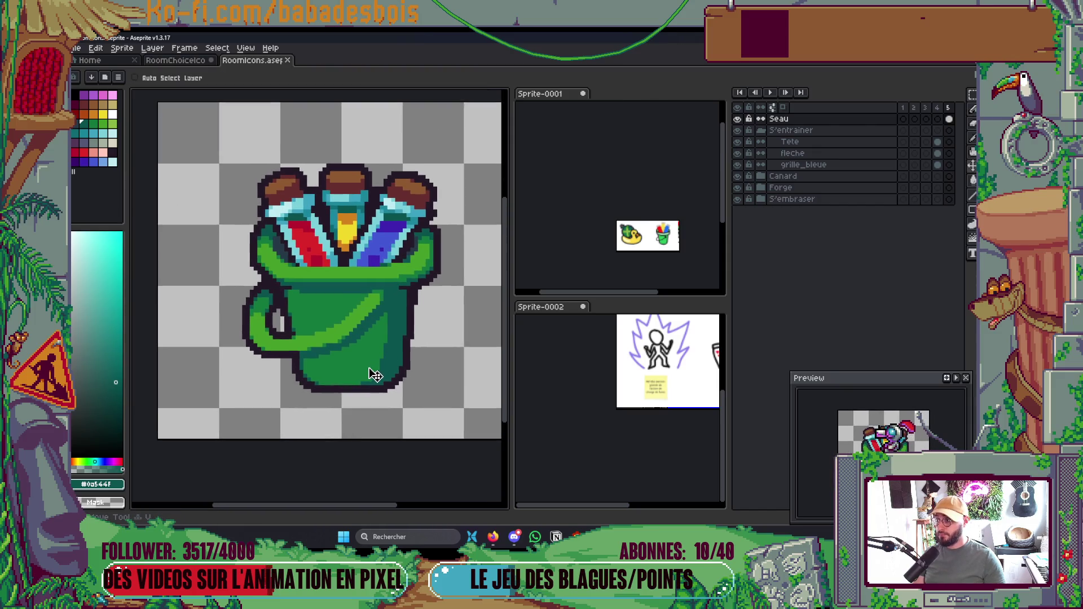
left_click_drag(370, 373, 374, 370)
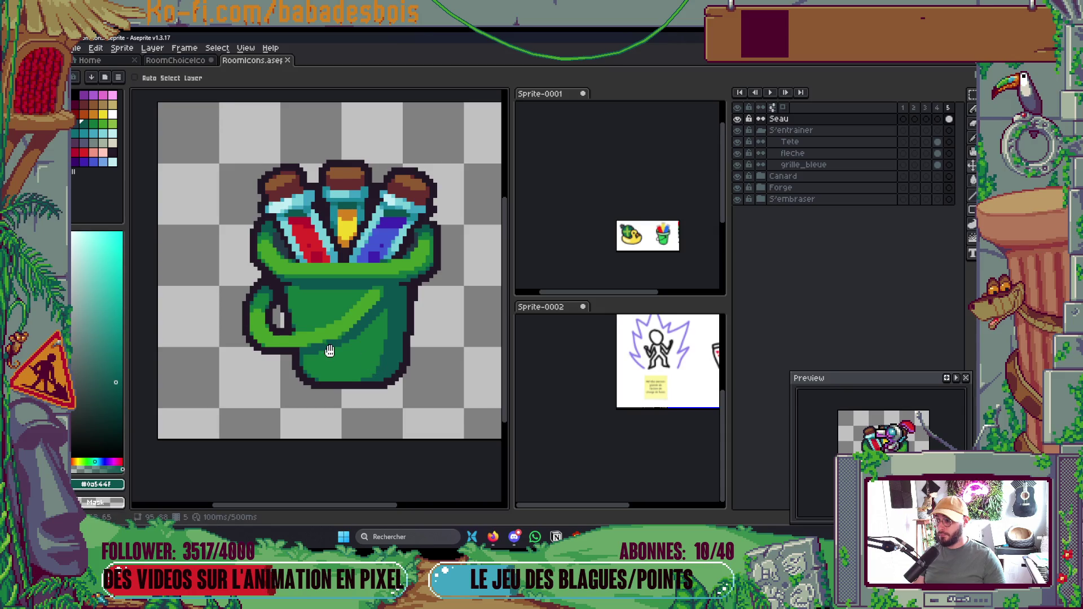
scroll(366, 361, "down", 3)
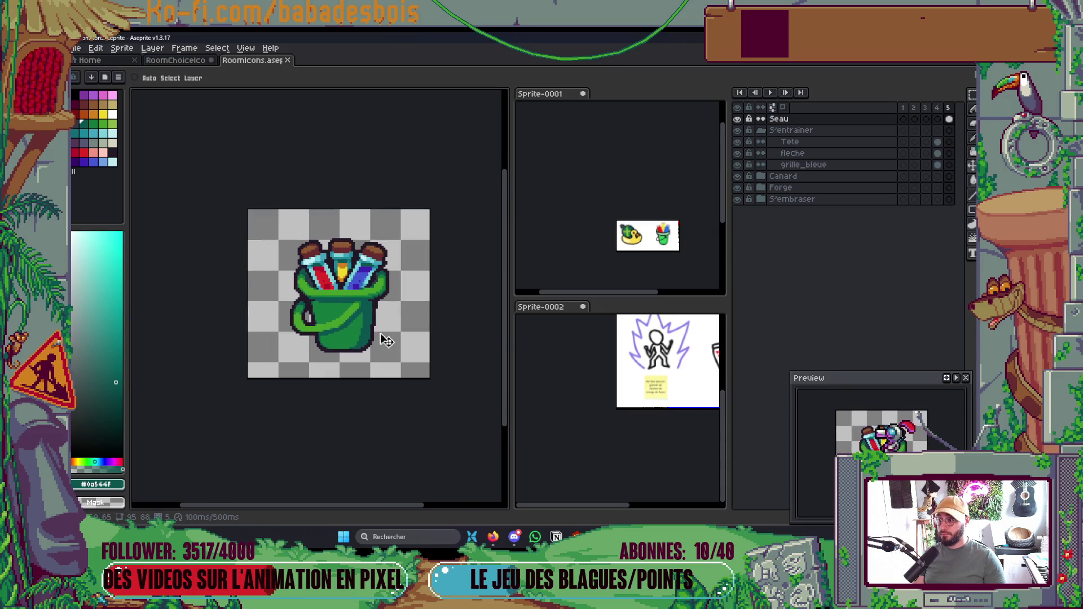
- Make S'entrainer, Canard and Forge visible and play the animation through all frames
left_click(759, 132)
left_click(738, 123)
left_click(739, 125)
left_click_drag(738, 153, 738, 131)
key("Return")
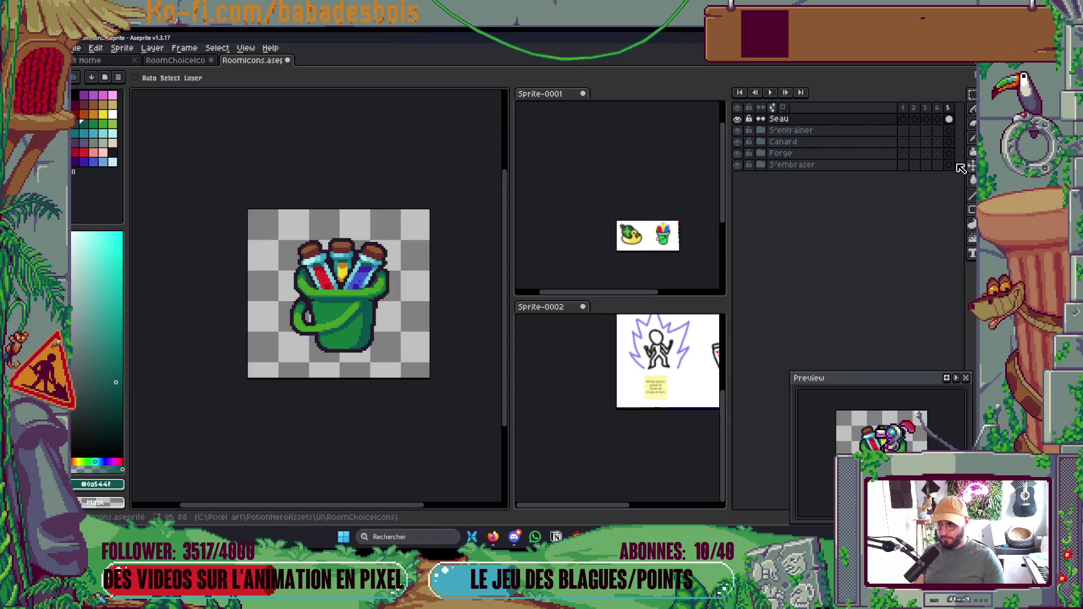
- Add a sixth frame and widen the layers and frames area
key("alt+n")
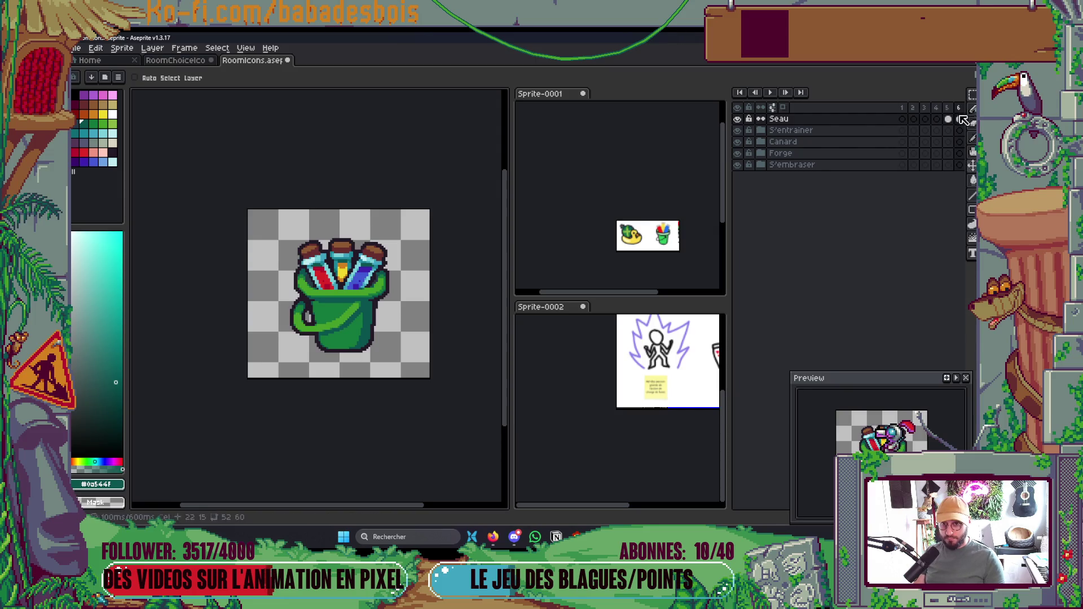
left_click_drag(727, 237, 714, 237)
left_click(592, 432)
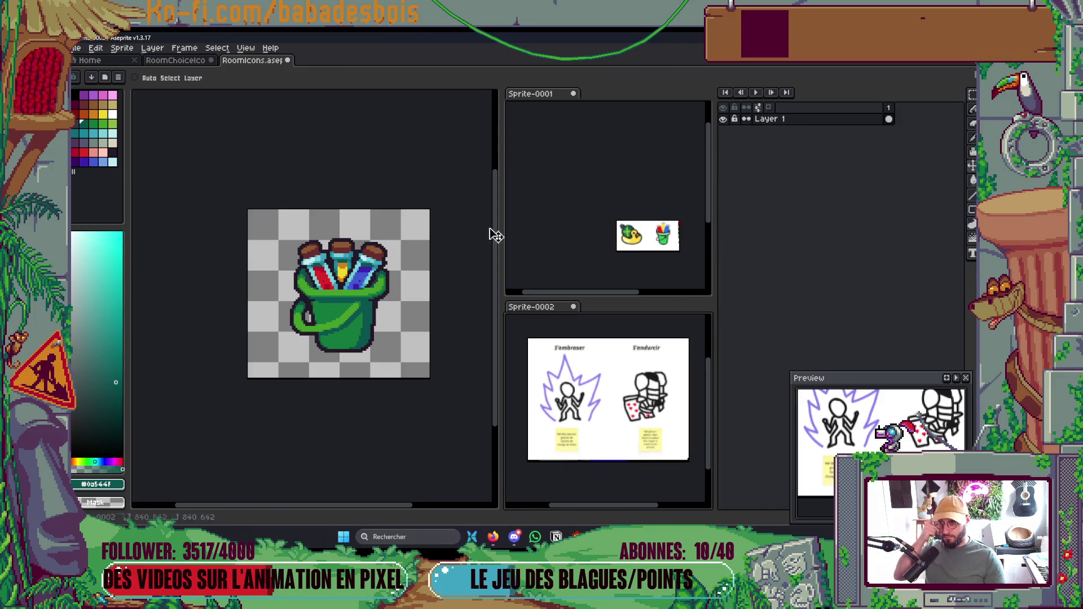
- Switch the mockup's S'entraîner button from the bucket to the armour and select Armure and Calçon
left_click(341, 255)
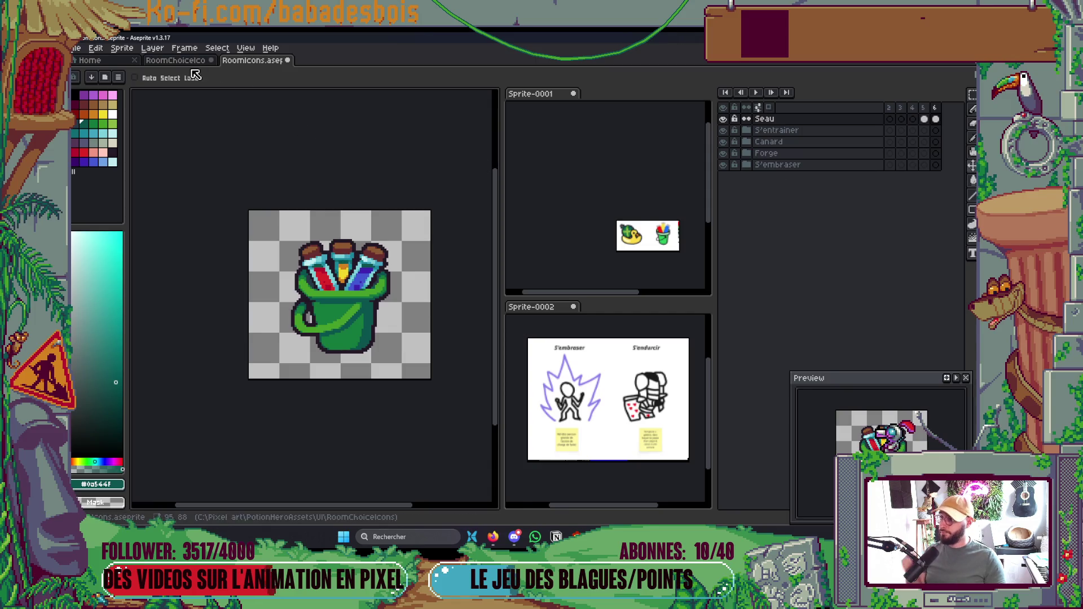
left_click(175, 59)
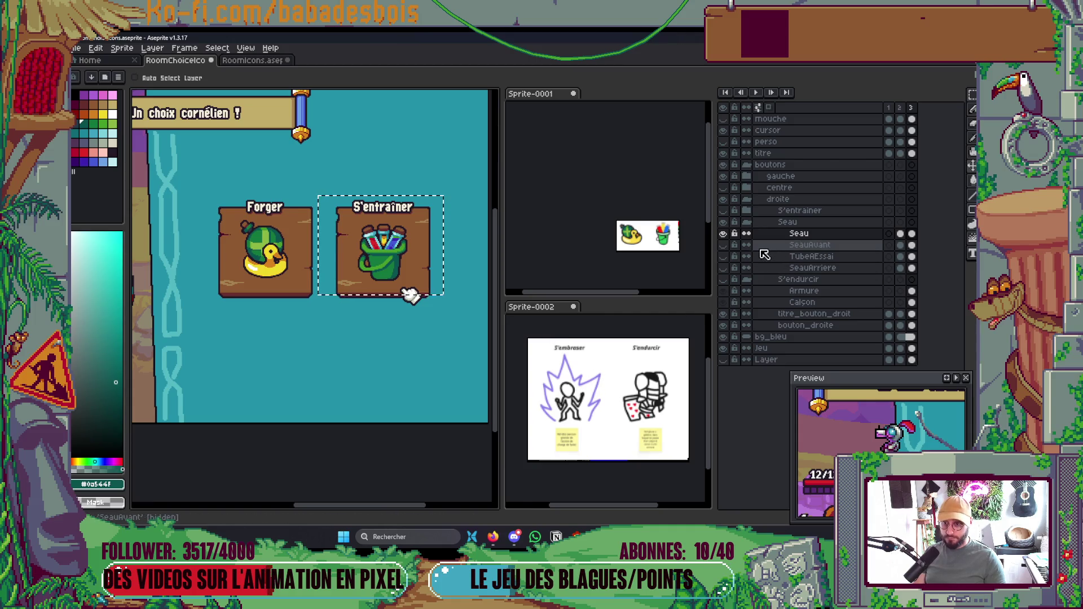
left_click(747, 221)
left_click(722, 222)
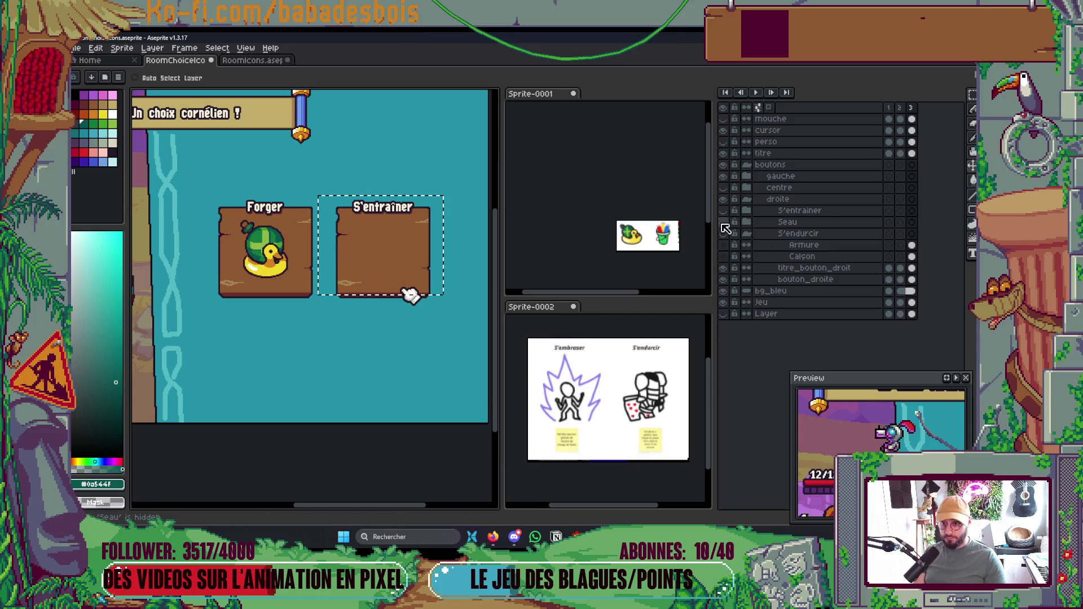
left_click(278, 416)
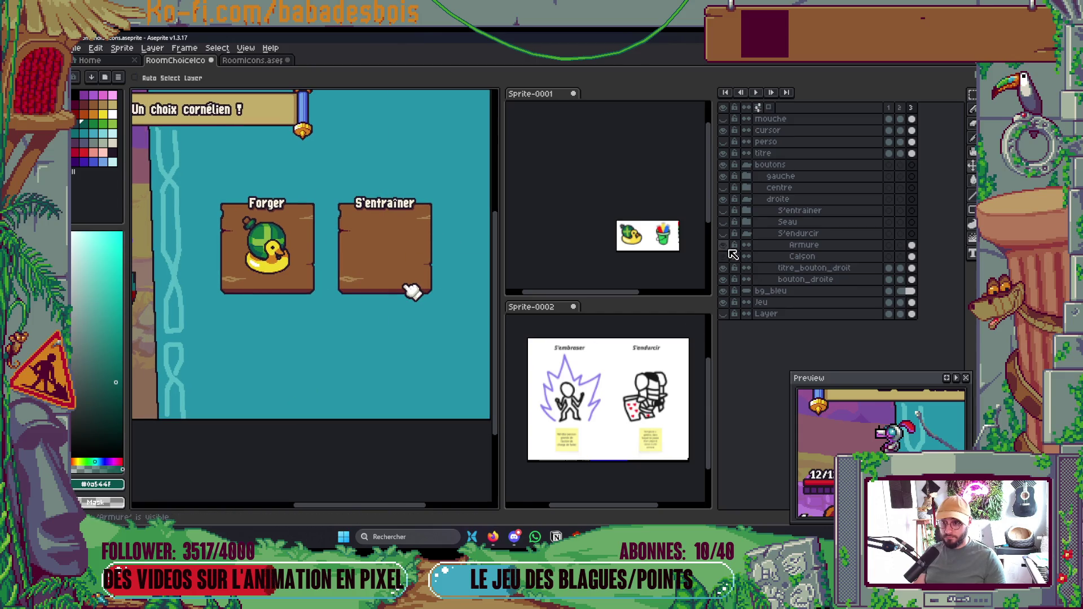
left_click(723, 233)
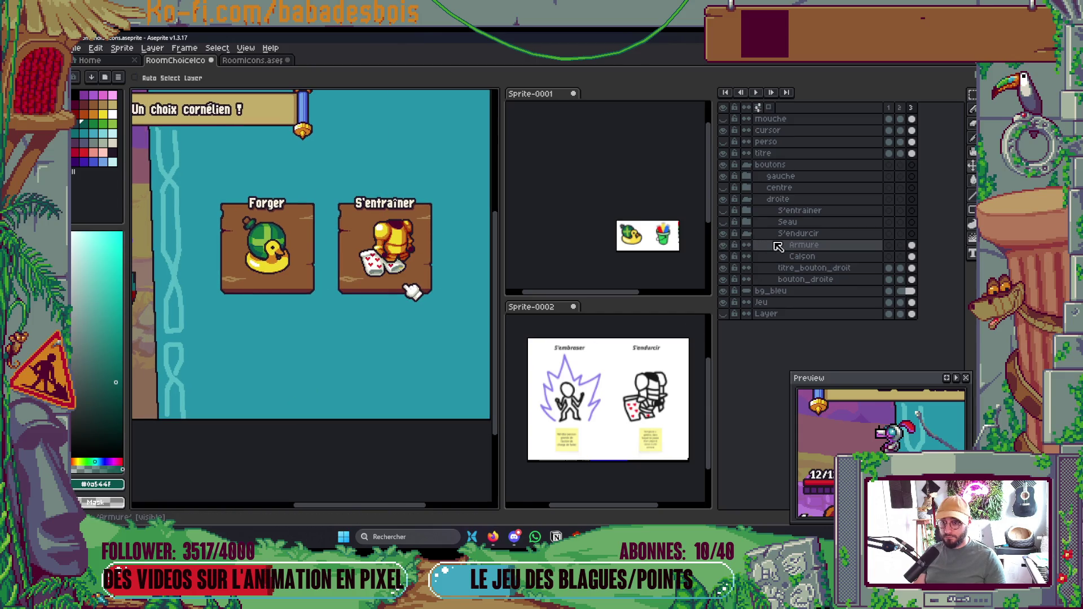
left_click_drag(909, 247, 911, 257)
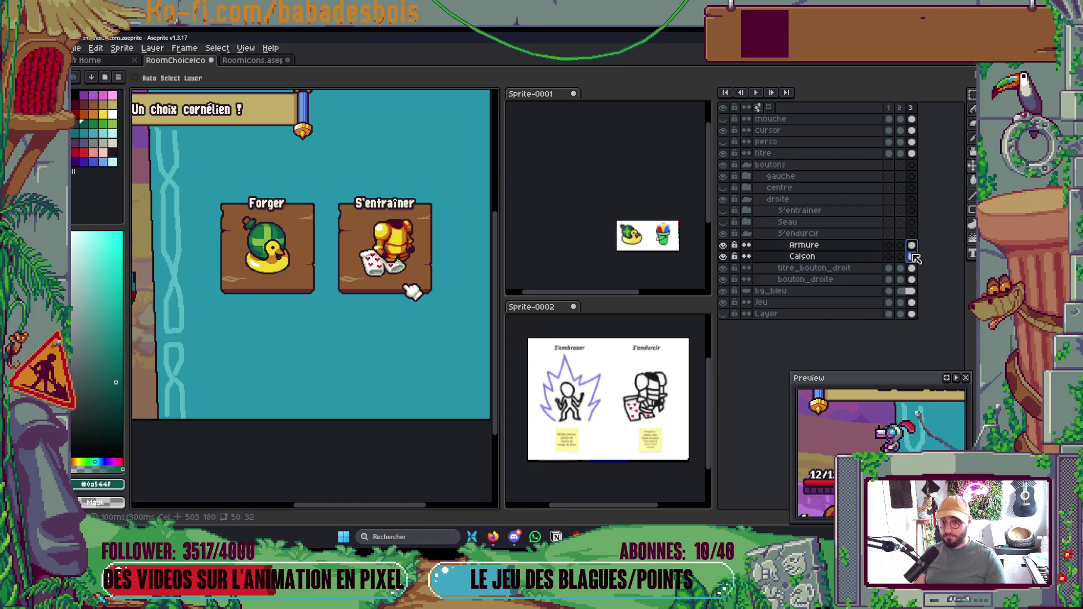
- In RoomIcons, add a new Layer 1 above Seau and a new frame
left_click(254, 60)
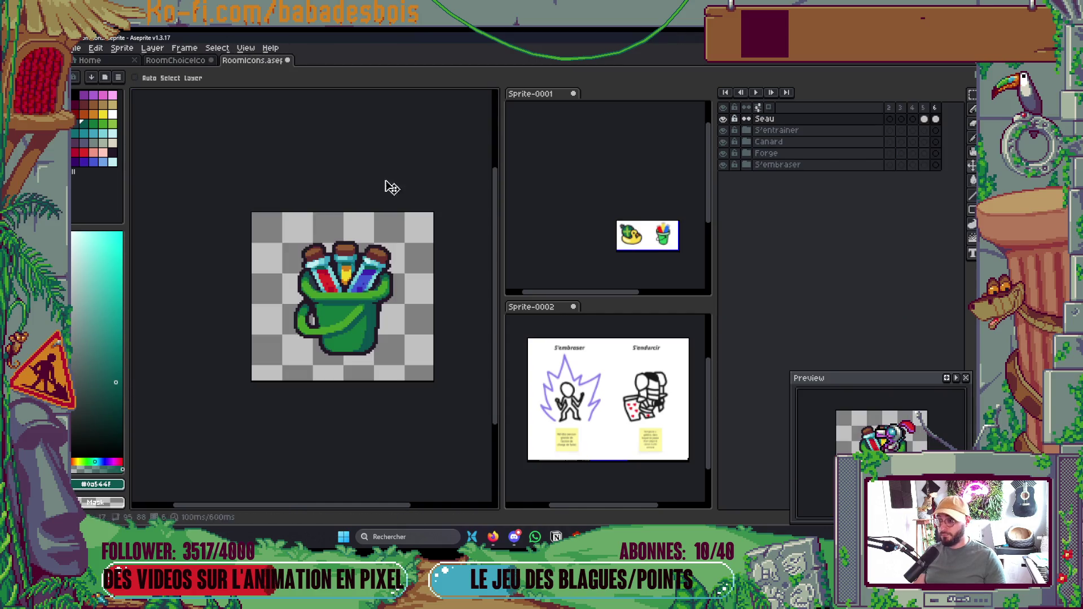
left_click(783, 129)
right_click(783, 130)
key("Escape")
right_click(794, 119)
mouse_move(837, 145)
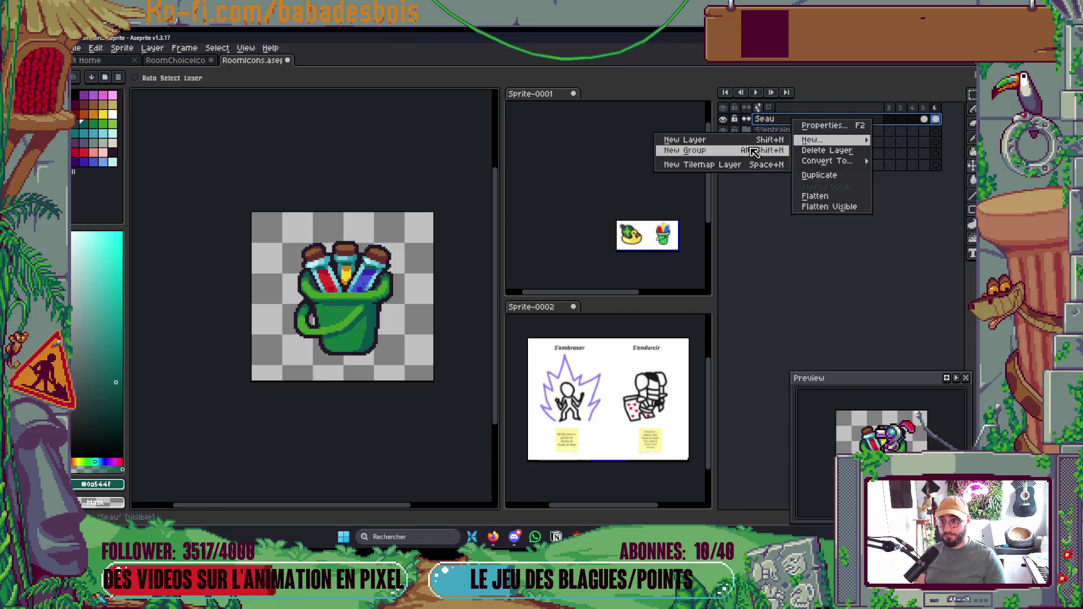
left_click(684, 140)
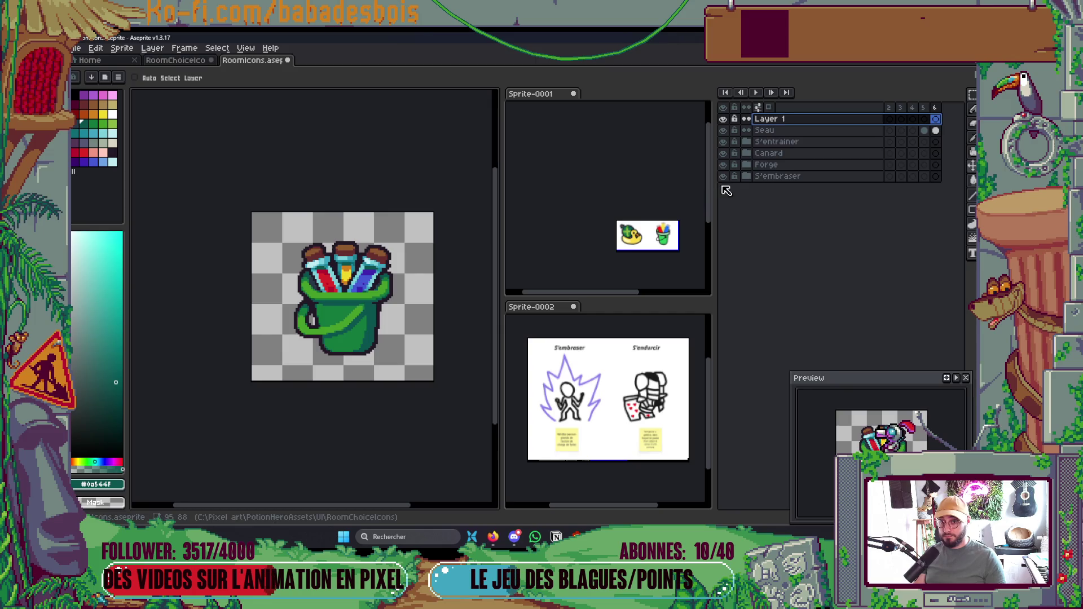
key("alt+n")
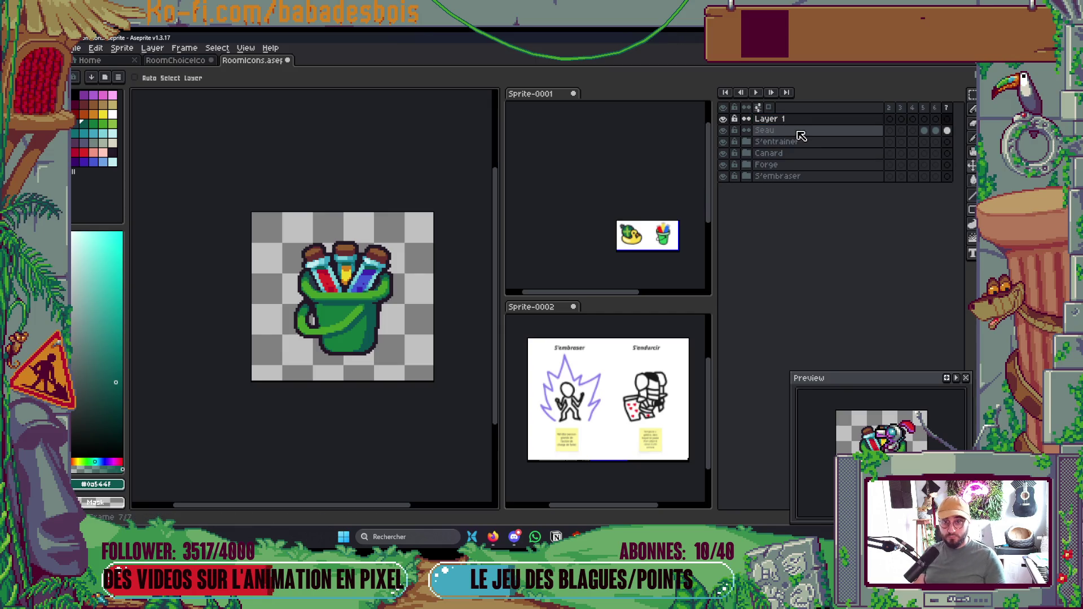
- Expand the S'entrainer group and play through the icon frames, stopping on the bucket frame
left_click(948, 131)
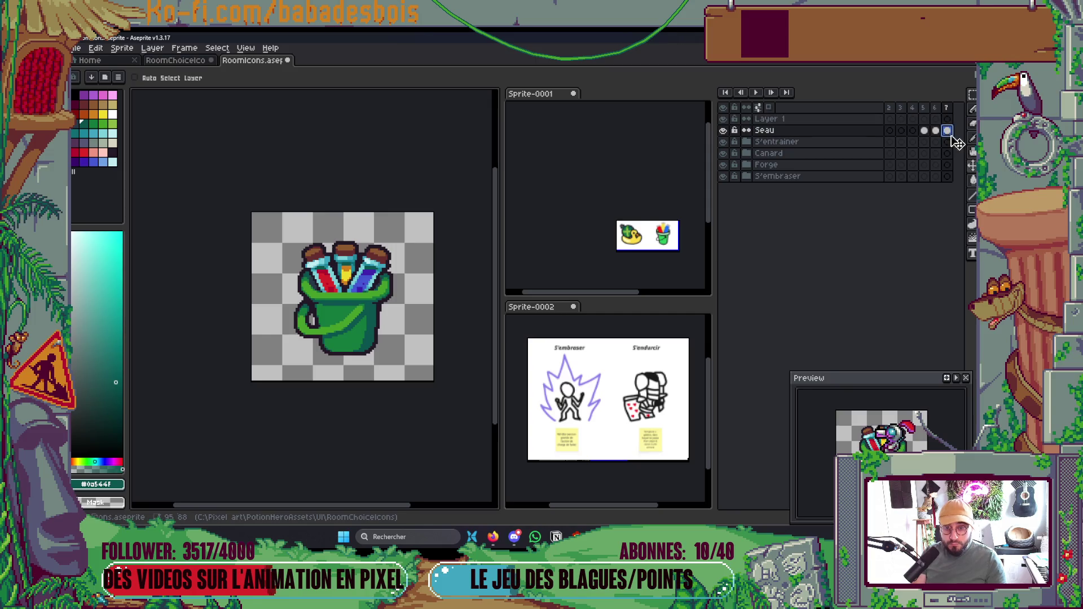
left_click(925, 108)
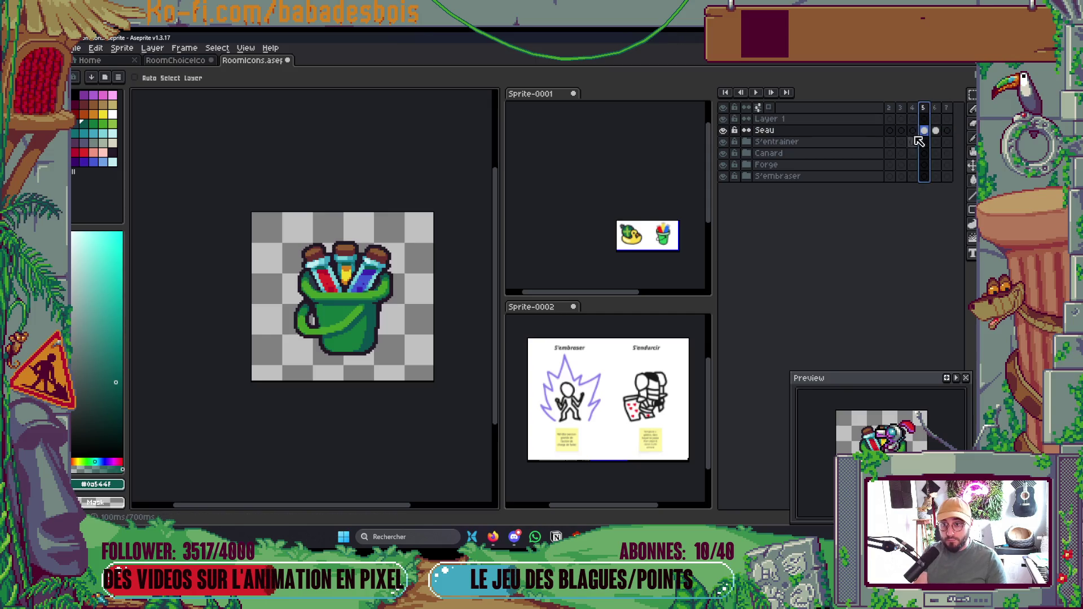
left_click(748, 145)
key("Return")
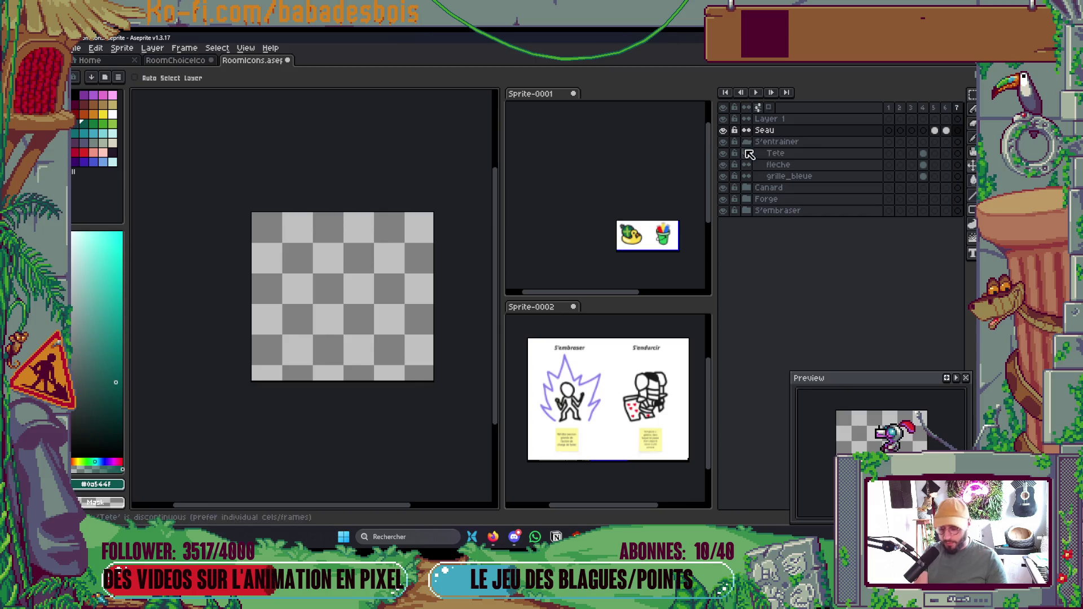
left_click(948, 131)
left_click(945, 119)
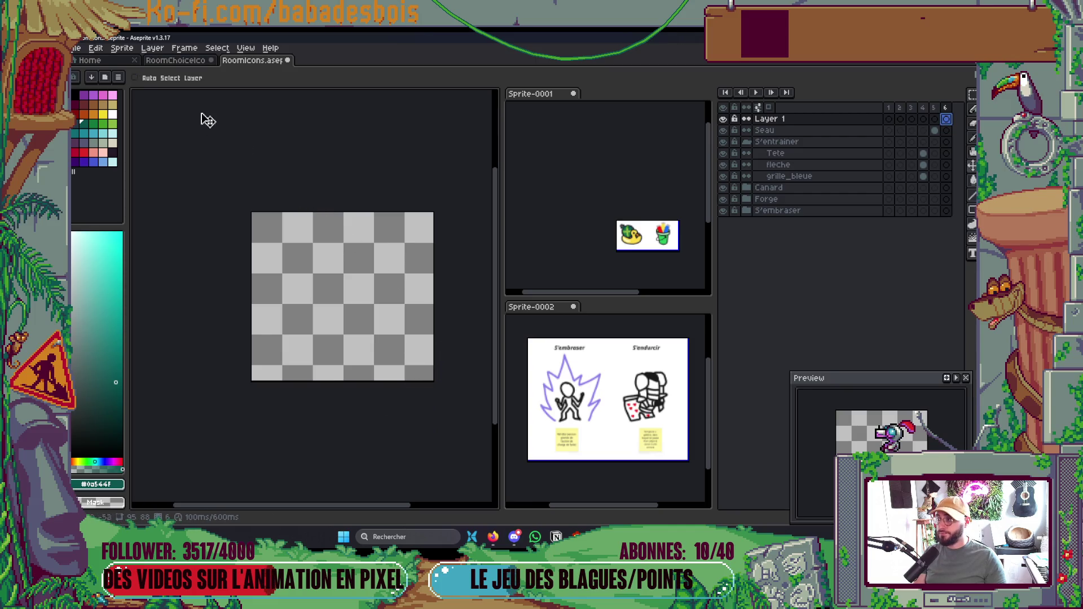
- Bring the Armure and Calçon layers from RoomChoiceIcons into RoomIcons and select both
left_click(175, 60)
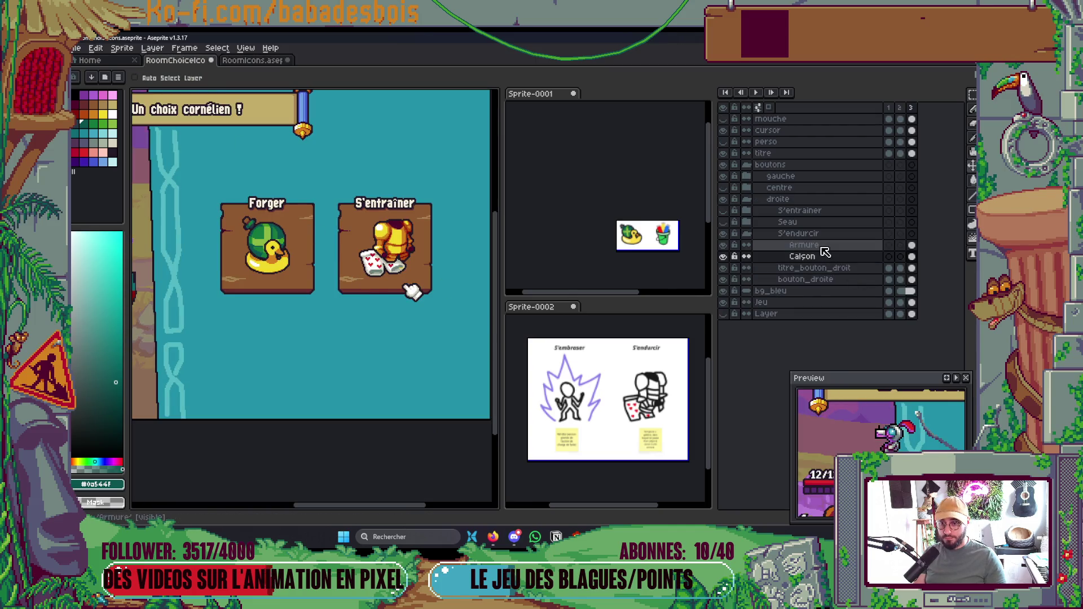
key("ctrl+Tab")
left_click(811, 128, "shift")
- Nudge the armour one pixel left and down, then sample the sock's sage grey
key("v")
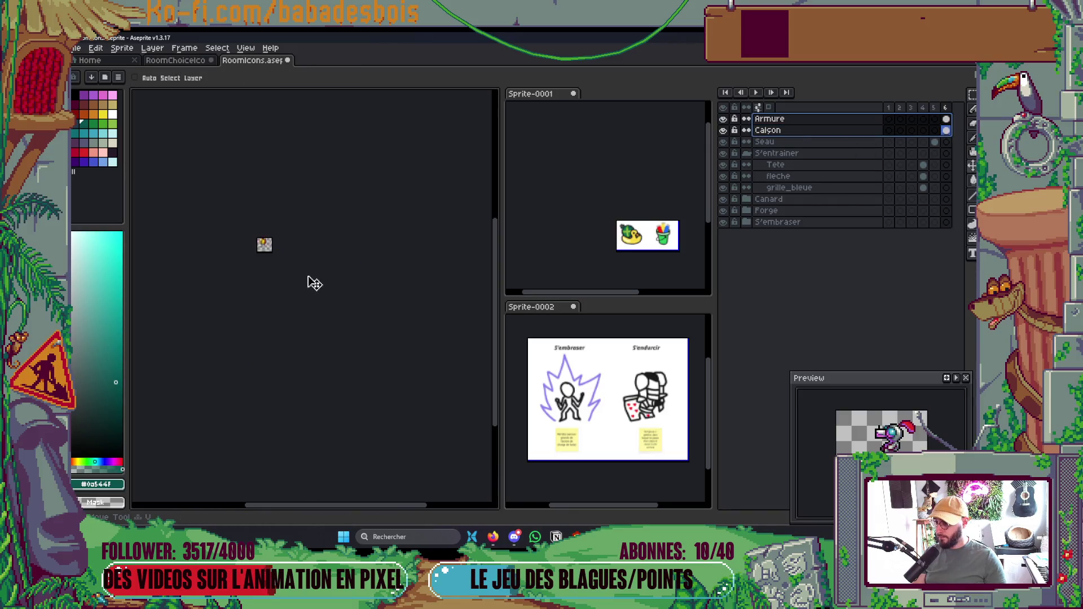
scroll(282, 265, "up", 5)
left_click_drag(281, 262, 375, 295)
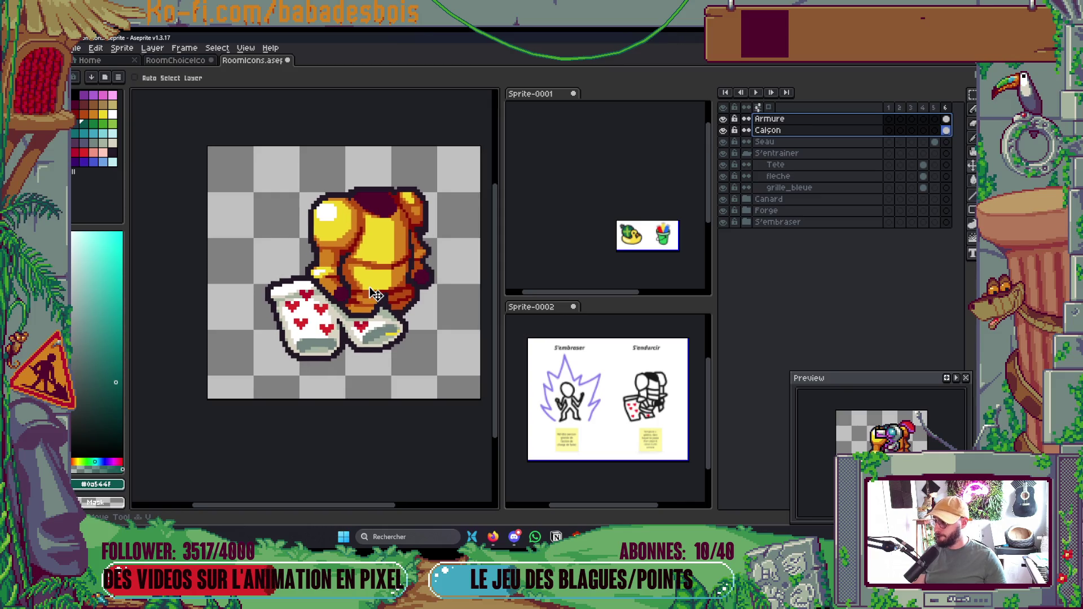
left_click_drag(375, 295, 370, 303)
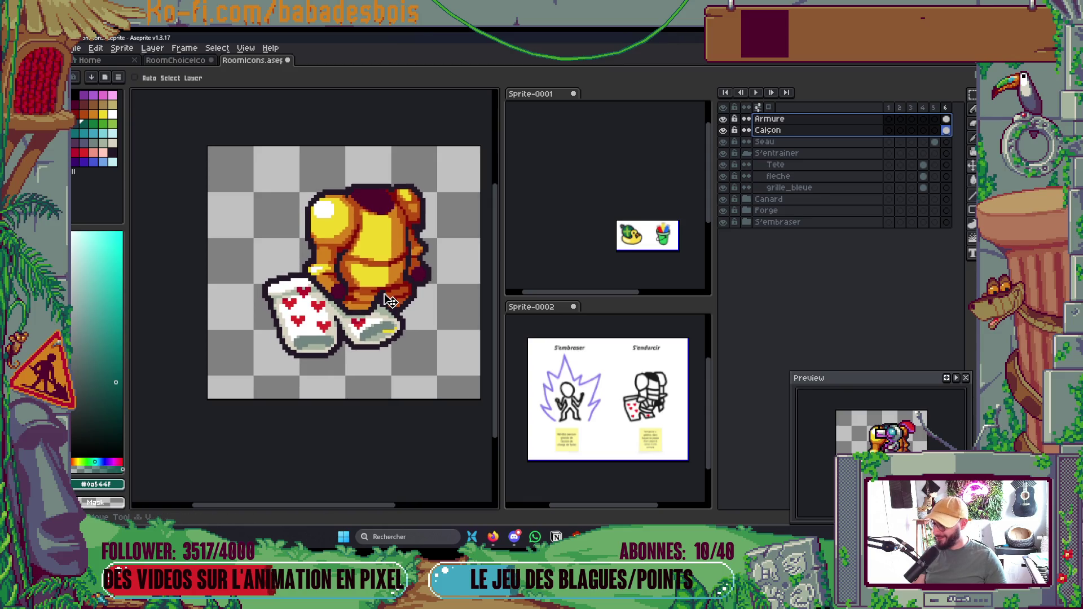
scroll(387, 331, "up", 4)
scroll(390, 337, "up", 2)
left_click(368, 356, "alt")
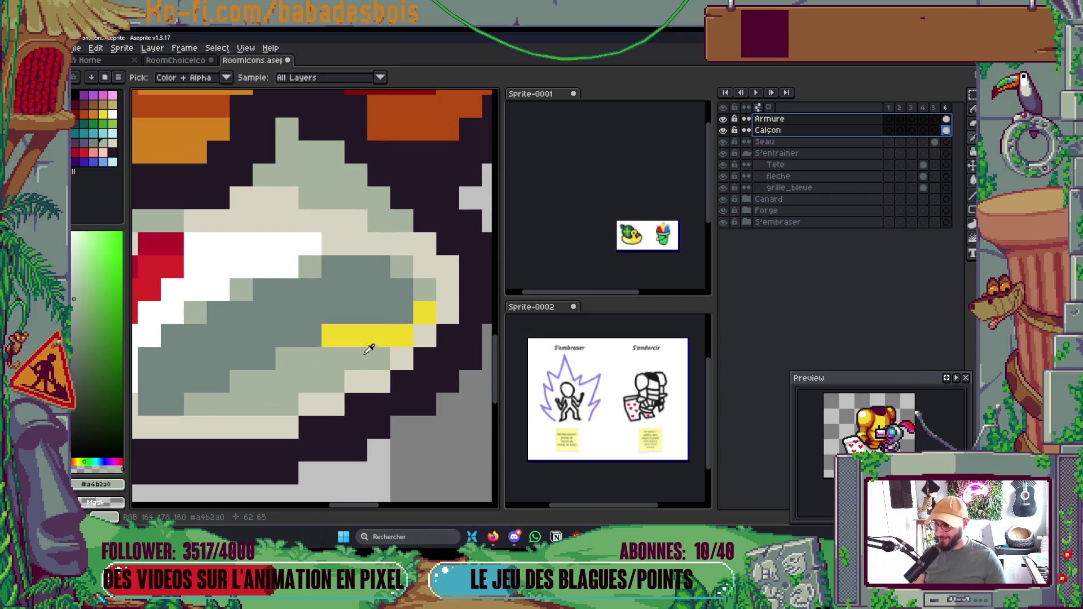
- Paint over the sock's yellow stripe in light sage with the Pencil
key("b")
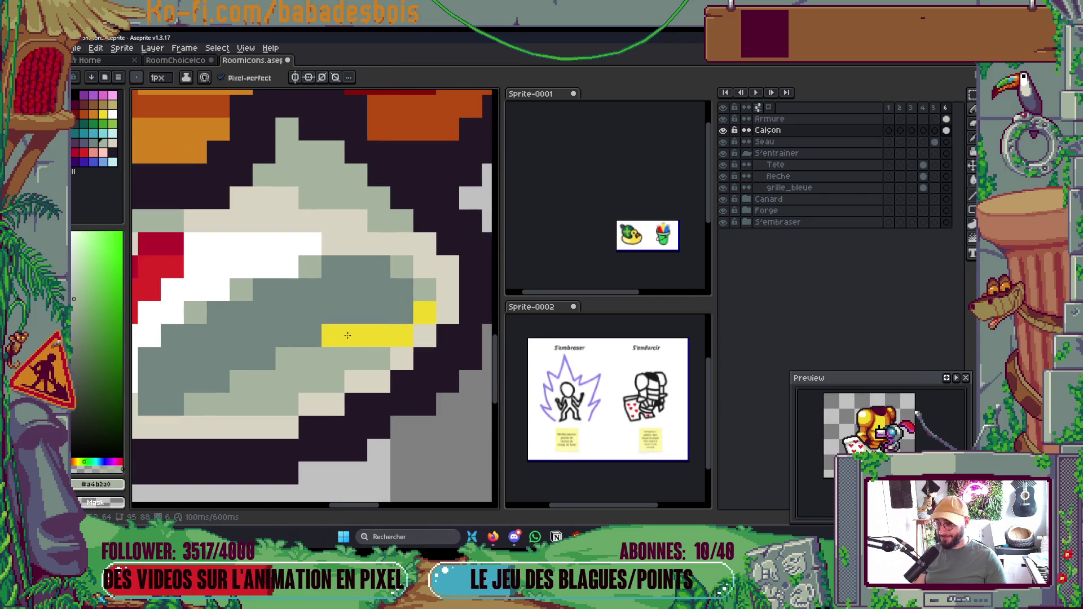
left_click(355, 313)
left_click(332, 336)
mouse_move(332, 336)
left_mouse_down()
mouse_move(406, 336)
mouse_move(424, 313)
left_mouse_up()
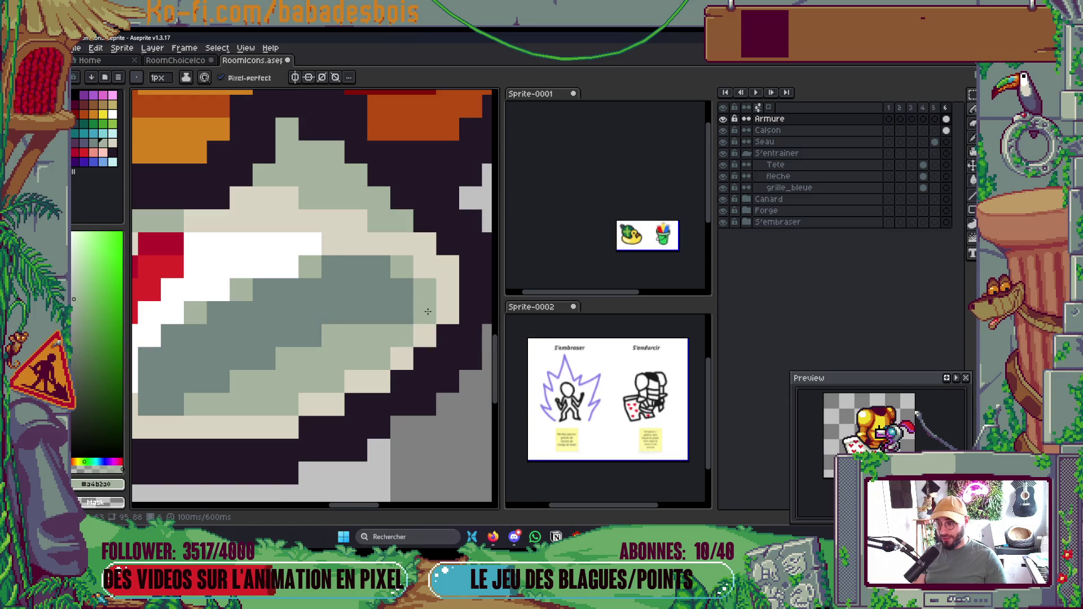
scroll(403, 319, "down", 3)
scroll(403, 319, "up", 2)
- Shade several stripe pixels in the darker sage picked from the stripe
left_click(387, 292, "alt")
left_click(382, 311)
left_click(427, 299)
left_click(395, 313)
scroll(360, 326, "down", 4)
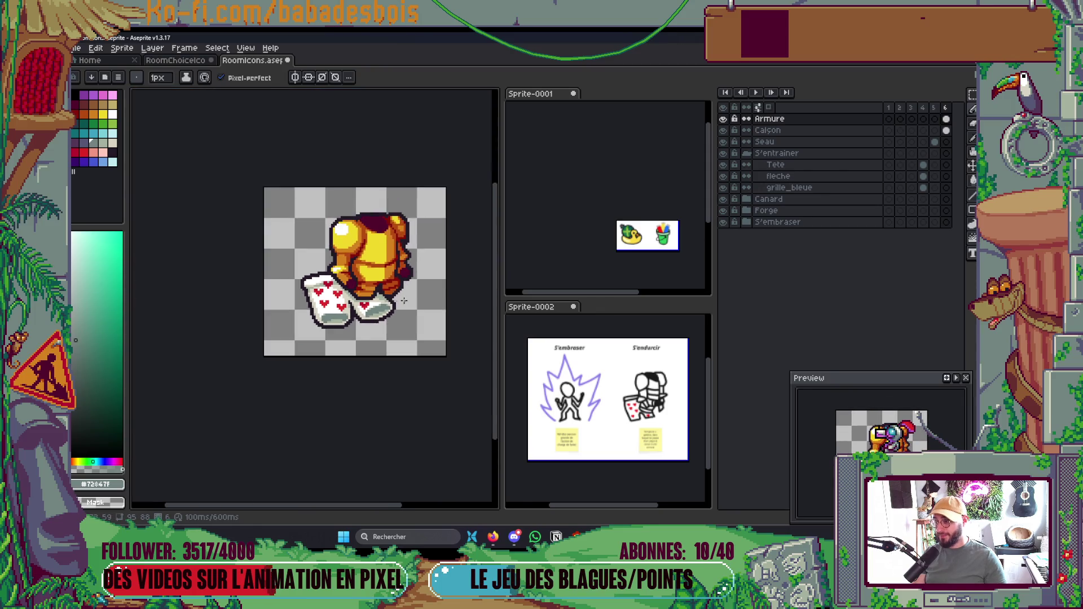
- Save RoomIcons.aseprite and select both the Armure and Calçon layers
key("v")
key("ctrl+s")
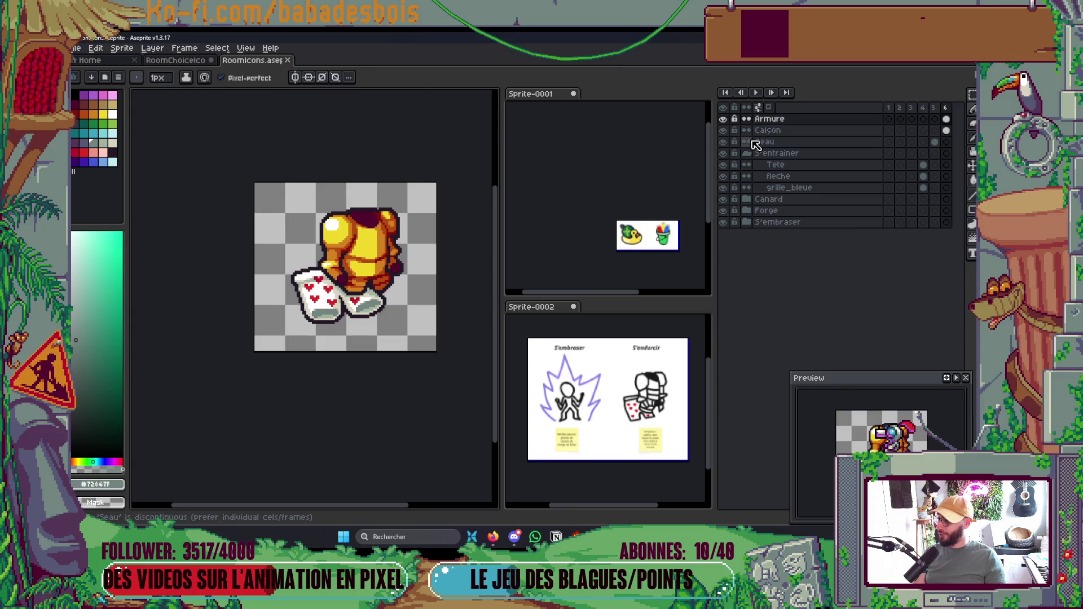
mouse_move(821, 119)
left_mouse_down()
mouse_move(819, 138)
mouse_move(834, 128)
left_mouse_up()
- Group Armure and Calçon into a new layer group named S'endurcir
right_click(835, 128)
mouse_move(838, 154)
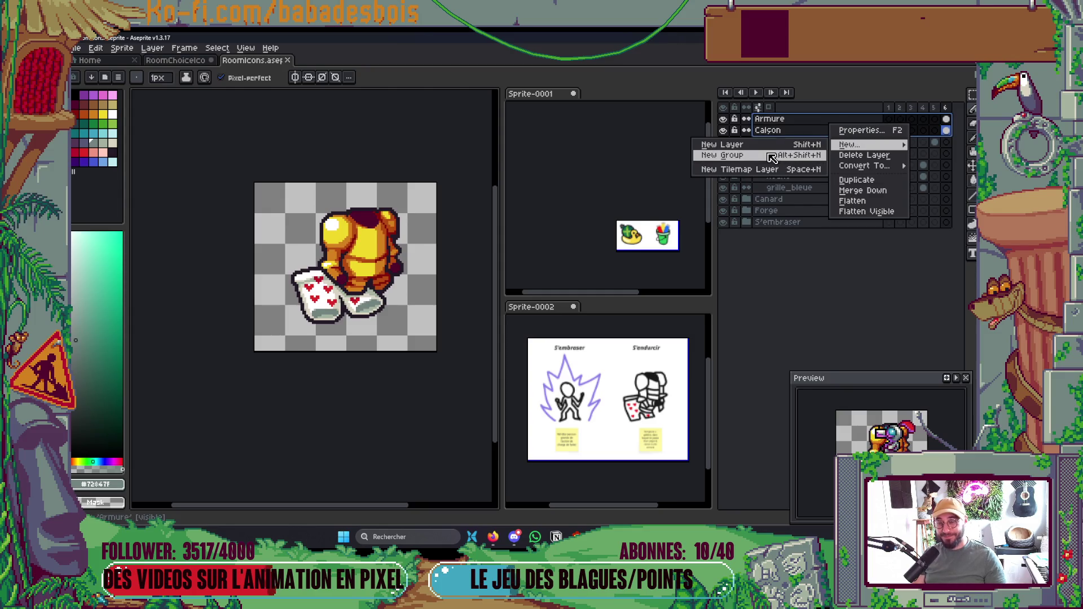
left_click(765, 159)
double_click(799, 120)
type("A")
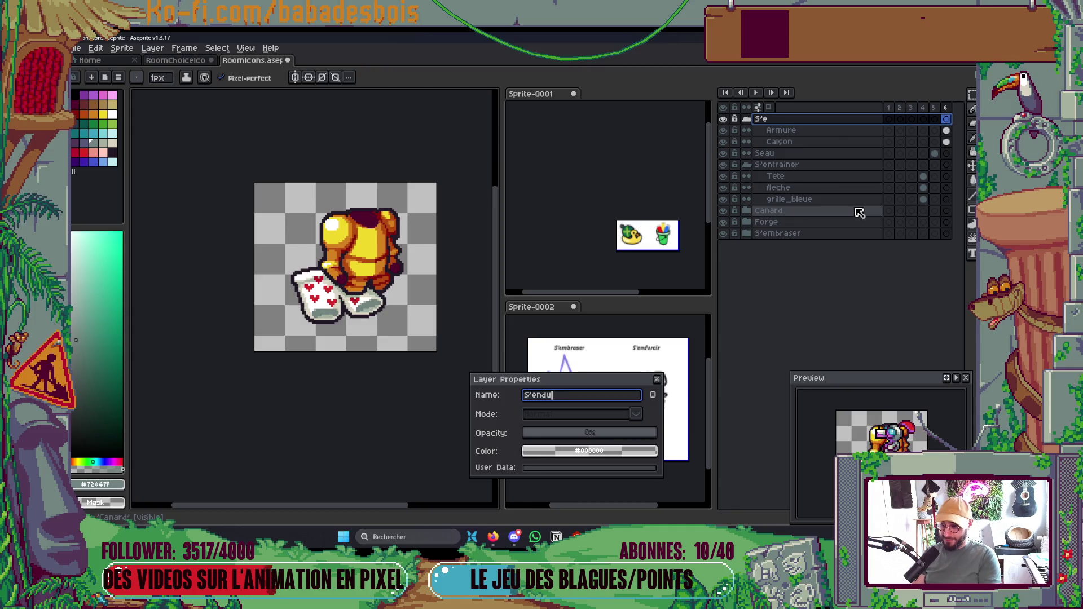
key("Return")
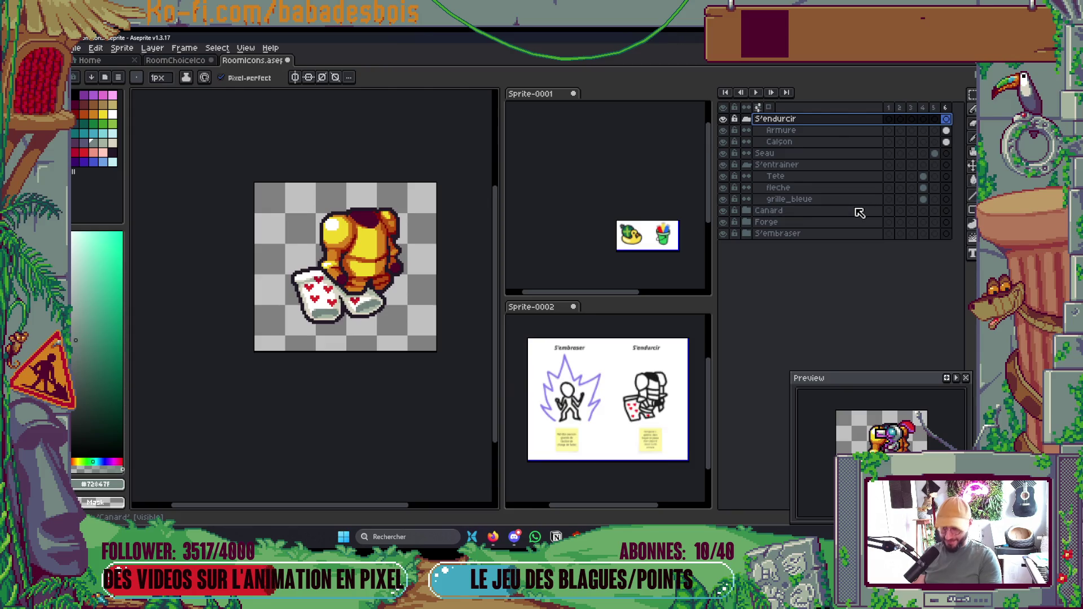
- Collapse the S'endurcir and S'entrainer groups and toggle group visibility to check the icons
left_click(748, 120)
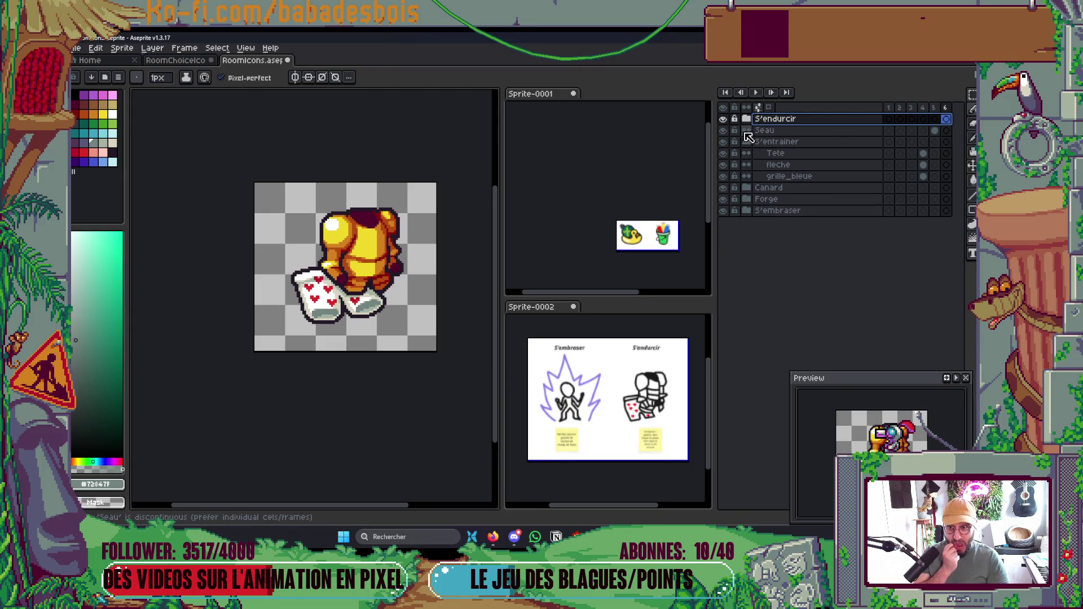
left_click(747, 142)
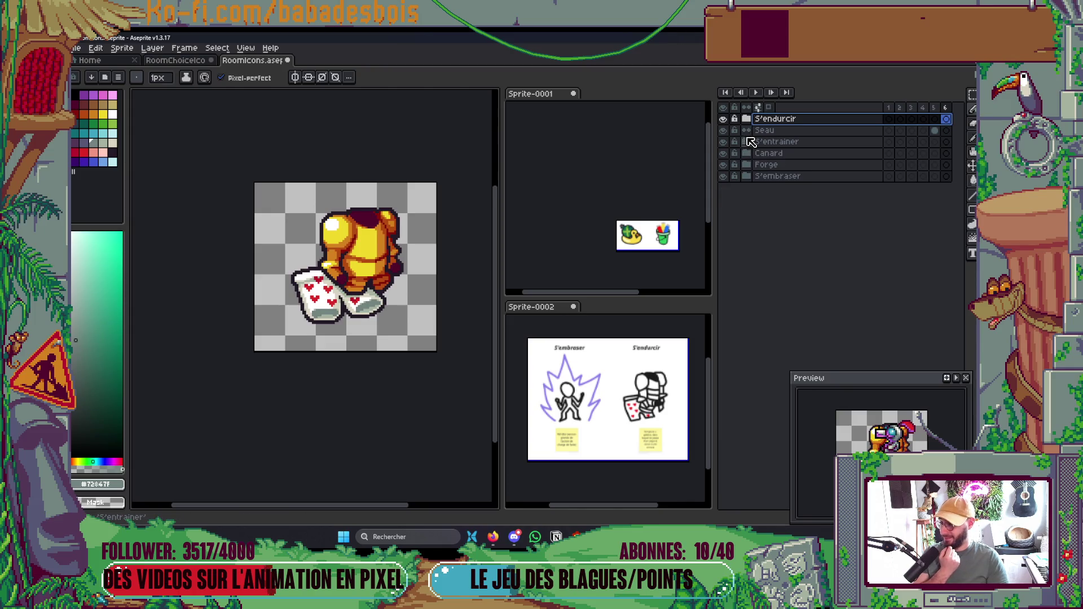
left_click(723, 119)
left_click(723, 119)
left_click(725, 130)
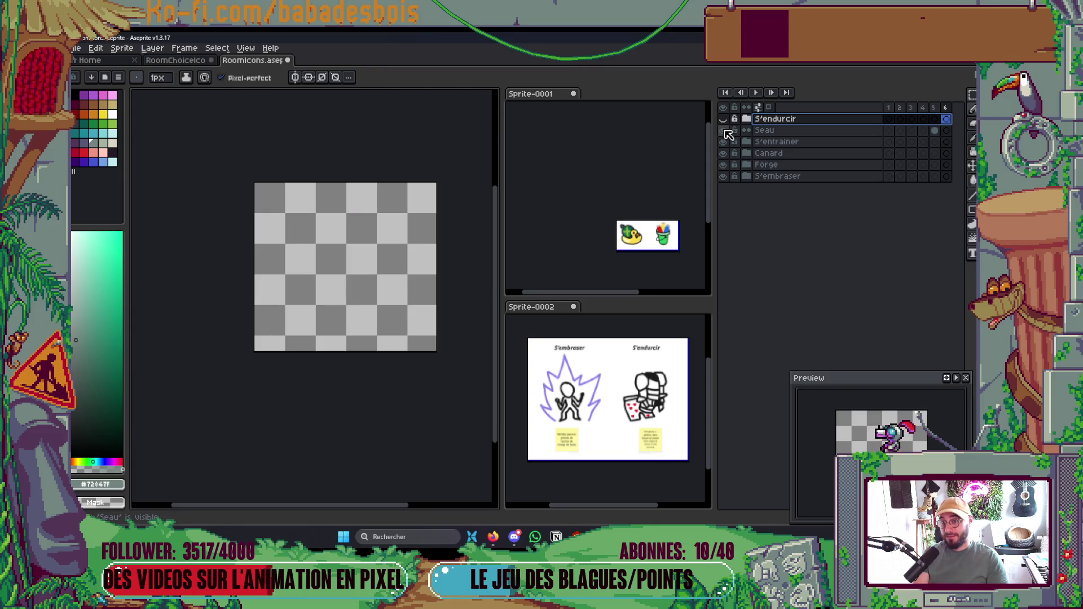
left_click(726, 130)
- Play all icon frames from the bucket frame, then open Export Sprite Sheet
key("Left")
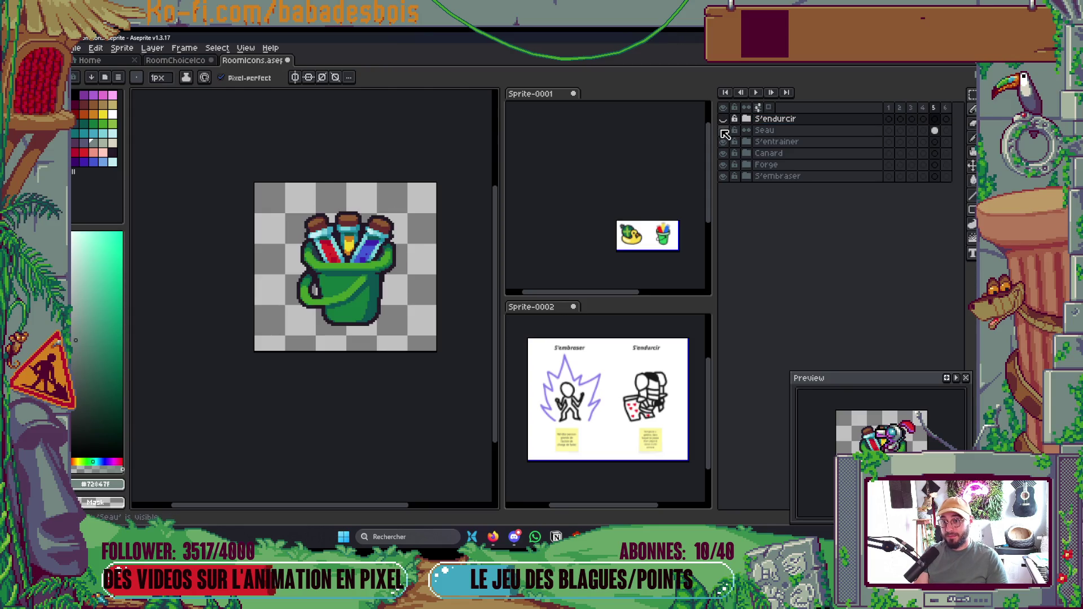
key("Return")
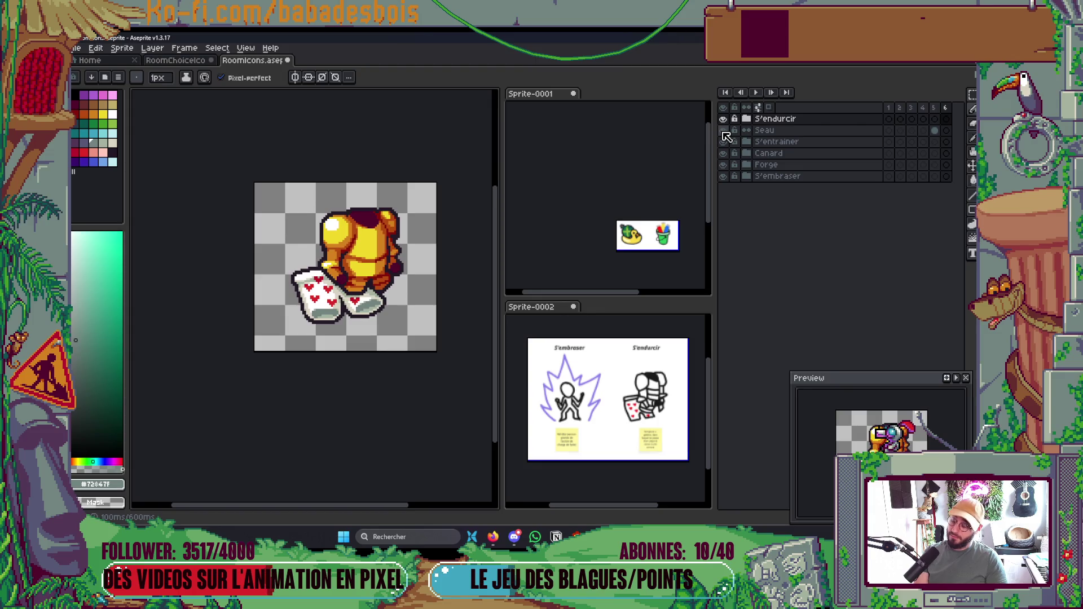
key("ctrl+e")
- Inspect the sheet preview and layout, then enable Output File and browse to RoomIcons.png
scroll(392, 300, "down", 3)
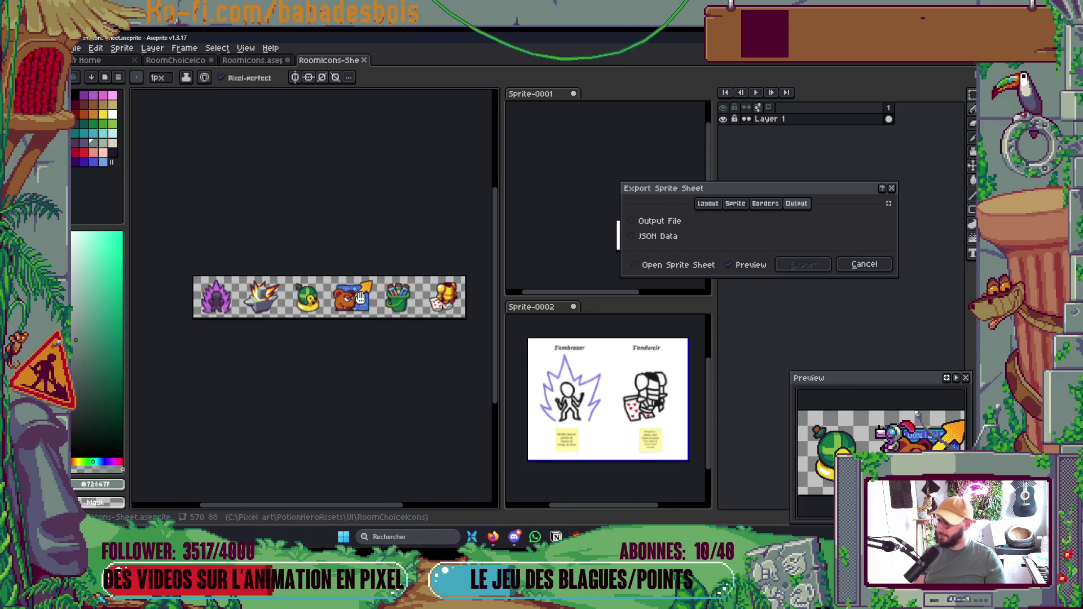
scroll(370, 299, "up", 2)
mouse_move(339, 345)
left_mouse_down()
mouse_move(169, 346)
mouse_move(499, 342)
mouse_move(469, 341)
left_mouse_up()
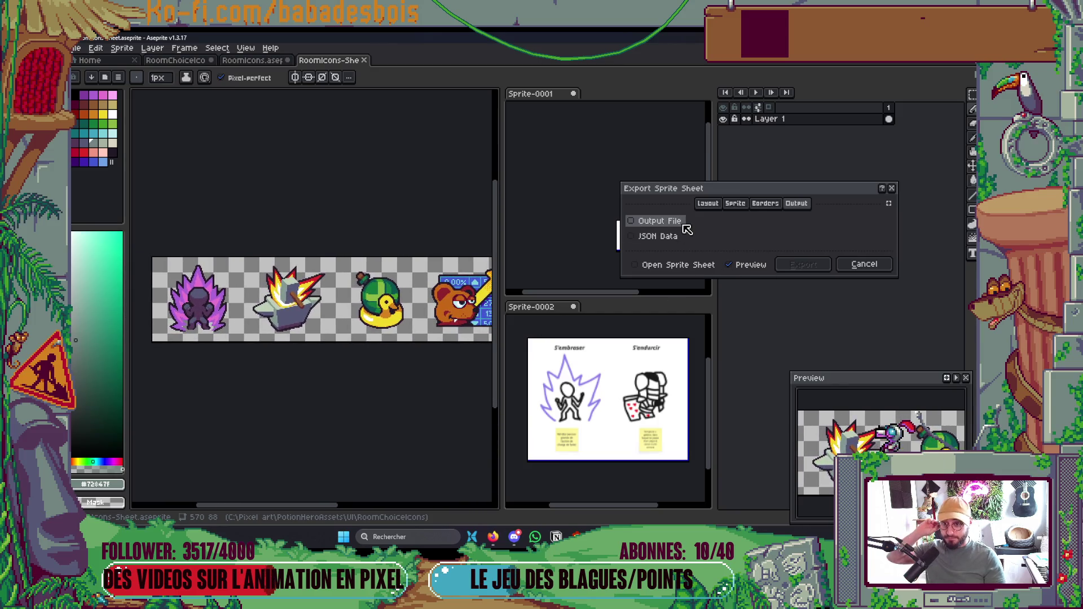
left_click(709, 203)
left_click(796, 204)
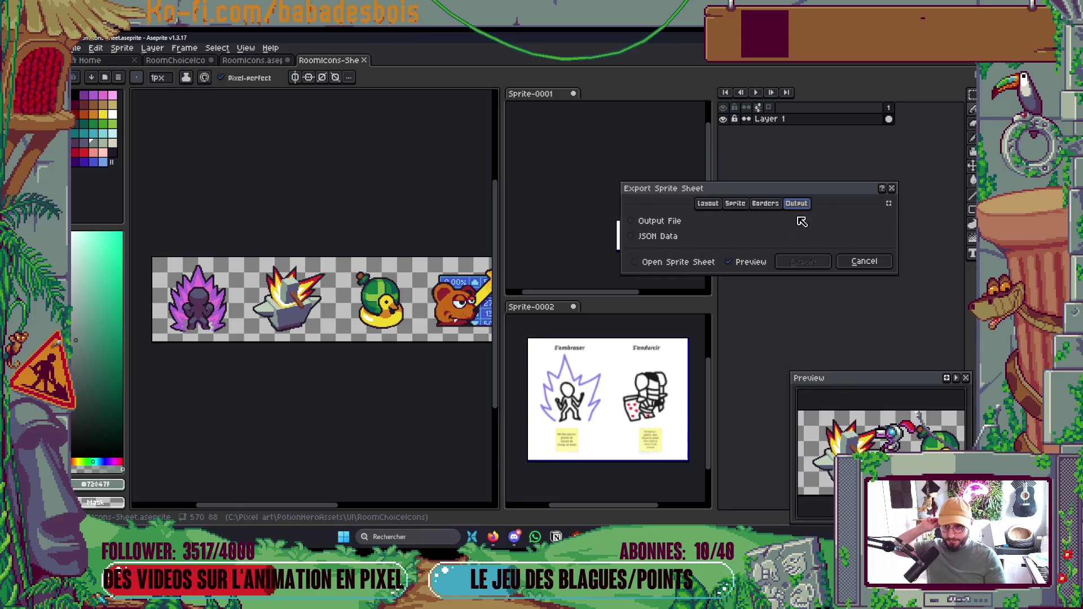
left_click(666, 224)
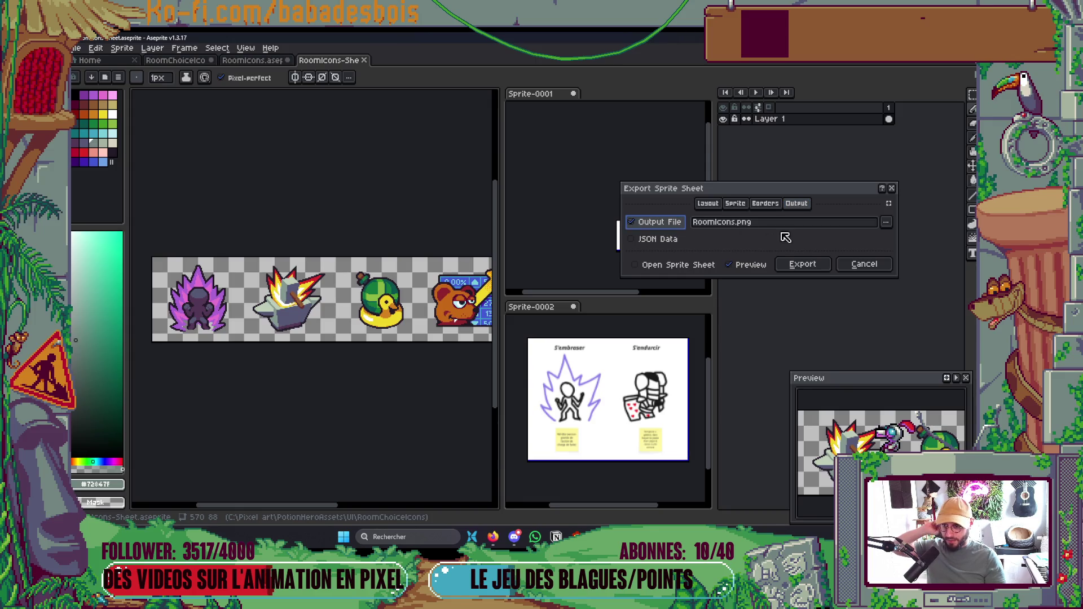
left_click(885, 222)
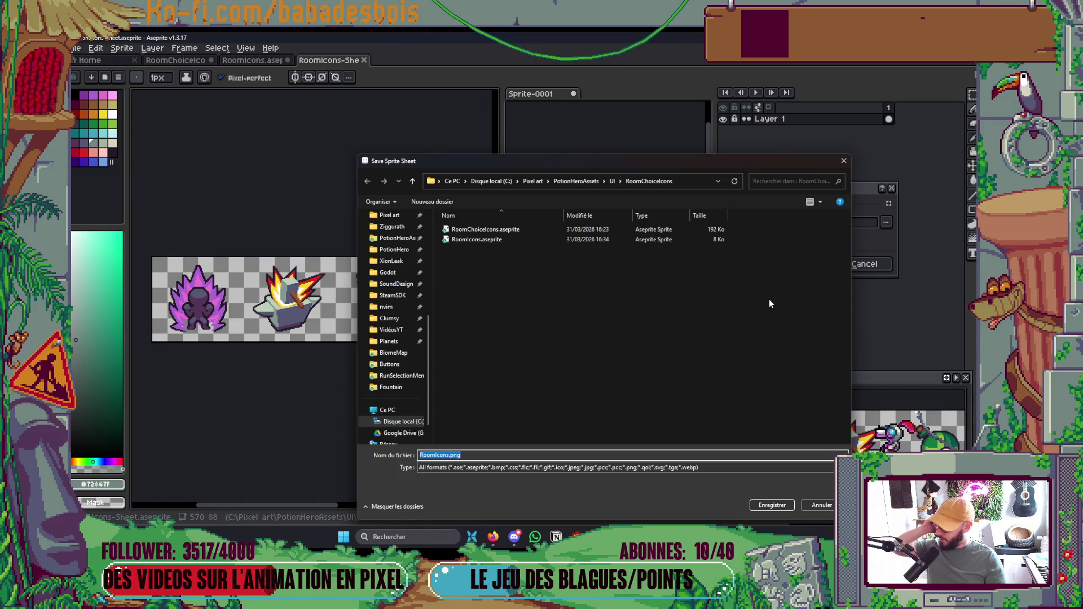
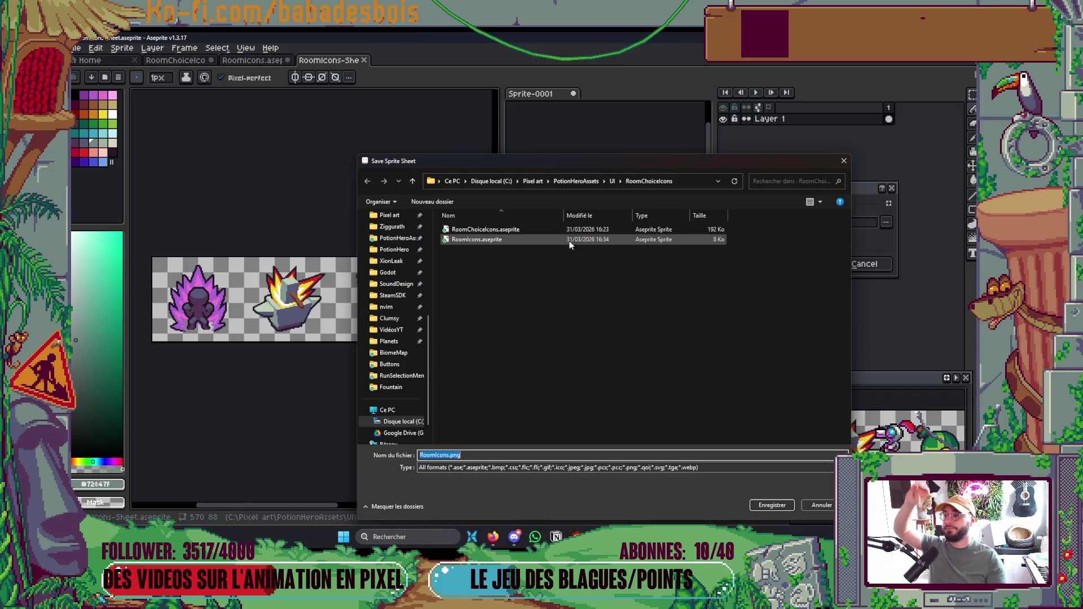
- Export the sprite sheet as RoomChoiceIcons.png into the UI/RoomChoiceIcons folder
left_click(611, 181)
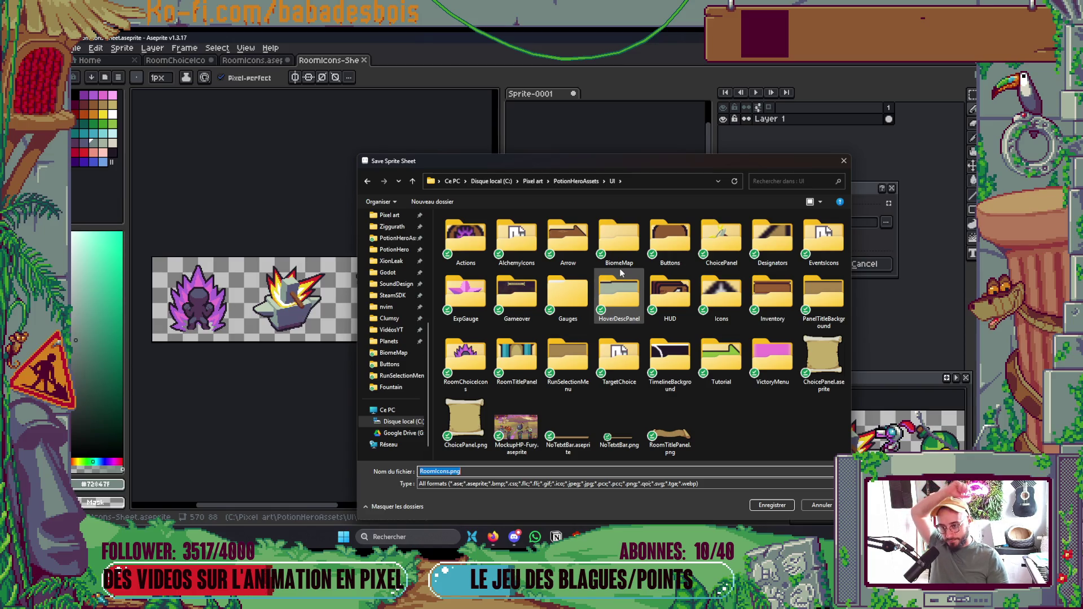
double_click(454, 364)
double_click(435, 472)
left_click(437, 472)
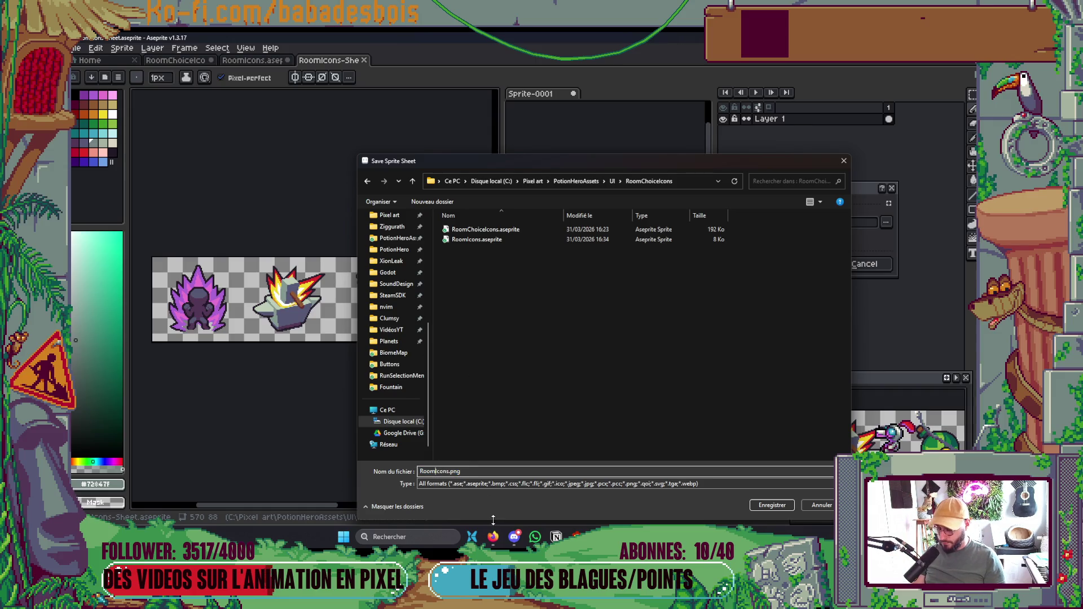
key("Return")
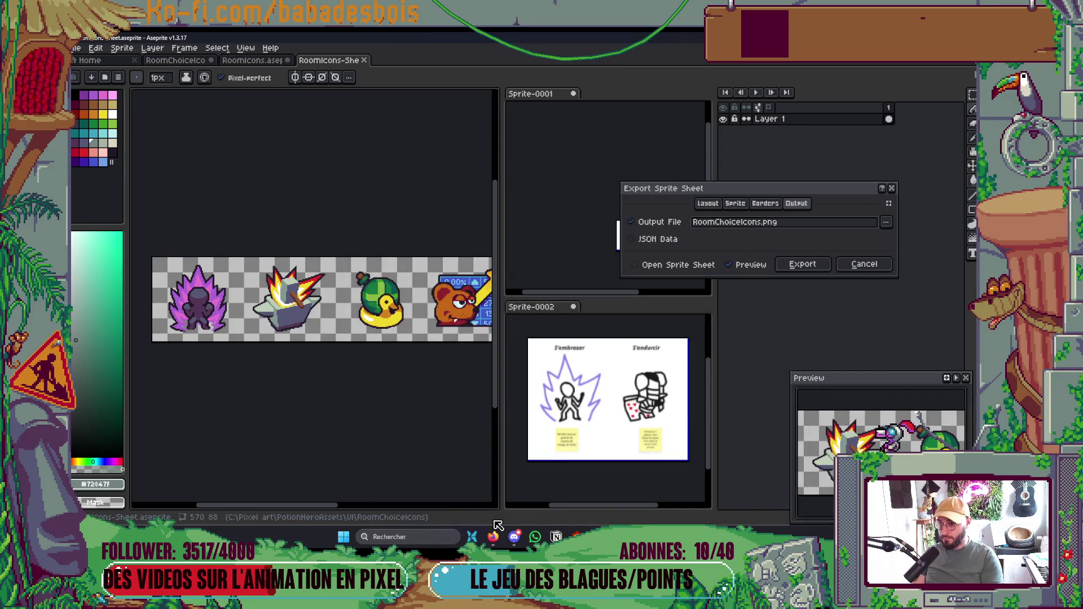
left_click(801, 265)
- Browse from PotionHeroAssets to the PotionHero project folder and open project.godot in Godot
key("alt+Tab")
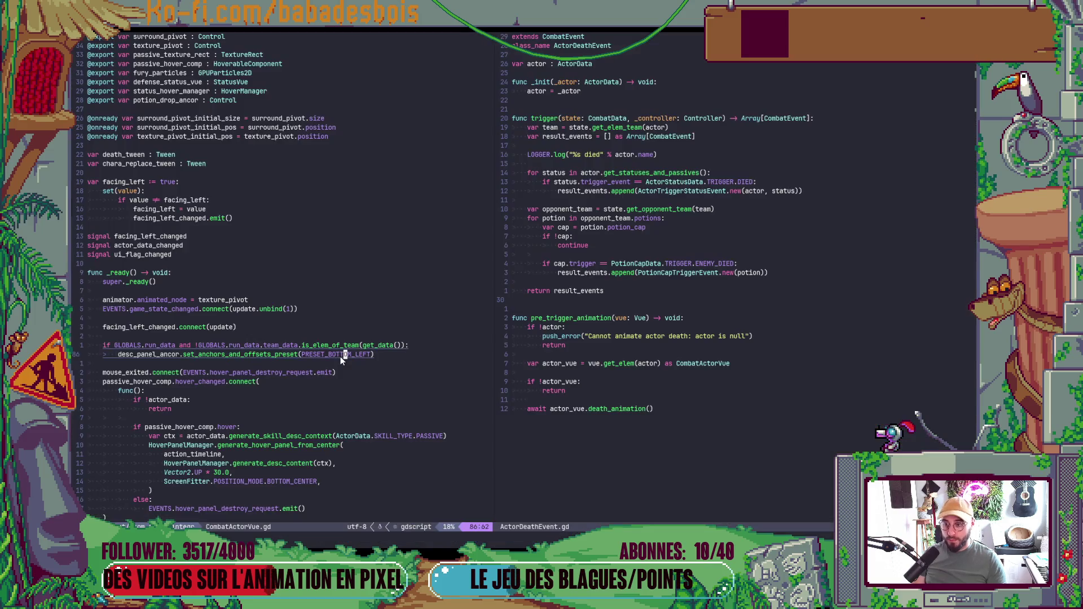
key("alt+Tab")
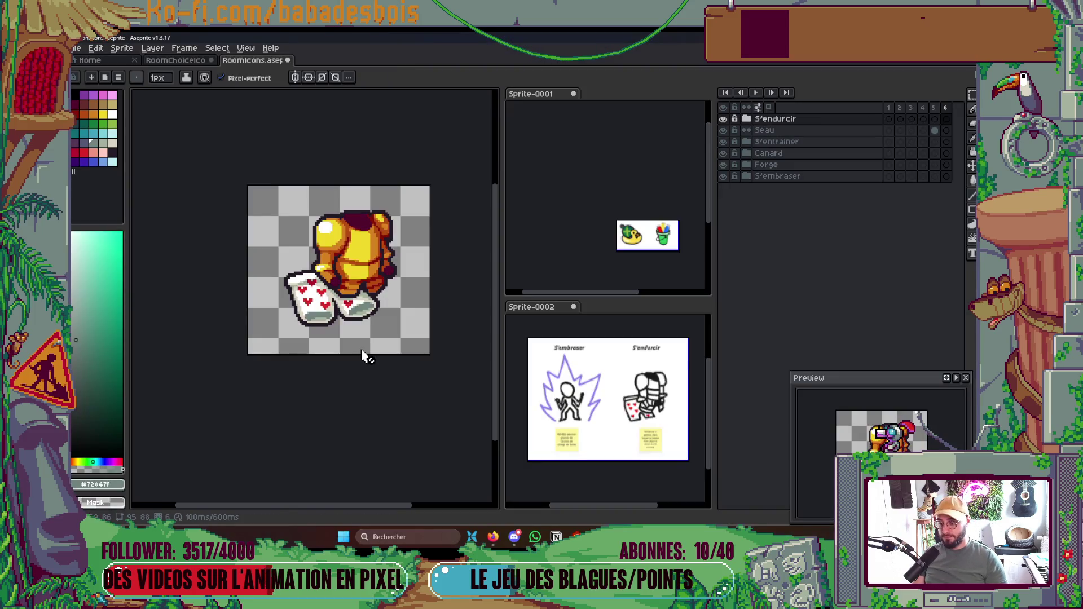
left_click(472, 536)
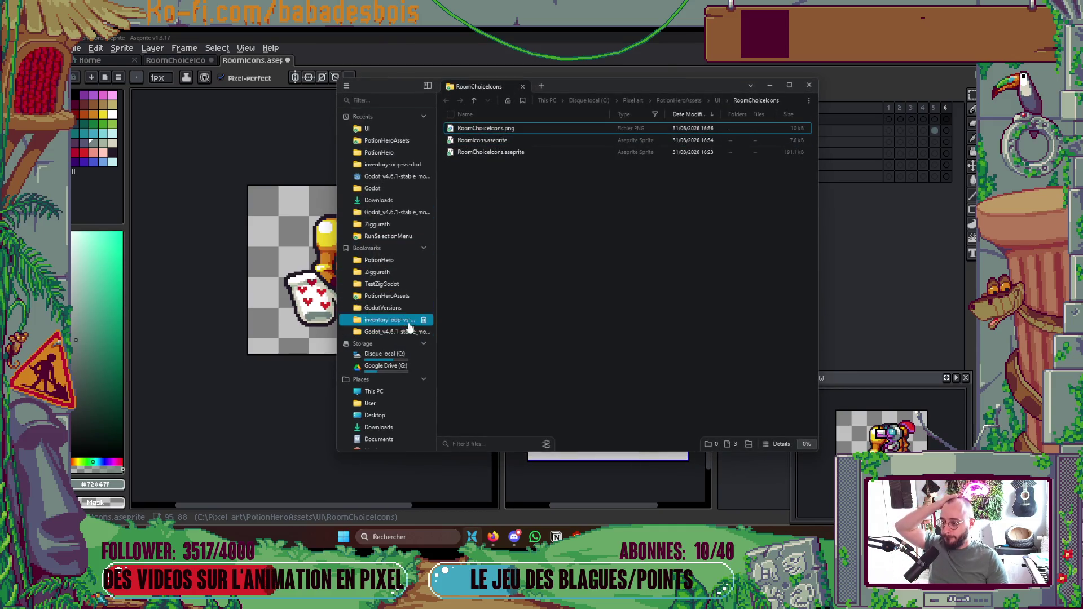
left_click(396, 298)
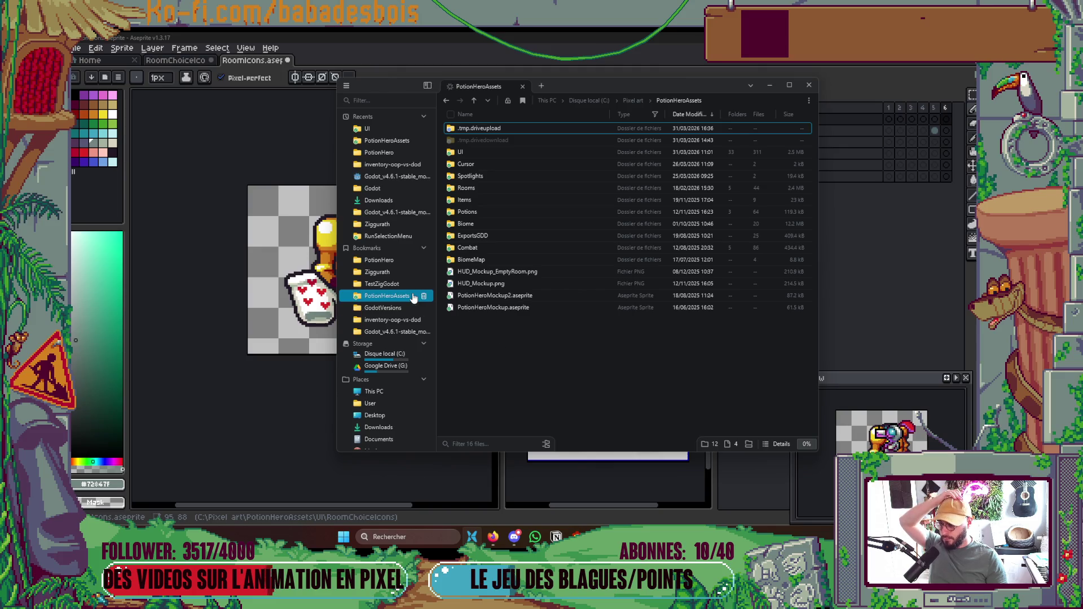
left_click(389, 260)
double_click(495, 285)
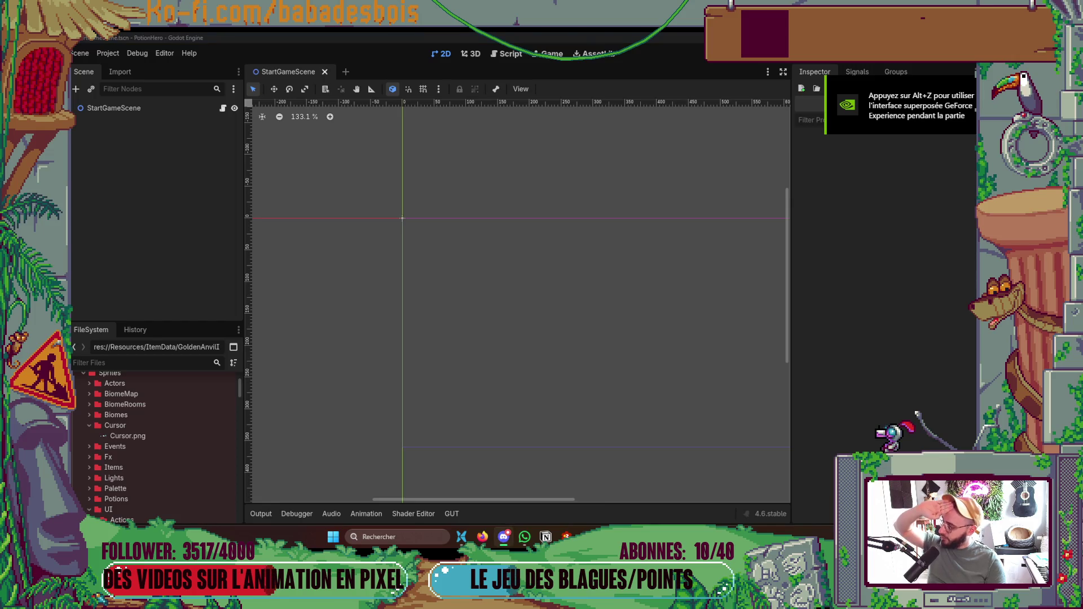
- Open a task from the Notion Backlog board in a new browser tab
scroll(605, 430, "down", 1)
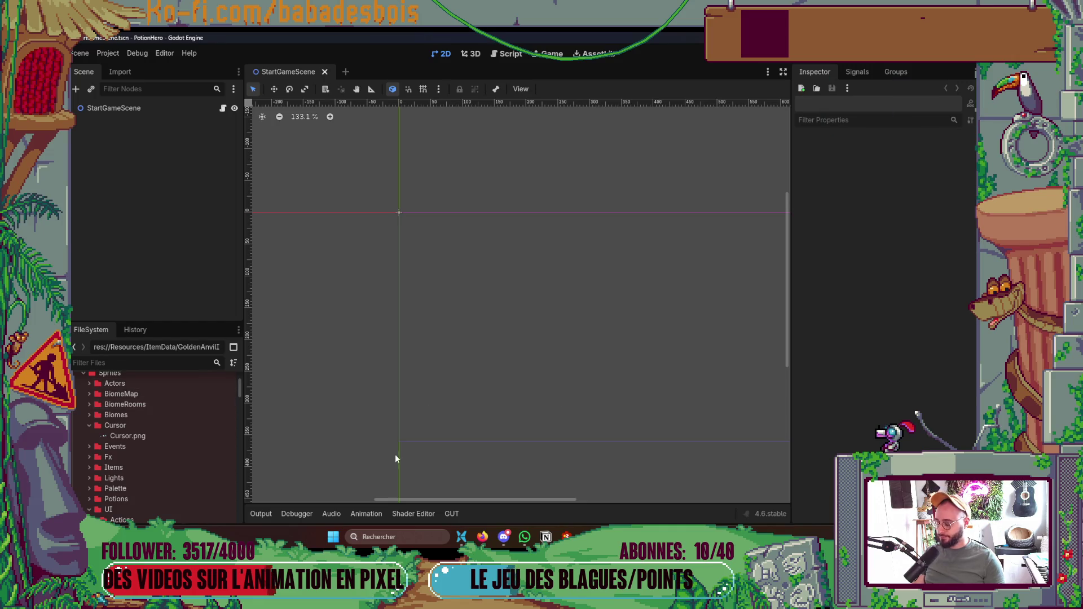
key("alt+Tab")
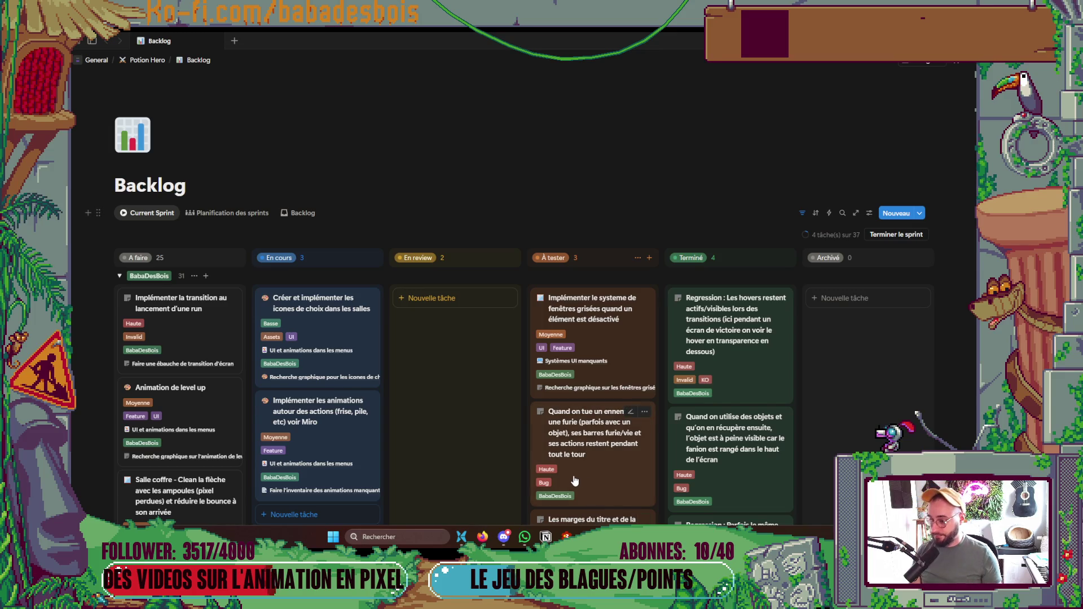
middle_click(579, 323)
- Bring up the YouTube Music library window
scroll(535, 385, "down", 1)
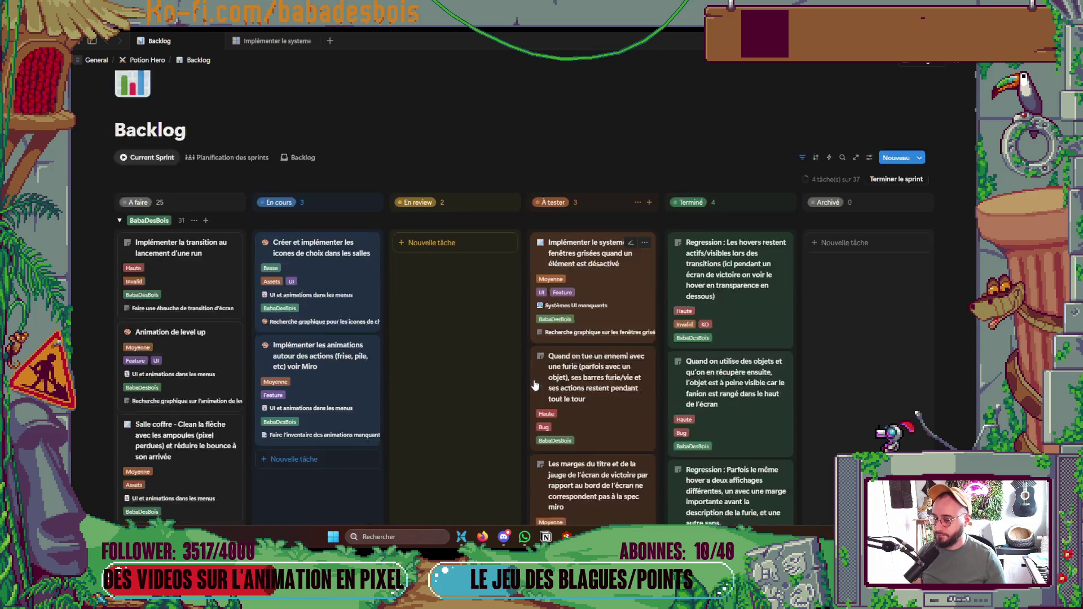
scroll(535, 386, "down", 2)
key("alt+Tab")
left_click(482, 536)
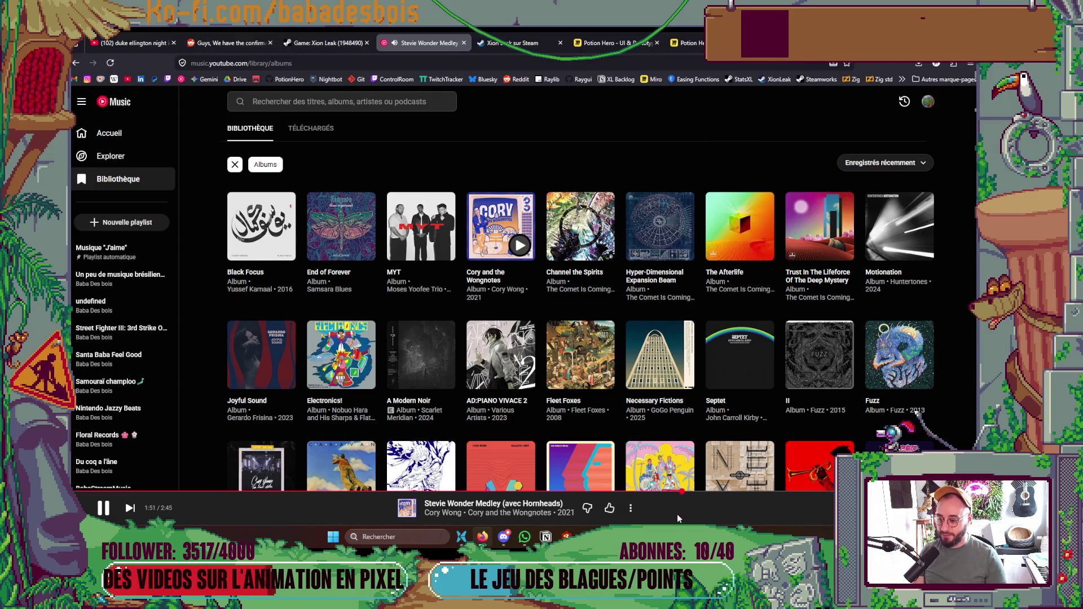
- Browse the Cory and the Wongnotes album's track list, then return to Godot
scroll(648, 317, "down", 3)
scroll(649, 317, "up", 3)
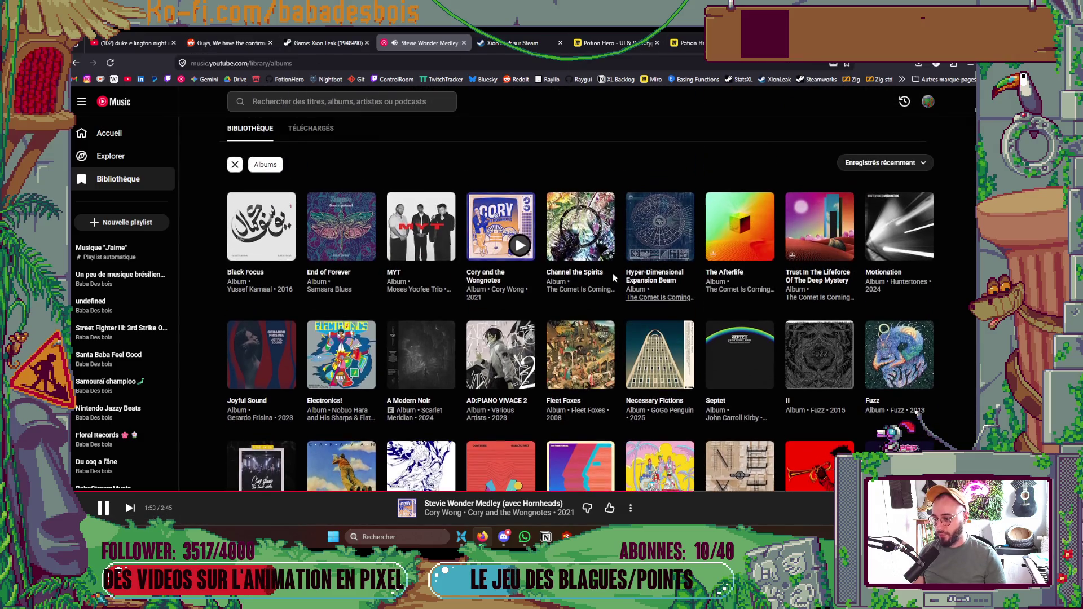
left_click(486, 217)
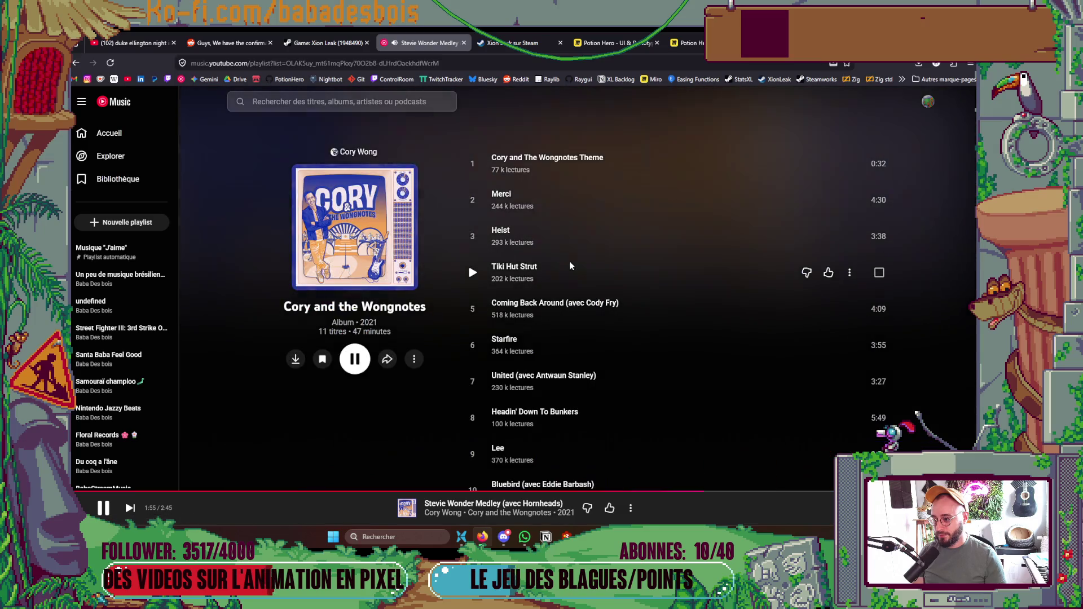
scroll(570, 265, "down", 2)
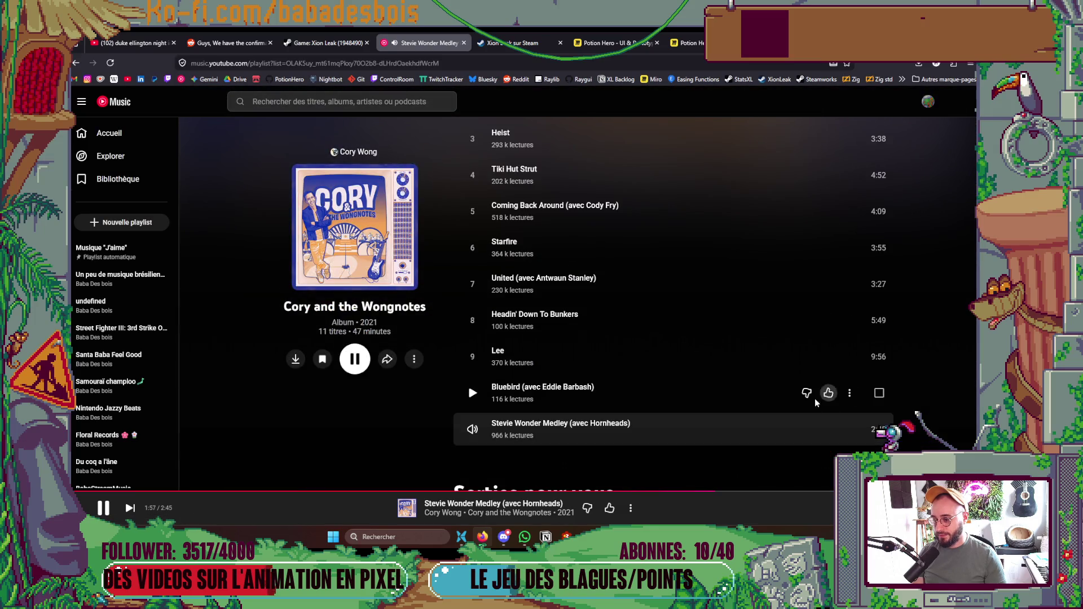
scroll(770, 393, "down", 3)
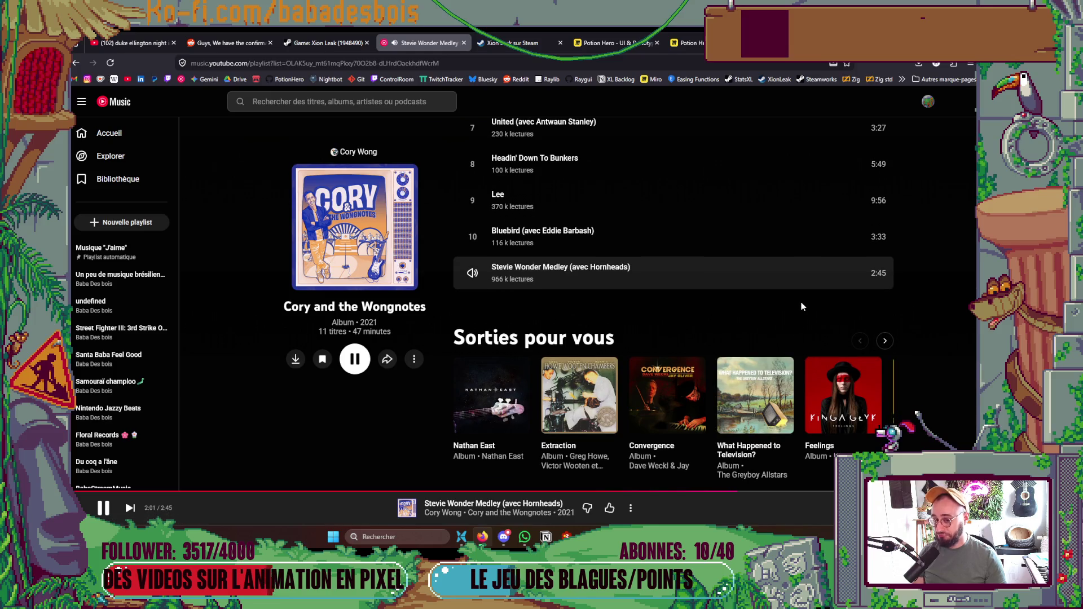
scroll(790, 313, "up", 2)
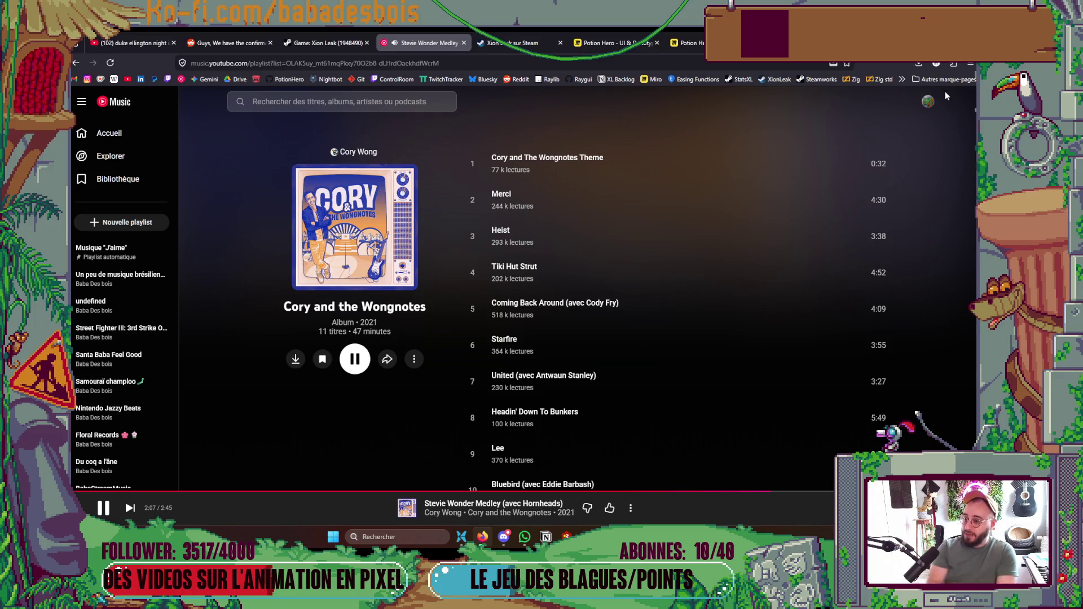
key("alt+Tab")
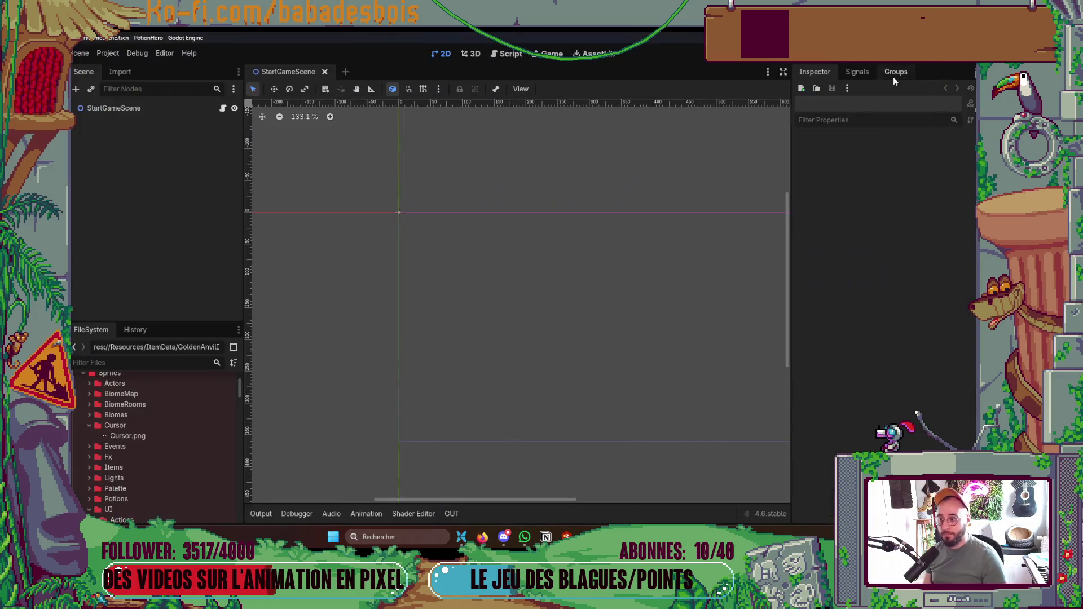
- Select res://Assets/Sprites/UI/Icons in the FileSystem dock, then switch to Aseprite
mouse_move(545, 536)
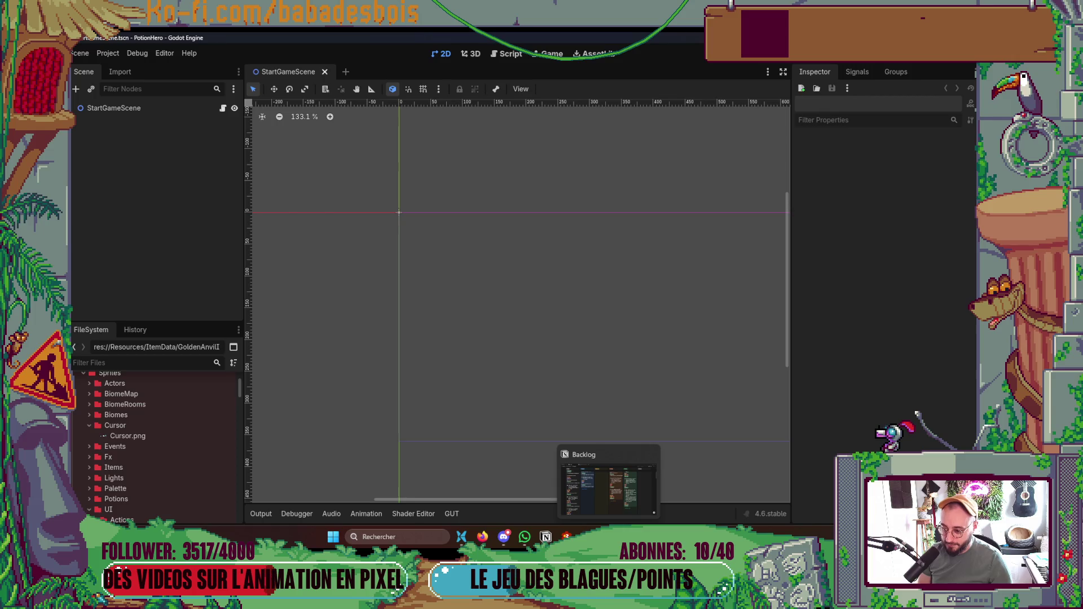
key("alt+Tab")
key("alt+Tab")
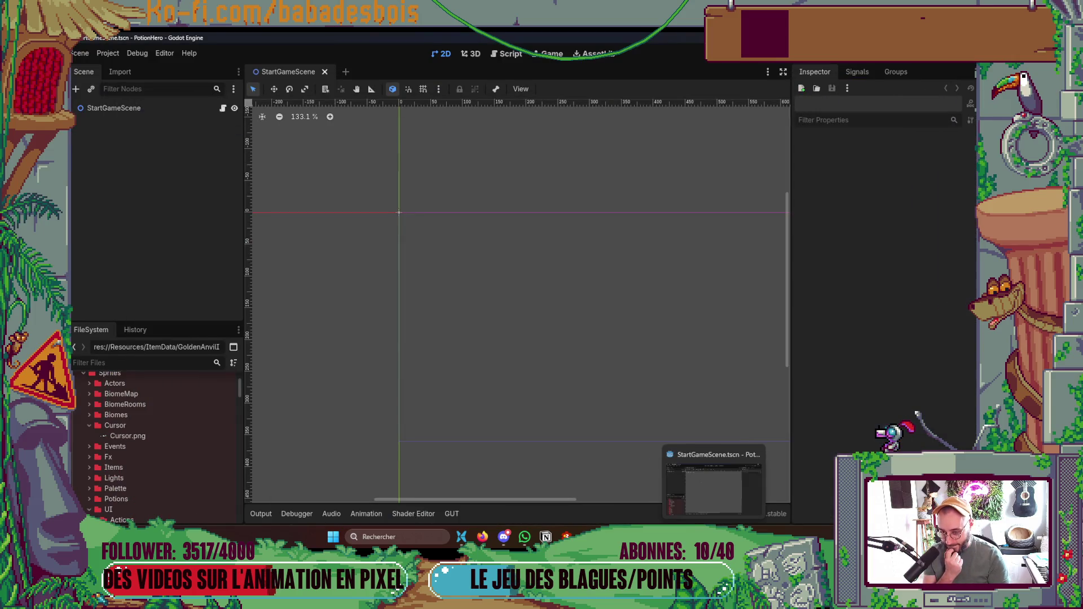
key("alt+Tab")
key("alt+Tab")
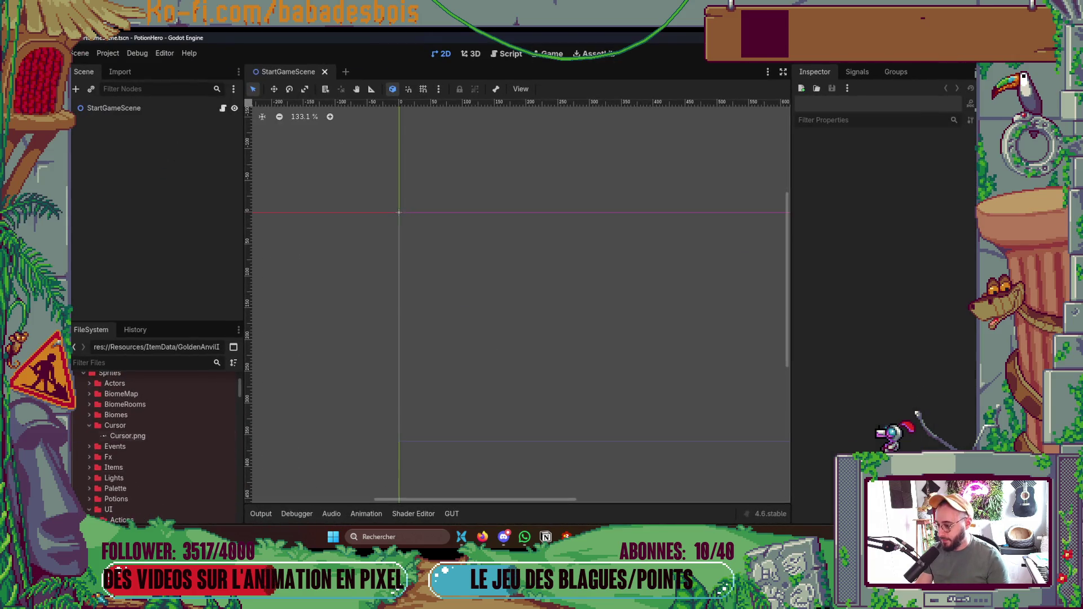
scroll(151, 414, "down", 3)
scroll(158, 416, "down", 3)
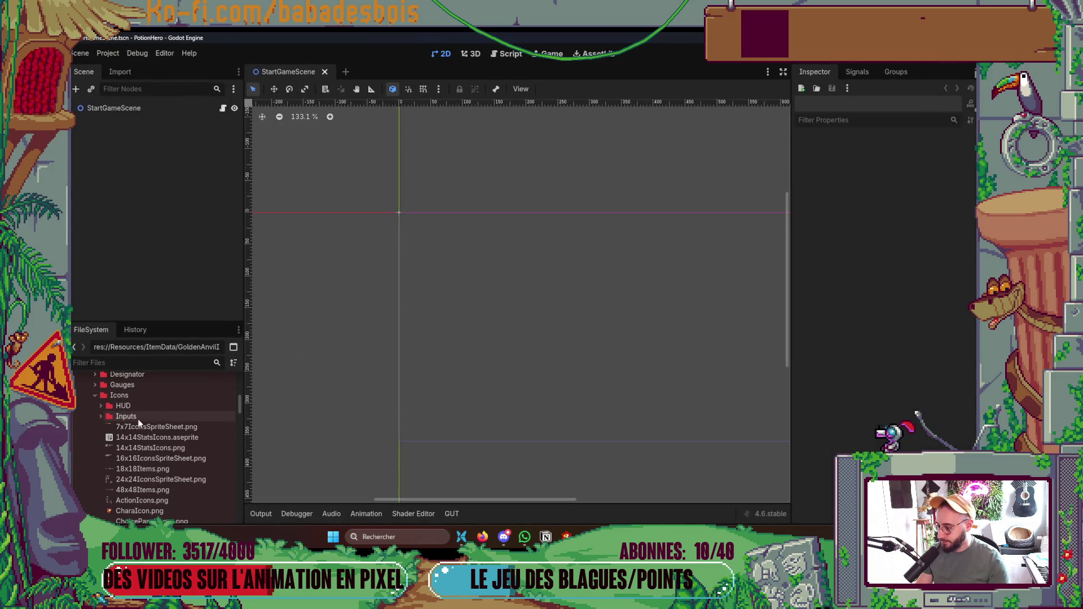
scroll(126, 413, "down", 4)
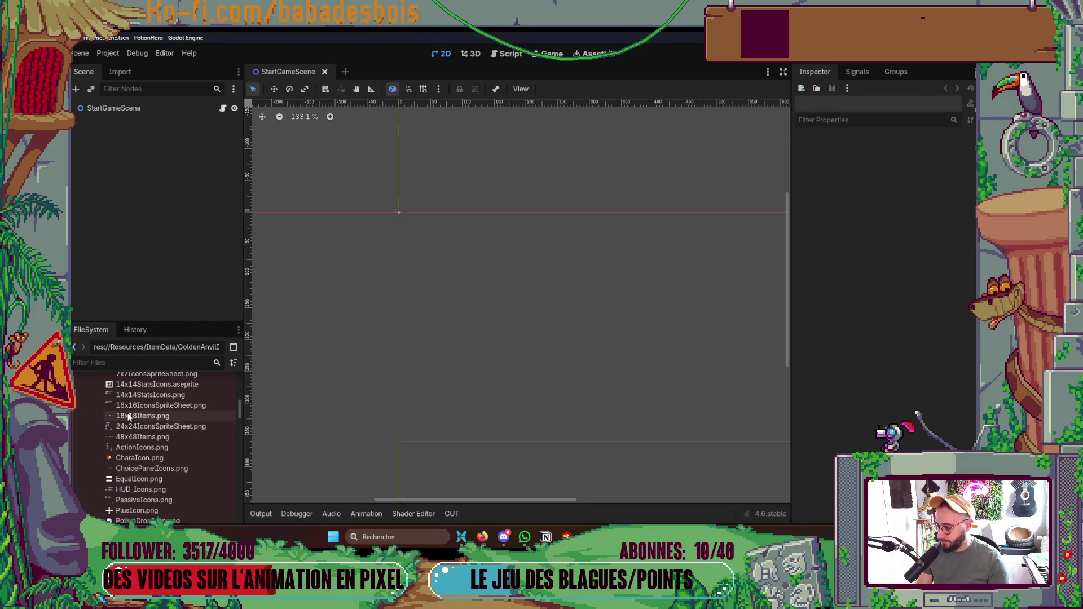
scroll(127, 417, "up", 7)
left_click(121, 430)
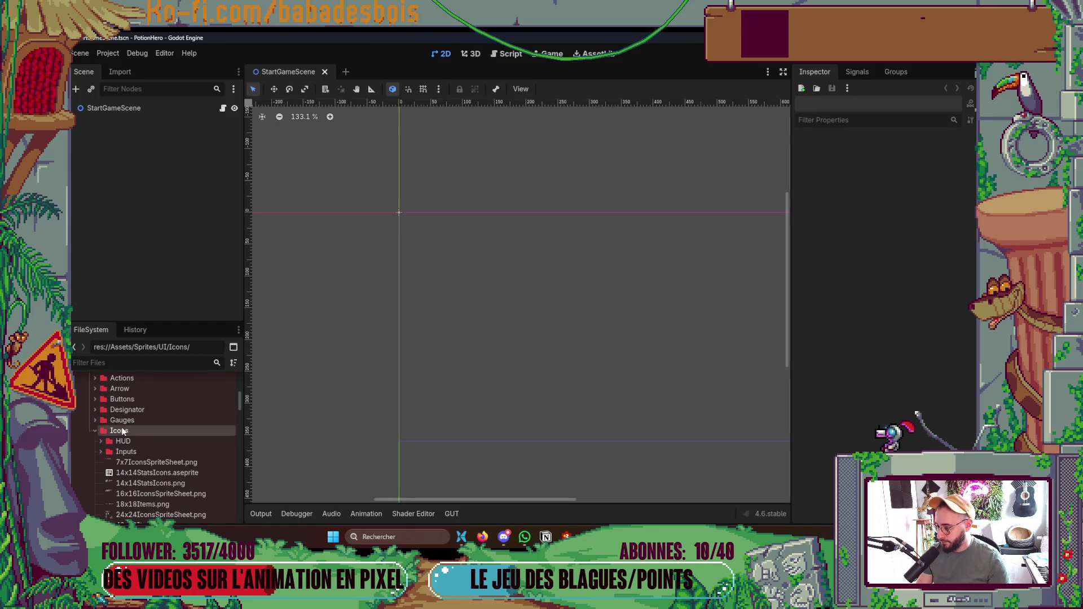
mouse_move(466, 539)
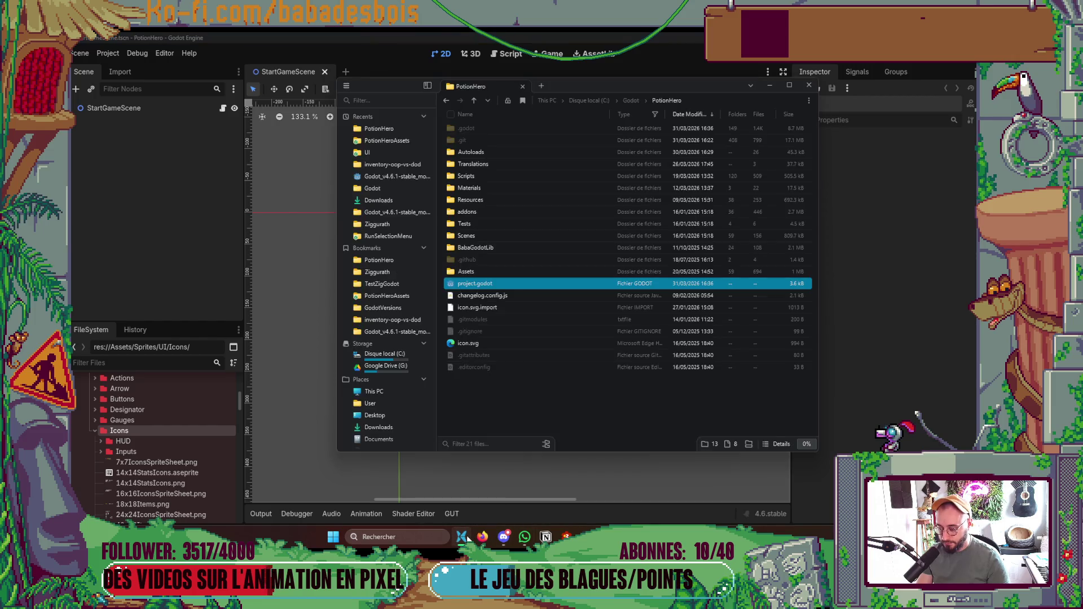
left_click(566, 536)
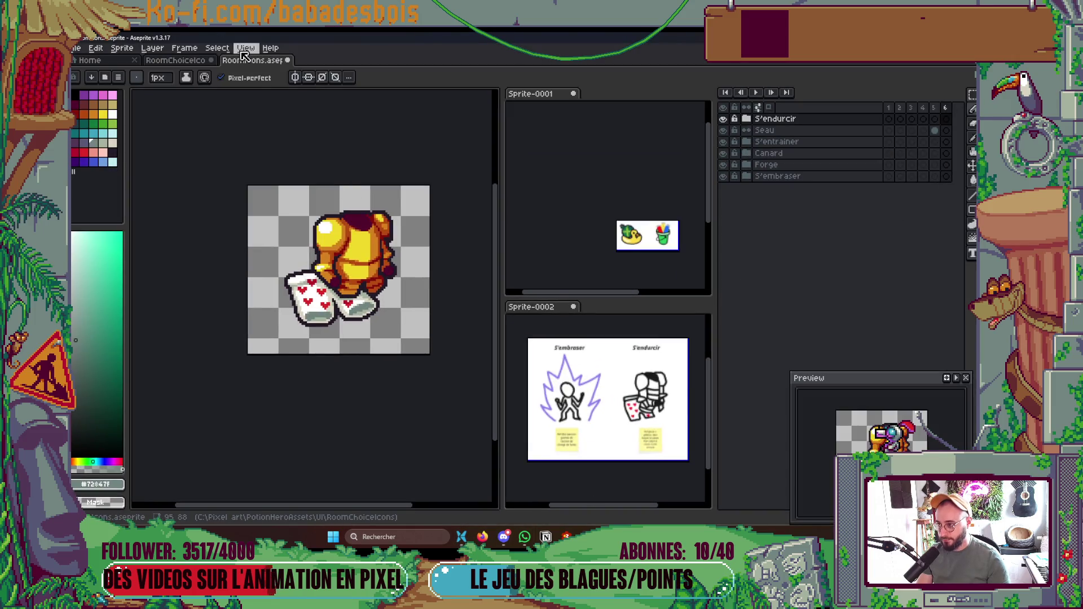
- Switch between the RoomChoiceIcons and RoomIcons documents in Aseprite
key("v")
left_click(198, 59)
left_click(245, 58)
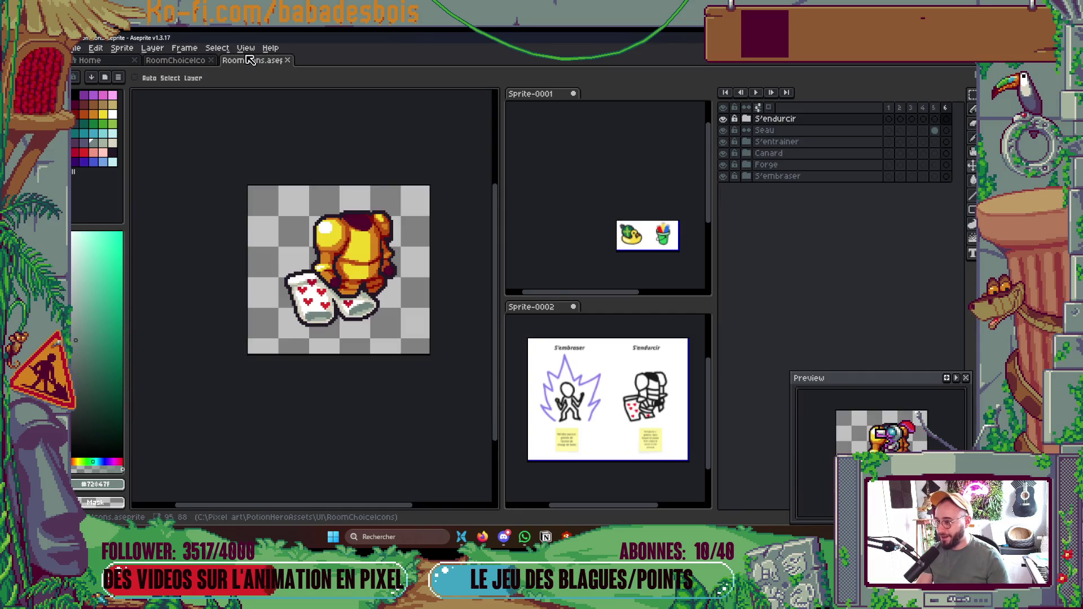
key("b")
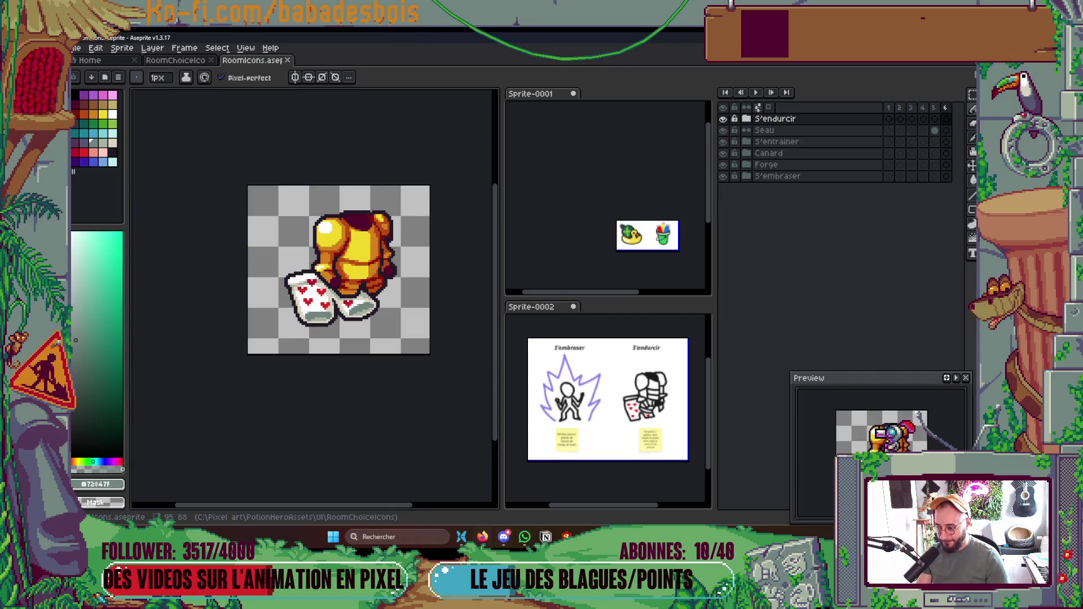
left_click(481, 537)
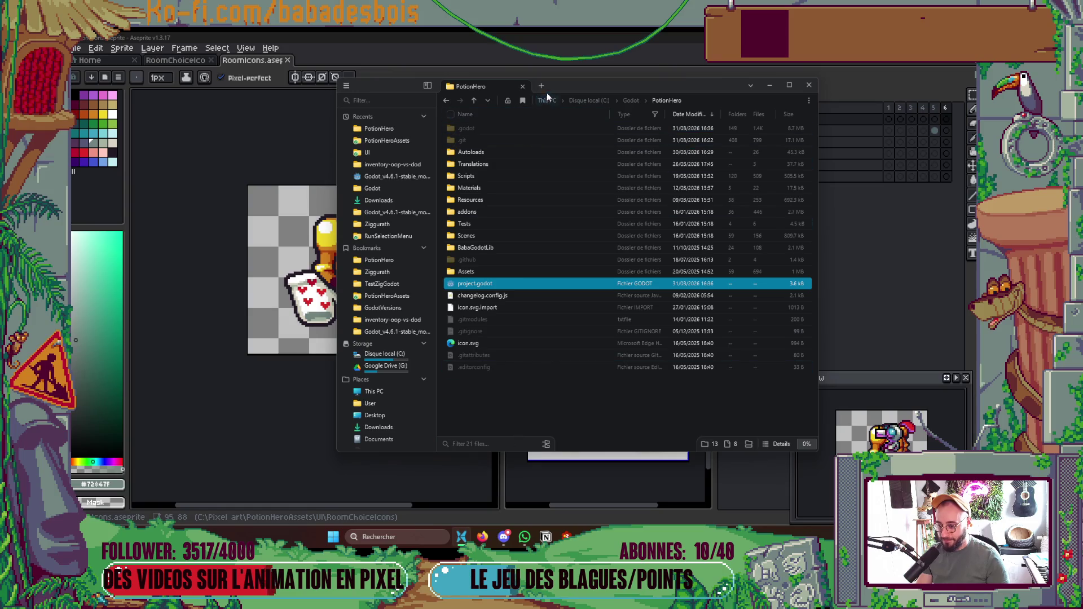
left_click(174, 213)
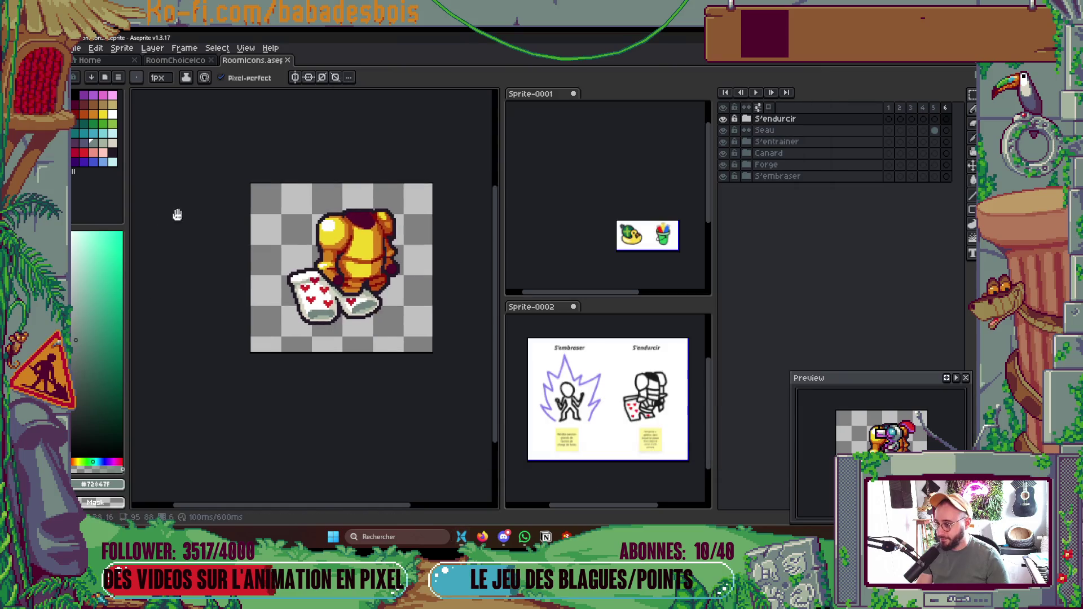
- Show RoomIcons in Explorer, select RoomChoiceIcons.png, and return to Godot
right_click(236, 61)
left_click(265, 115)
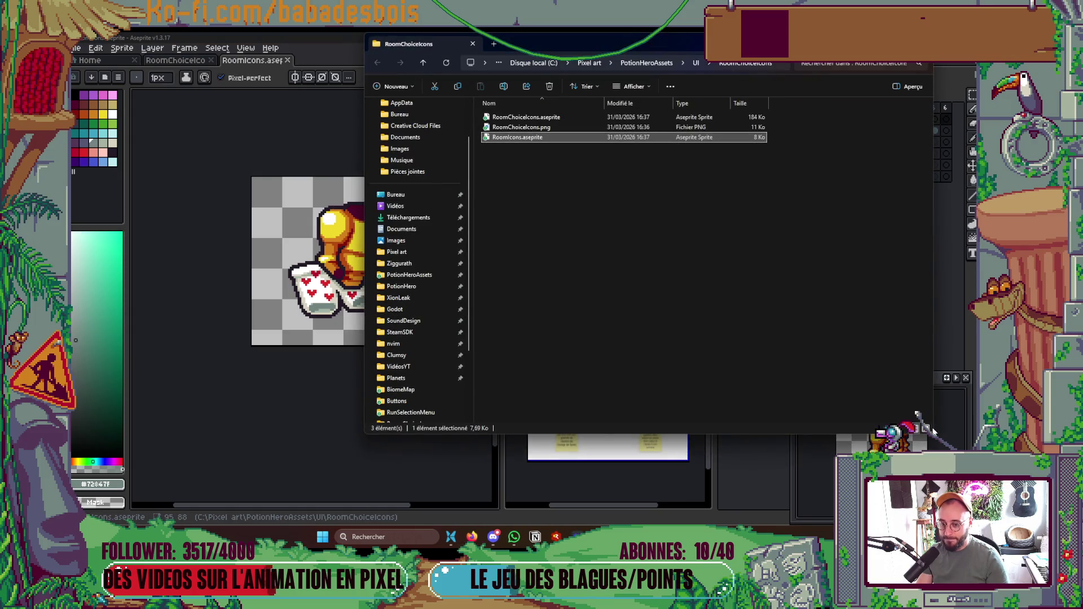
scroll(671, 225, "up", 3, "ctrl")
left_click(562, 133)
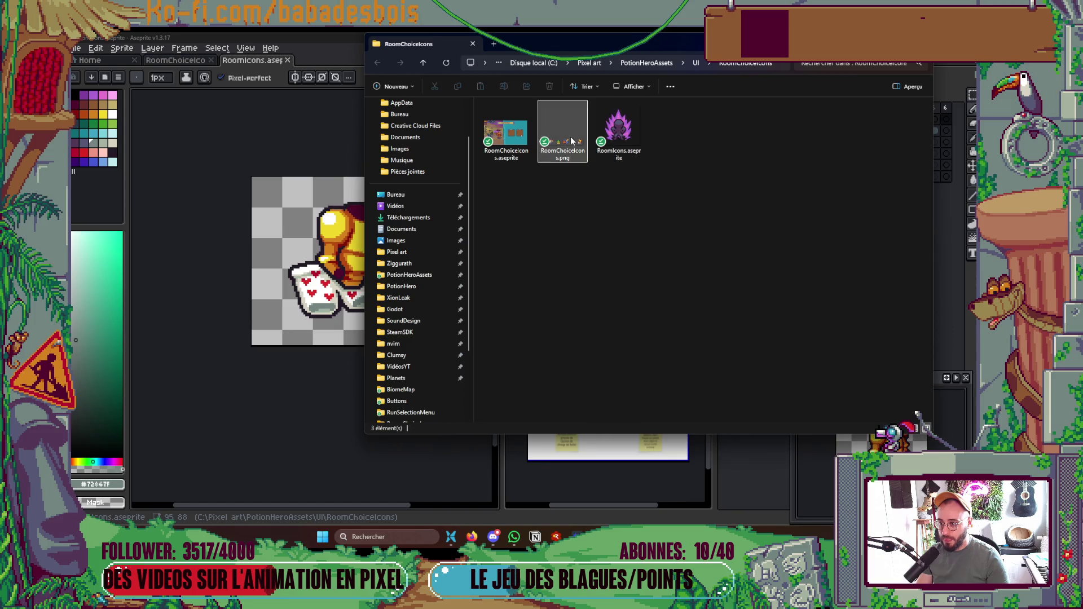
key("alt+Tab")
left_click(573, 235)
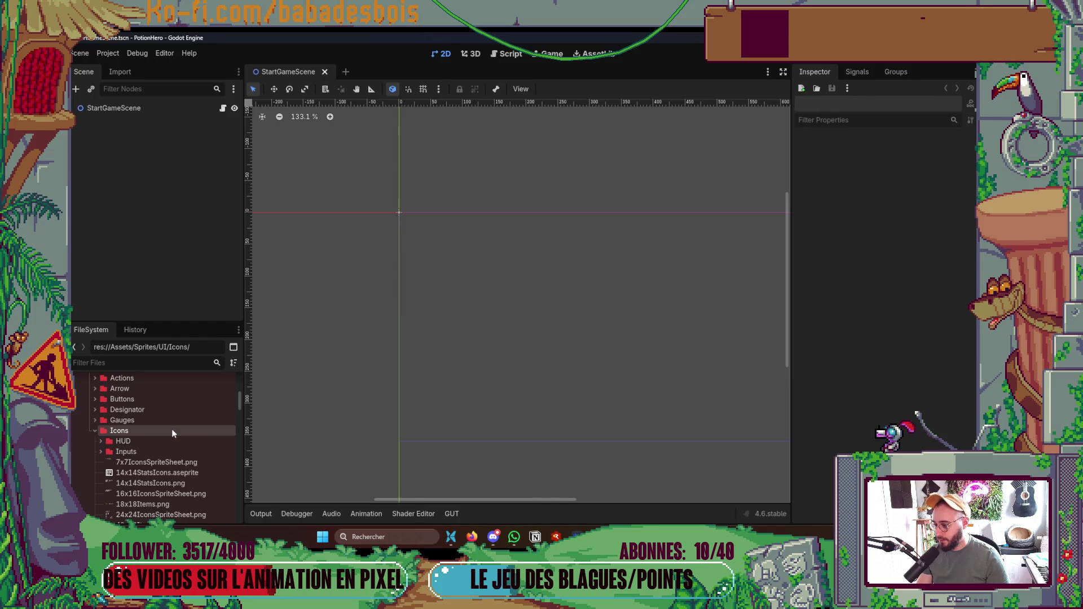
- Open Cory Wong's artist page and his album The Lucky One in YouTube Music
mouse_move(472, 537)
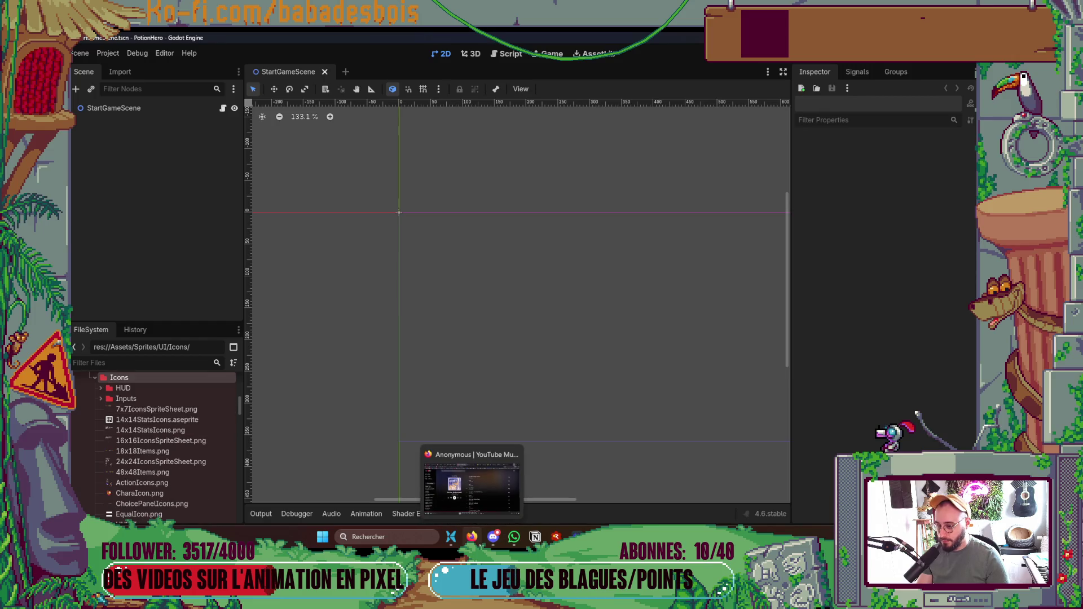
left_click(468, 485)
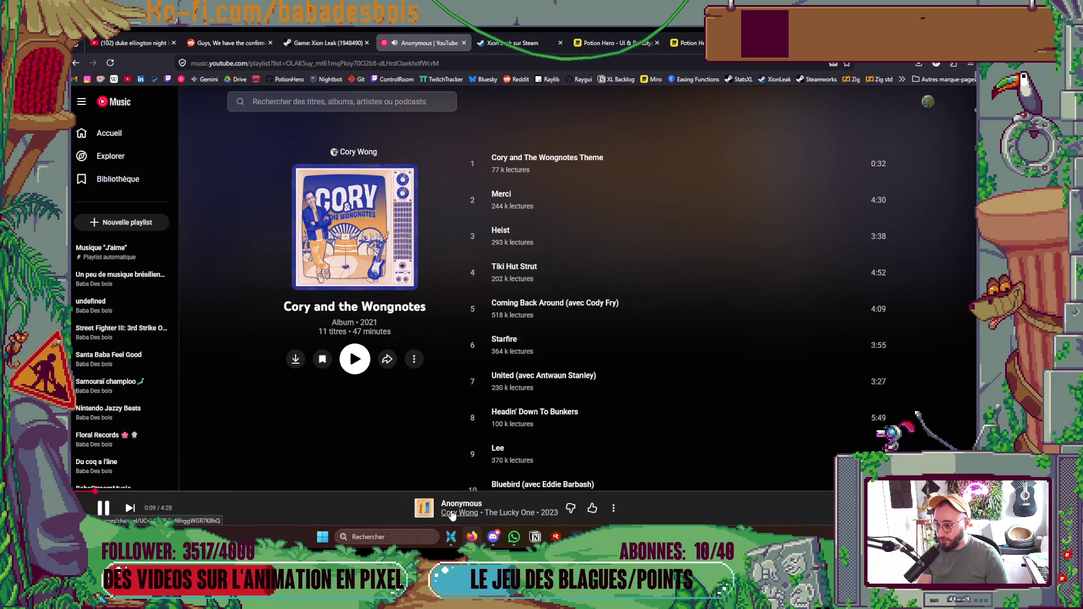
left_click(460, 517)
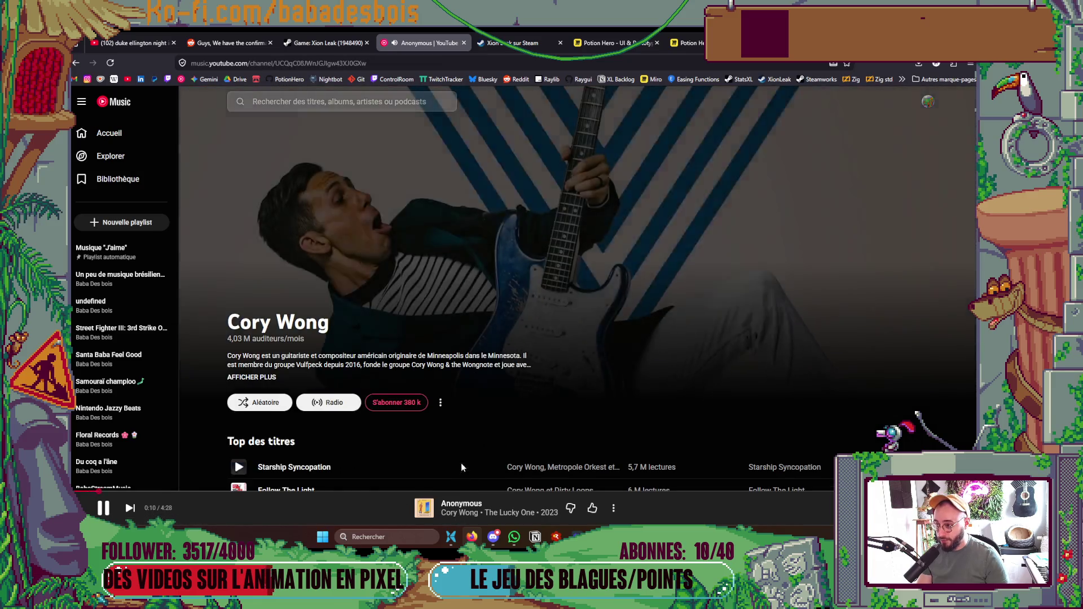
scroll(468, 371, "down", 5)
scroll(474, 361, "down", 3)
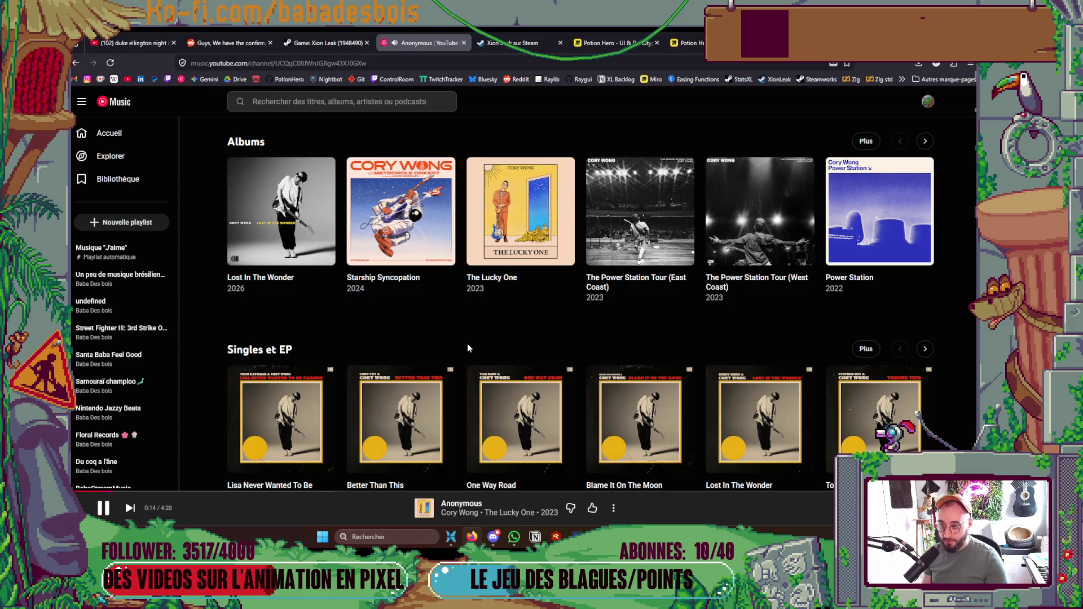
left_click(527, 194)
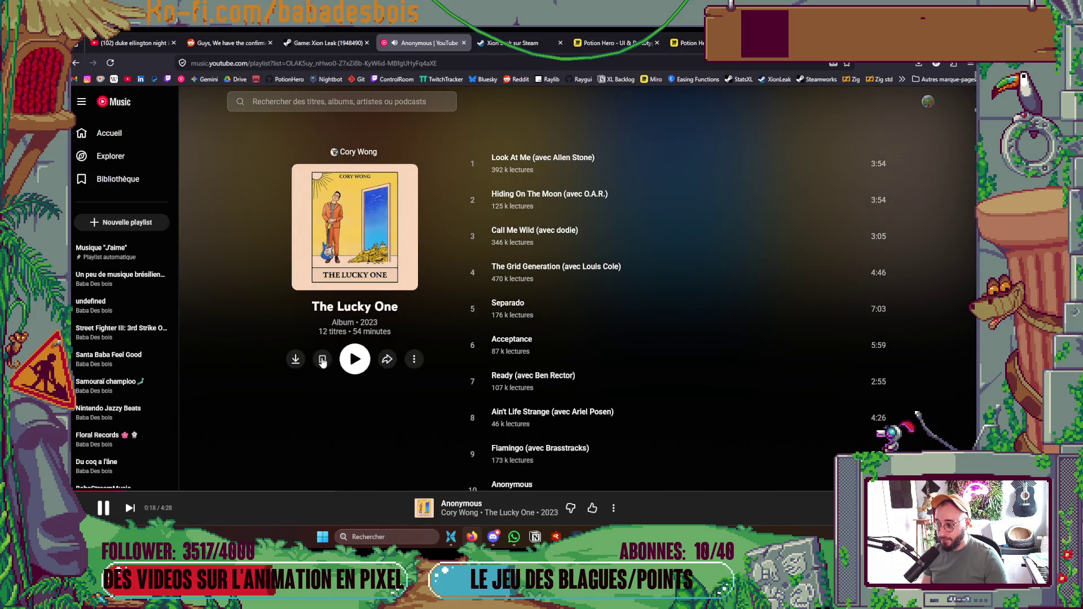
- Restore and minimize the browser to reveal Godot
scroll(488, 379, "down", 5)
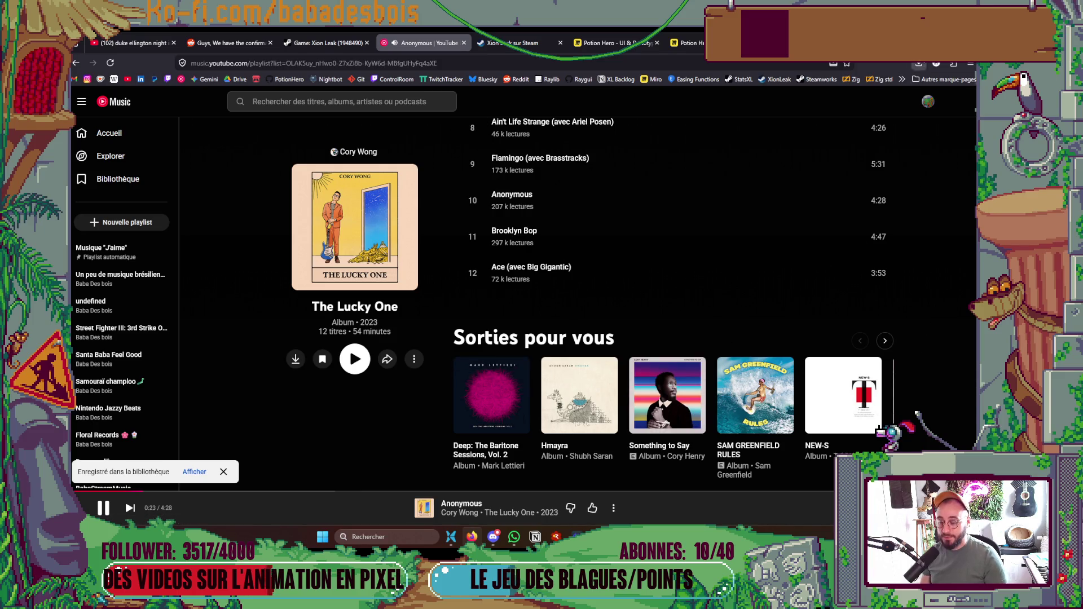
left_click(944, 43)
left_click(873, 99)
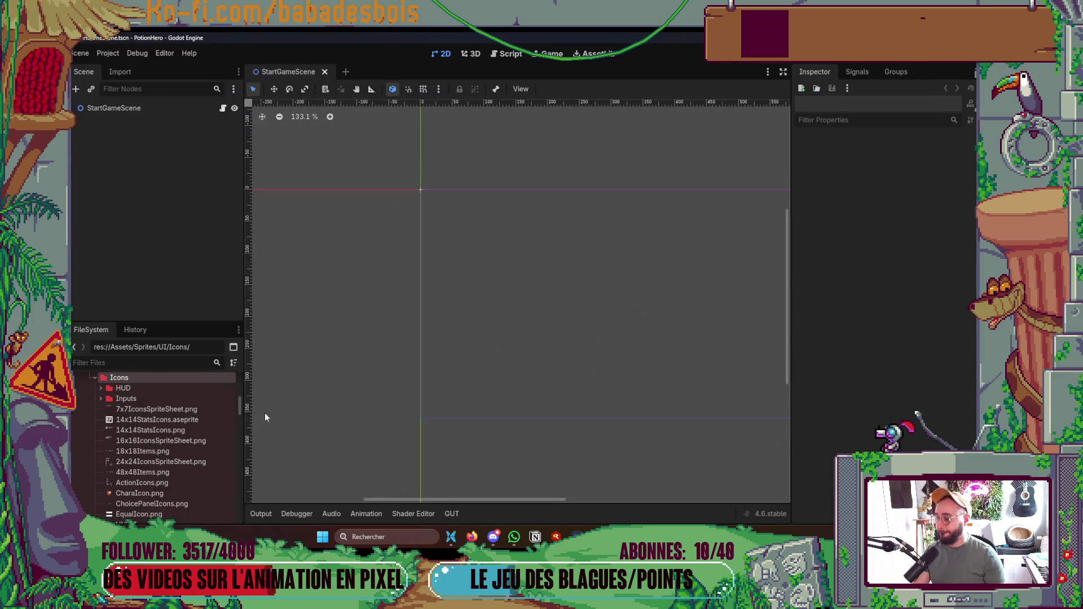
- Open the ForgeBiomeRoom scene through quick scene search for 'forge'
scroll(222, 432, "down", 8)
scroll(223, 434, "up", 8)
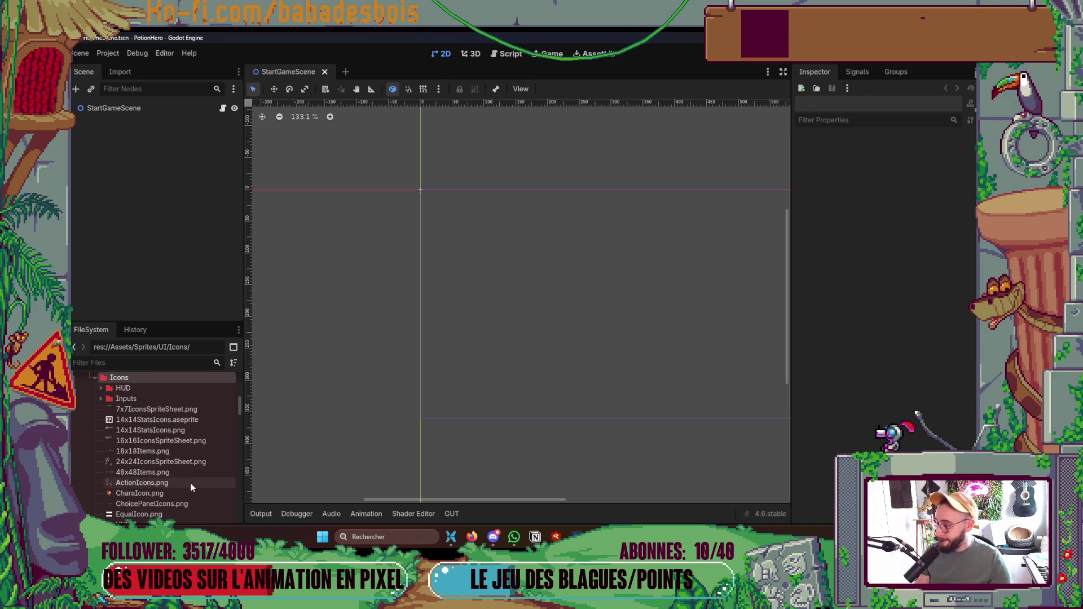
scroll(190, 482, "down", 3)
scroll(390, 279, "left", 2)
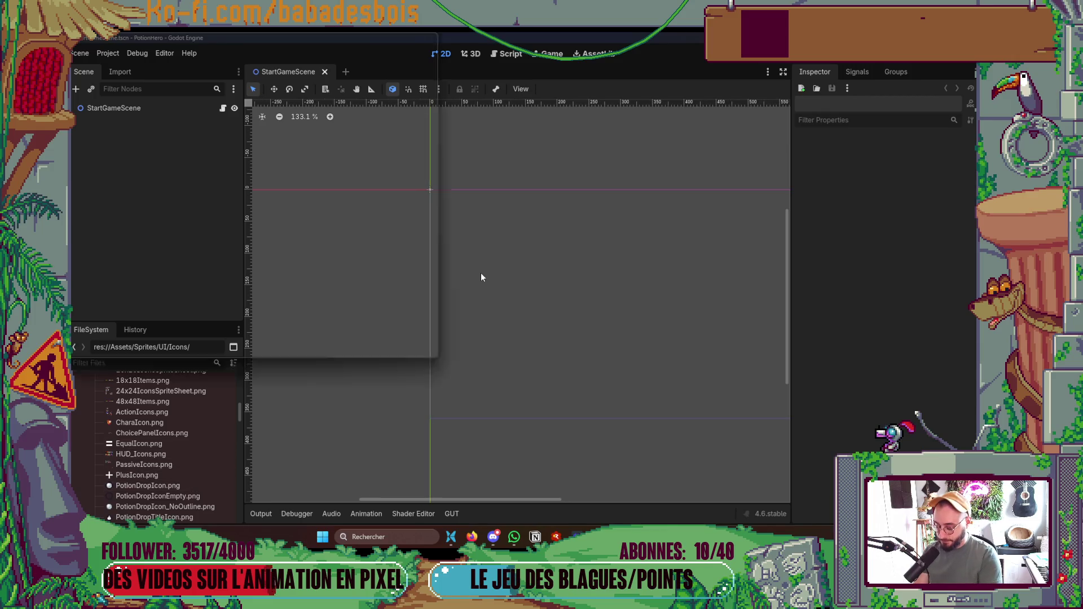
key("ctrl+shift+o")
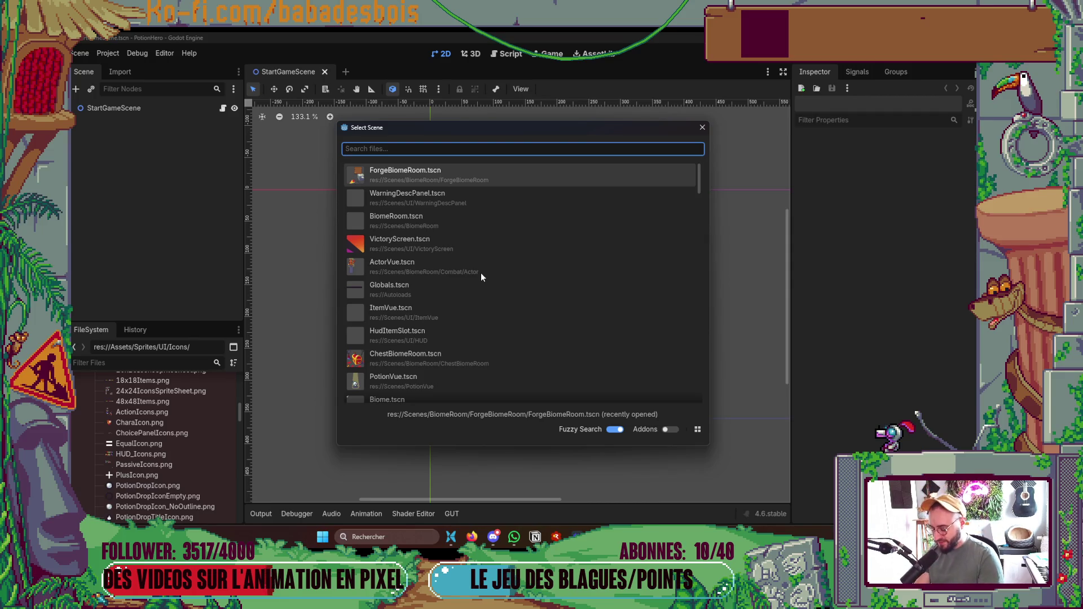
type("forge")
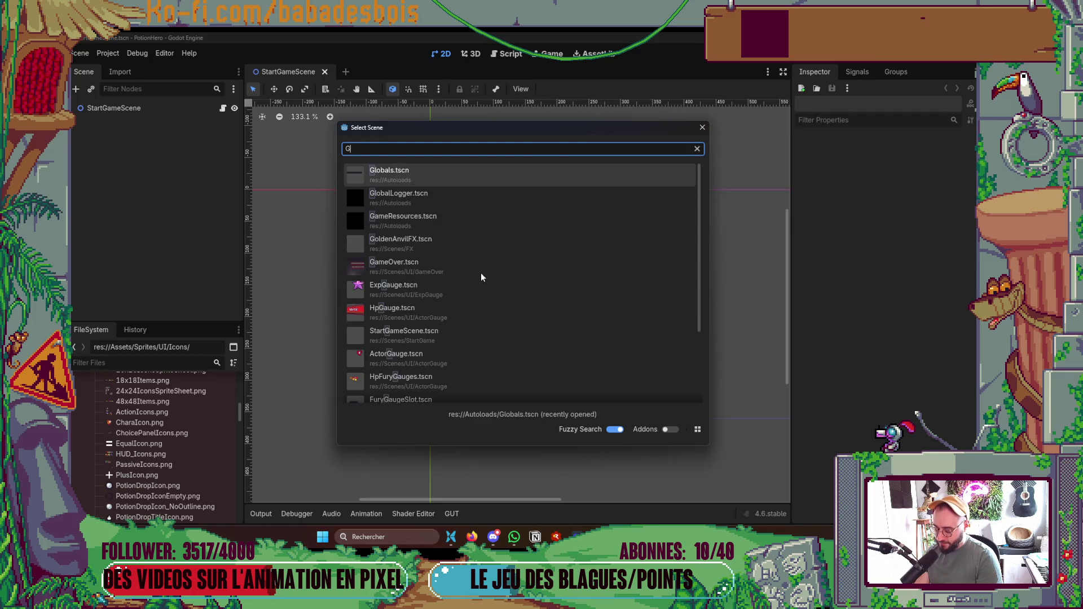
key("Return")
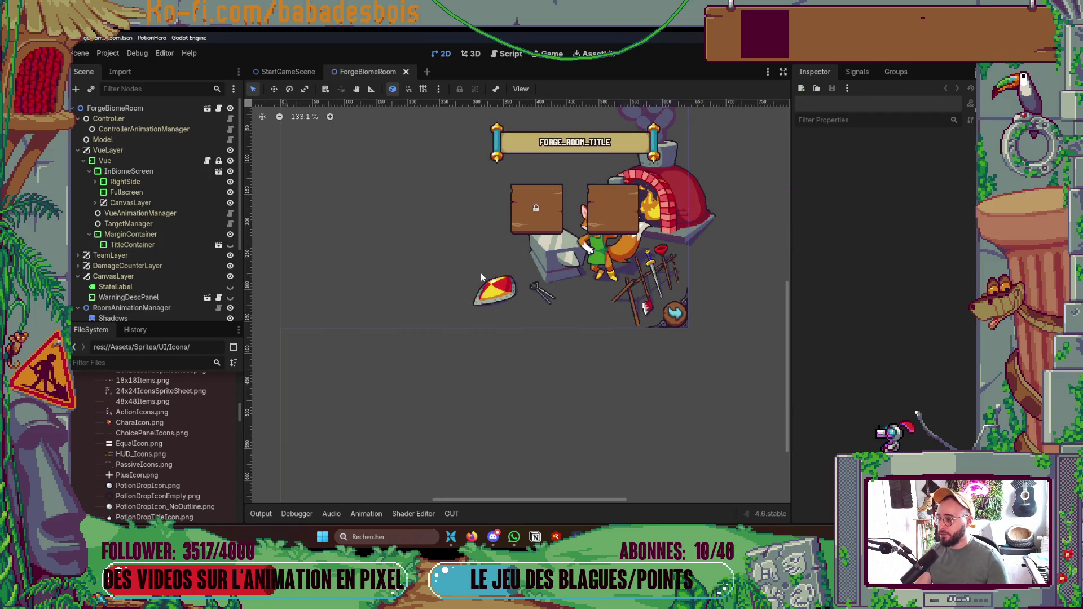
- Select the ForgeBiomeRoom root node and expand its Params properties in the Inspector
scroll(192, 217, "down", 3)
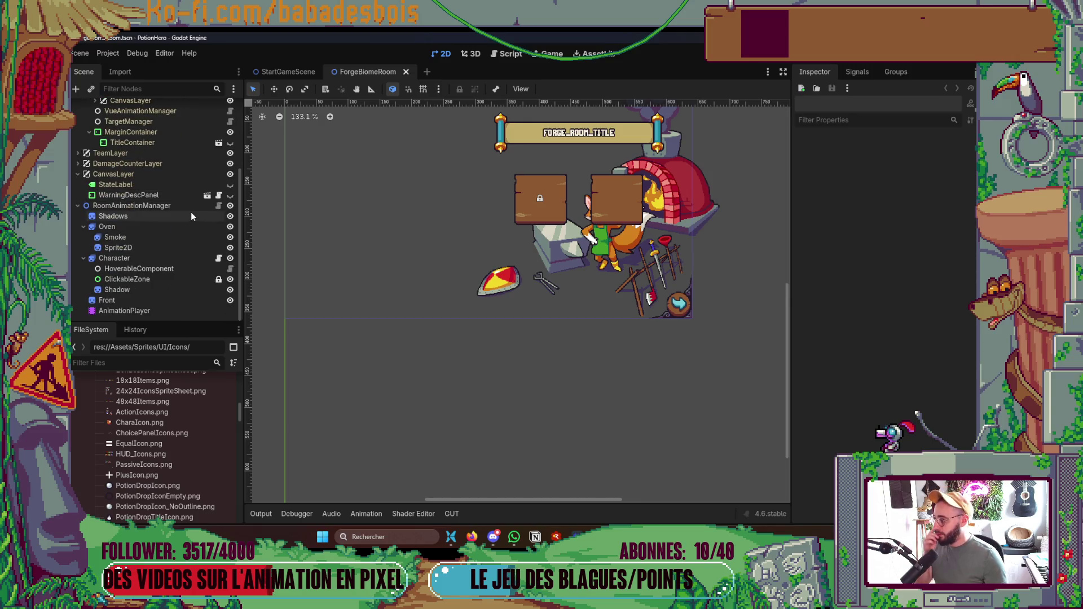
scroll(191, 212, "up", 3)
left_click(151, 108)
scroll(928, 262, "down", 10)
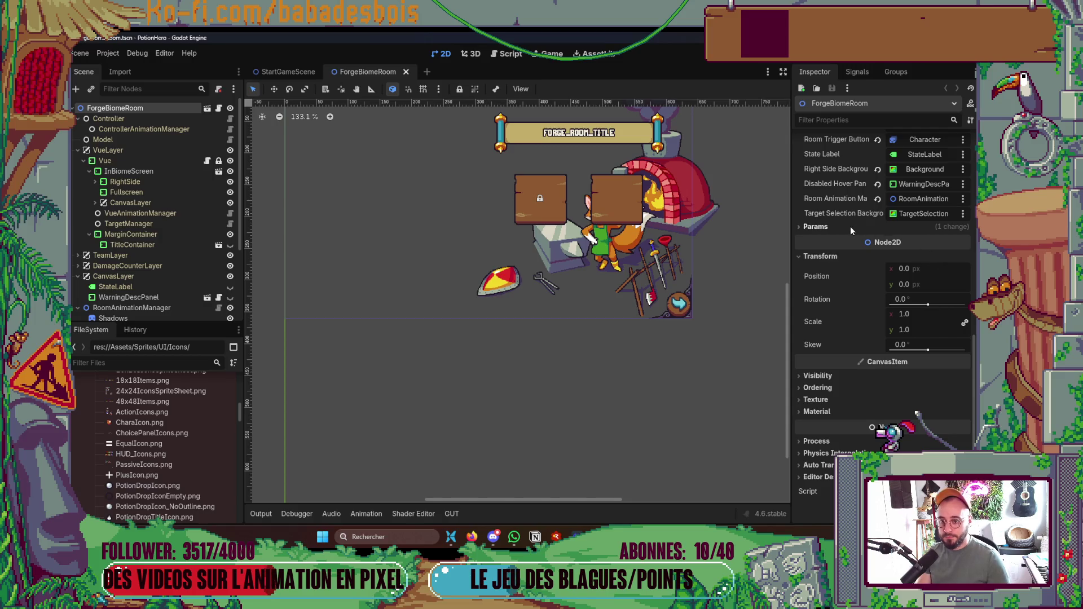
left_click(850, 225)
key("alt+Tab")
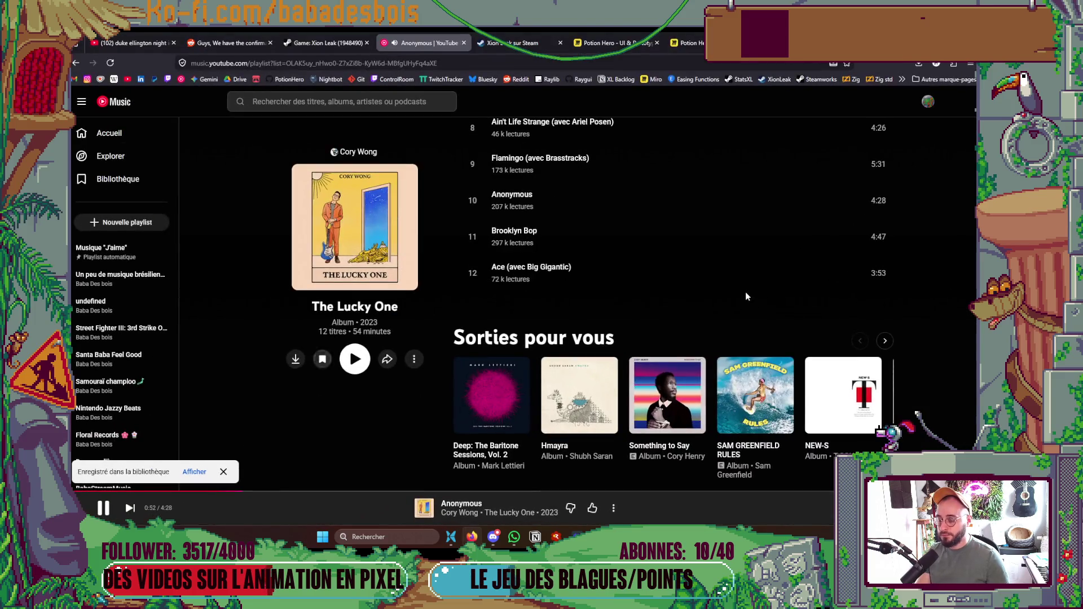
- In Aseprite's RoomChoiceIcons document, select the bouton_gauche layer
key("alt+Tab")
key("alt+Tab")
key("alt+Tab")
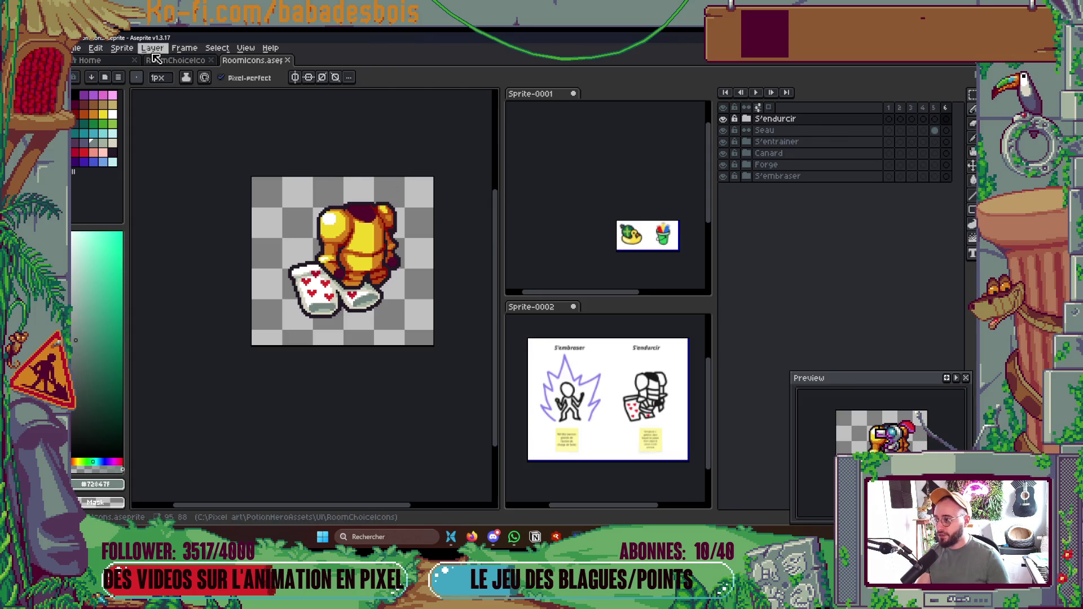
left_click(175, 60)
scroll(265, 248, "up", 2)
scroll(323, 270, "up", 1)
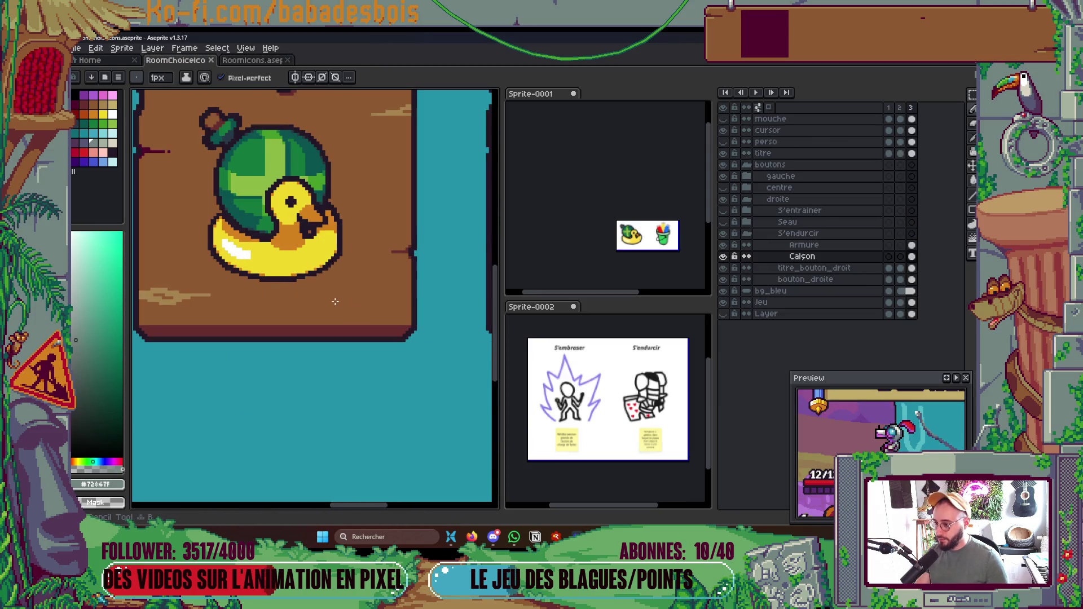
left_click(324, 270, "ctrl")
scroll(354, 306, "down", 4)
scroll(354, 307, "up", 2)
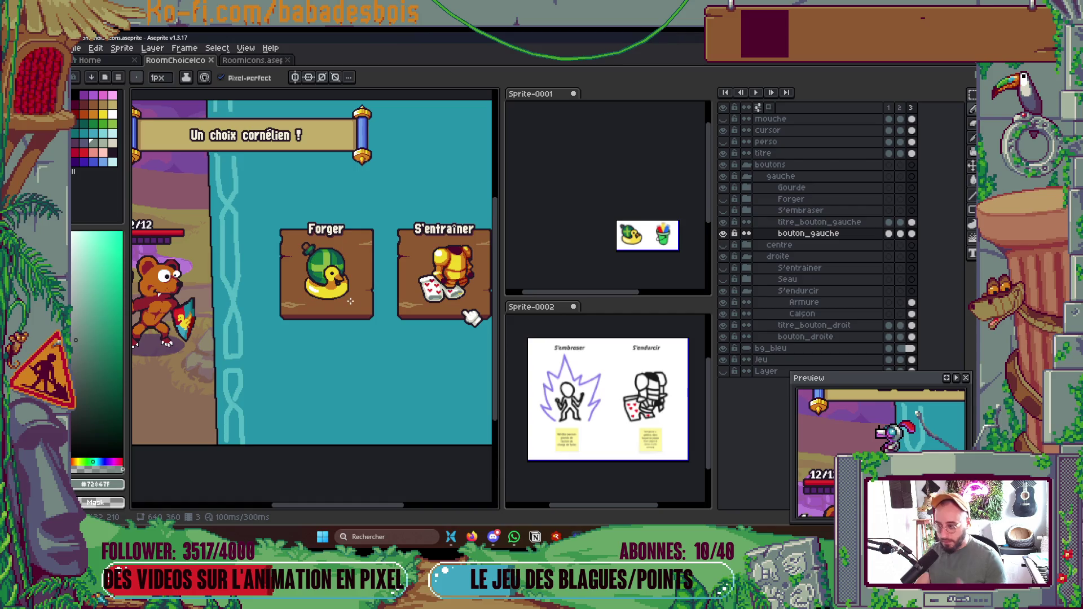
- Rectangle-select the Forger card, show its title layer, and transform the card
key("m")
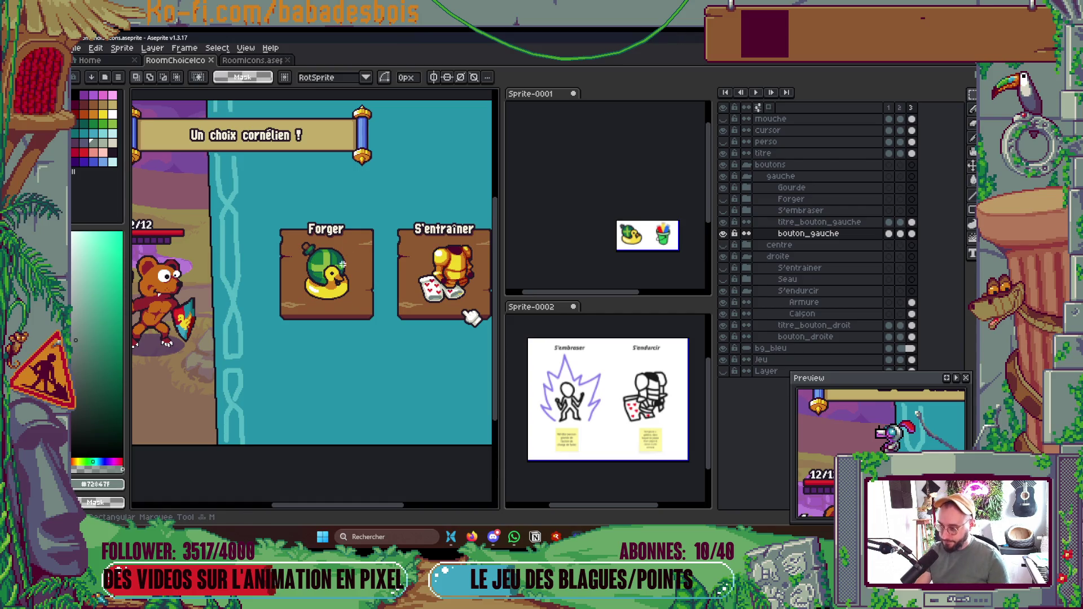
scroll(350, 301, "up", 2)
mouse_move(232, 184)
left_mouse_down()
mouse_move(220, 263)
mouse_move(283, 340)
left_mouse_up()
scroll(379, 340, "down", 3)
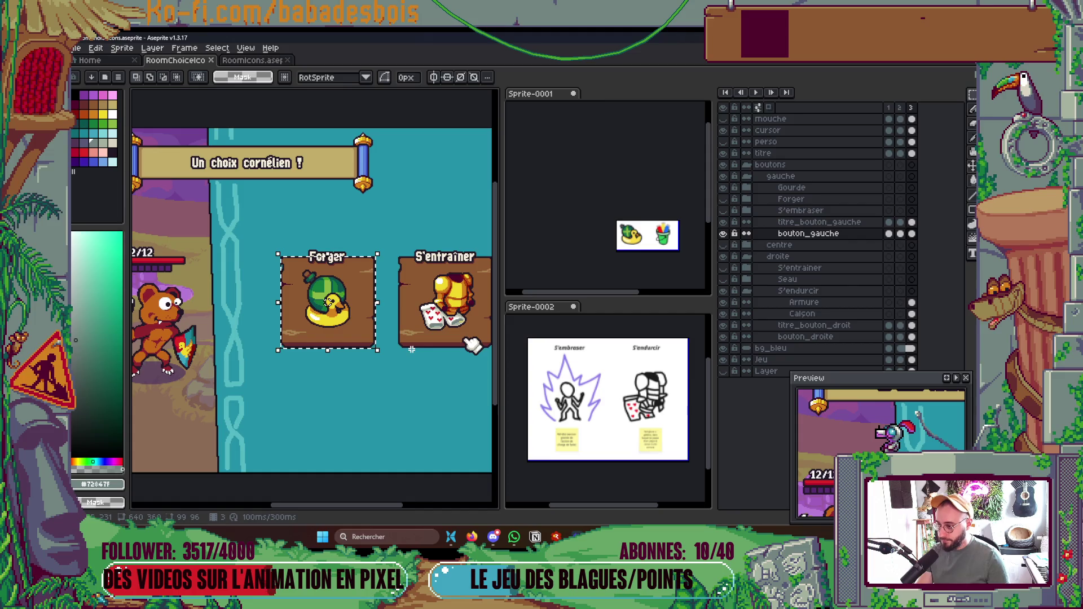
scroll(412, 353, "up", 1)
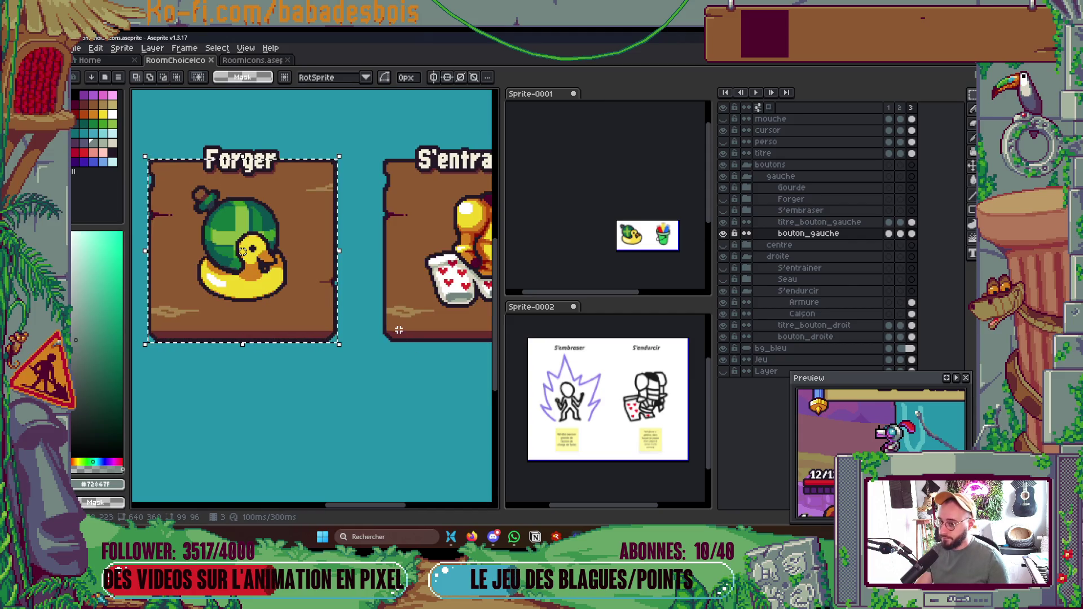
left_click(727, 226)
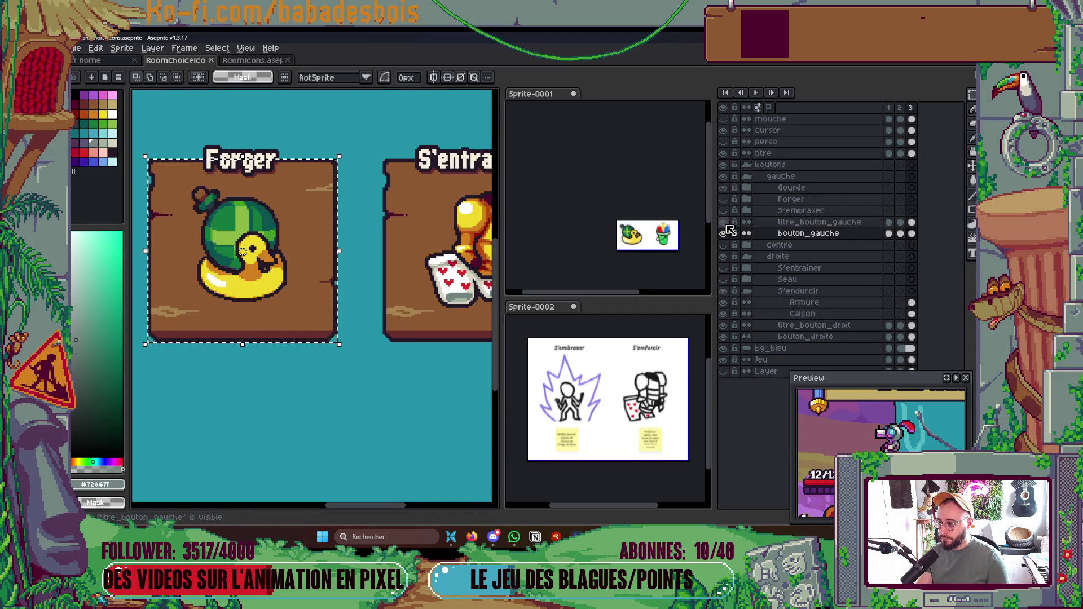
left_click(325, 313)
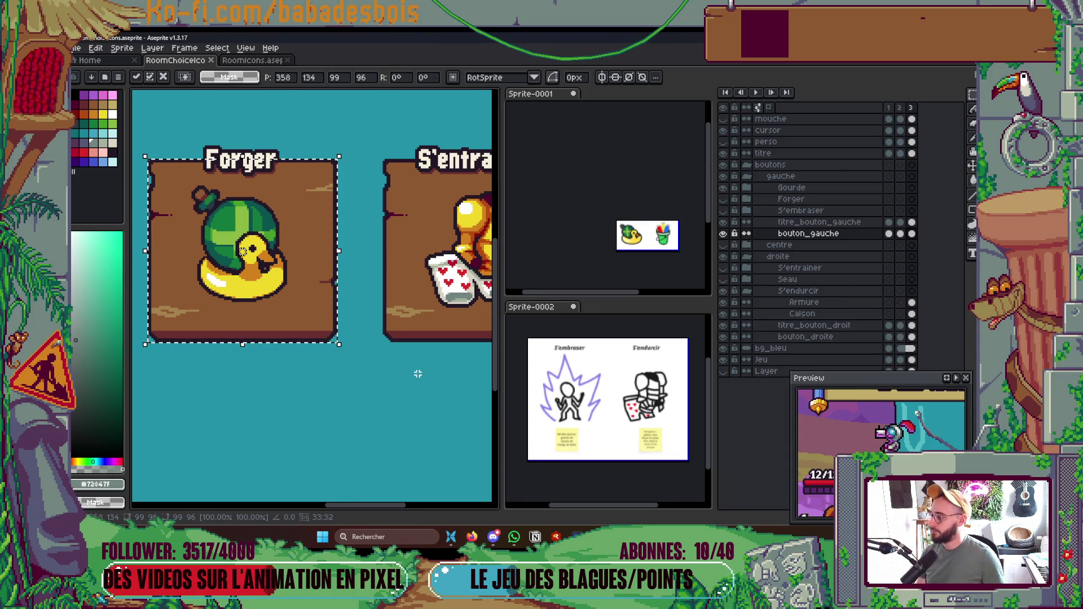
scroll(432, 374, "down", 3)
scroll(360, 352, "up", 1)
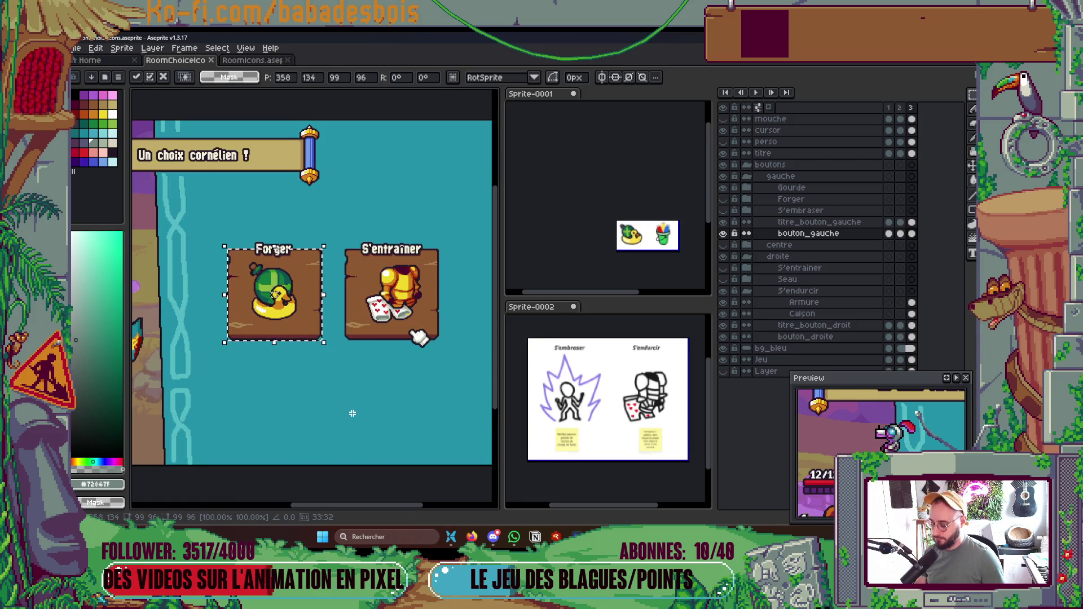
key("Return")
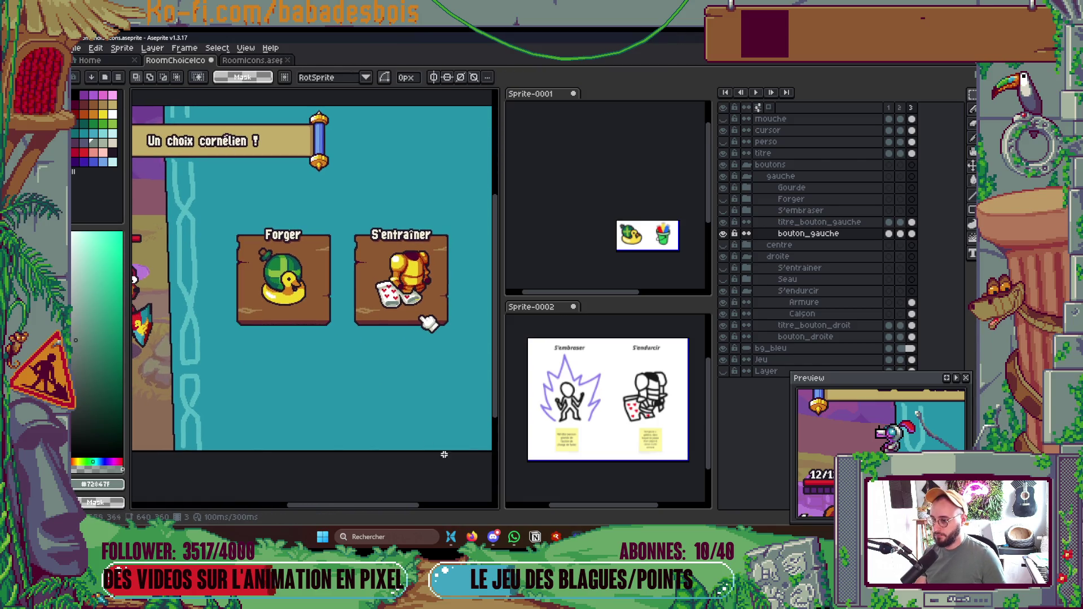
- Open the file-open window from Aseprite's start page
left_click(472, 536)
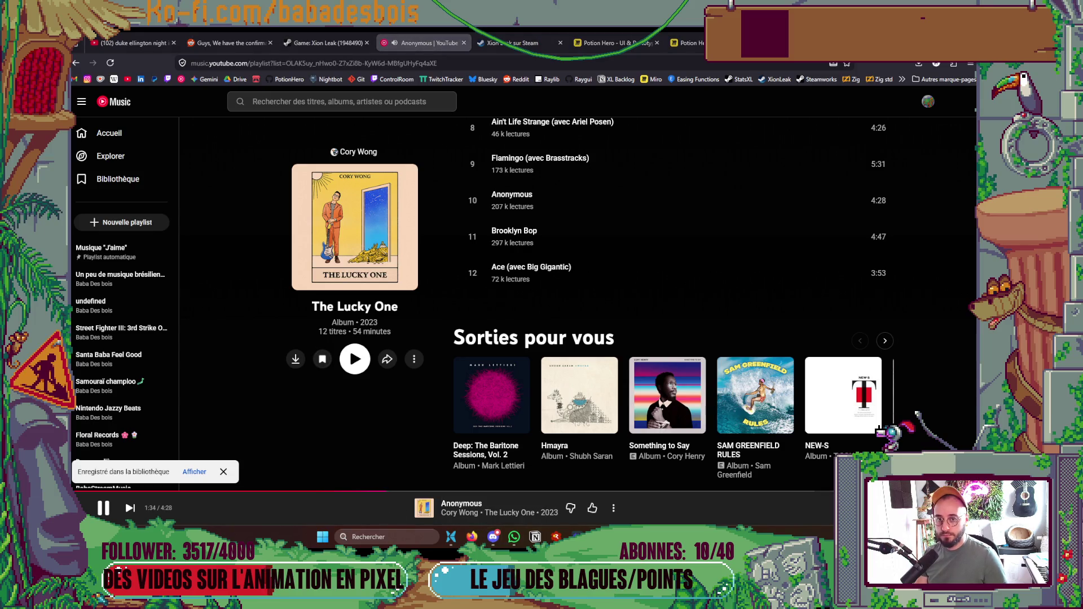
key("alt+Tab")
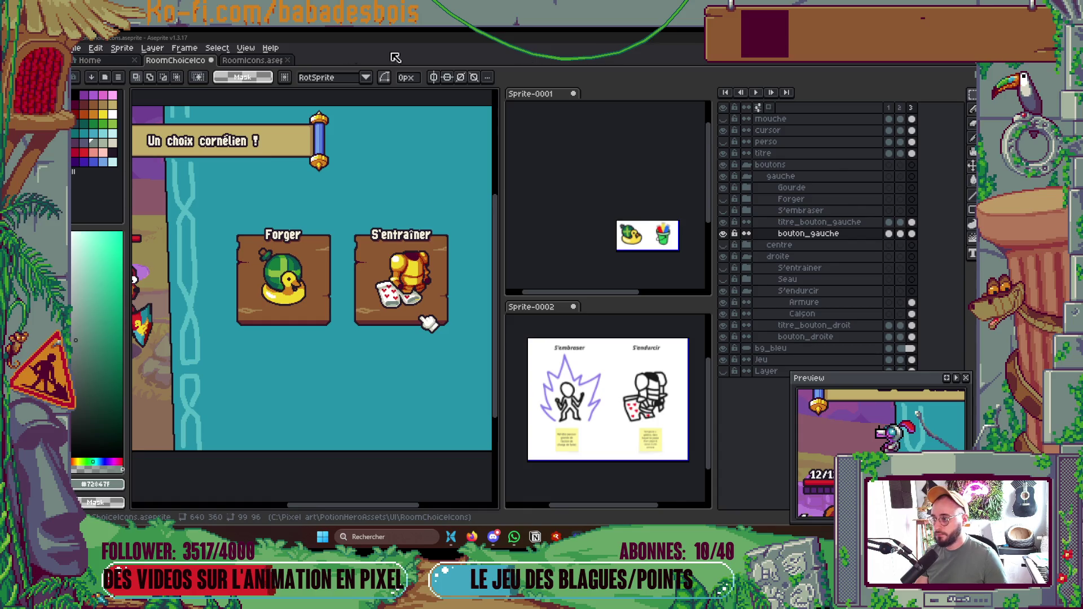
left_click(90, 60)
left_click(118, 91)
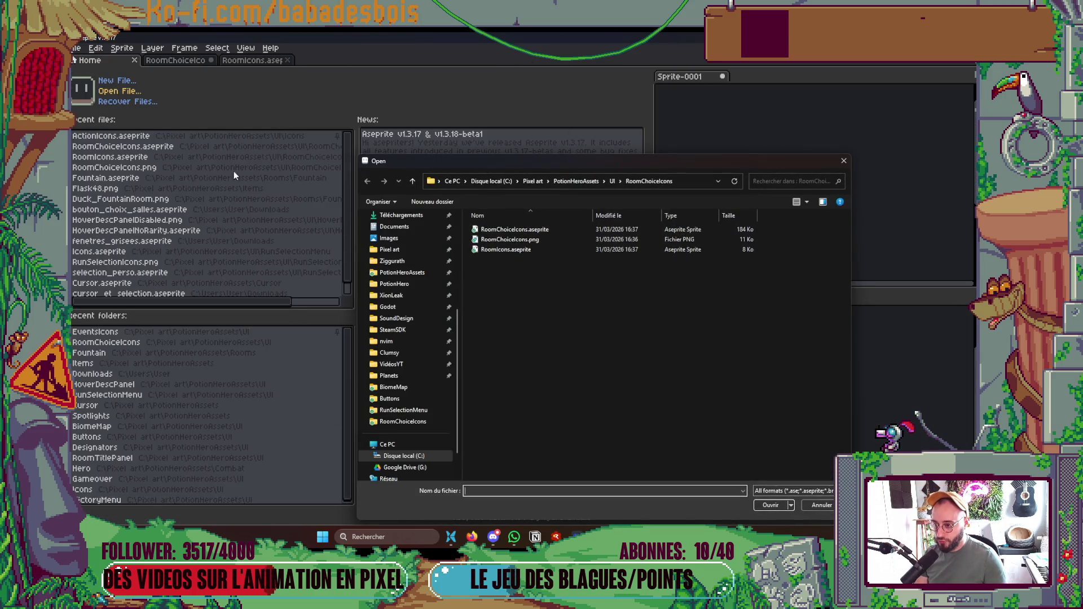
- Go up to the UI assets folder in the Open dialog
left_click(612, 181)
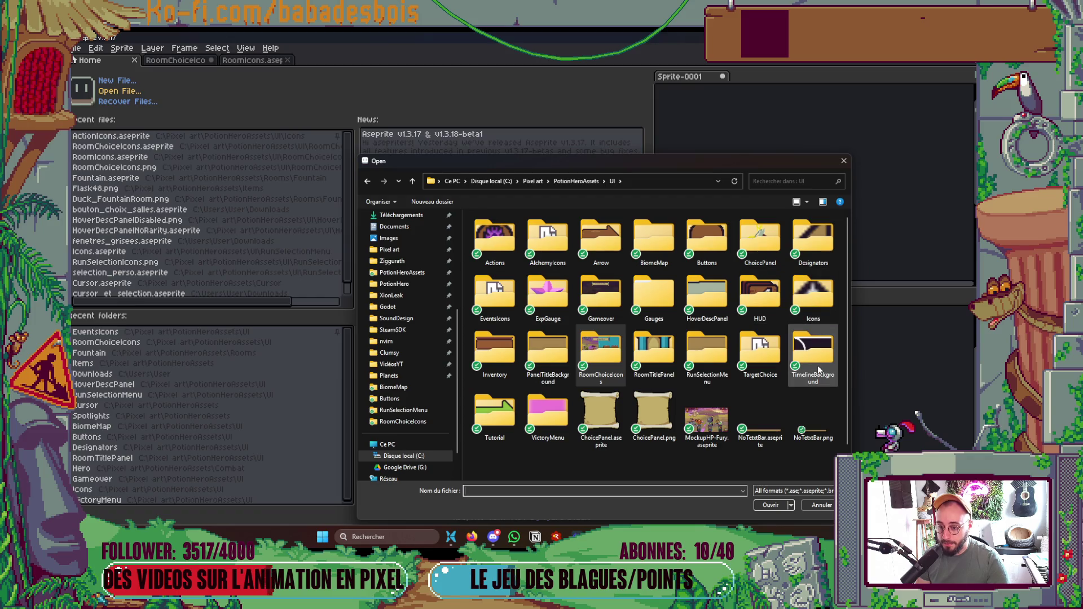
key("alt+Tab")
key("alt+Tab")
key("alt+Tab")
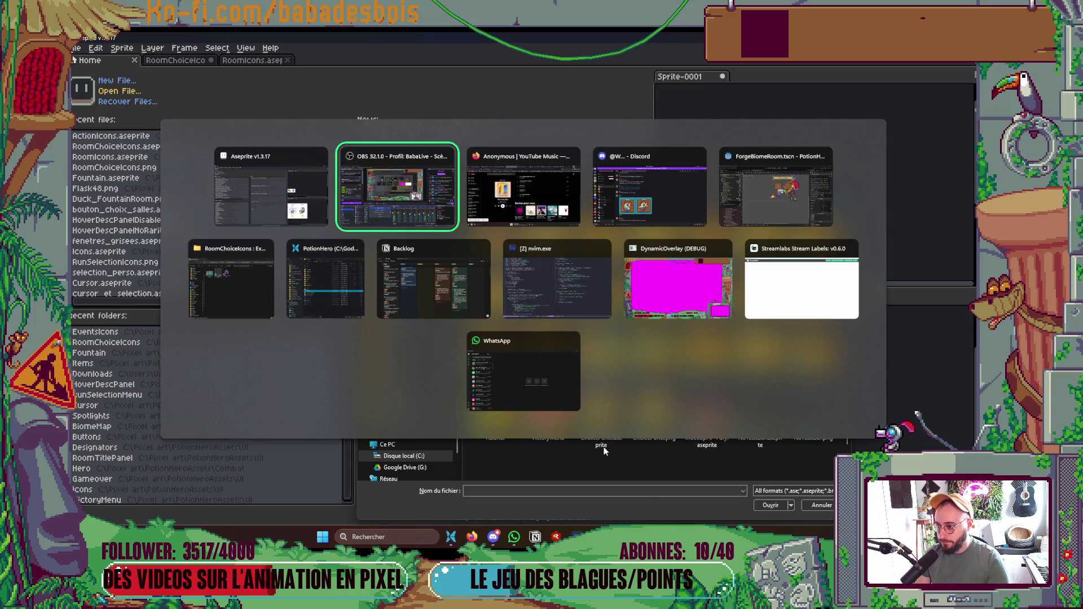
- In ForgeBiomeRoom, expand RightSide and inspect its GridContainer and GridMarginContainer nodes
key("alt+Tab")
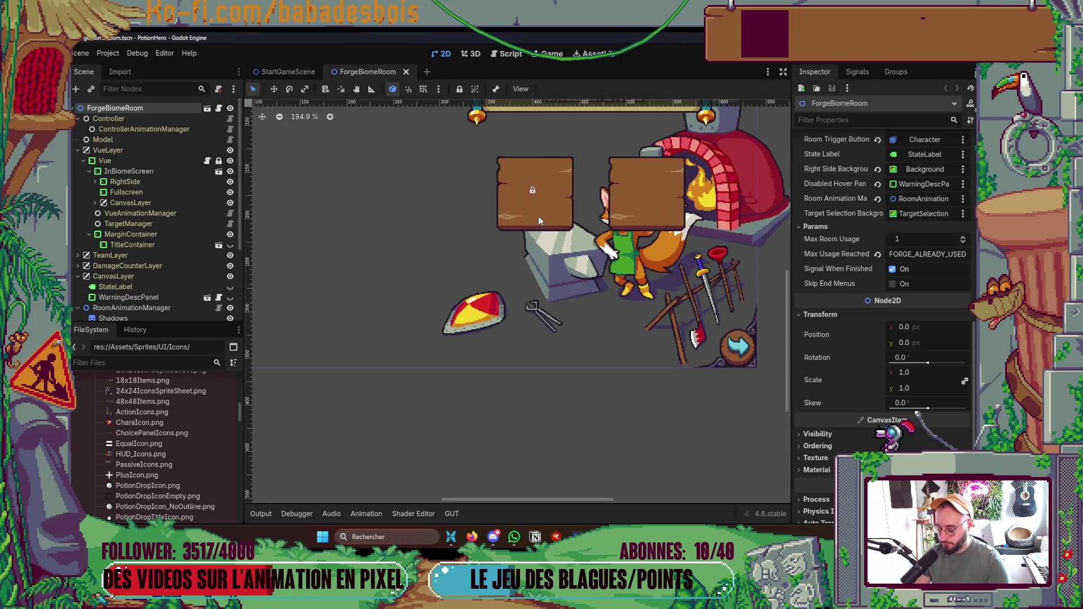
right_click(538, 215)
left_click(438, 359)
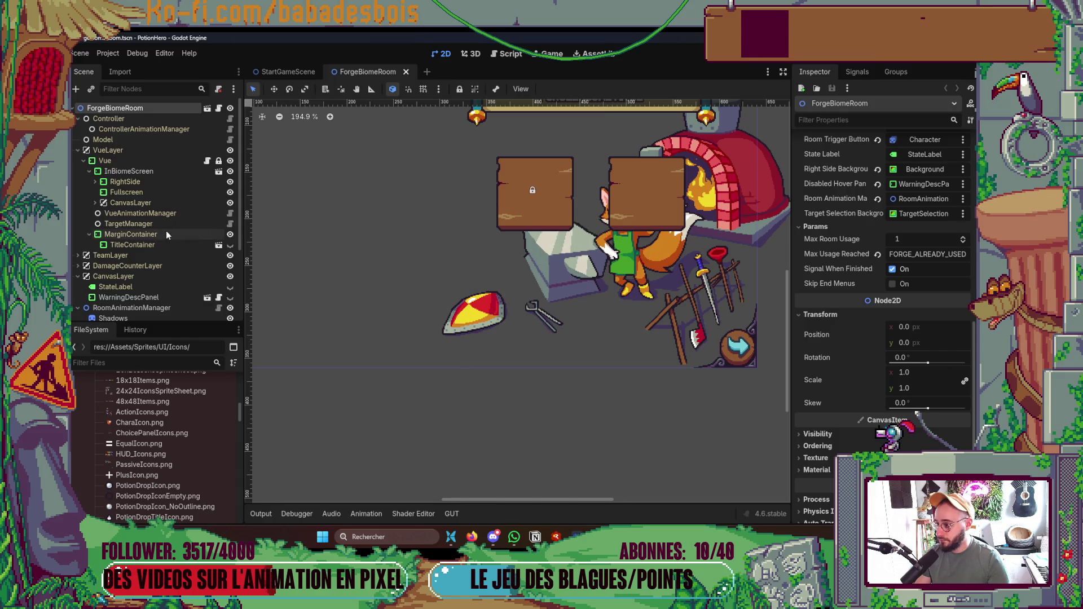
scroll(129, 197, "down", 2)
scroll(107, 169, "up", 1)
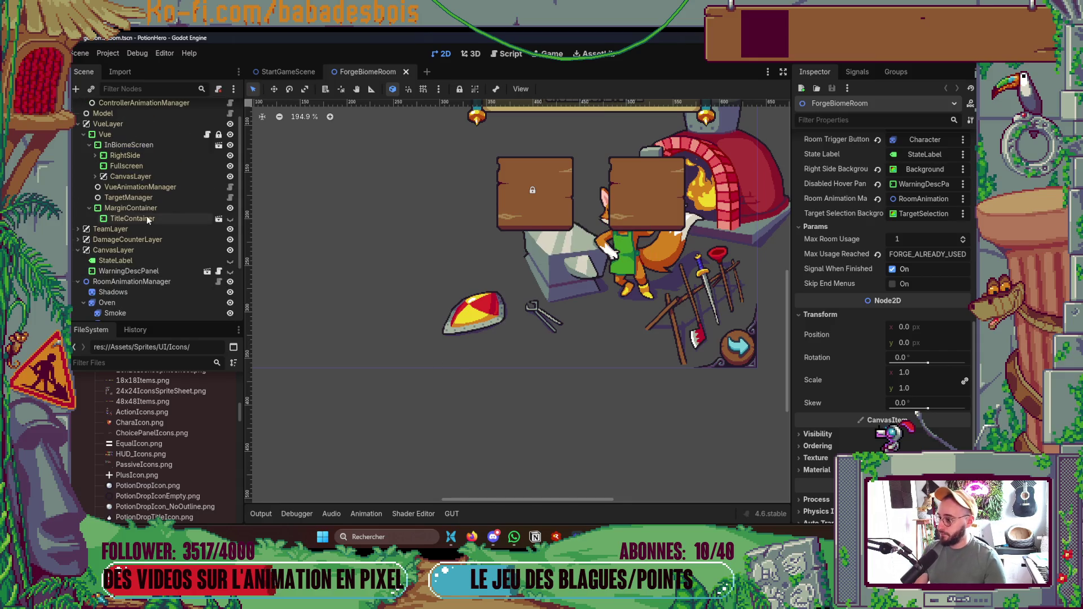
left_click(95, 155)
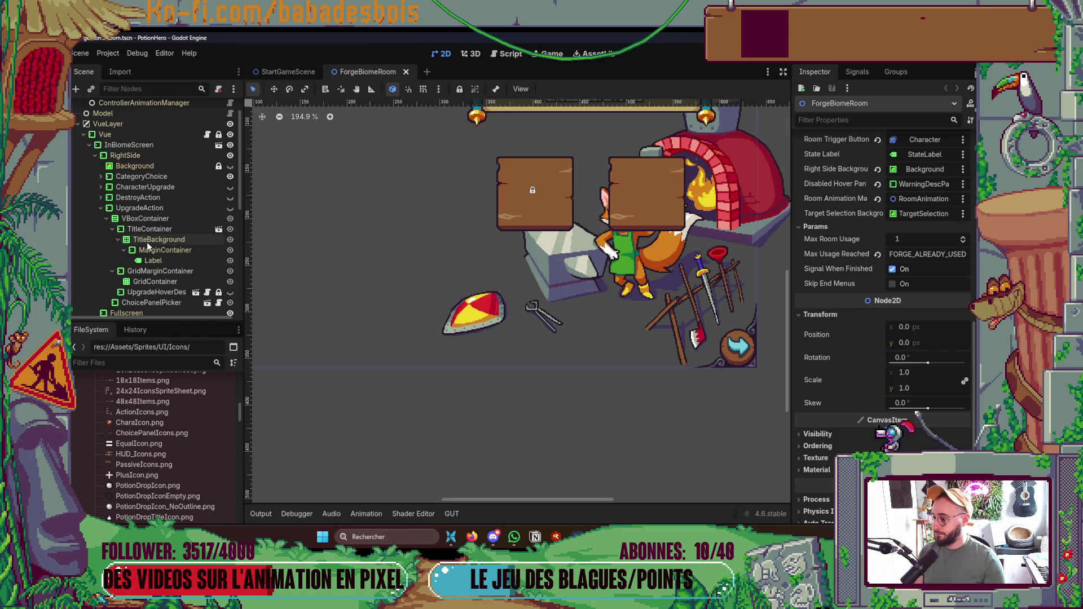
scroll(147, 242, "down", 1)
left_click(173, 257)
left_click(178, 245)
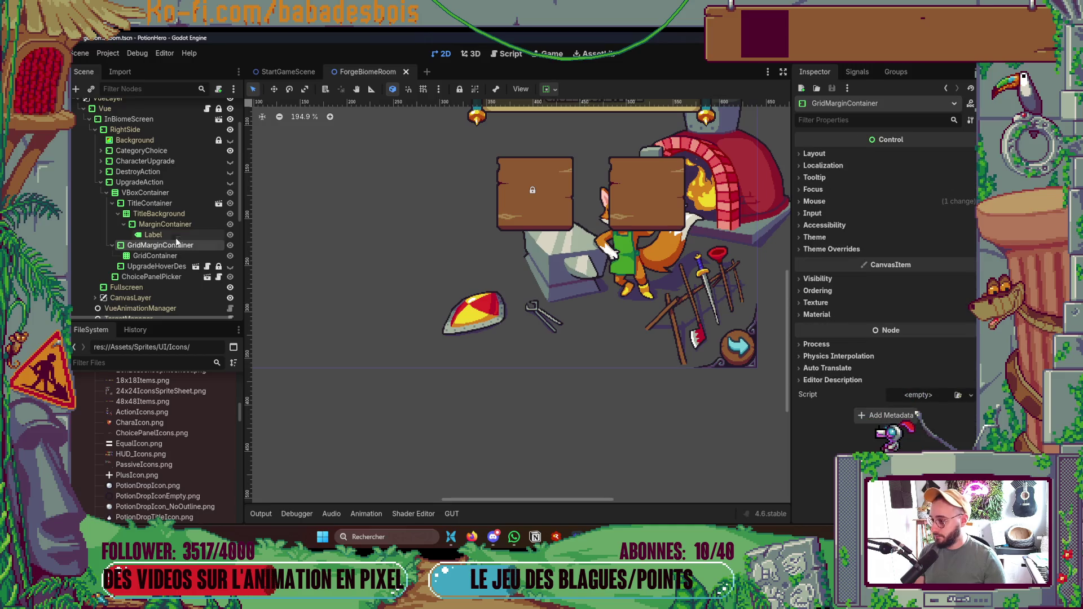
left_click(101, 182)
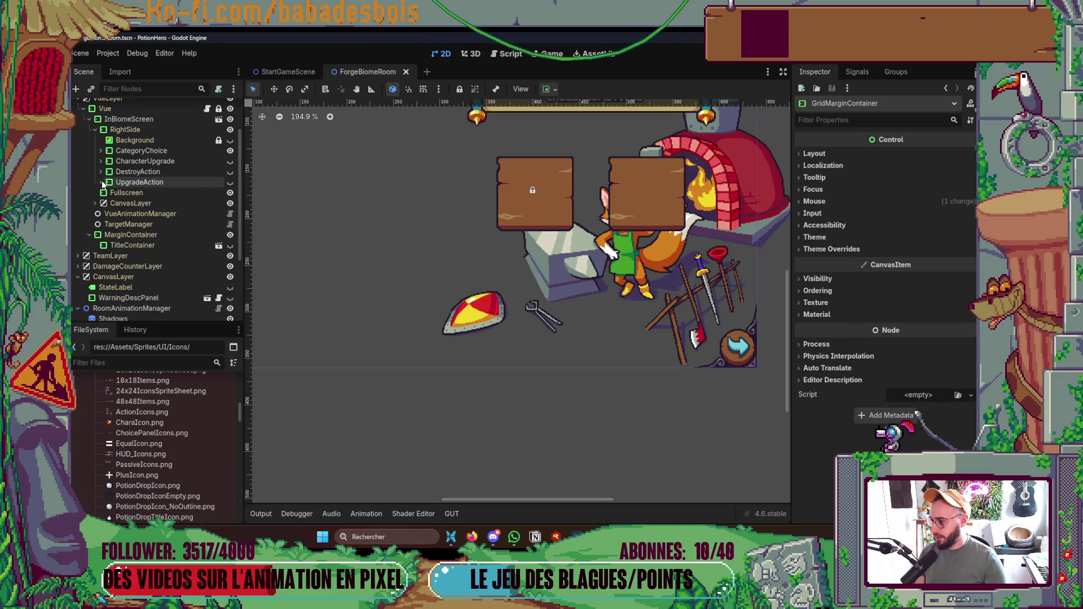
- Expand CategoryChoice and open UpgradePanel's EventChoicePanel scene, selecting its root node
left_click(100, 151)
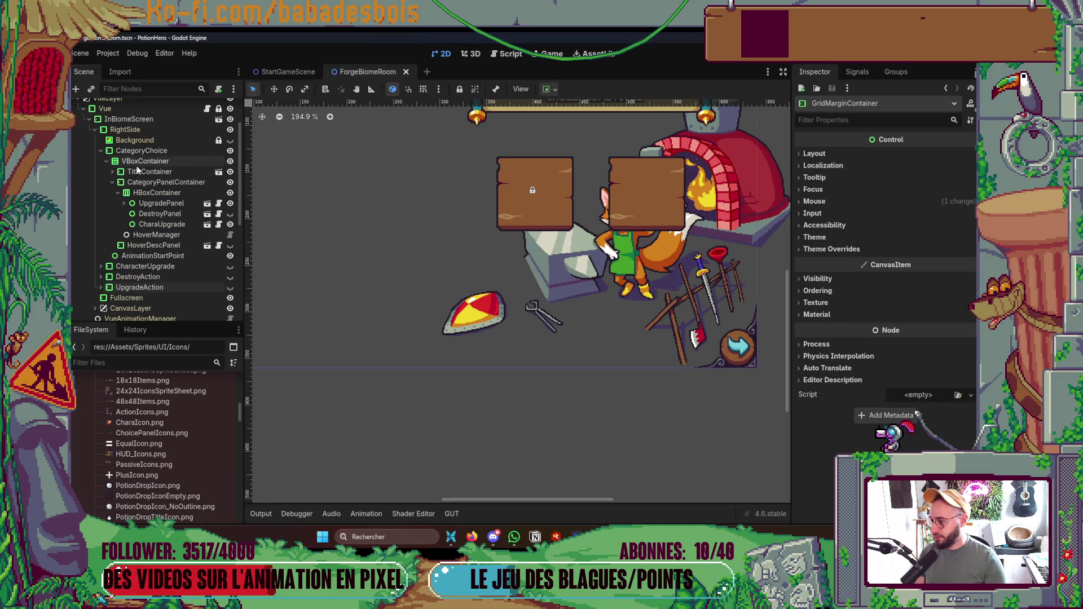
left_click(151, 204)
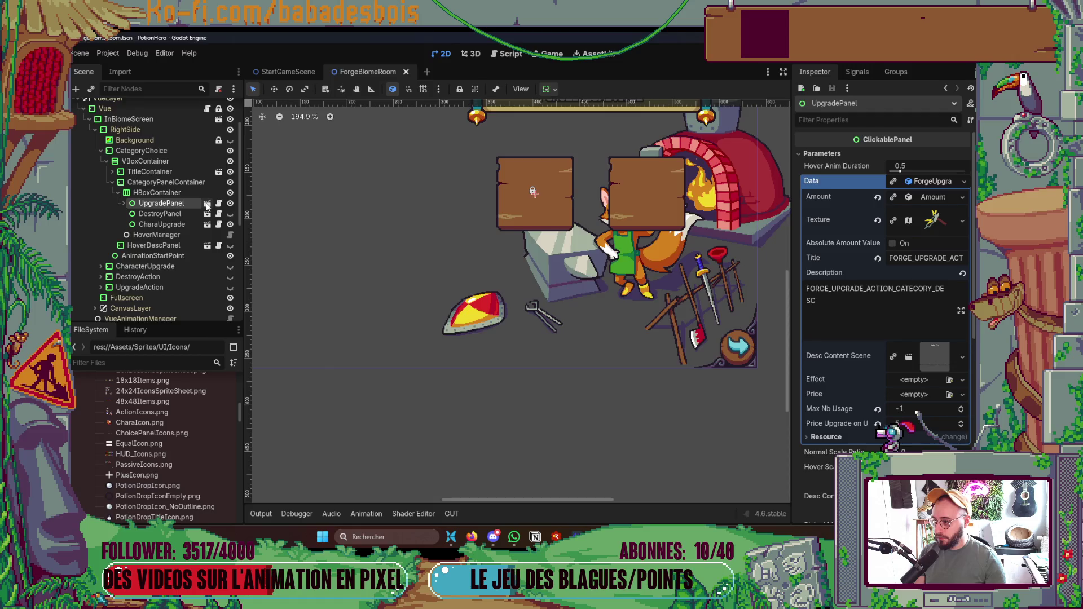
left_click(207, 203)
left_click(152, 110)
scroll(271, 169, "up", 6)
scroll(316, 181, "up", 6)
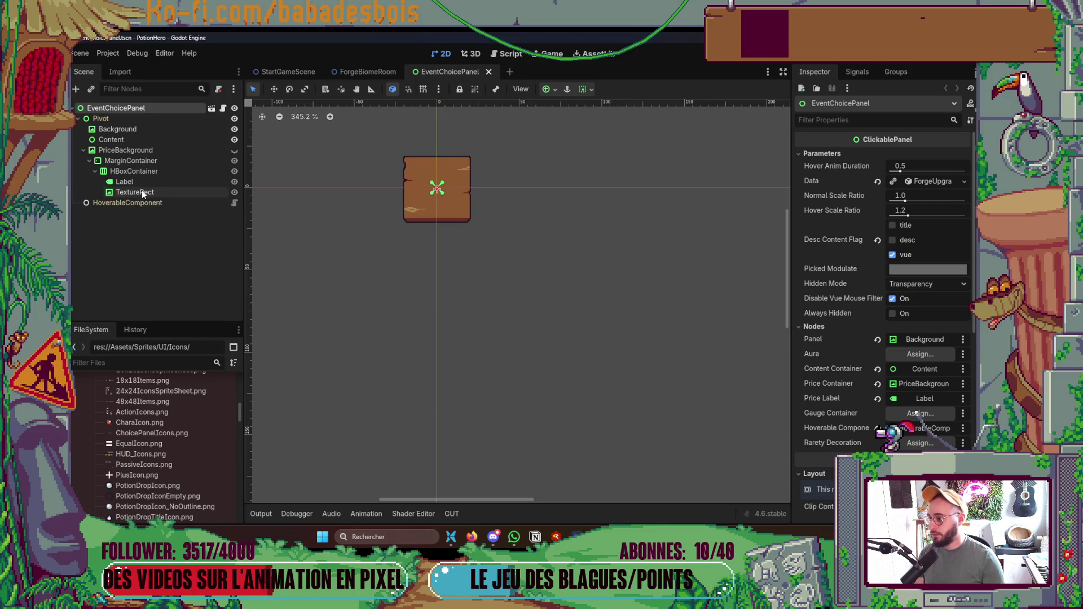
- Enlarge the Background node's wooden texture preview in a widened Inspector and open the project folder
left_click(148, 130)
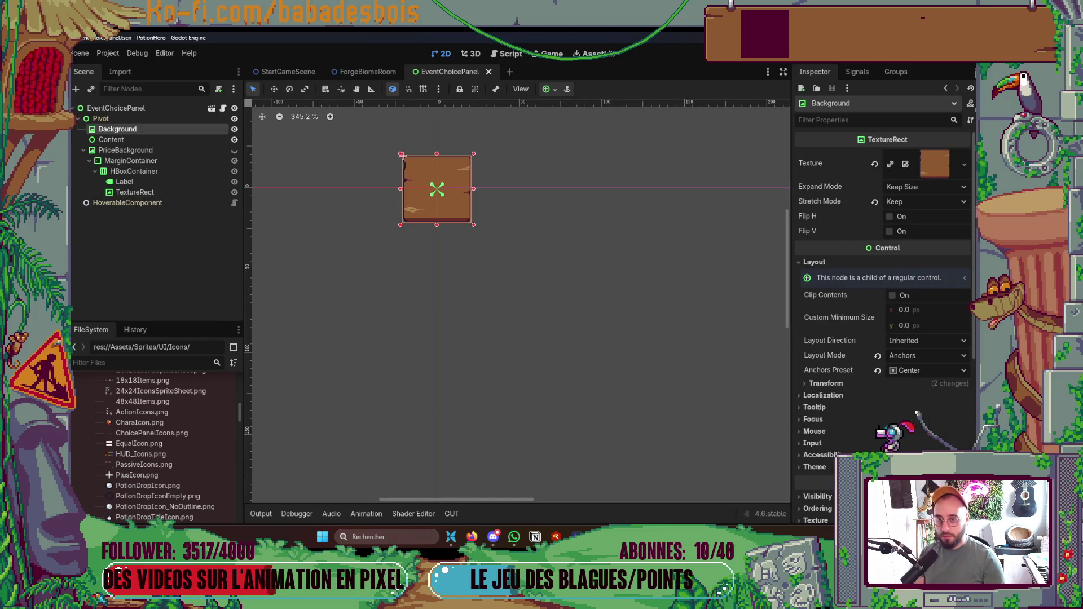
left_click(939, 164)
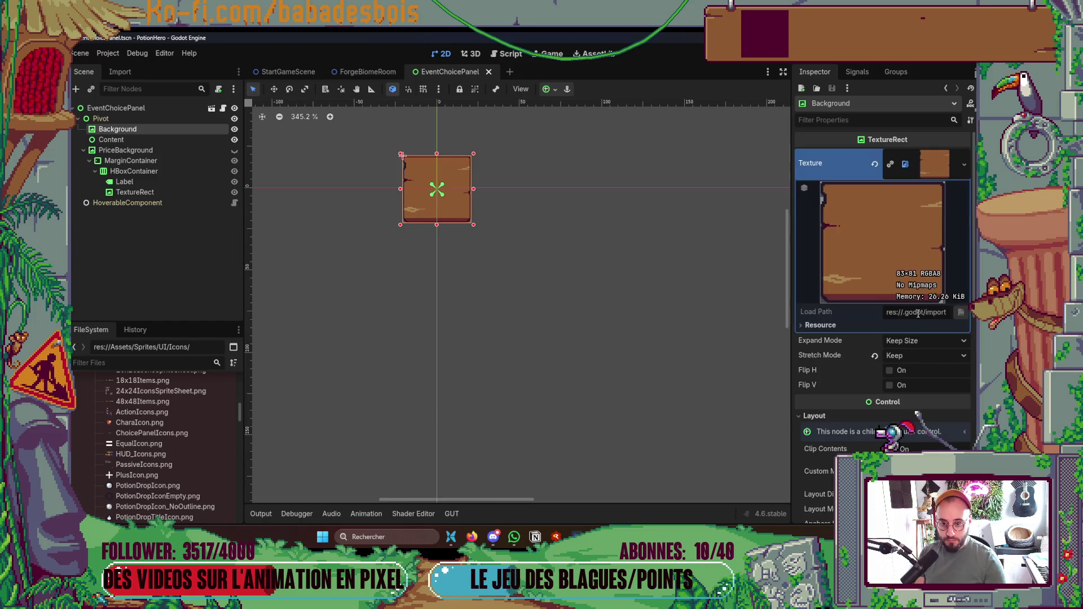
left_click_drag(791, 312, 649, 304)
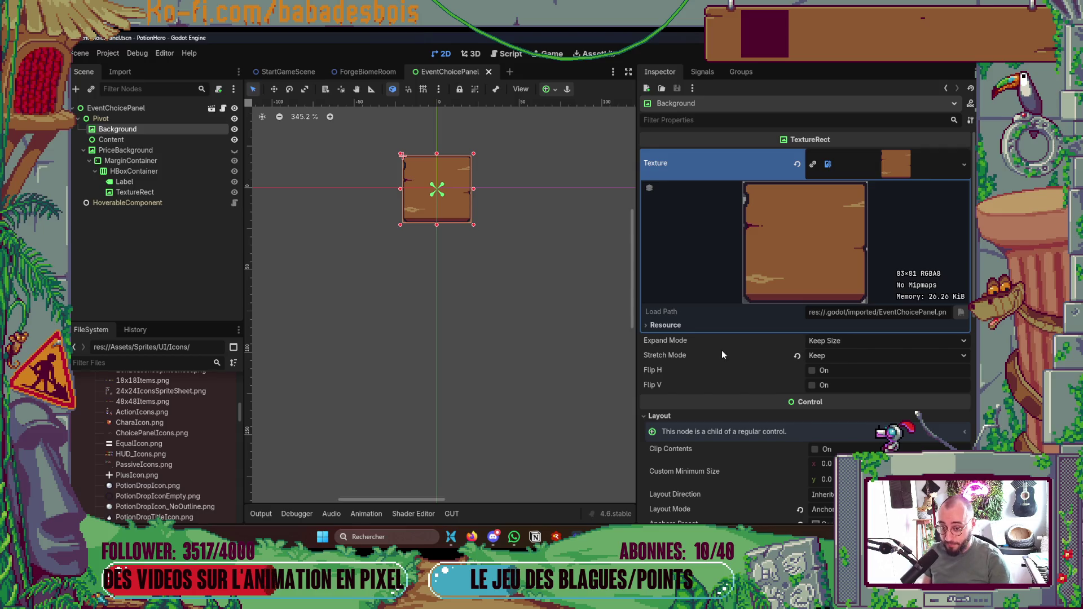
left_click(451, 536)
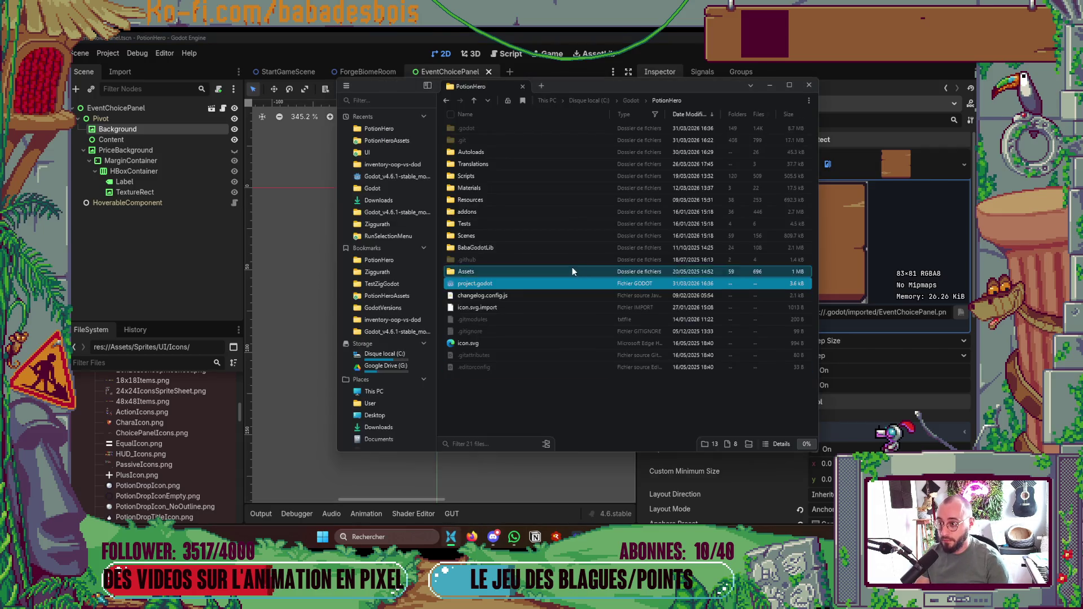
- Find EventChoicePanel.png in PotionHeroAssets/UI/ChoicePanel by searching 'EventChoi', view as large icons, then return to Aseprite
left_click(398, 298)
left_click(547, 444)
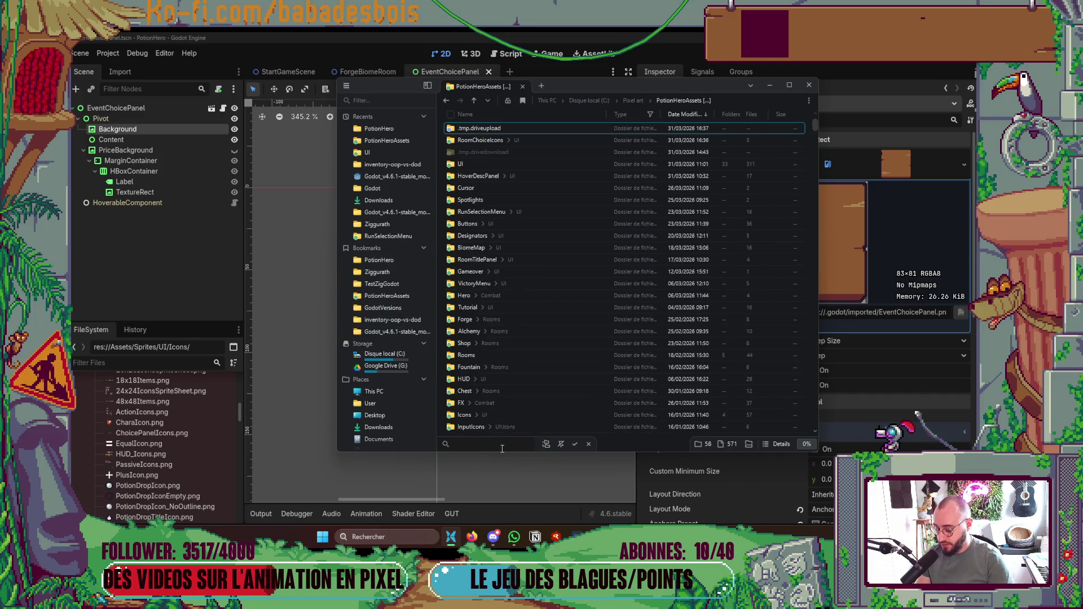
type("EventChoi")
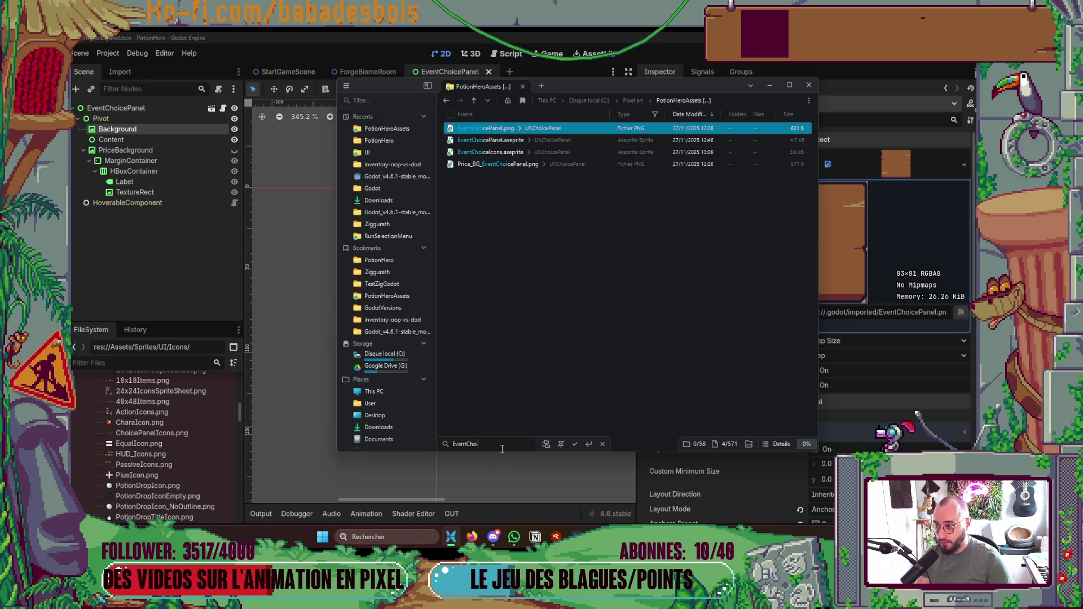
left_click(557, 129)
left_click(806, 443)
left_click_drag(807, 424, 807, 363)
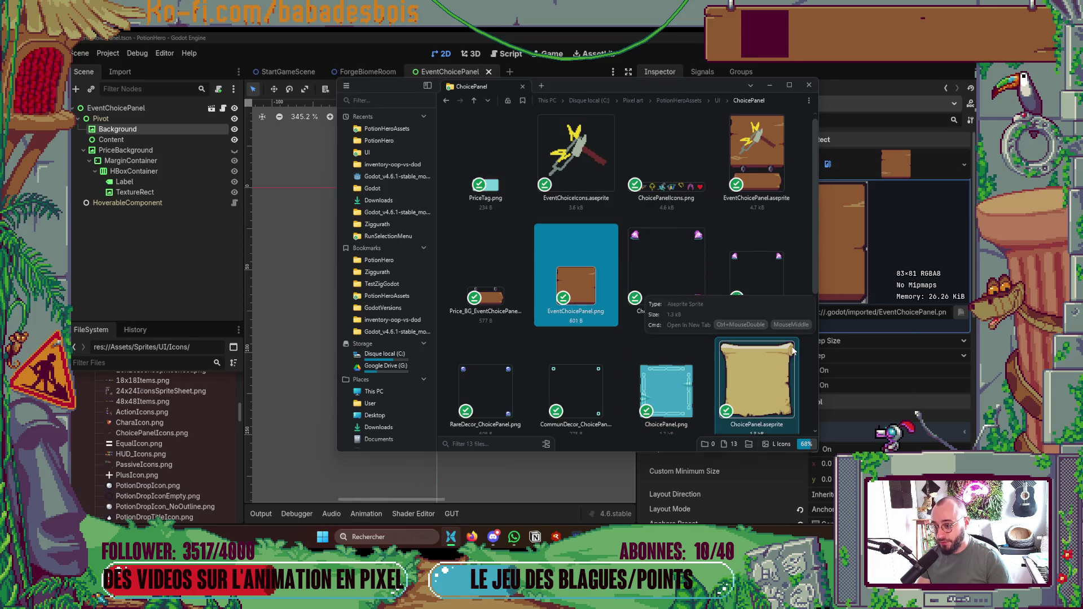
key("alt+Tab")
key("alt+Tab")
key("Tab")
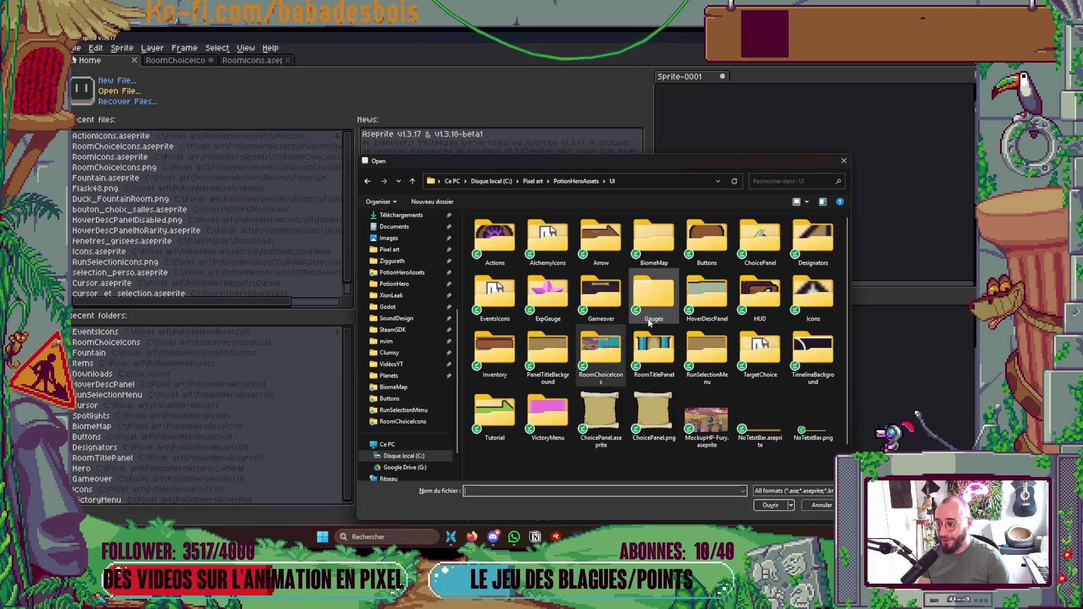
- In RoomChoiceIcons, hide the Forger title and Gourde duck layers
left_click(844, 161)
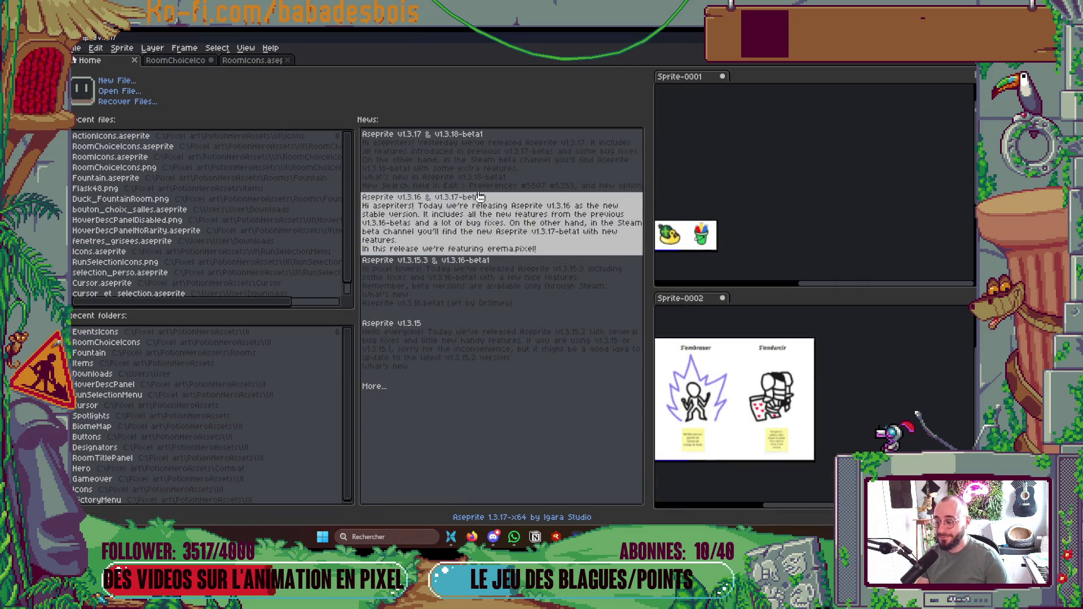
left_click(175, 60)
scroll(349, 283, "up", 2)
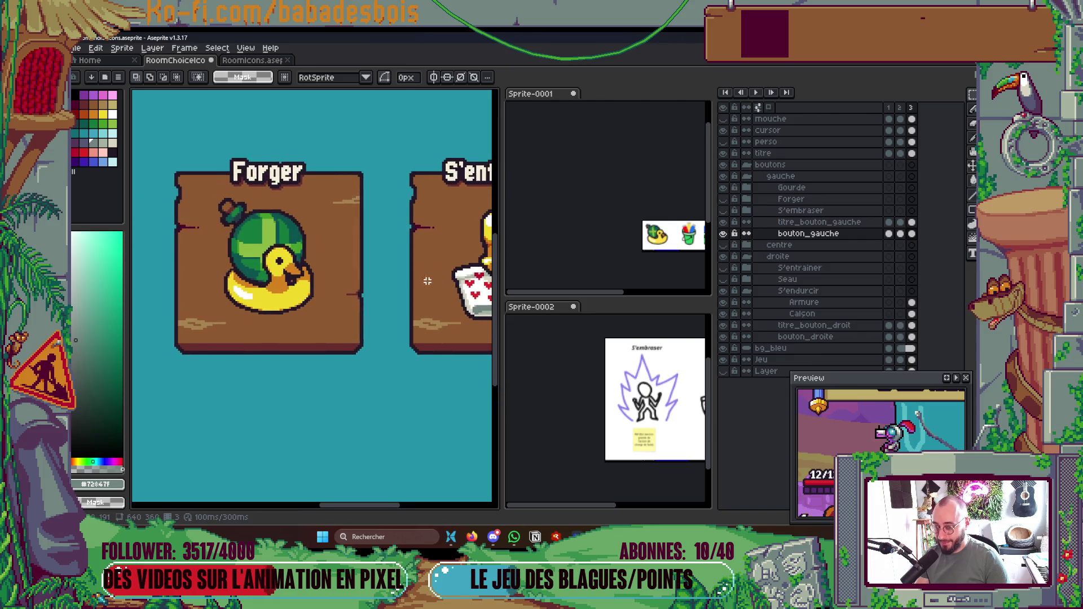
key("v")
key("b")
left_click(724, 222)
left_click(724, 222)
left_click(723, 223)
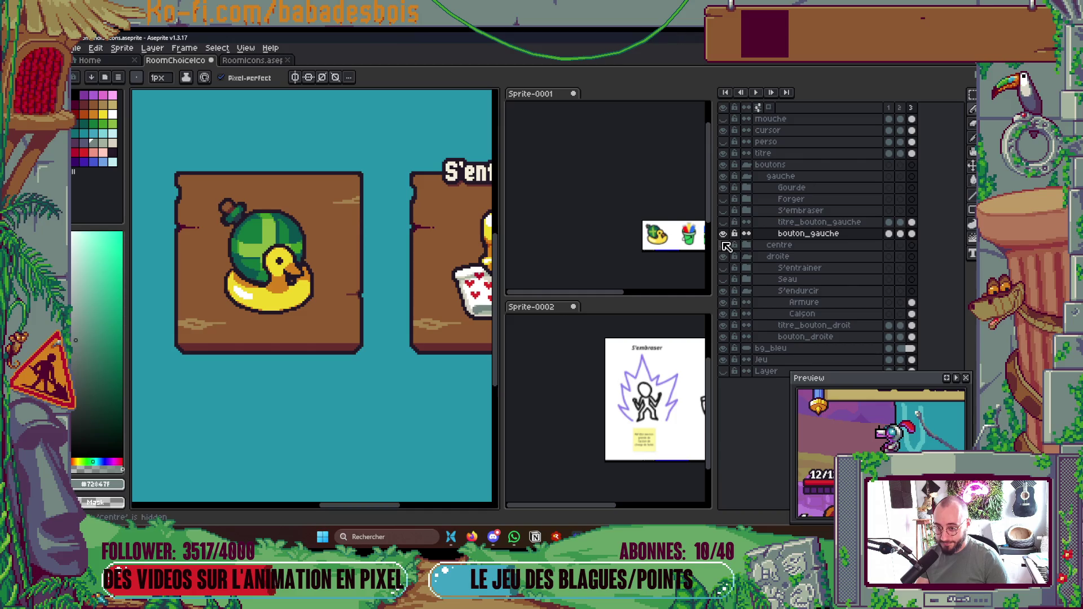
left_click(724, 187)
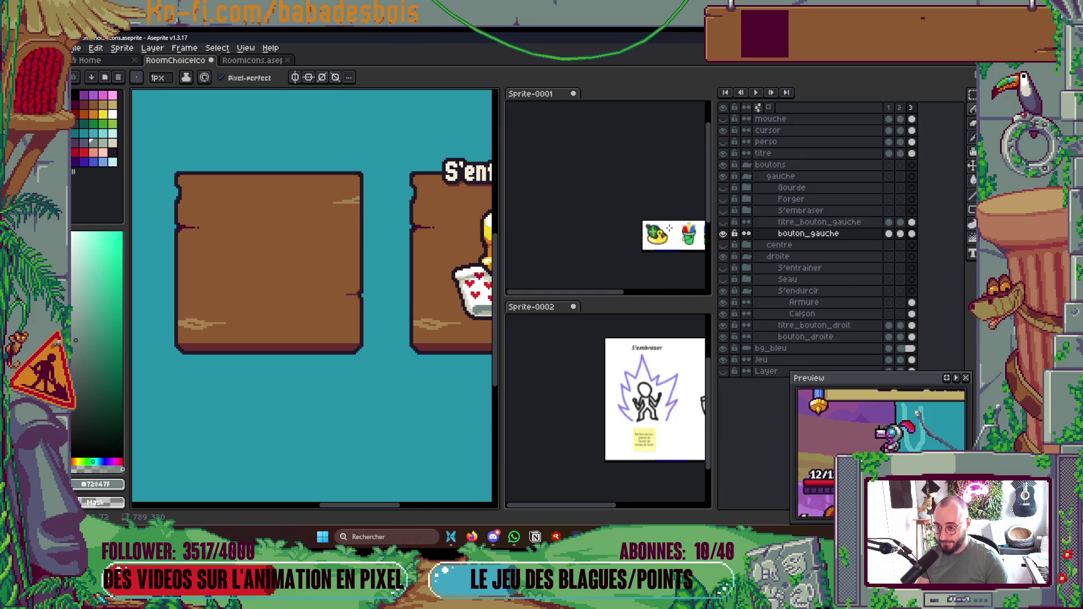
- Marquee-select the now-blank left wooden board
left_click_drag(177, 337, 201, 349)
key("m")
scroll(179, 205, "up", 1)
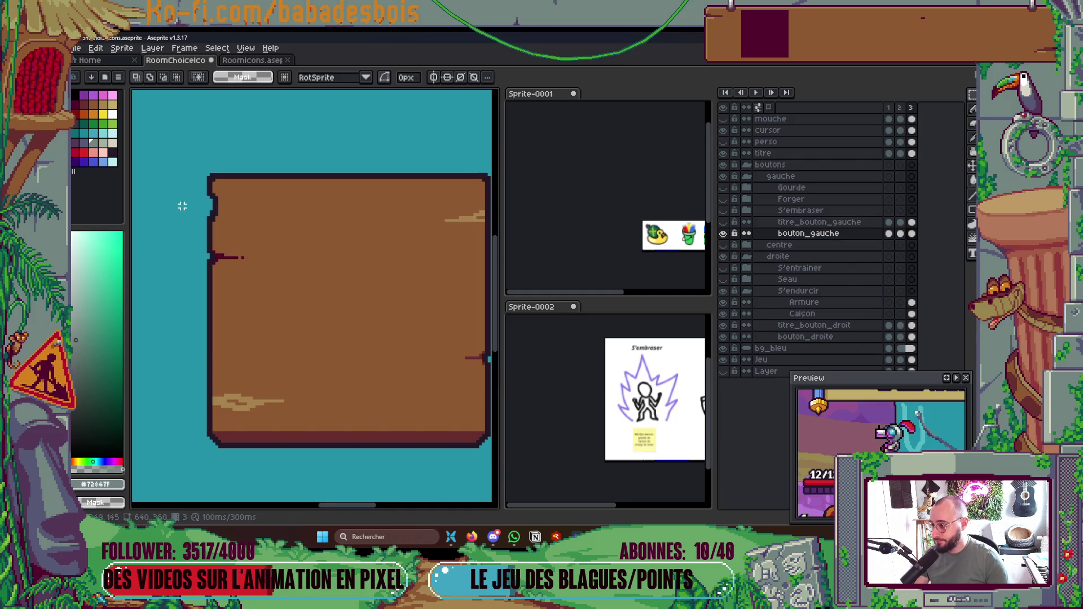
mouse_move(209, 174)
left_mouse_down()
mouse_move(283, 242)
mouse_move(387, 435)
mouse_move(294, 445)
left_mouse_up()
left_click_drag(306, 498, 418, 449)
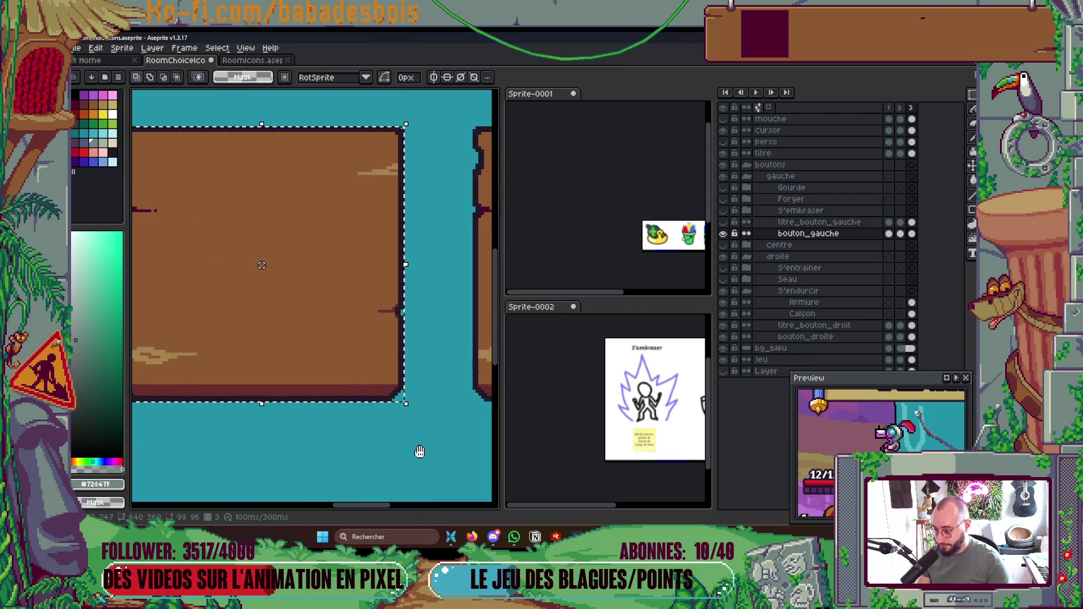
key("b")
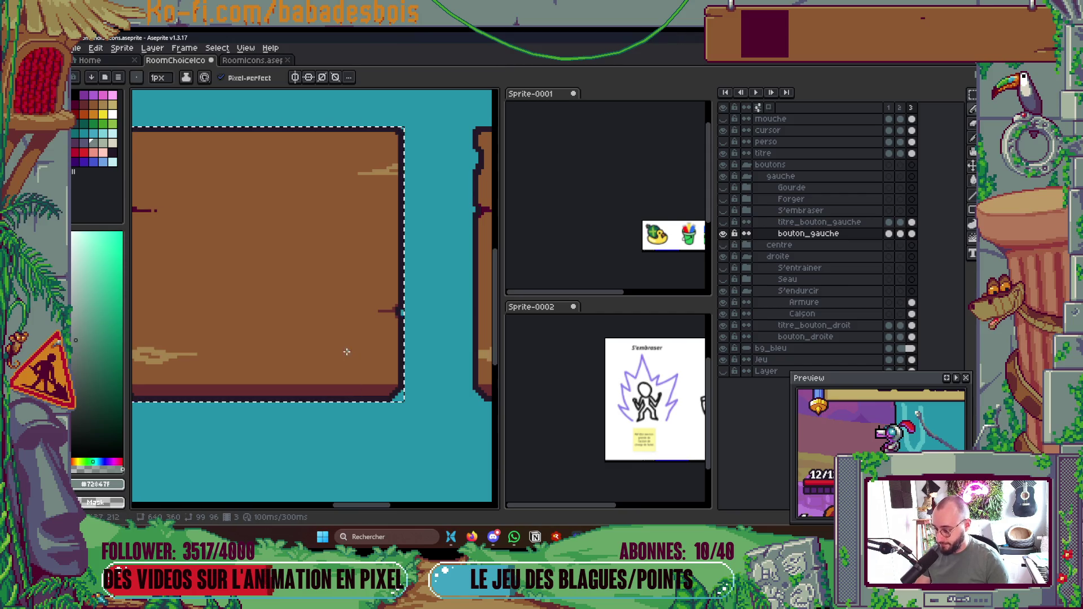
left_click_drag(345, 353, 404, 399)
- Go to the Home start page and choose Open File
key("ctrl+Tab")
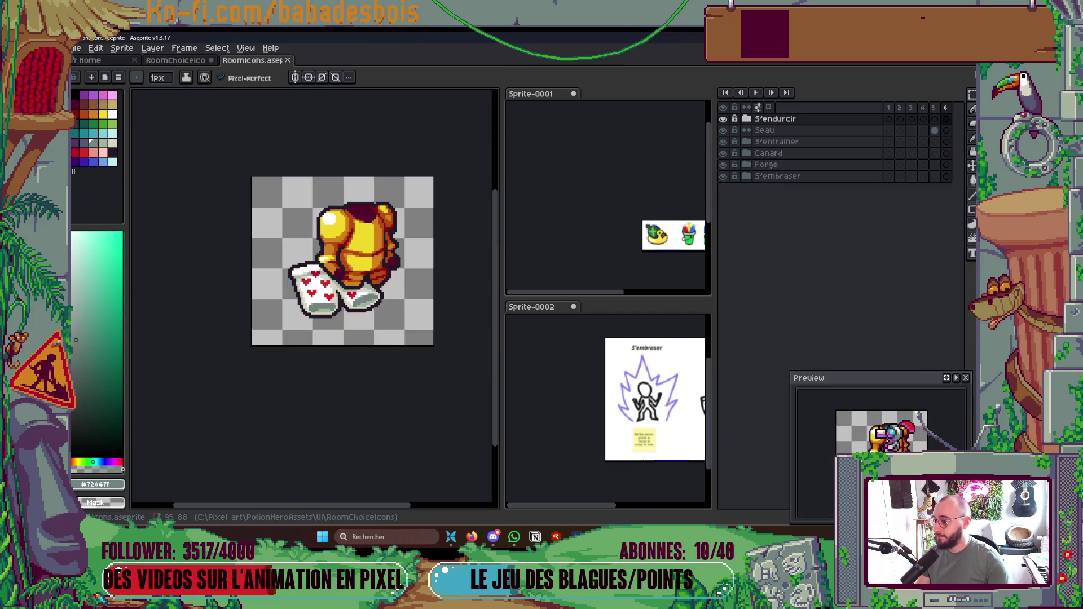
key("ctrl+Tab")
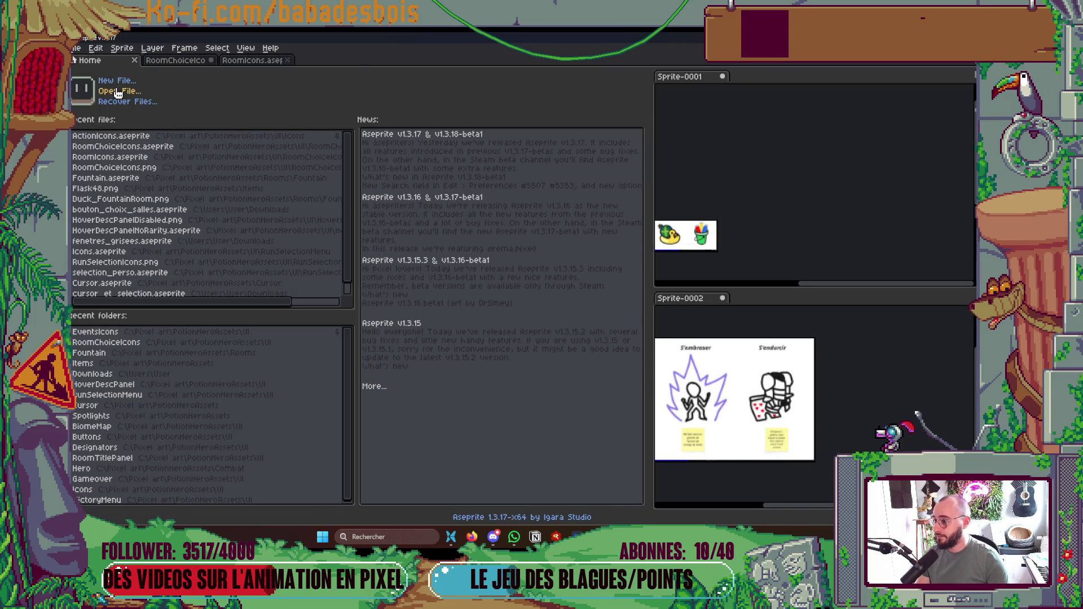
left_click(117, 91)
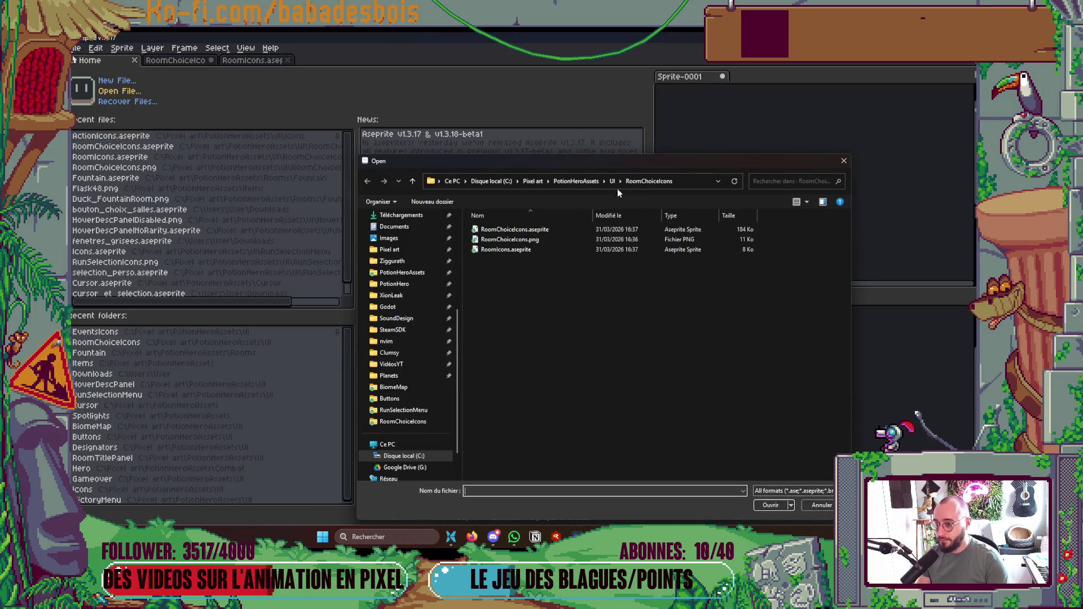
- Open EventChoicePanel.aseprite from the UI/ChoicePanel folder in Aseprite's Open dialog
key("alt+Tab")
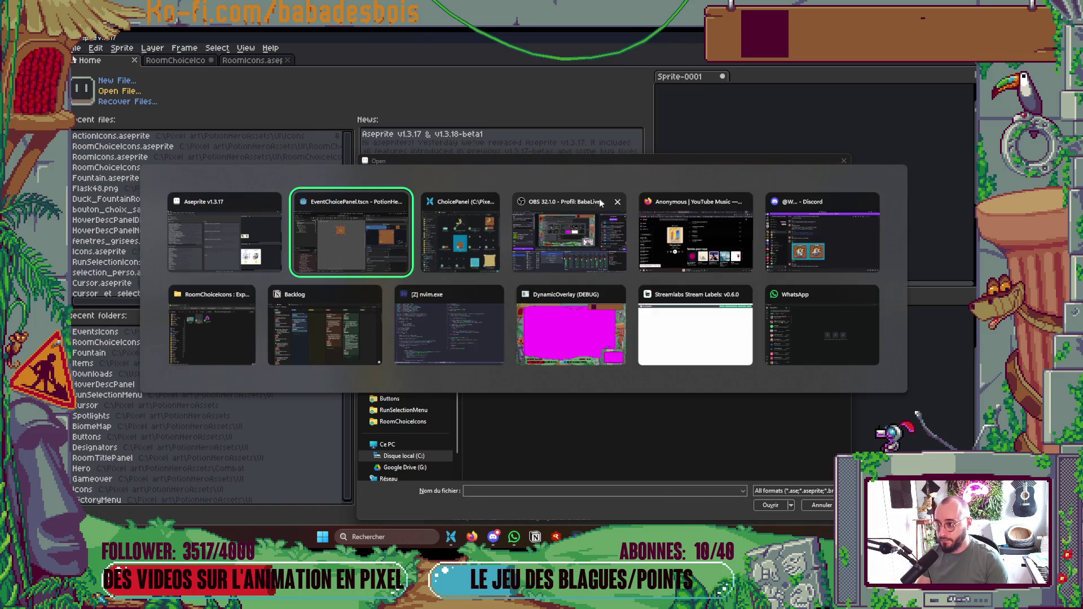
left_click(468, 237)
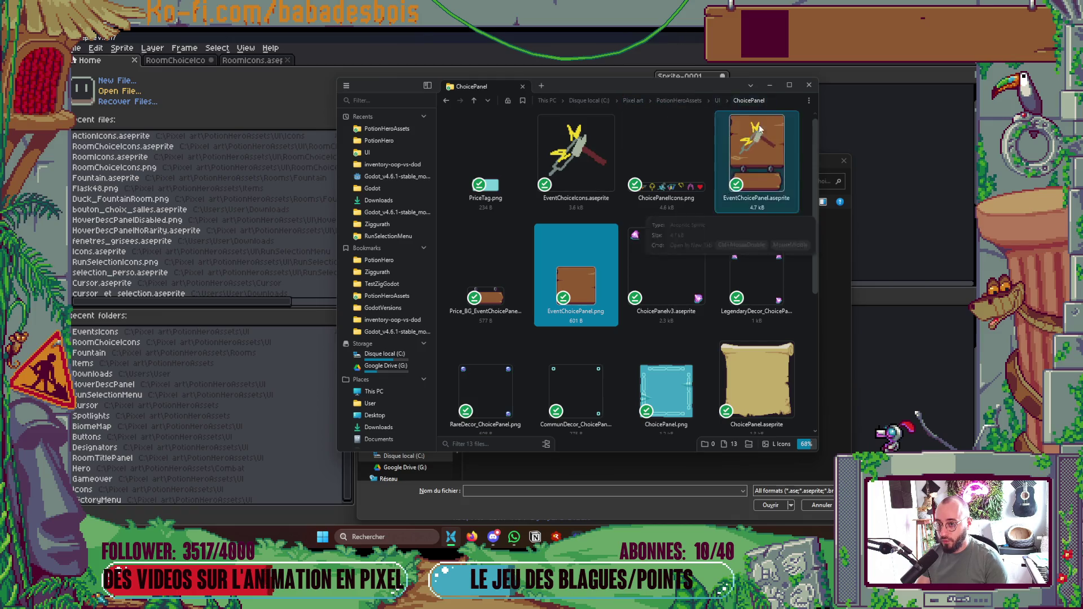
key("alt+Tab")
left_click(615, 181)
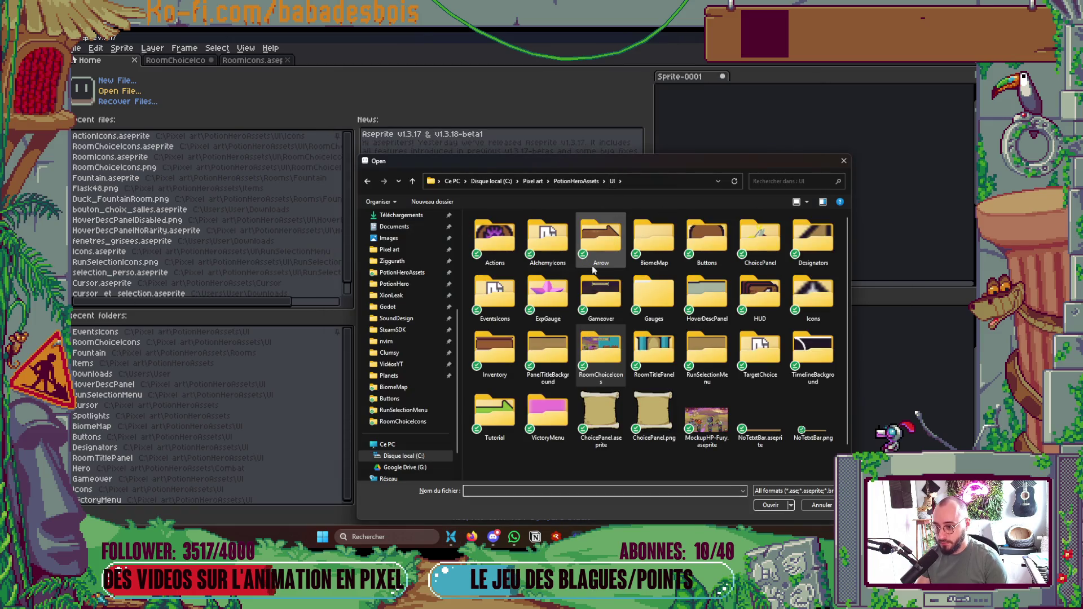
double_click(776, 247)
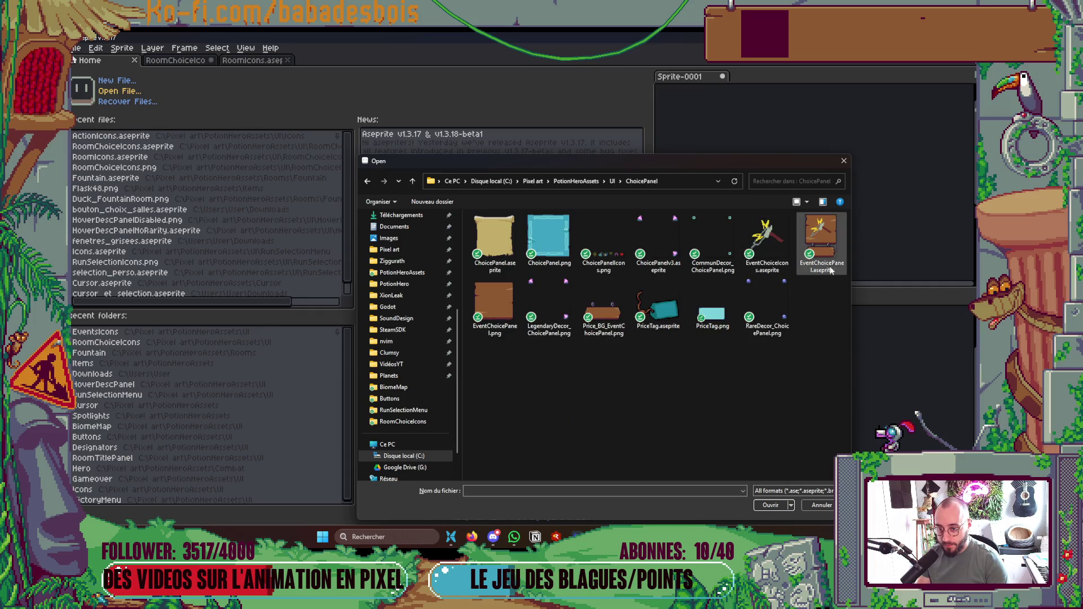
double_click(821, 240)
scroll(499, 332, "up", 3)
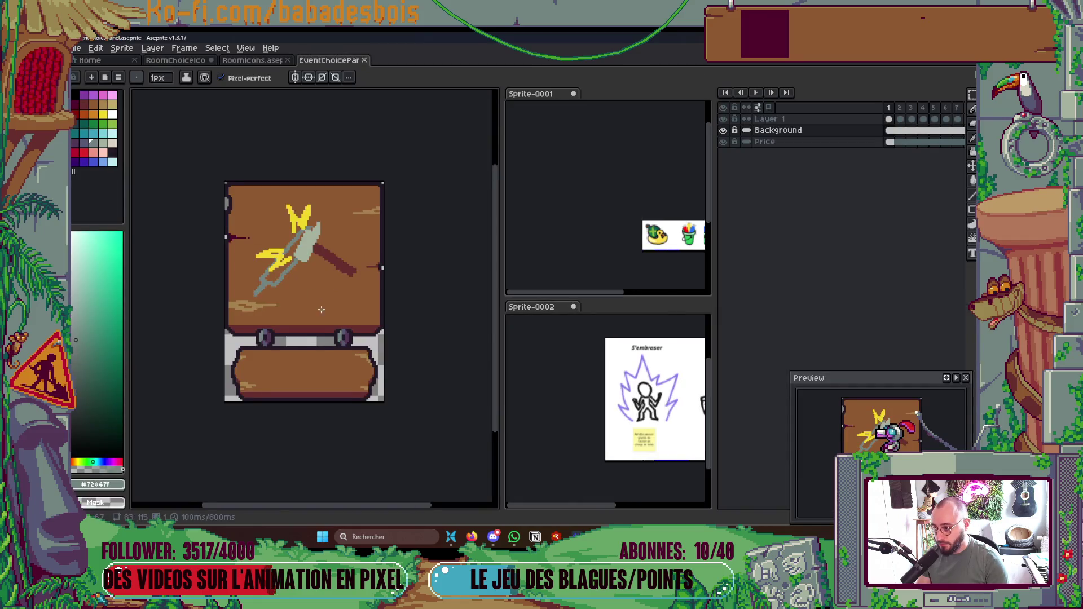
- Toggle each layer's visibility to see which art the EventChoicePanel layers hold
key("Tab")
left_click(725, 142)
left_click(725, 130)
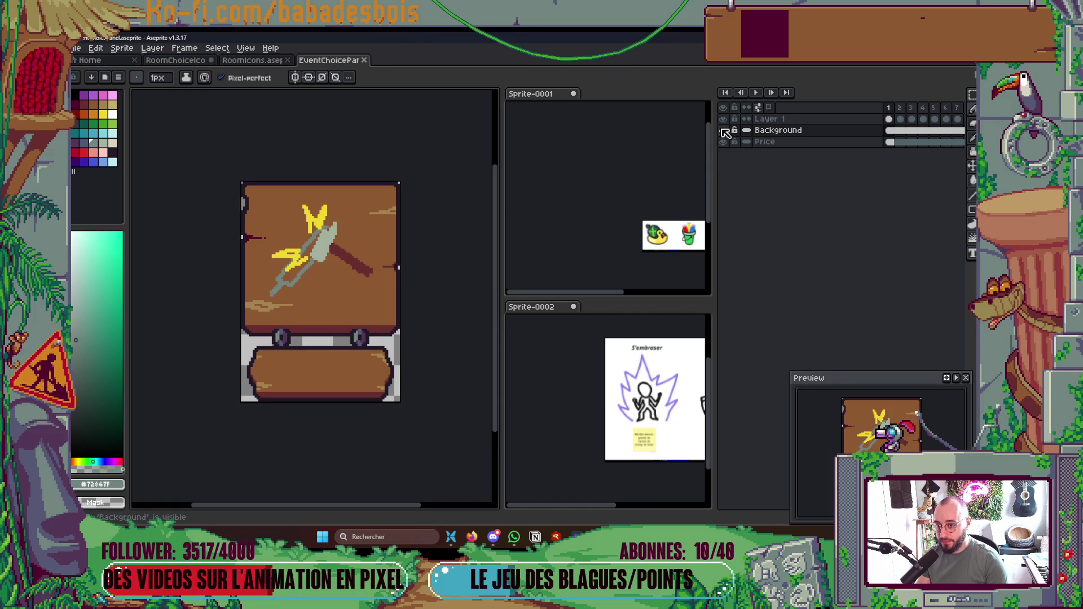
left_click(723, 135)
left_click(724, 138)
left_click(723, 135)
left_click(723, 134)
left_click(723, 132)
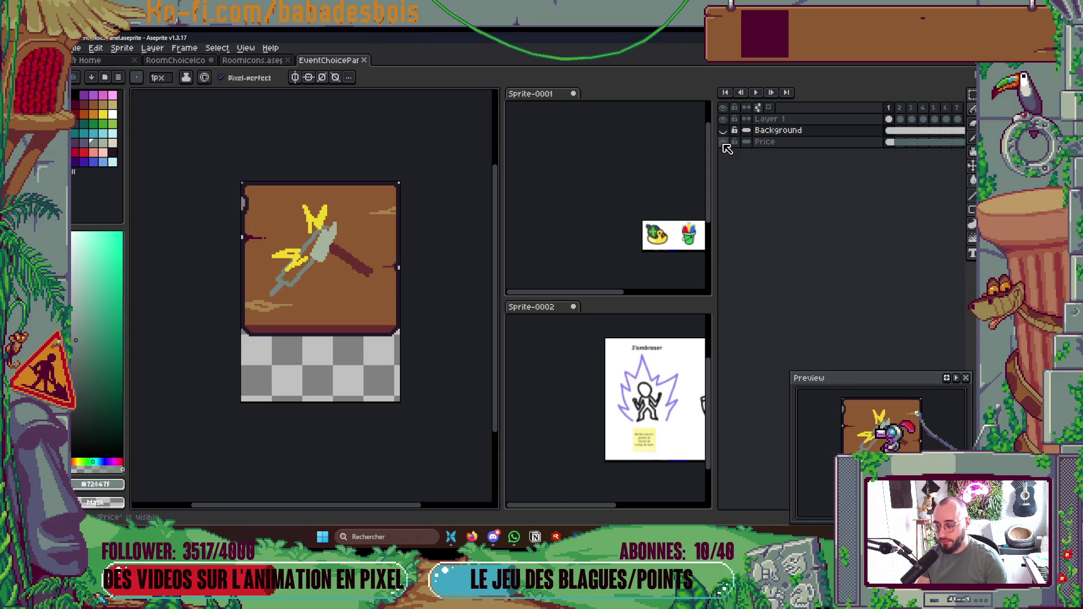
left_click(724, 142)
left_click(724, 141)
left_click(724, 141)
left_click(725, 141)
left_click(724, 142)
left_click(724, 141)
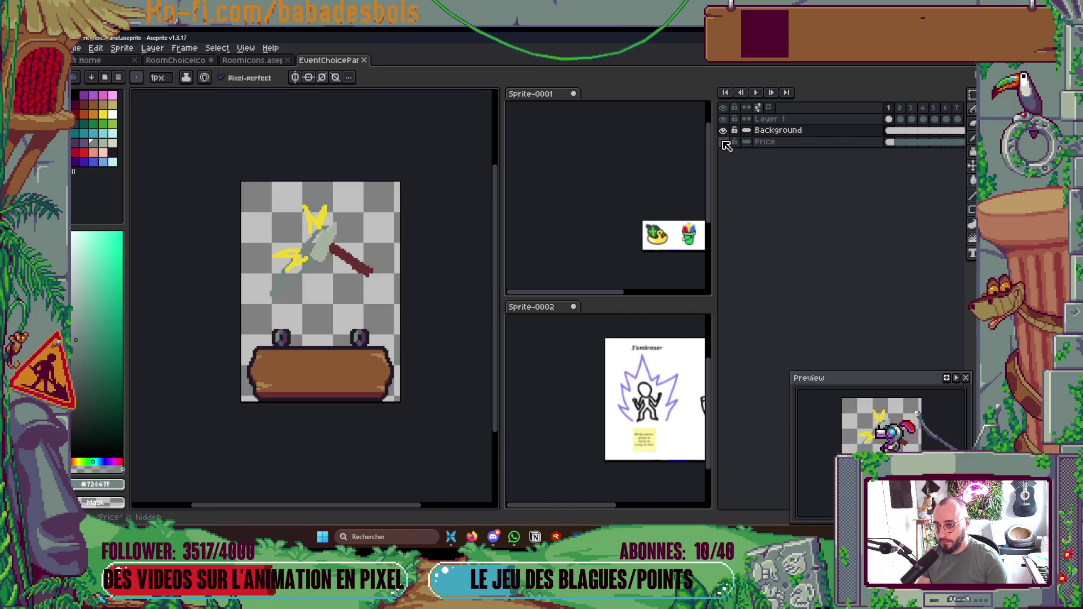
left_click(725, 130)
left_click(725, 130)
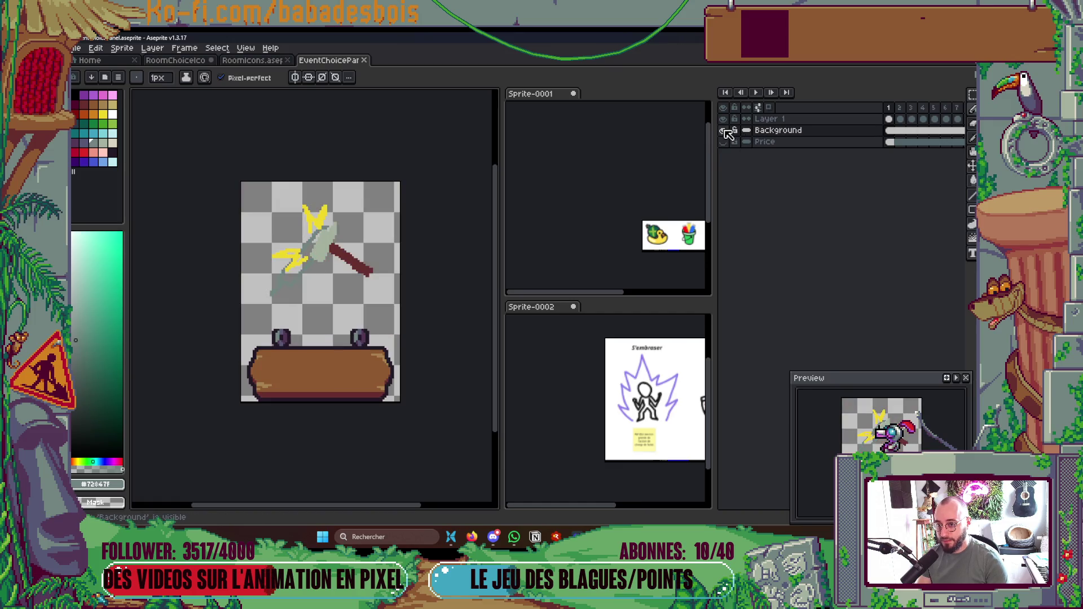
left_click(724, 130)
left_click(725, 131)
left_click(724, 141)
left_click(725, 130)
- Rename the layers, bottom to top, Background, Price and Icons
left_click(784, 130)
double_click(804, 144)
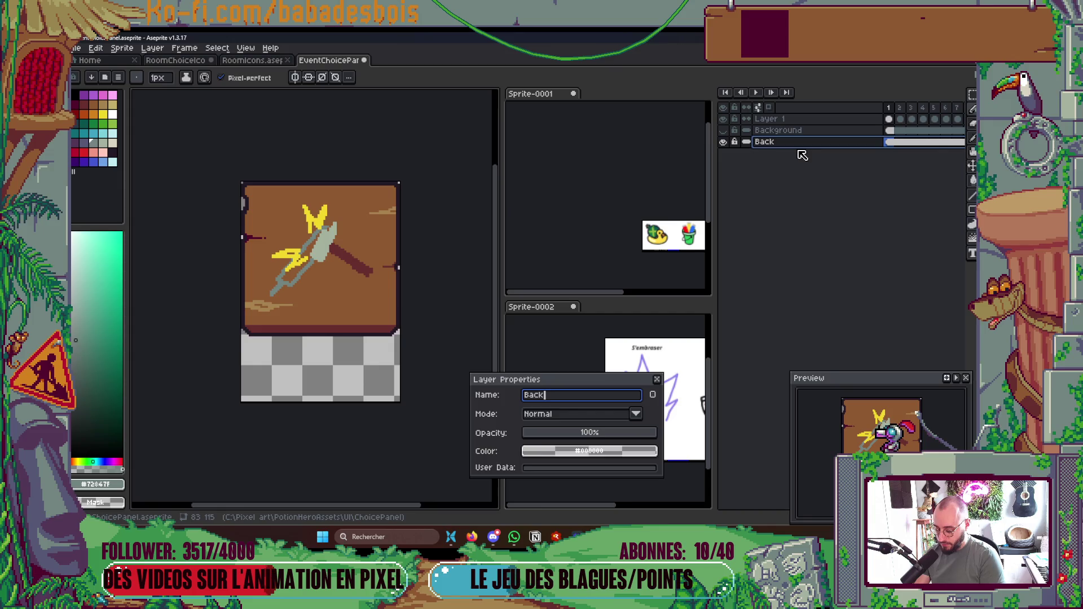
key("Return")
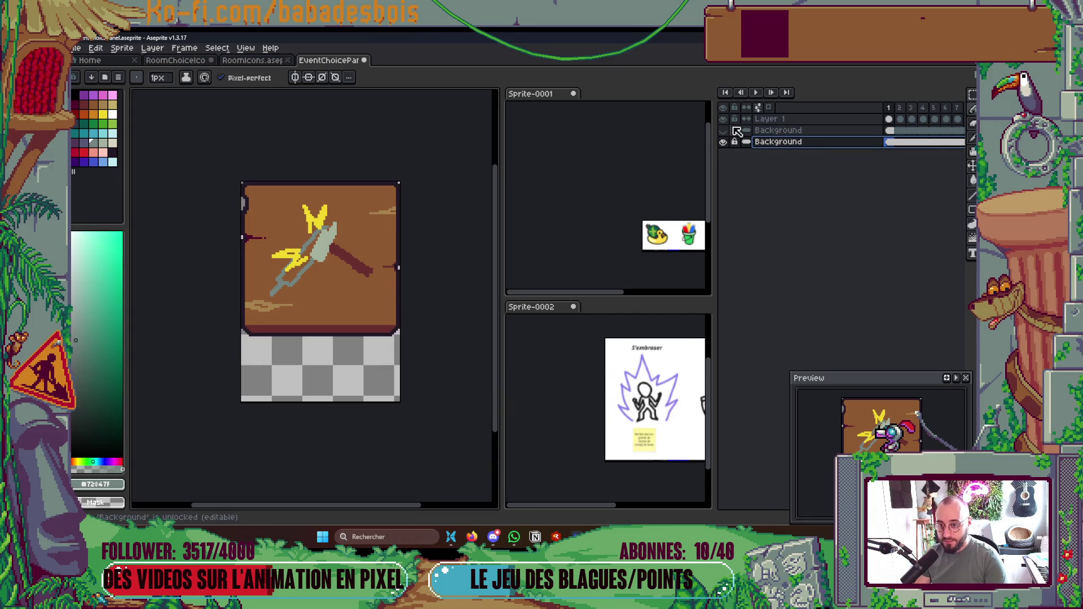
double_click(773, 130)
type("Privc")
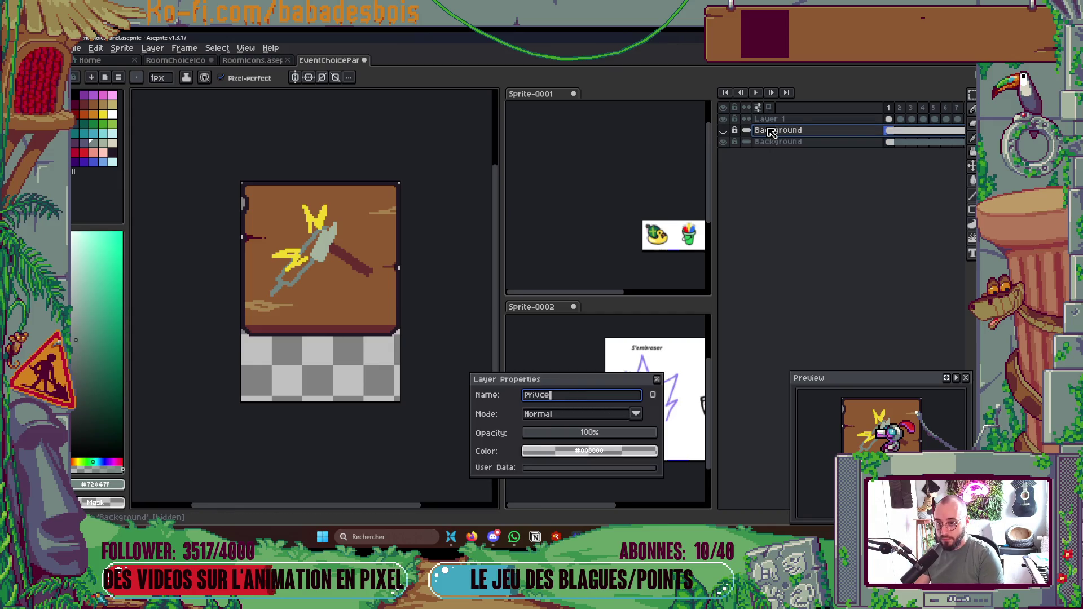
type("e")
key("Return")
double_click(773, 119)
key("BackSpace")
type("Icons")
key("Return")
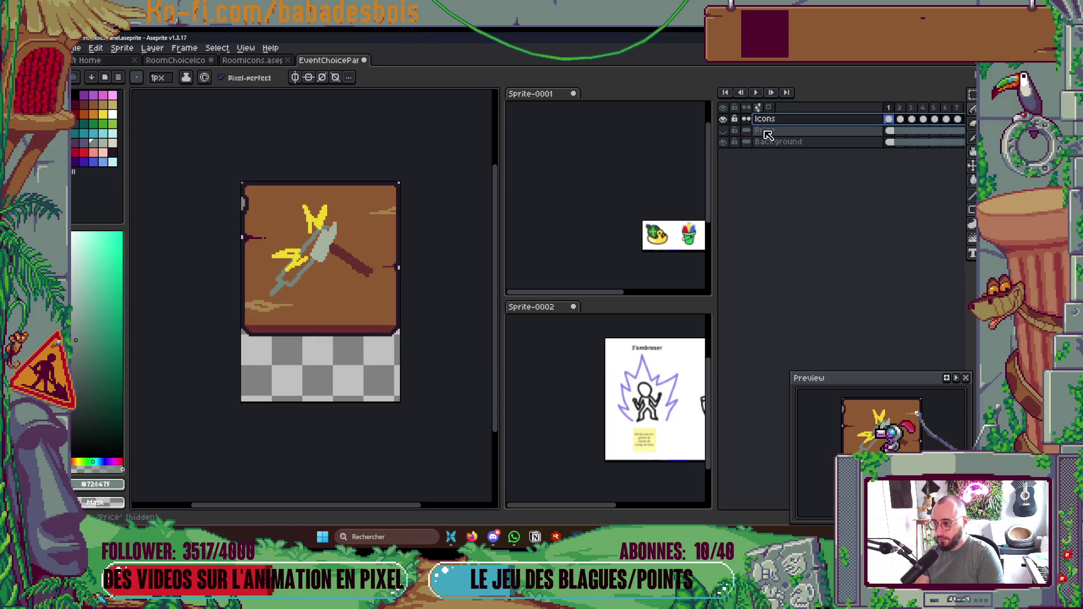
- Hide the Icons layer, select Background, and bring up Canvas Size
left_click(723, 119)
left_click(778, 142)
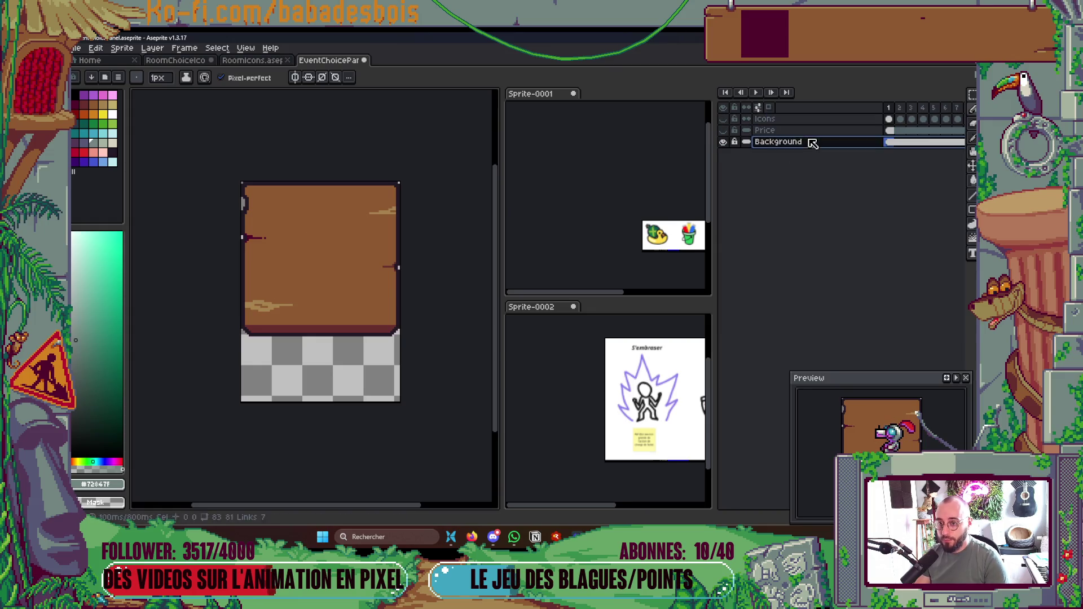
mouse_move(302, 288)
left_mouse_down()
mouse_move(385, 274)
mouse_move(365, 275)
left_mouse_up()
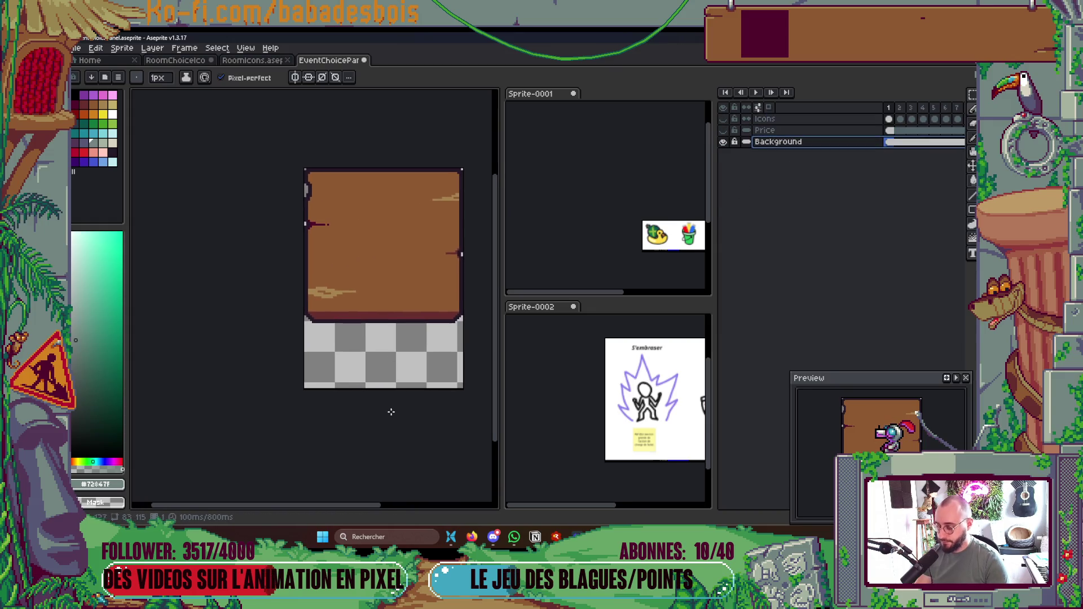
key("ctrl+alt+c")
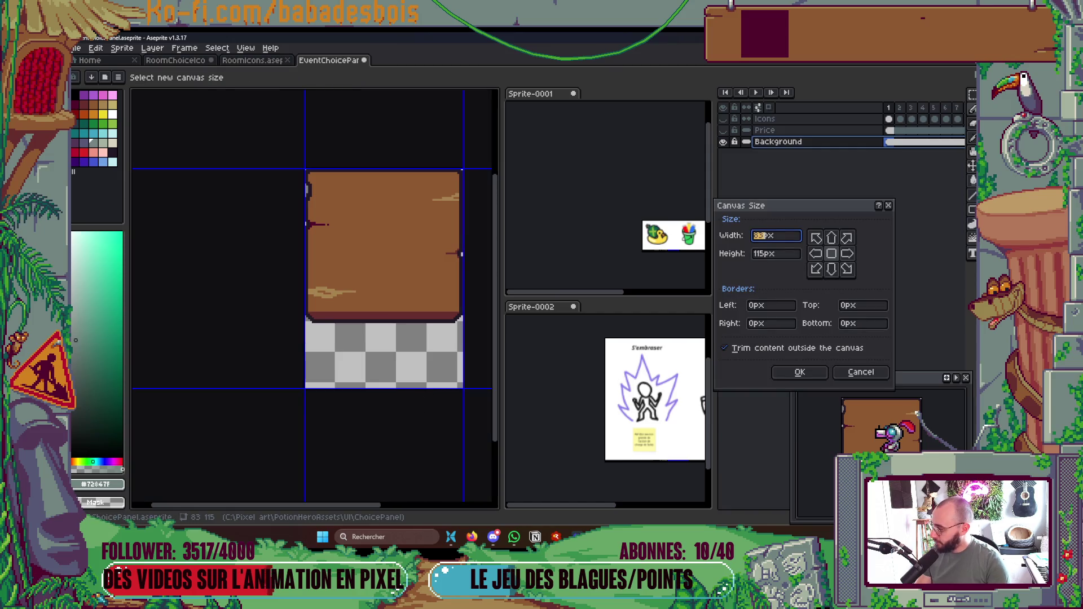
- Enlarge the canvas to 155x163 pixels
key("alt+Tab")
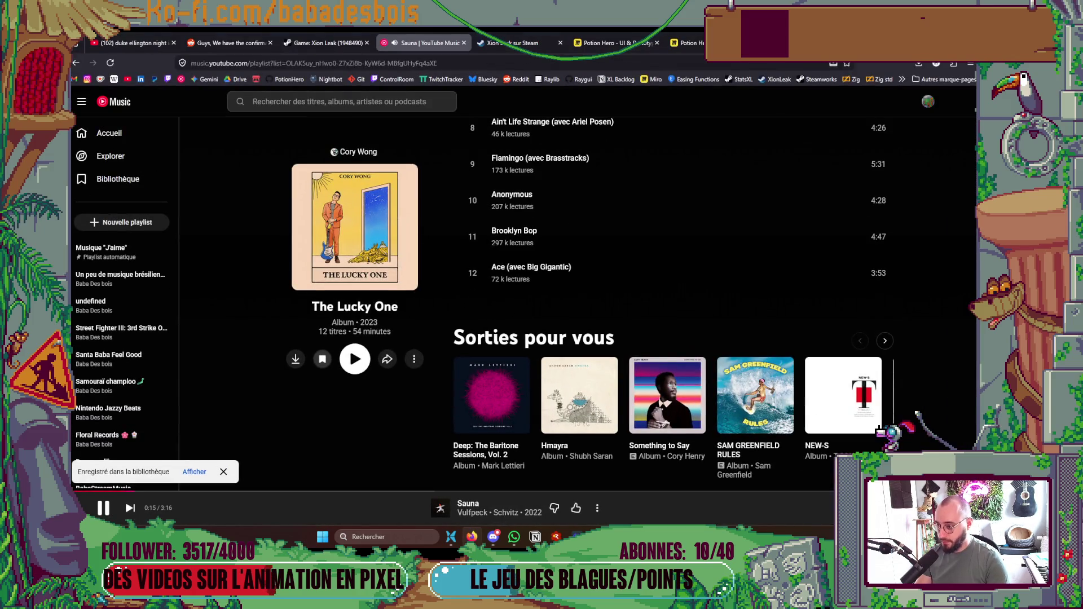
key("alt+Tab")
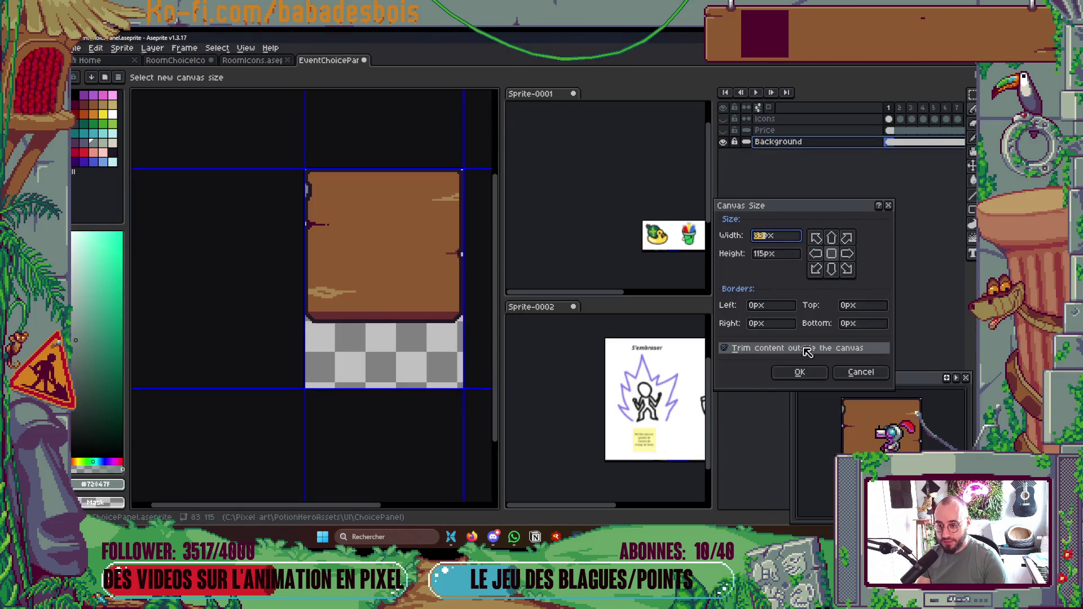
scroll(474, 349, "down", 3)
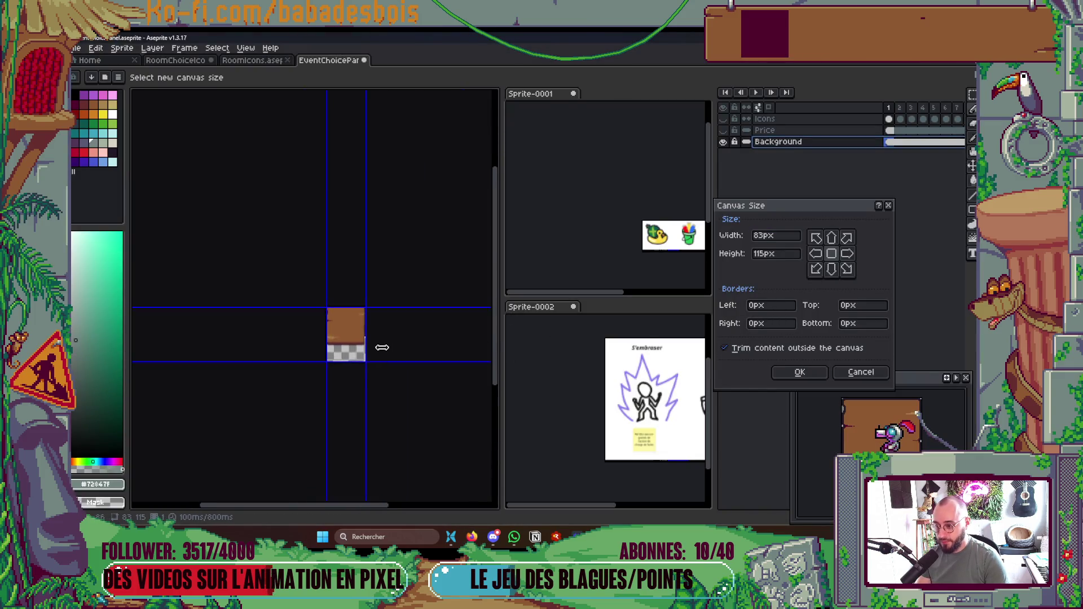
scroll(377, 349, "up", 2)
left_click_drag(369, 353, 398, 354)
left_click_drag(356, 266, 356, 219)
left_click_drag(289, 303, 249, 306)
left_click_drag(404, 329, 407, 327)
left_click(812, 373)
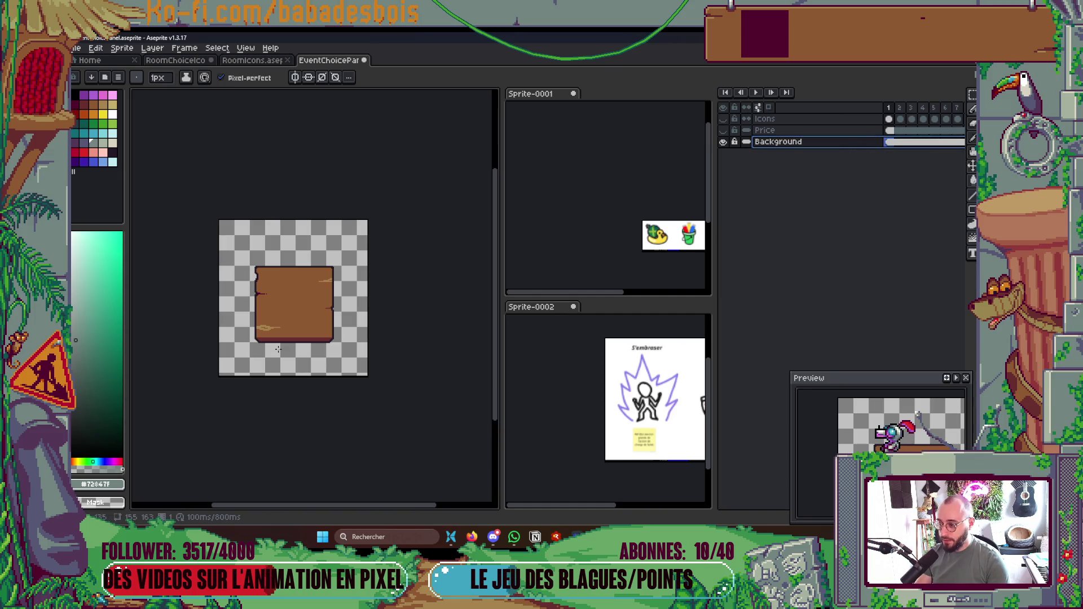
- Paste the wooden board centred on a new layer, hide Background, and trim the sprite
left_click_drag(336, 332, 360, 308)
right_click(845, 145)
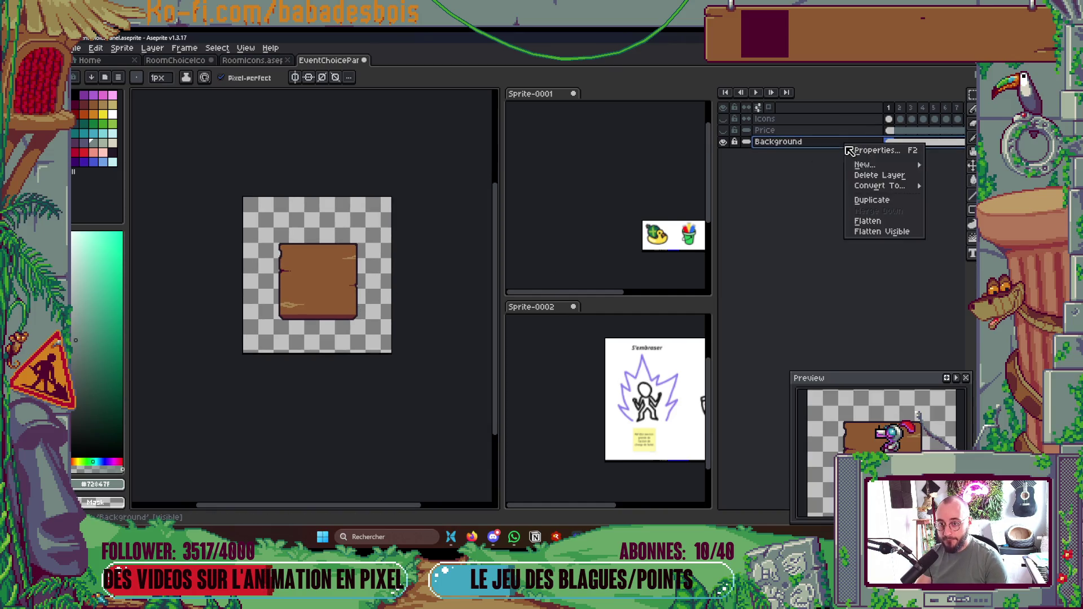
left_click(839, 167)
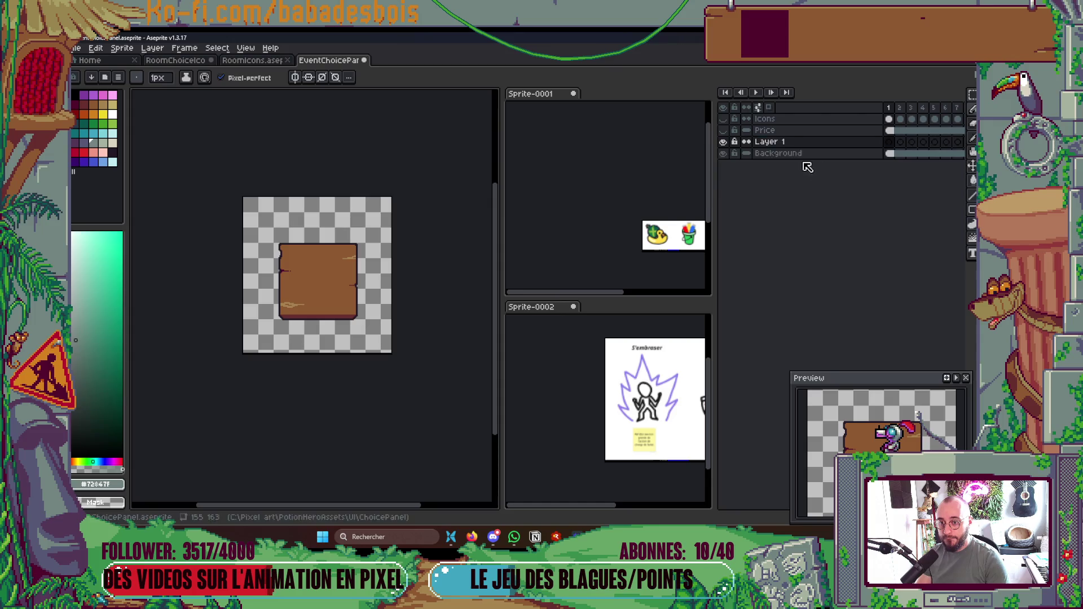
left_click(722, 153)
key("ctrl+v")
mouse_move(337, 345)
left_mouse_down()
mouse_move(350, 259)
mouse_move(331, 237)
mouse_move(334, 249)
left_mouse_up()
key("ctrl+d")
left_click(122, 48)
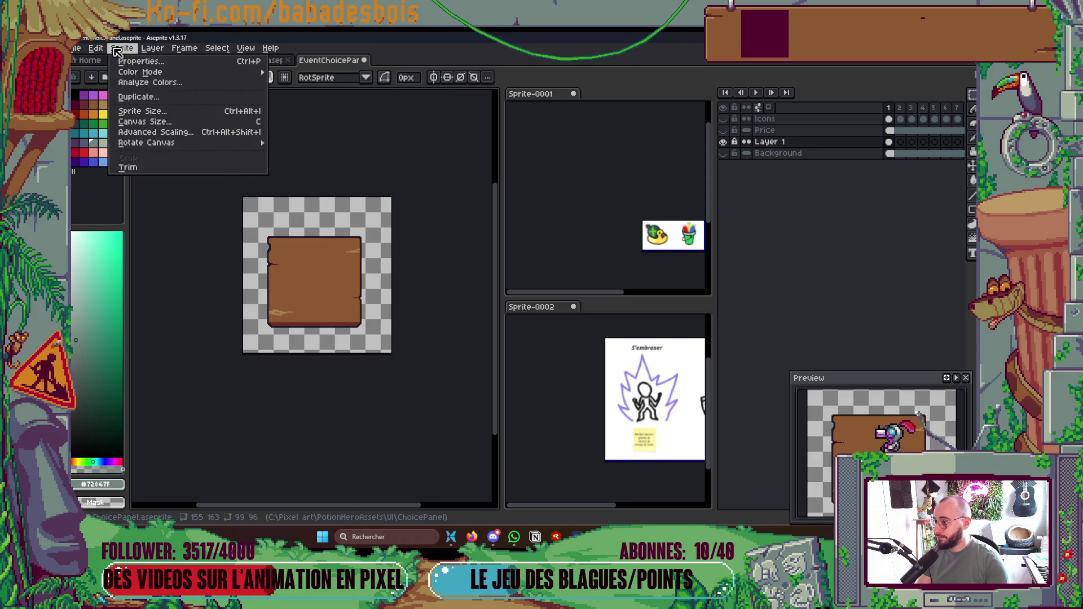
left_click(133, 169)
- Export the selected frames, overwriting EventChoicePanel.png
key("ctrl+alt+shift+s")
left_click(484, 305)
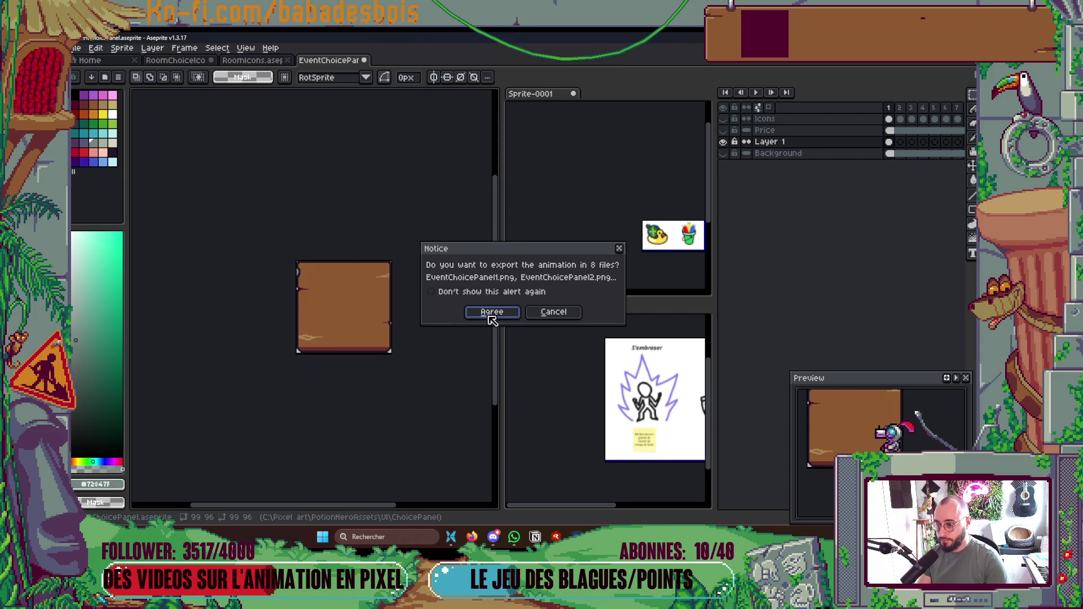
left_click(491, 312)
left_click(348, 237)
left_click(367, 256)
left_click(477, 299)
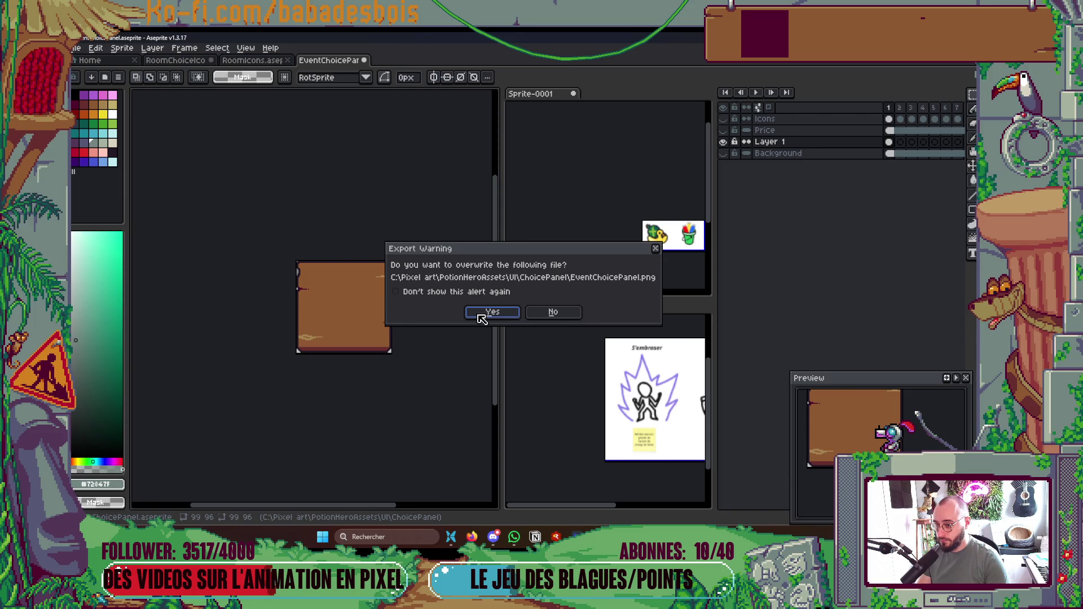
left_click(482, 314)
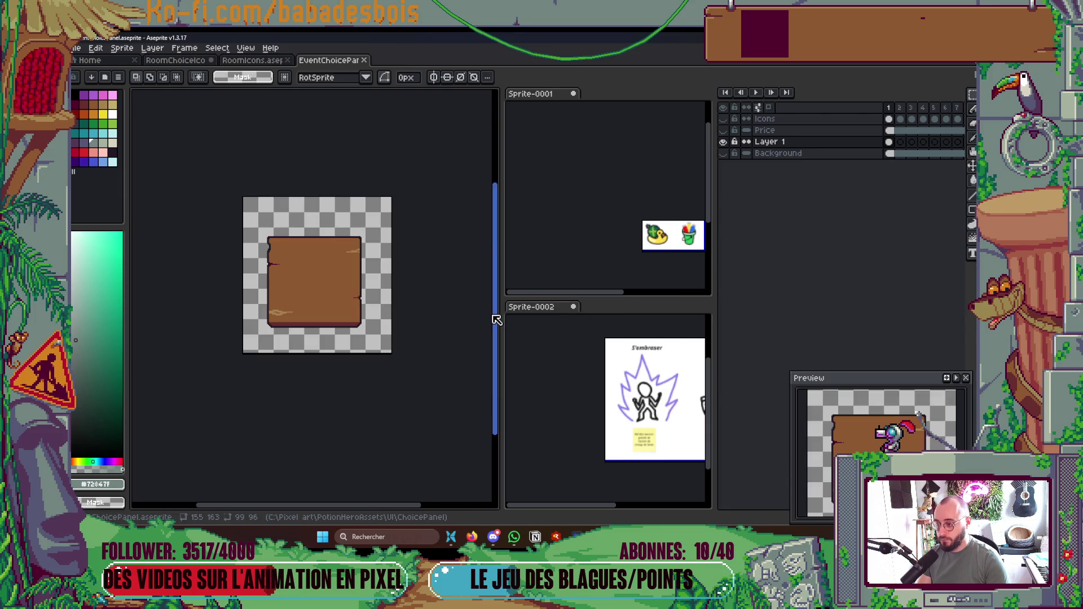
key("alt+Tab")
key("alt+Tab")
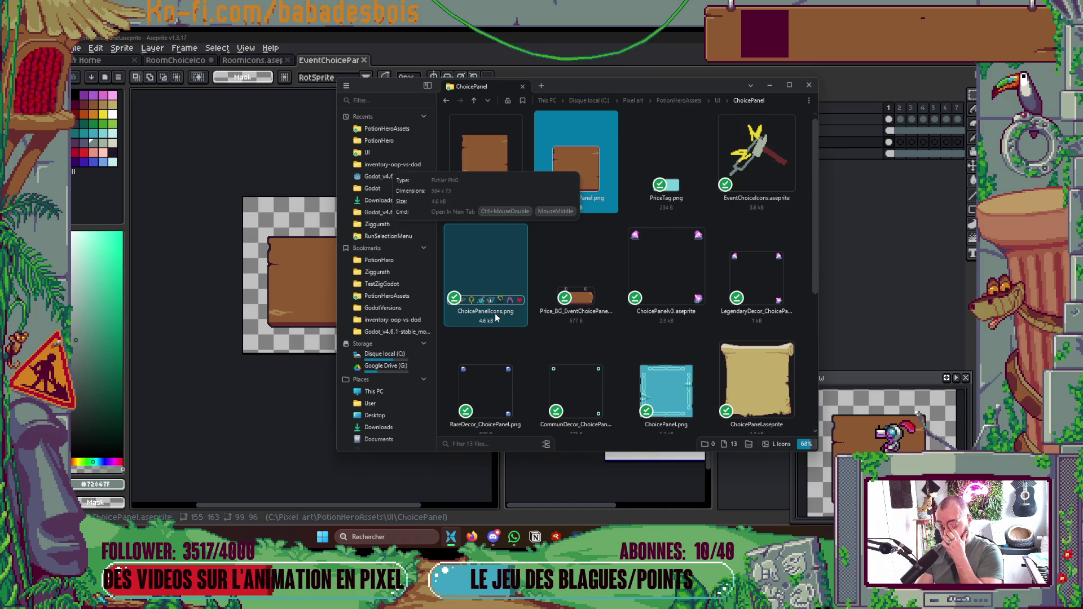
- Bring the new EventChoicePanel.png into Godot and locate it with an 'EventCh' FileSystem filter
mouse_move(586, 194)
left_mouse_down()
mouse_move(645, 225)
mouse_move(576, 271)
mouse_move(568, 329)
mouse_move(578, 317)
mouse_move(498, 357)
left_mouse_up()
key("alt+Tab")
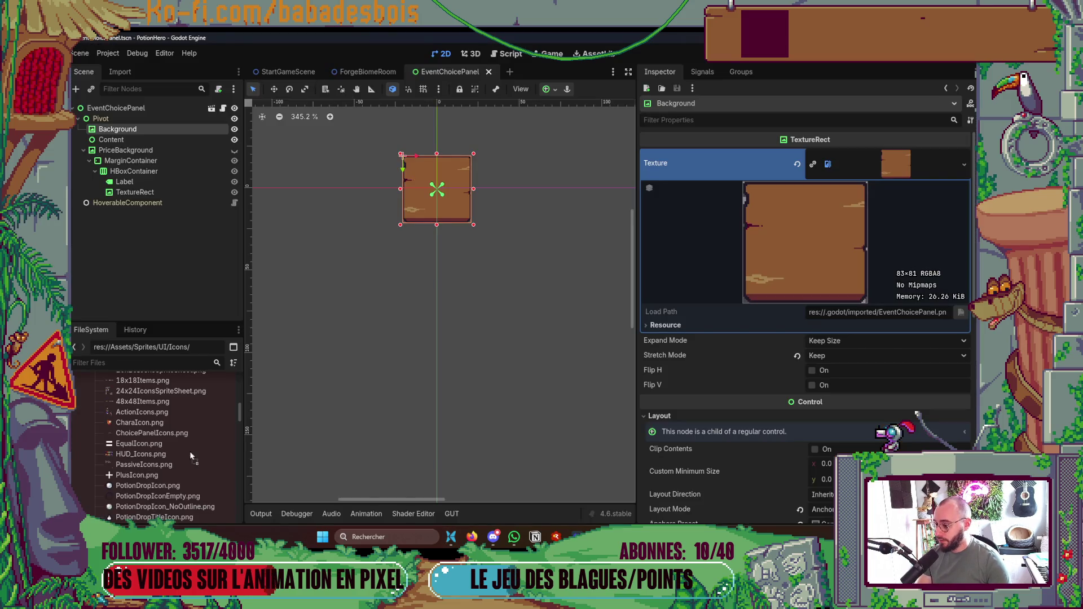
left_click_drag(190, 410, 190, 408)
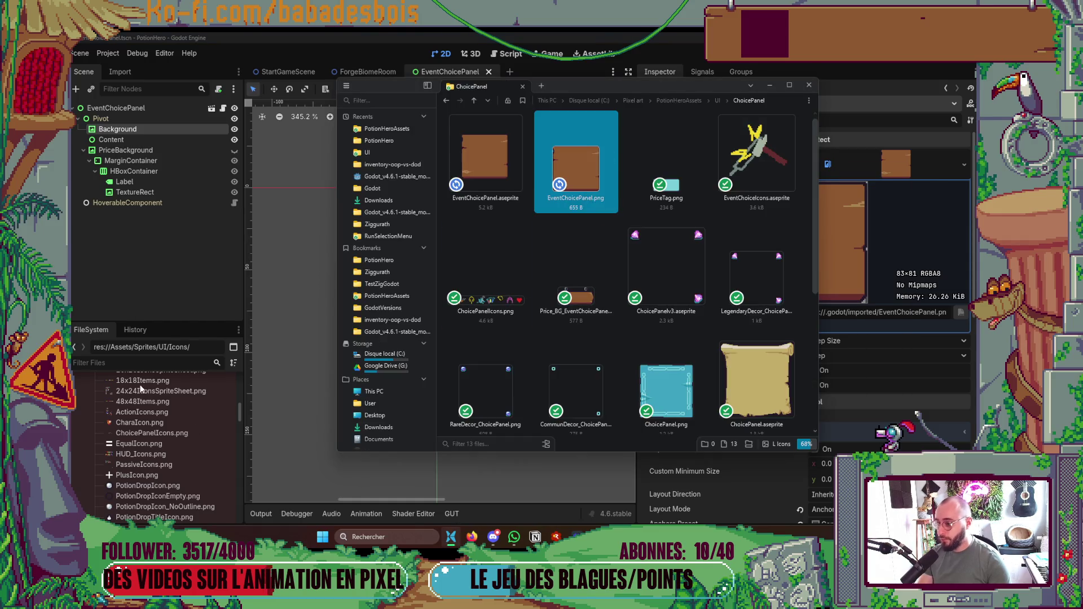
scroll(150, 374, "up", 2)
left_click(160, 380)
type("Even")
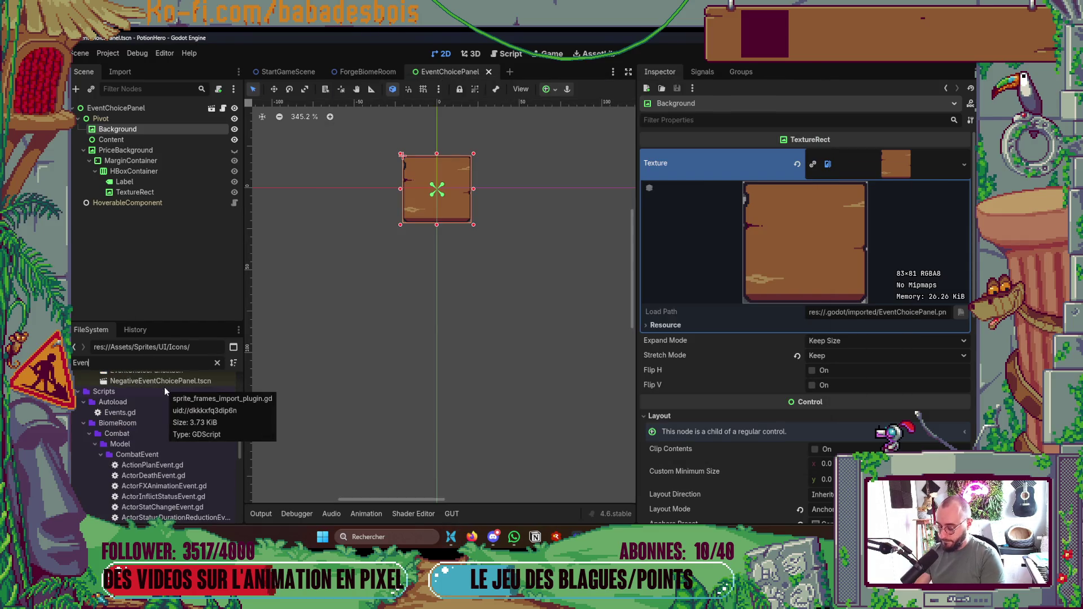
type("tCh")
left_click(205, 446)
- Save the EventChoicePanel scene and switch to the ForgeBiomeRoom tab
key("alt+Tab")
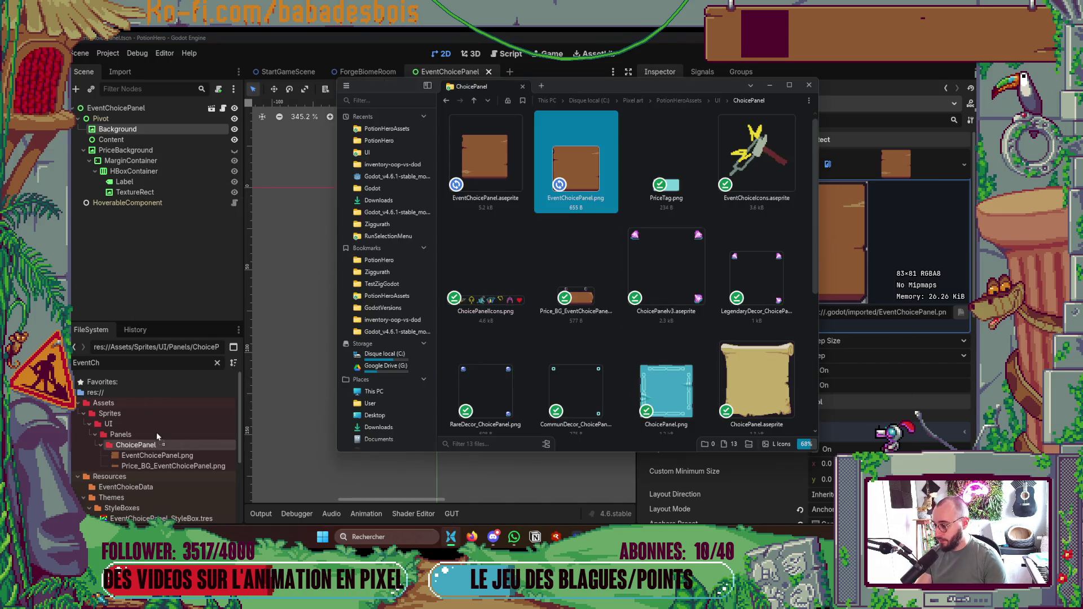
key("alt+Tab")
key("ctrl+s")
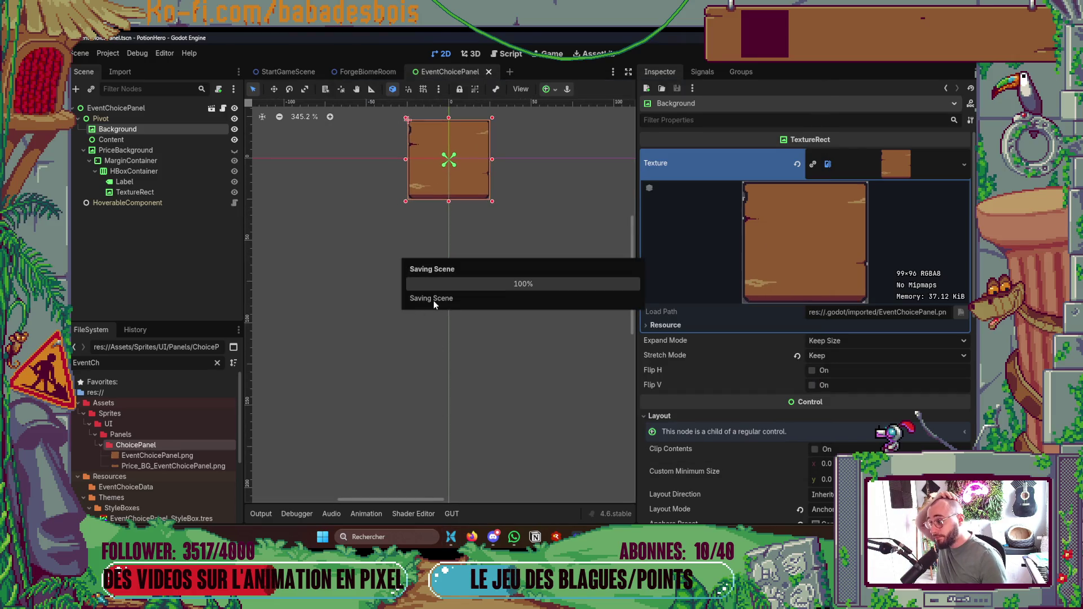
left_click(361, 71)
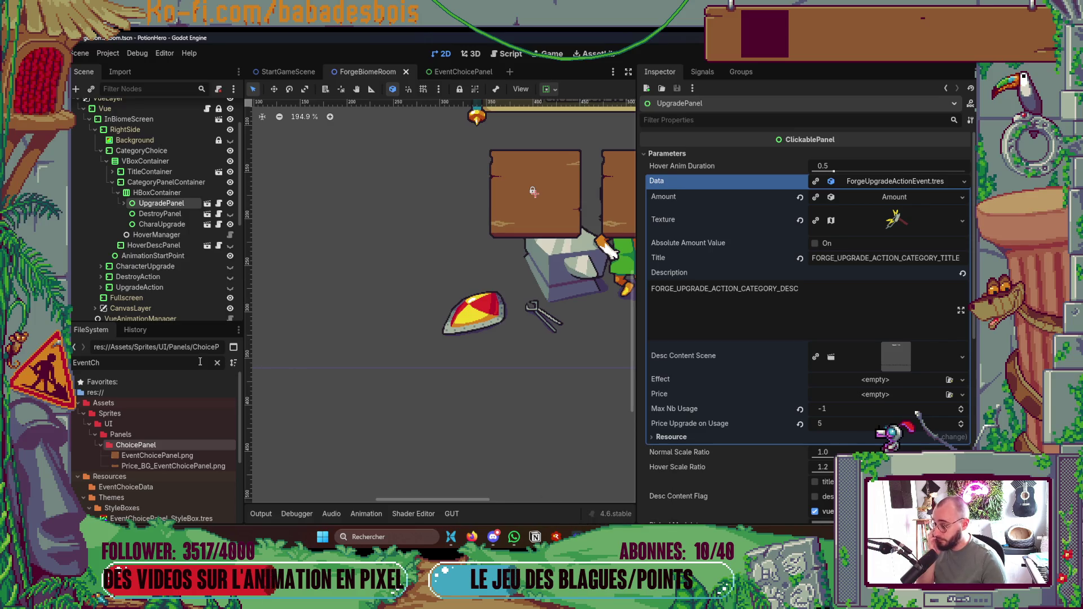
- Set RoomChoiceIcons.png as UpgradePanel's AtlasTexture atlas and open its region editor
left_click(218, 363)
type("Icons")
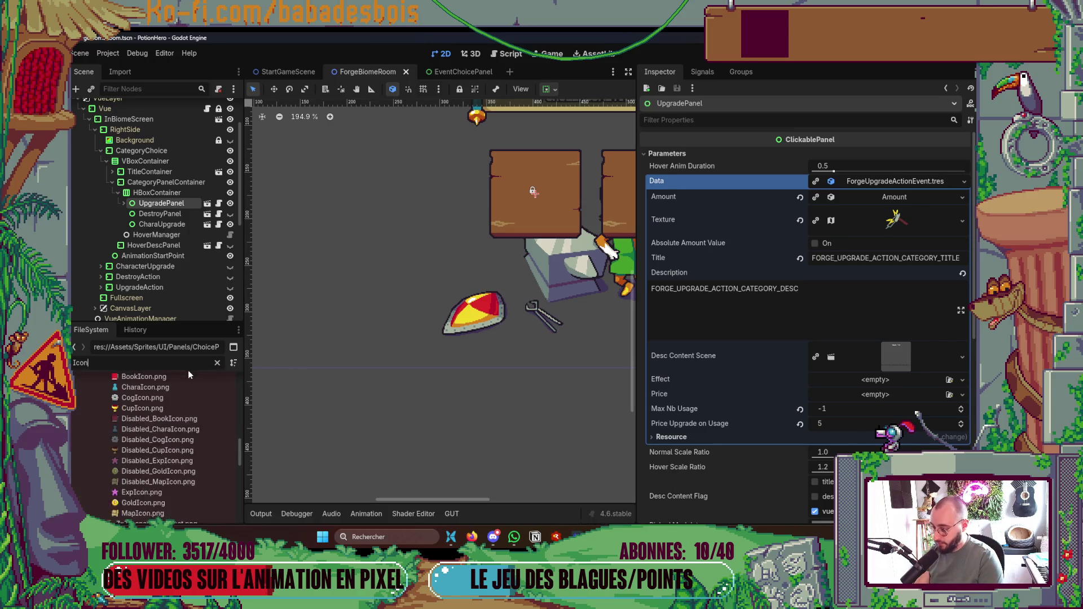
left_click(171, 471)
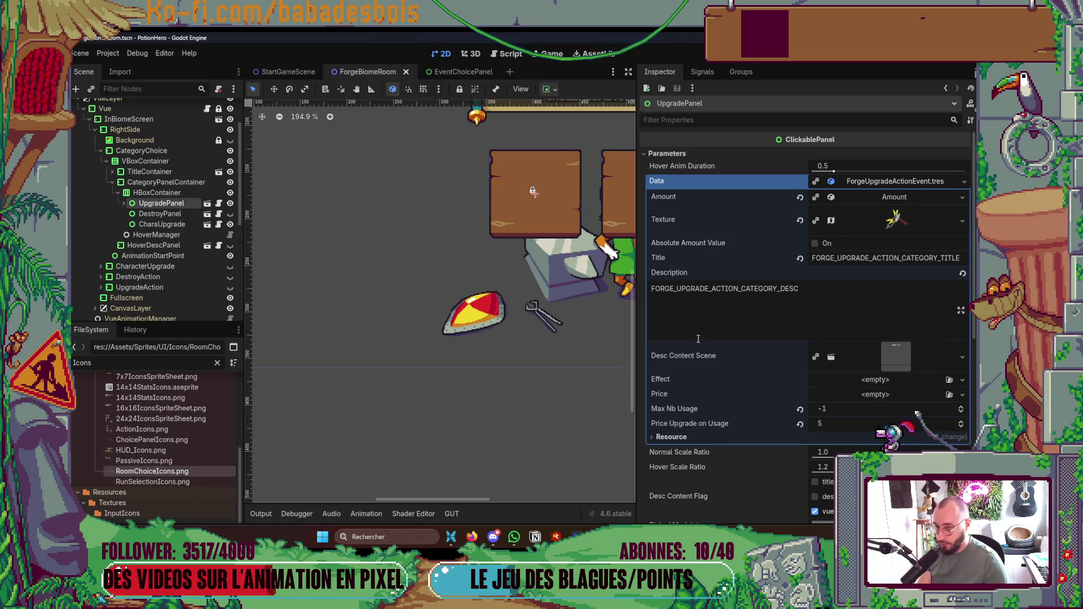
left_click(905, 224)
scroll(897, 344, "down", 3)
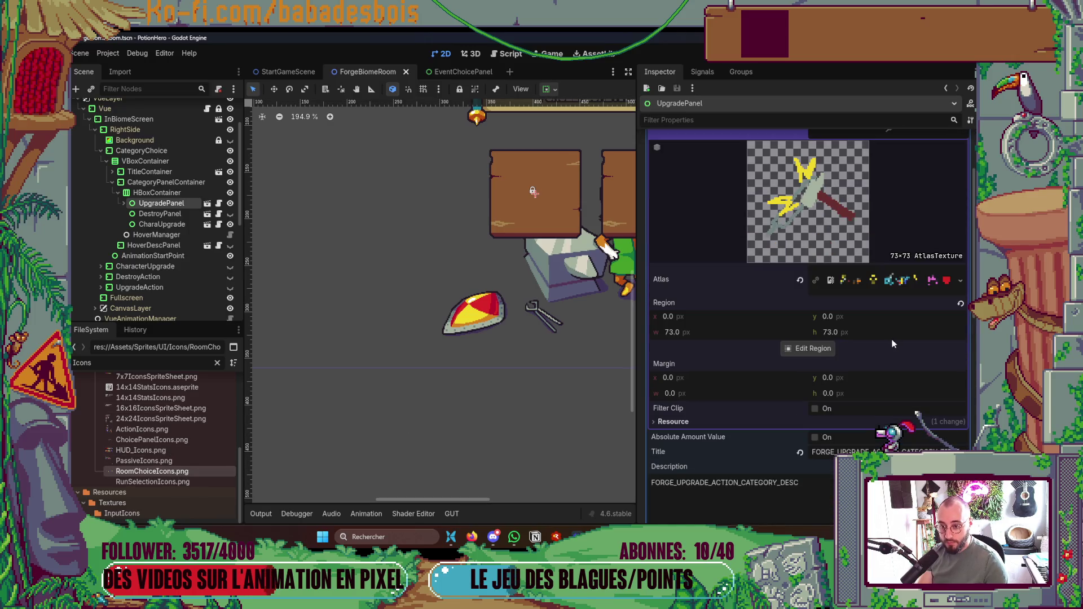
mouse_move(158, 472)
left_mouse_down()
mouse_move(395, 349)
mouse_move(903, 247)
left_mouse_up()
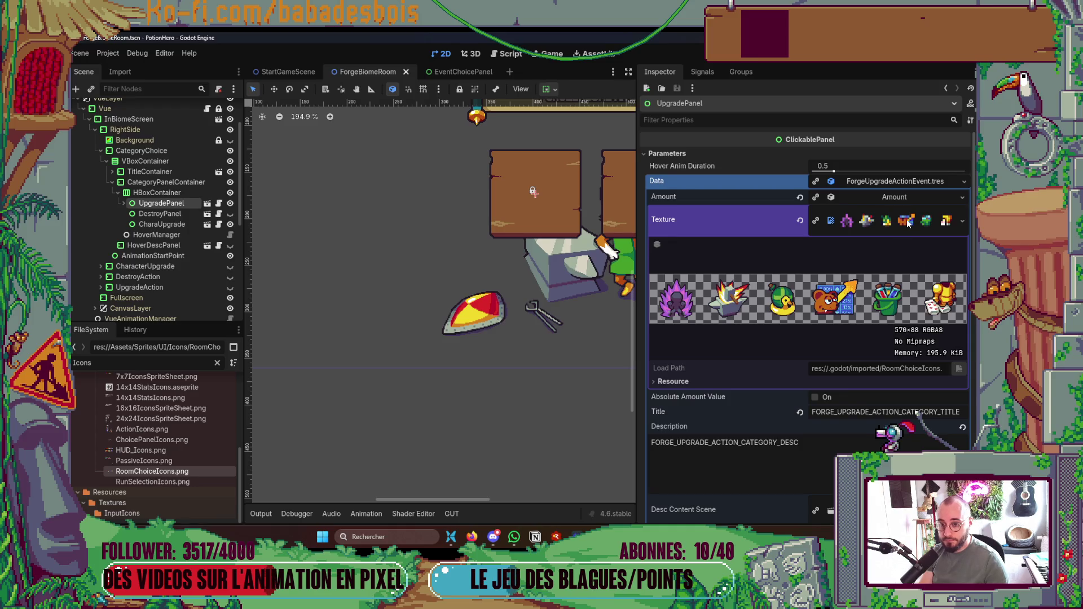
key("ctrl+z")
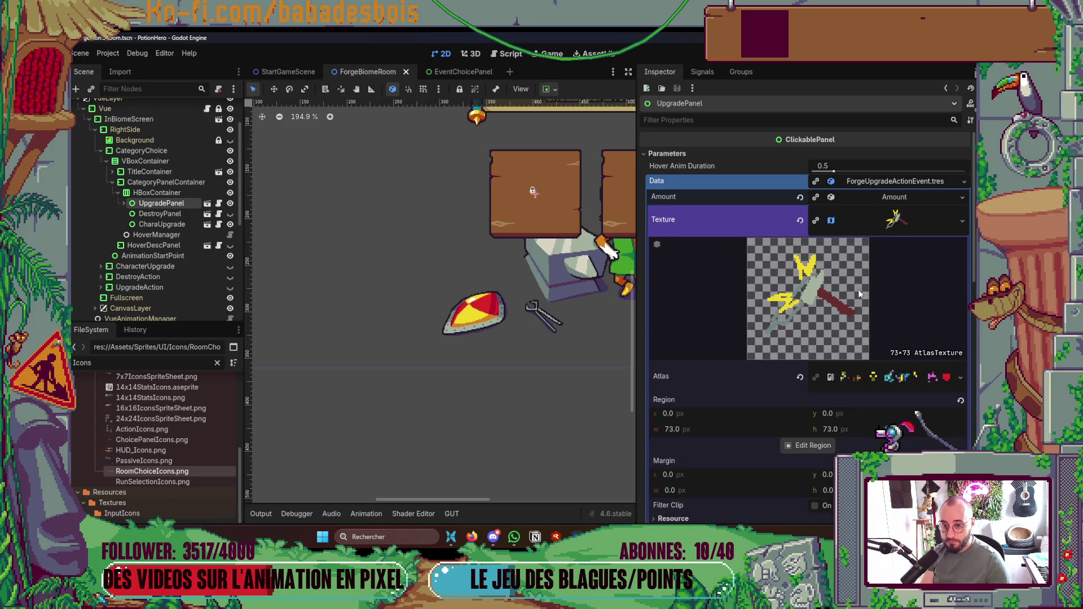
mouse_move(167, 472)
left_mouse_down()
mouse_move(733, 418)
mouse_move(879, 376)
left_mouse_up()
left_click(805, 446)
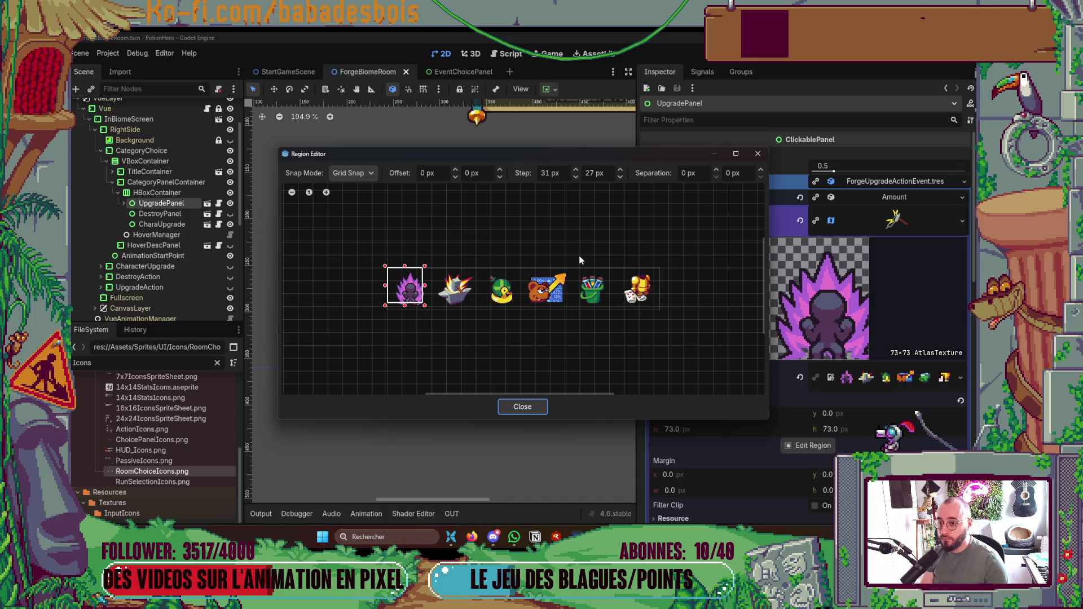
- Check the RoomIcons sprite's icon cell size in Aseprite
key("alt+Tab")
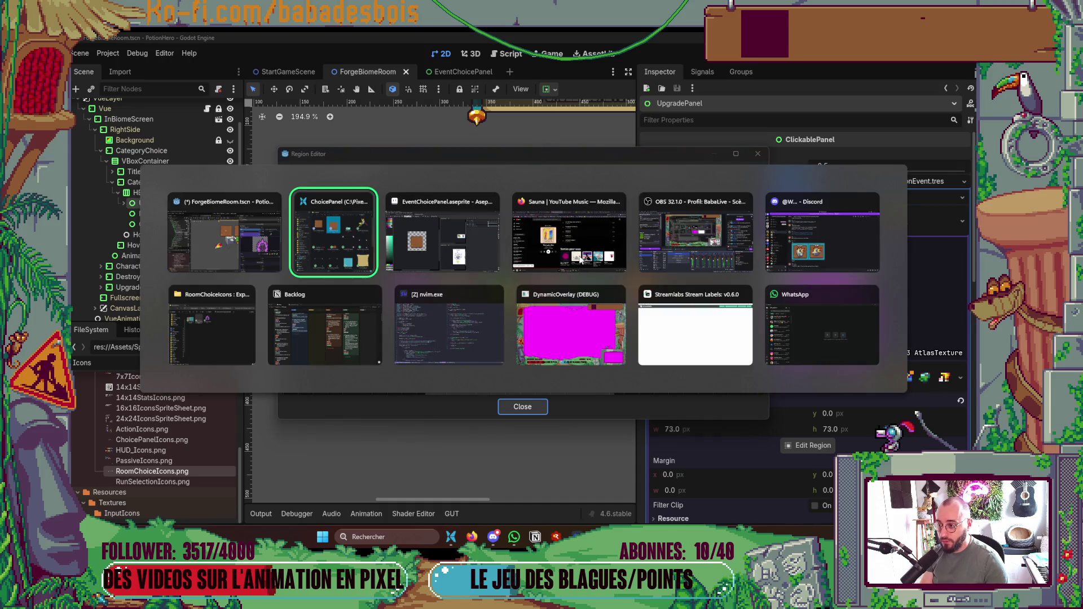
left_click(175, 60)
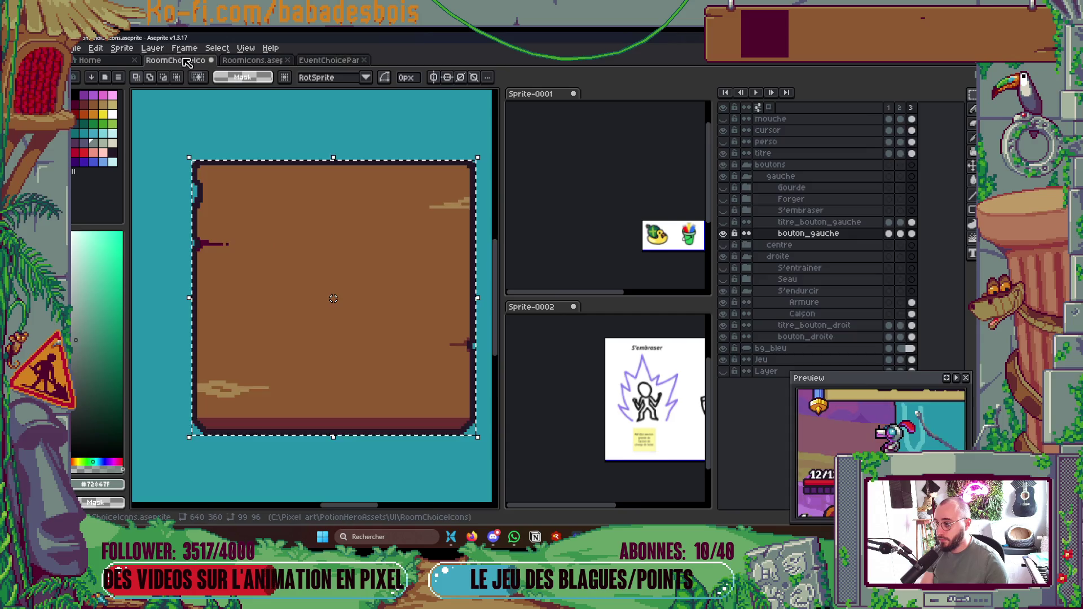
left_click(252, 60)
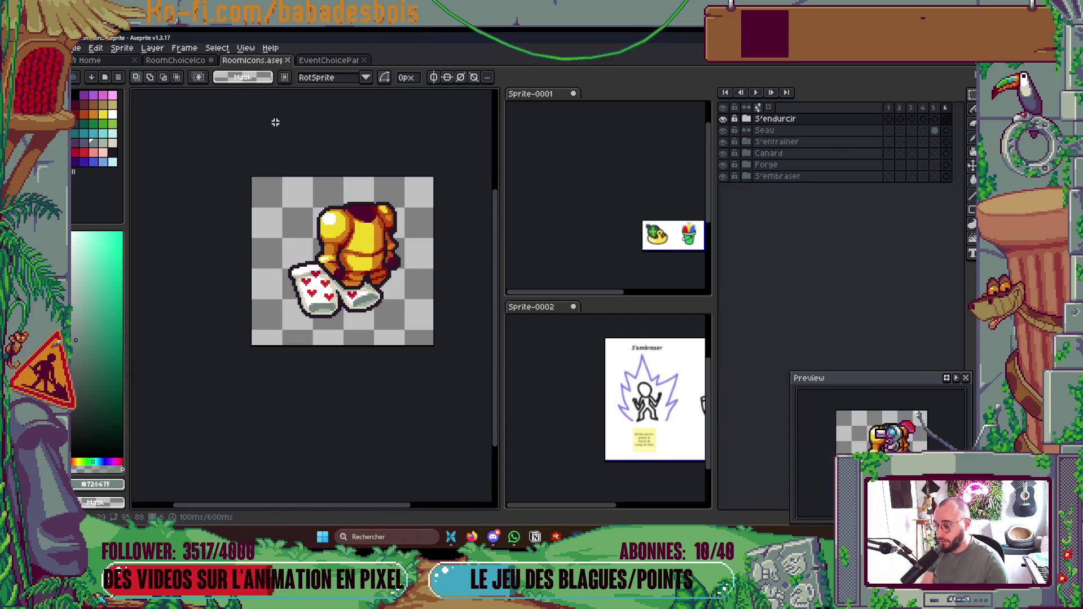
key("alt+Tab")
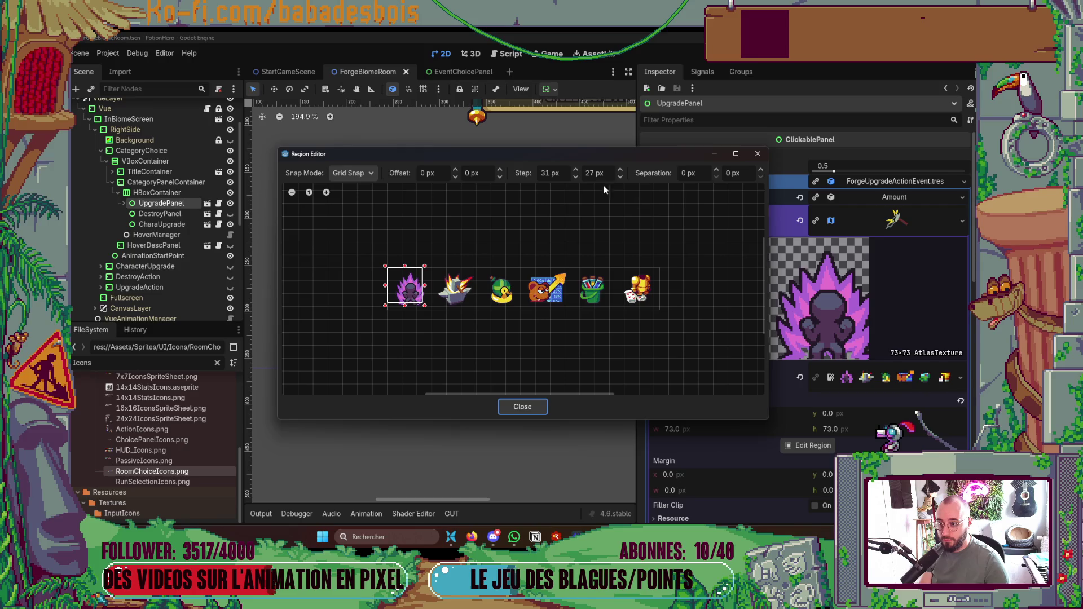
- Set the region grid snap to 95×88 and select the anvil cell as UpgradePanel's icon
left_click(555, 173)
key("Tab")
type("8")
key("BackSpace")
key("Return")
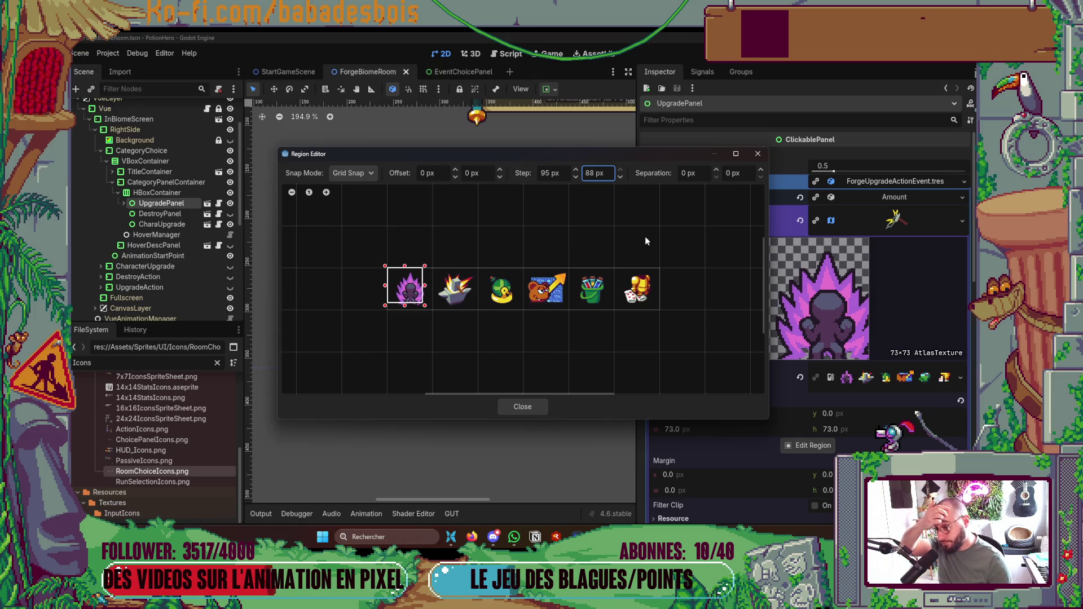
left_click(466, 282)
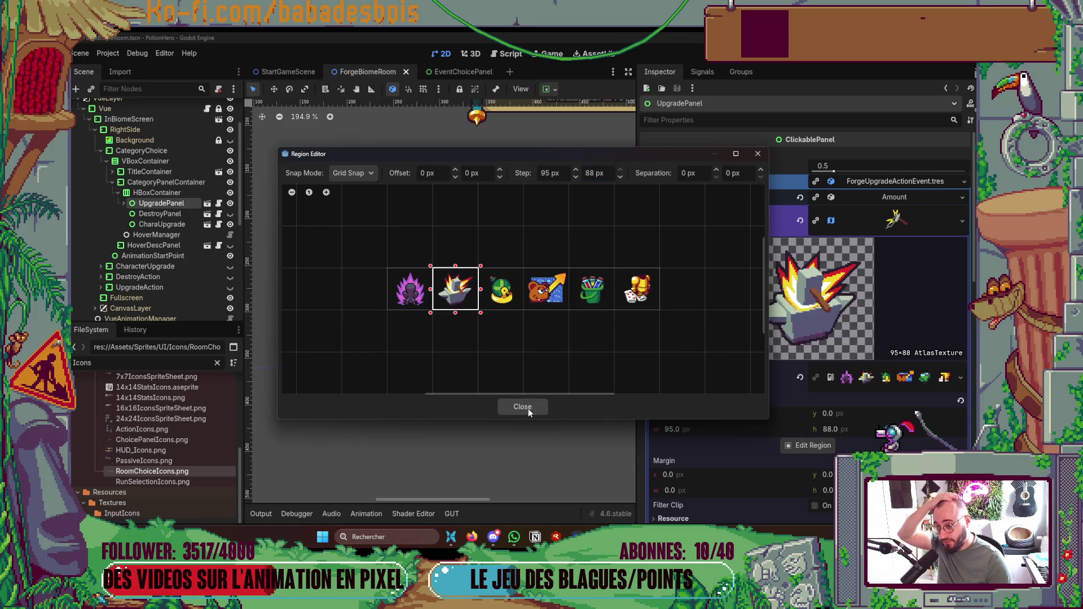
left_click(528, 406)
scroll(449, 372, "down", 5)
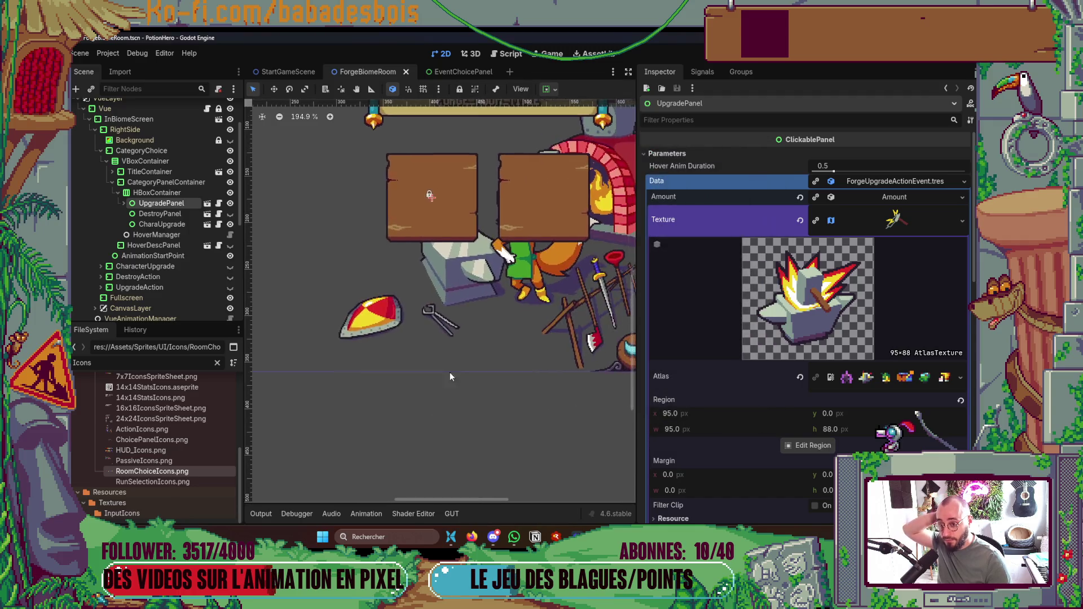
left_click(893, 220)
left_click_drag(557, 353, 523, 357)
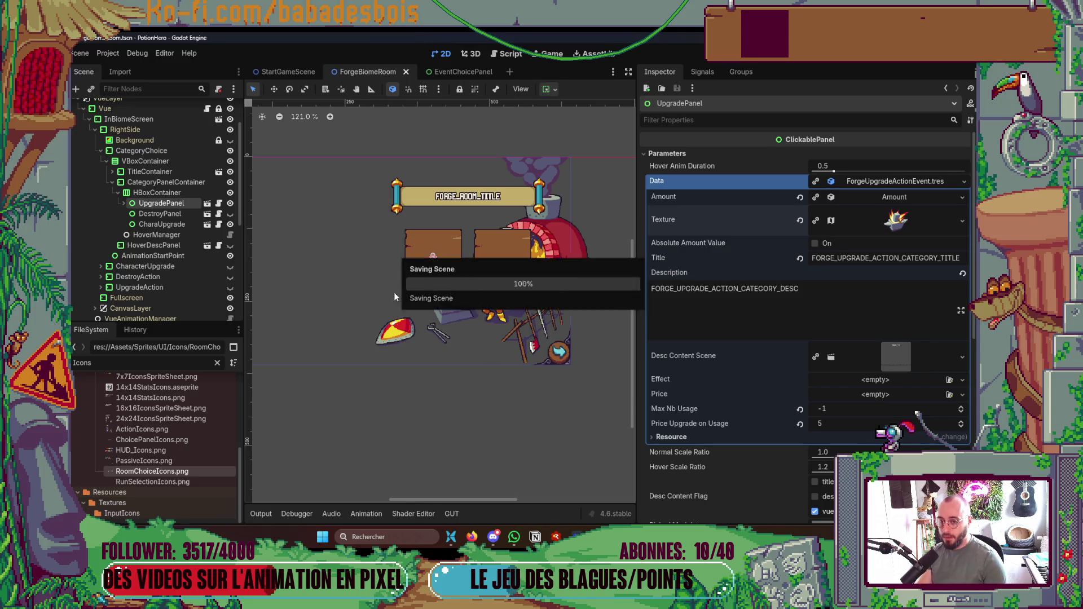
- Point CharaUpgrade's icon atlas at RoomChoiceIcons.png, select the bear cell, and save
left_click(161, 213)
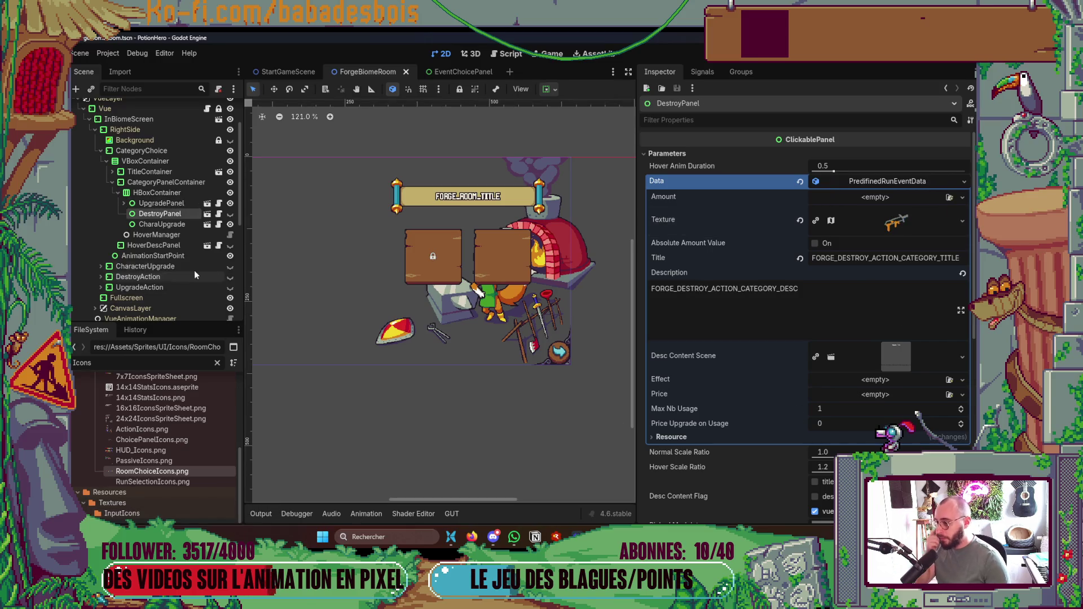
left_click(172, 226)
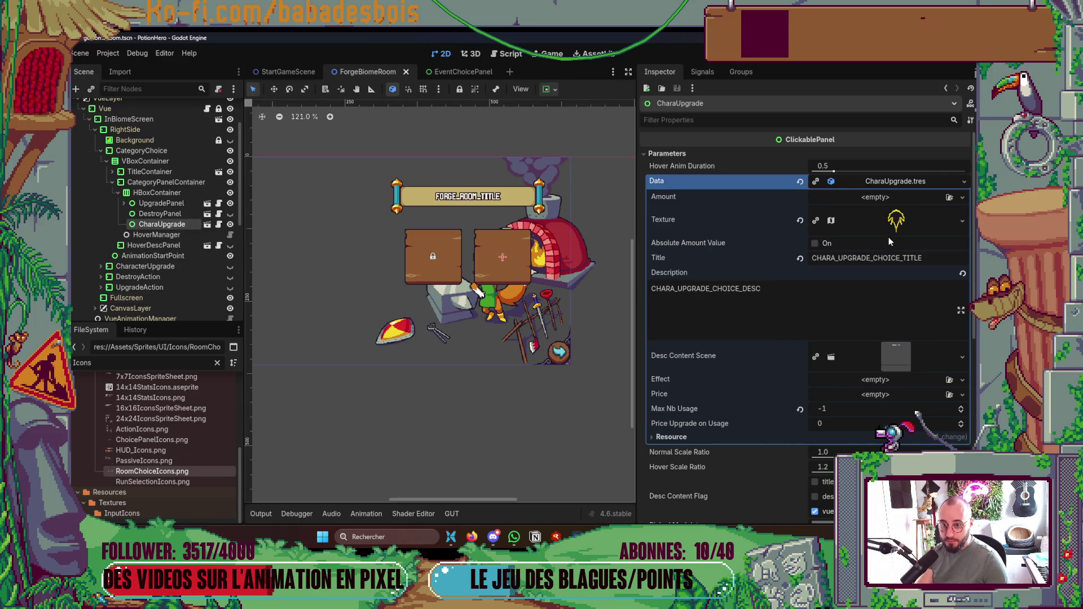
left_click(928, 213)
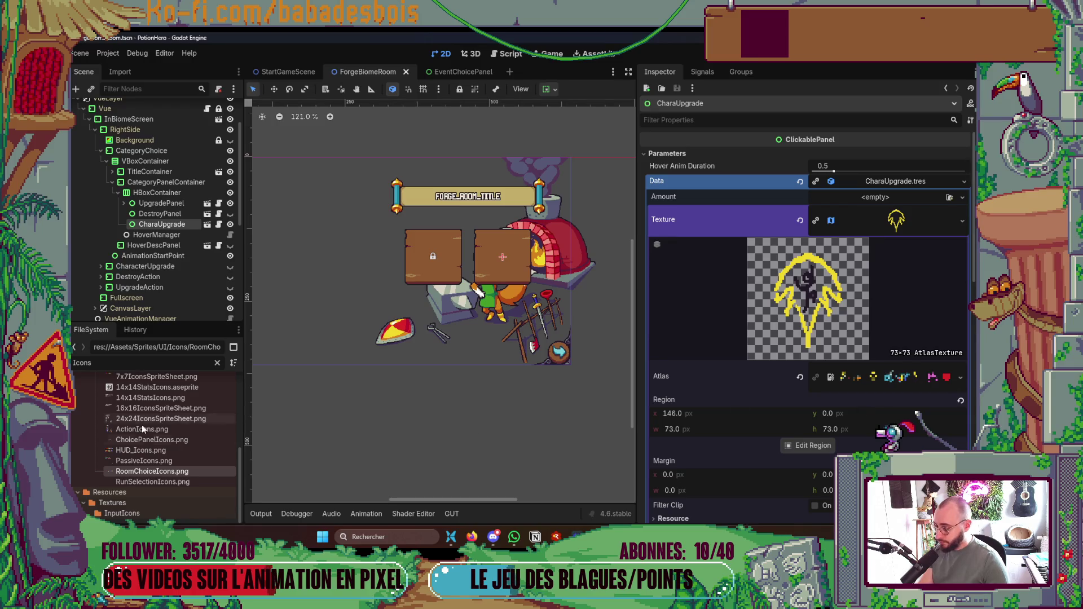
mouse_move(144, 461)
left_mouse_down()
mouse_move(846, 378)
mouse_move(835, 379)
left_mouse_up()
left_click(806, 446)
left_click(537, 280)
left_click(520, 406)
key("ctrl+s")
- Collapse the icon texture and data properties and recentre the forge room view
left_click(884, 229)
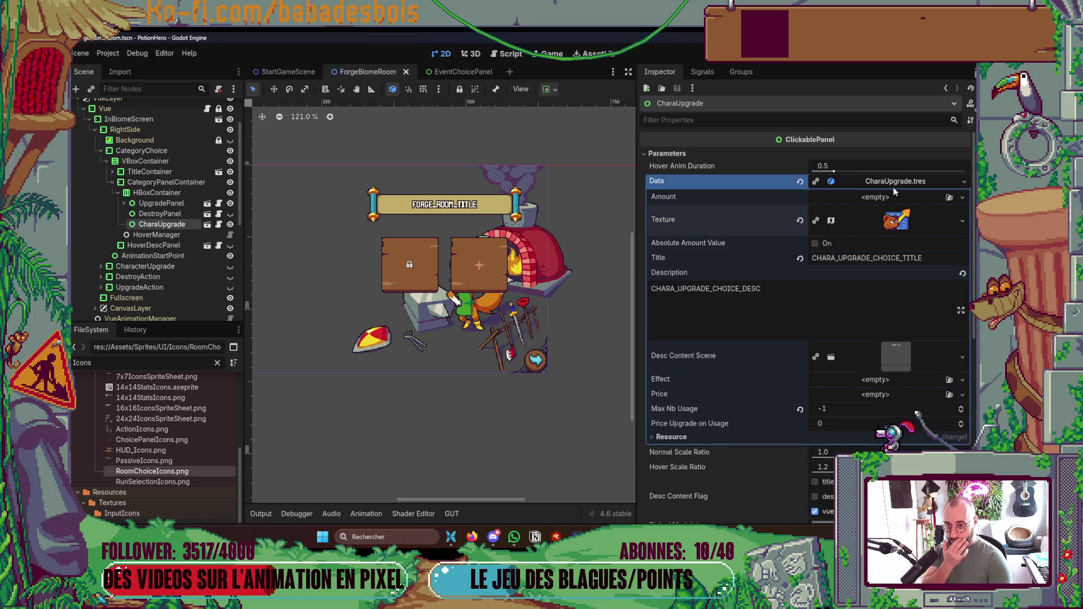
left_click(892, 182)
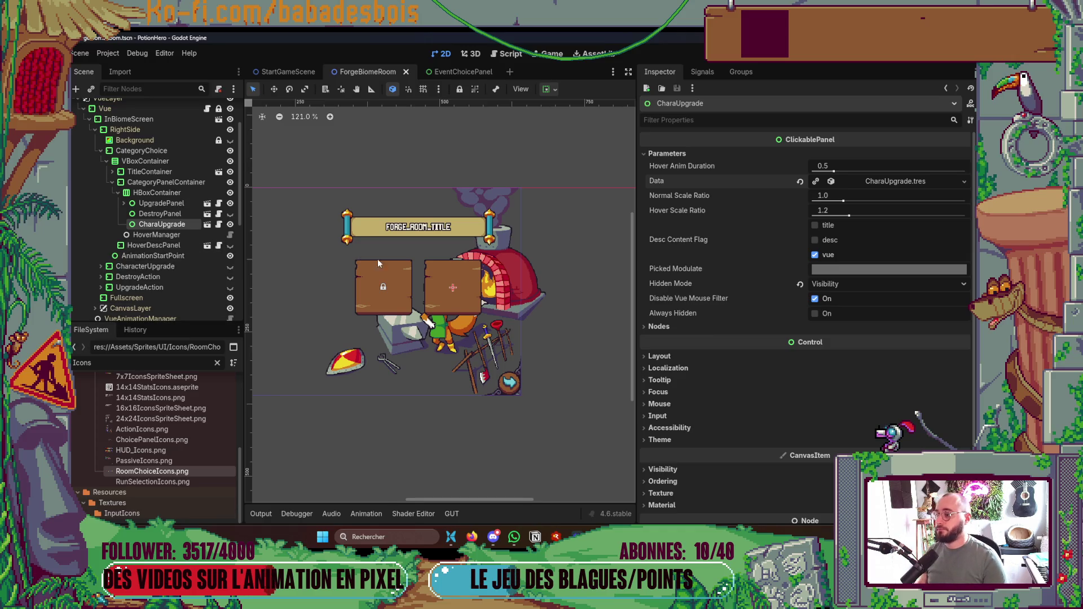
left_click_drag(391, 273, 442, 253)
key("alt+Tab")
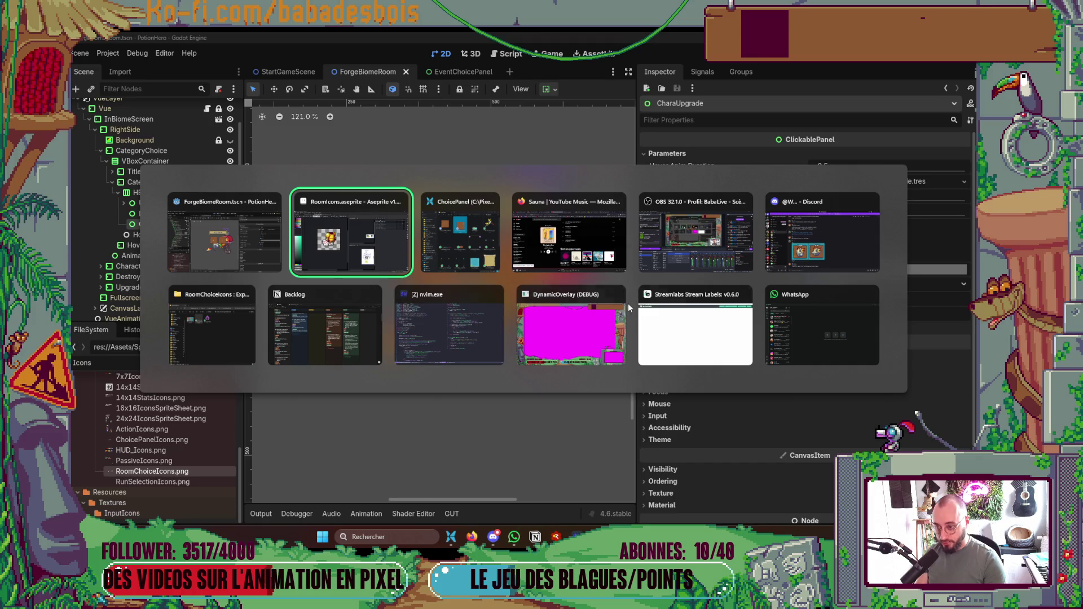
left_click(568, 237)
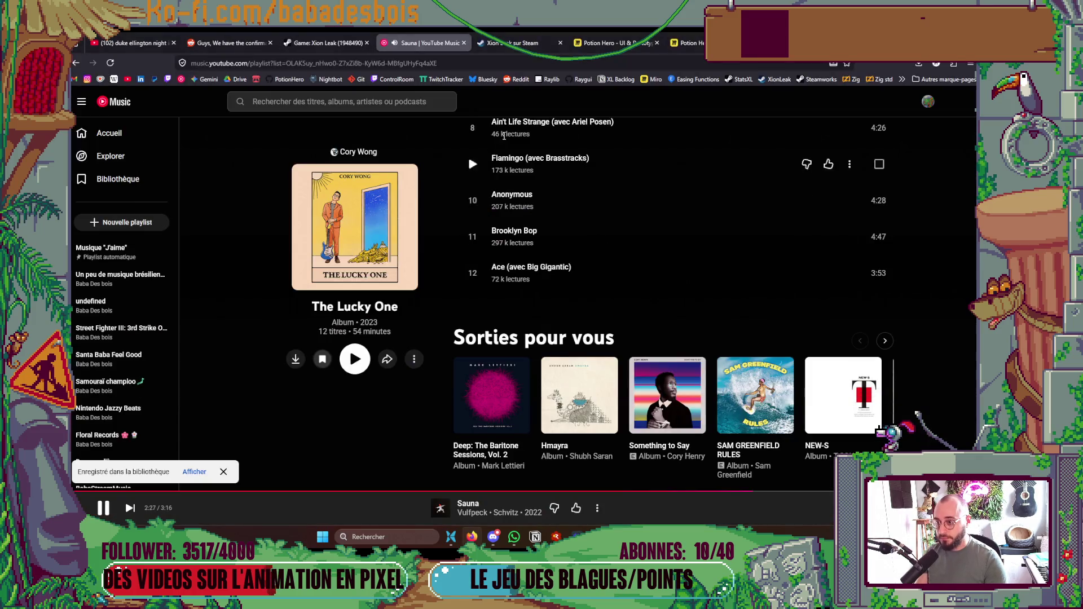
left_click(606, 43)
left_click_drag(444, 288, 477, 330)
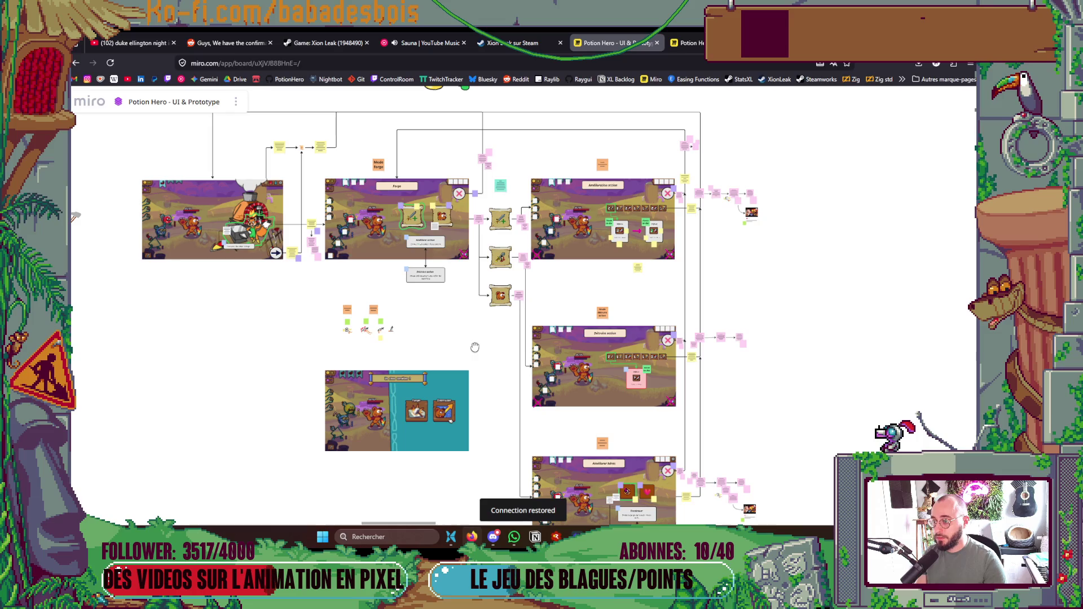
scroll(477, 329, "down", 5)
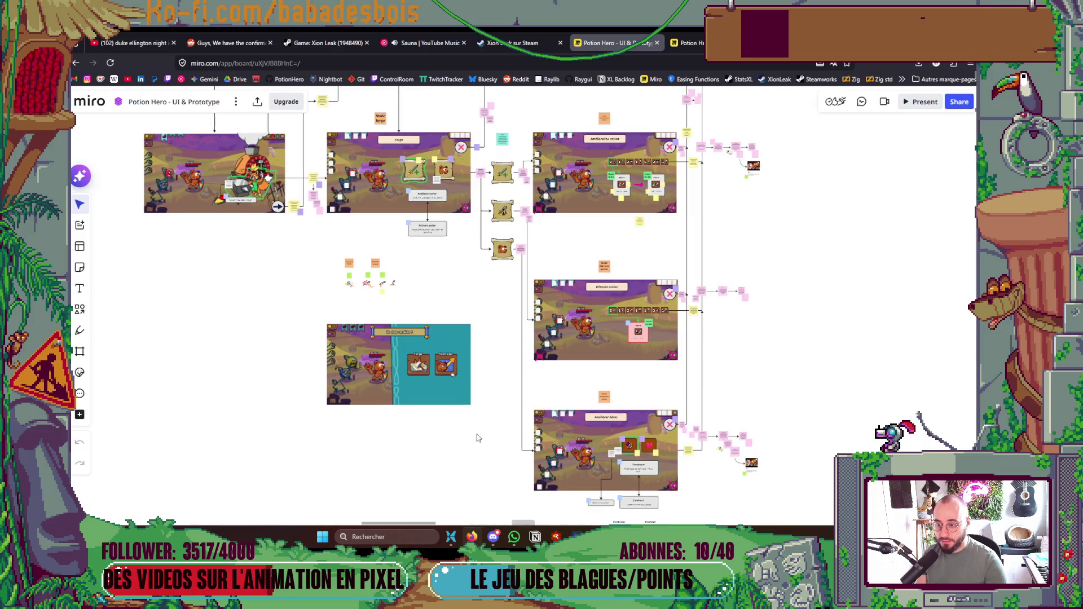
scroll(477, 270, "down", 3)
scroll(472, 356, "up", 3)
scroll(472, 355, "up", 5)
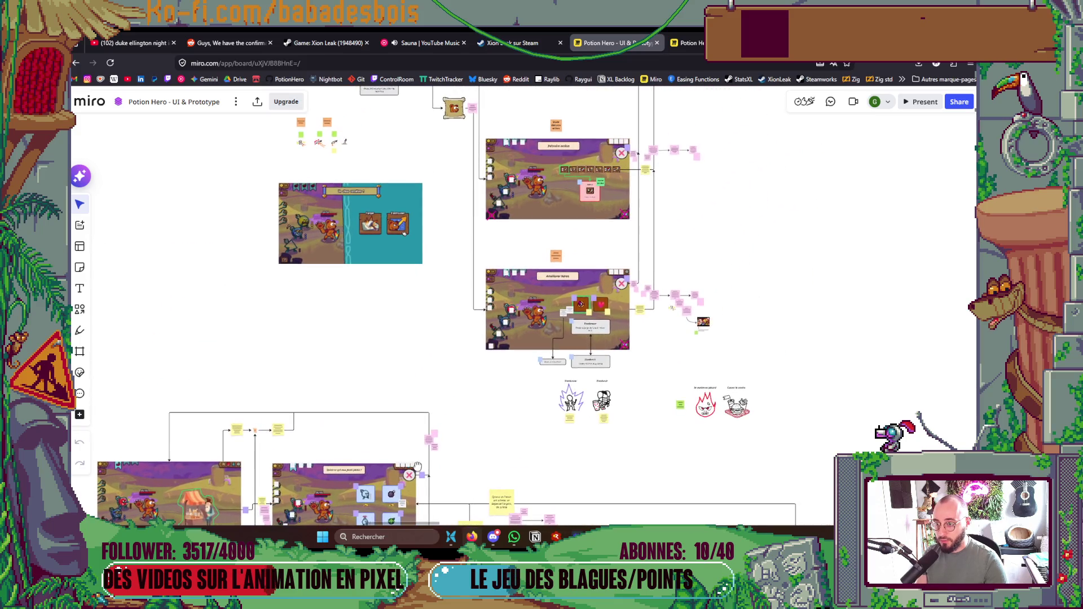
scroll(584, 424, "up", 3)
scroll(584, 424, "up", 2)
scroll(548, 334, "down", 6)
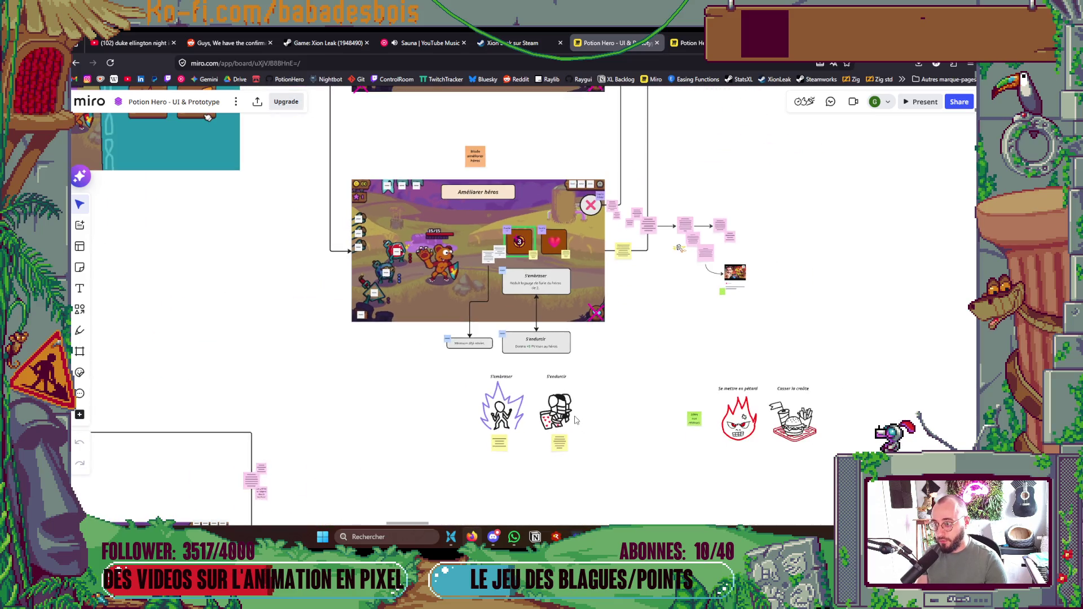
scroll(536, 366, "up", 2)
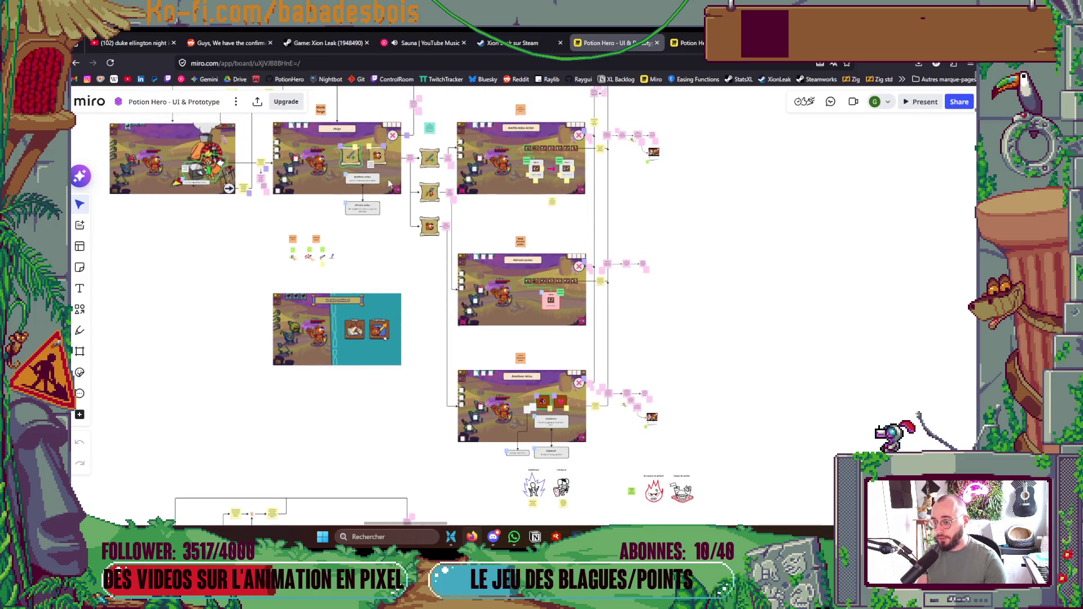
scroll(563, 432, "down", 1)
key("alt+Tab")
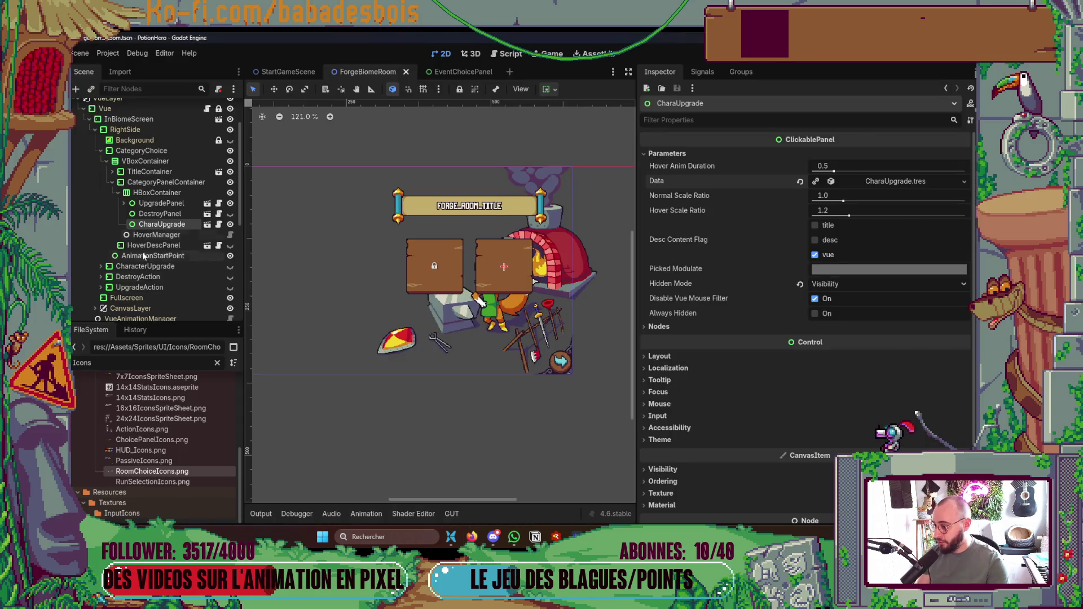
- Hide the CategoryChoice panel and show the CharacterUpgrade panel in the scene
left_click(101, 151)
left_click(100, 162)
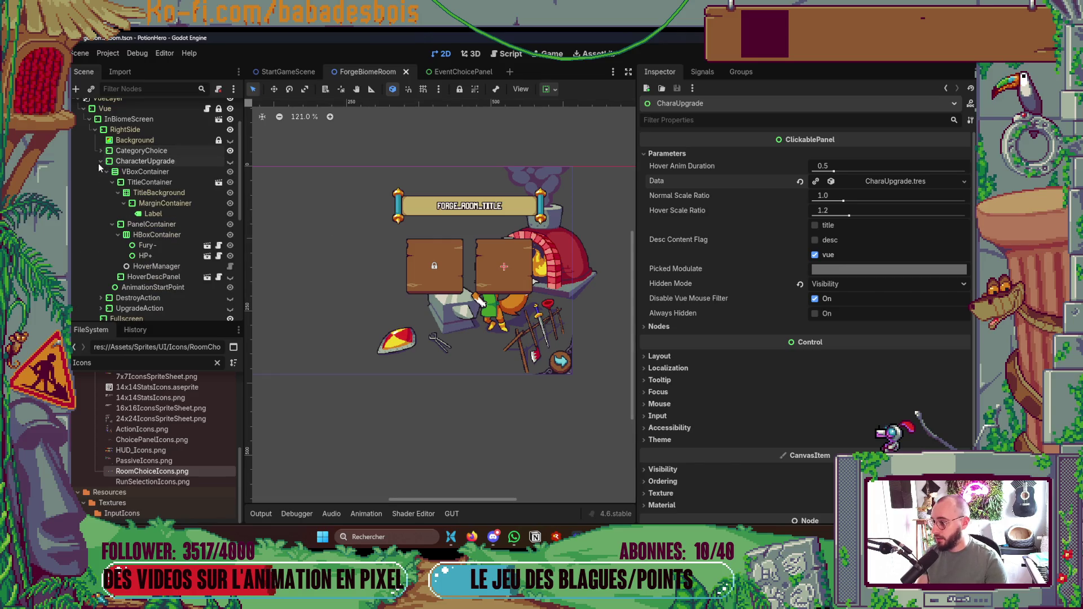
left_click(230, 151)
left_click(230, 161)
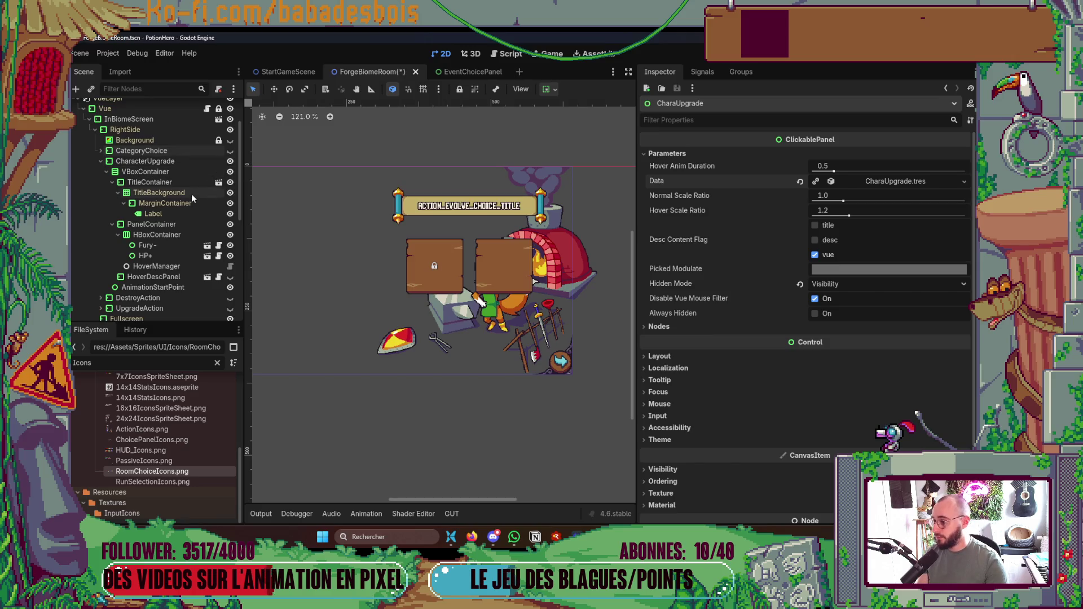
- Give the Fury- choice the purple Fury cell from RoomChoiceIcons.png as its icon and save
left_click(172, 246)
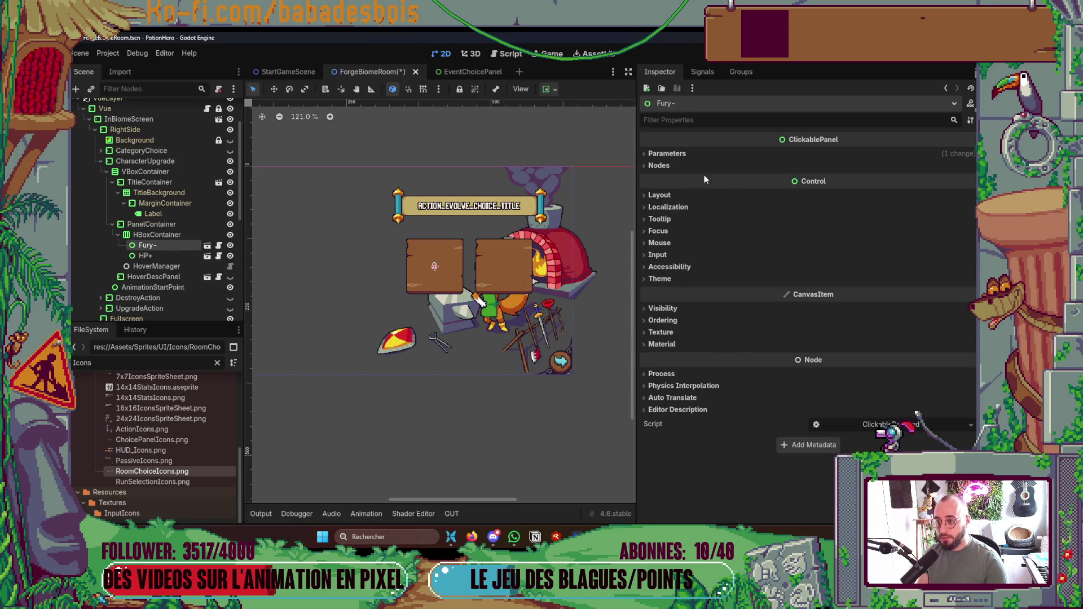
left_click(686, 155)
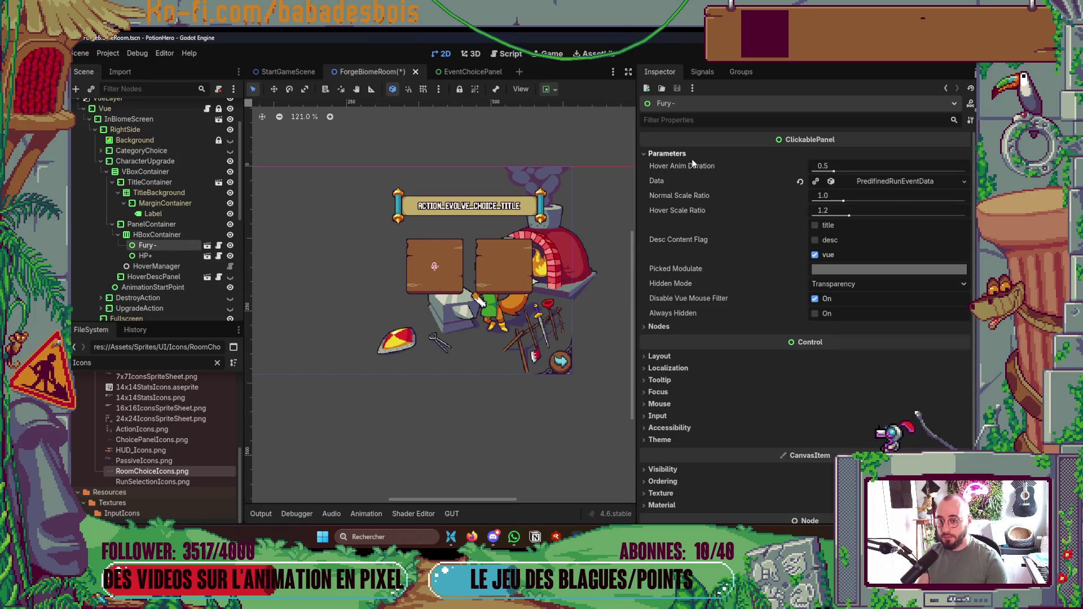
left_click(887, 182)
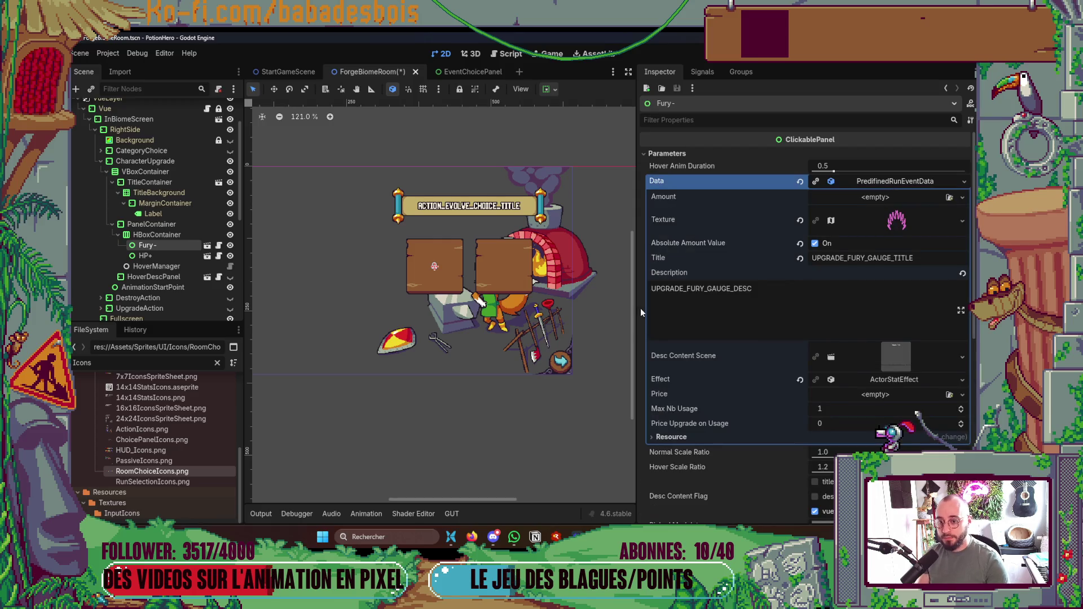
left_click(905, 226)
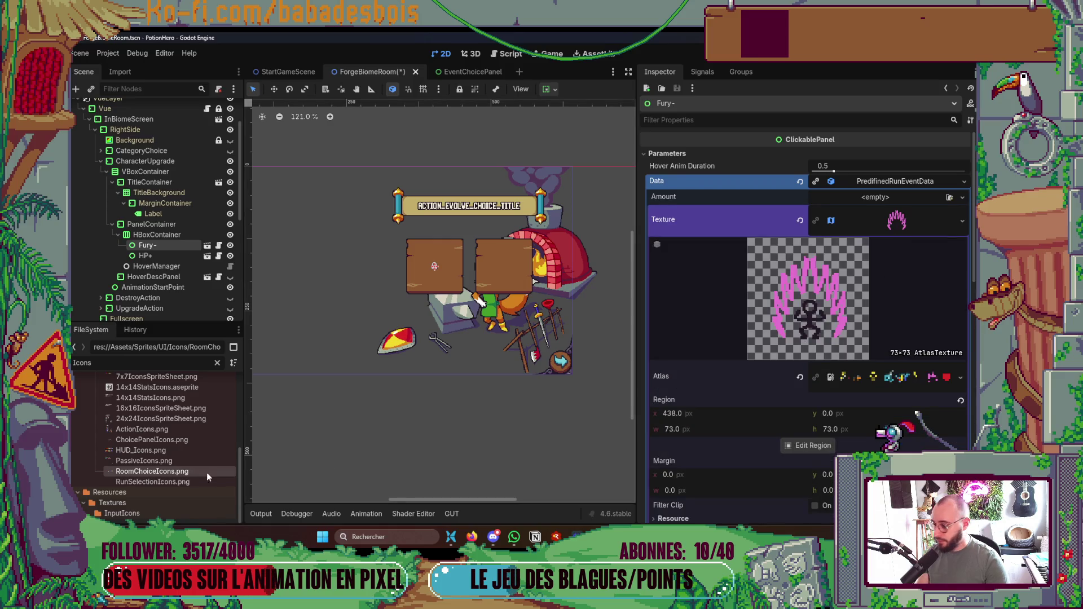
left_click_drag(190, 476, 880, 377)
left_click(814, 446)
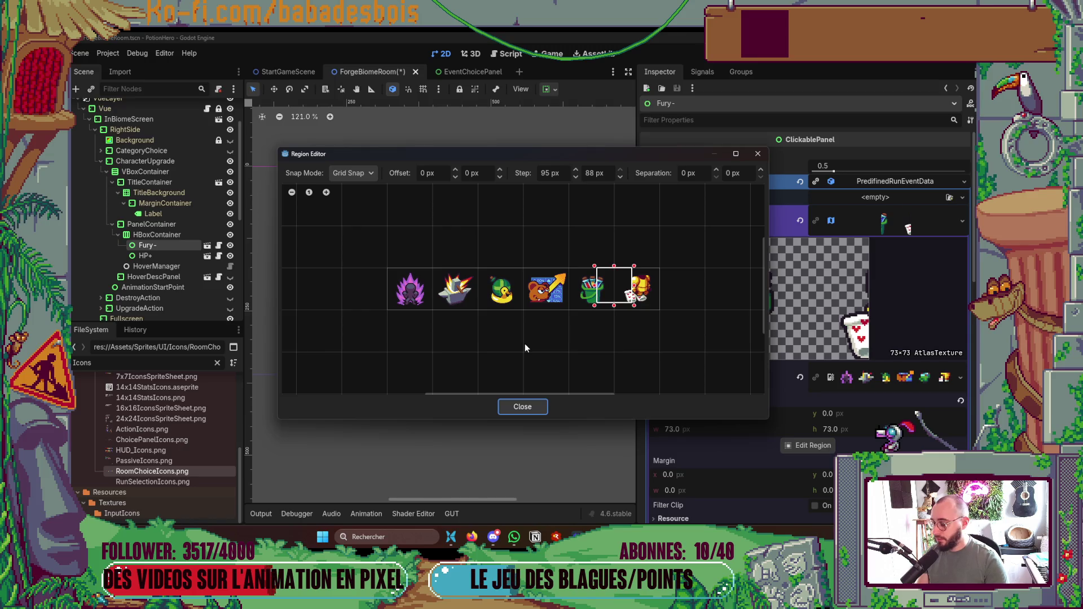
left_click(414, 296)
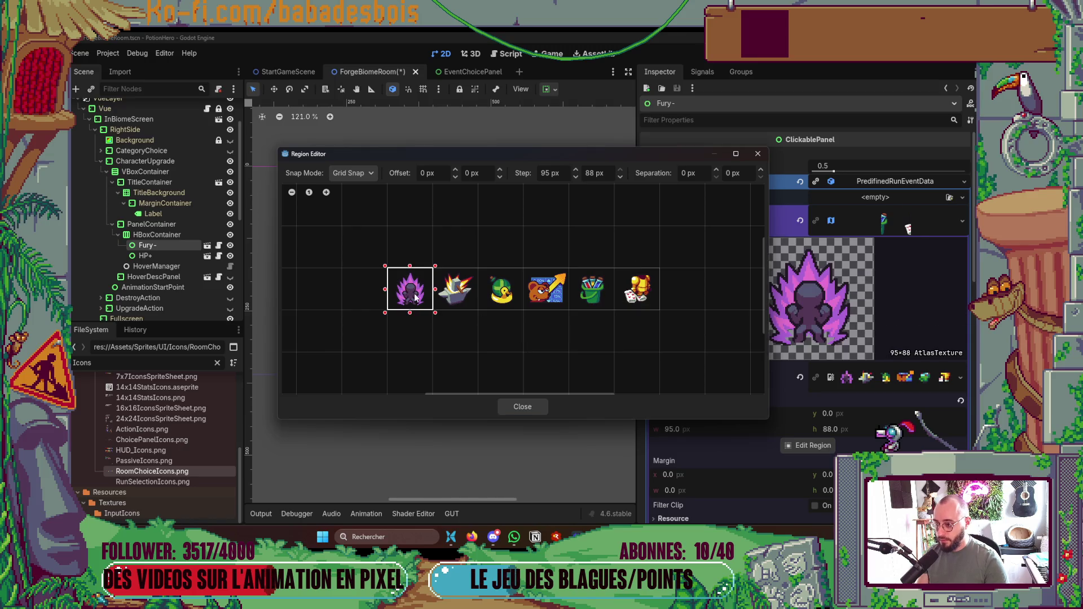
left_click(533, 407)
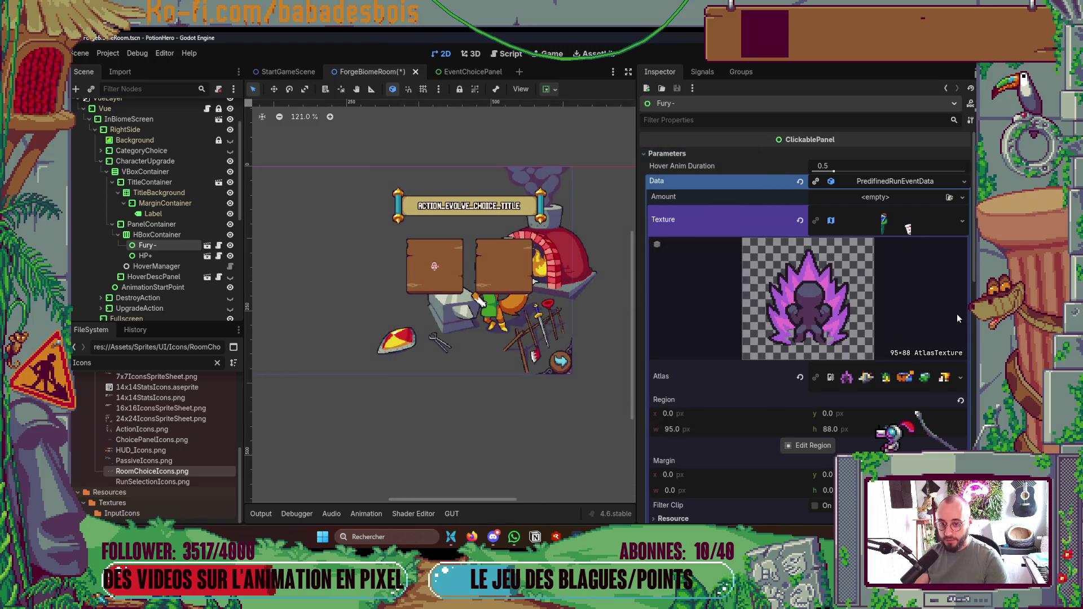
left_click(898, 233)
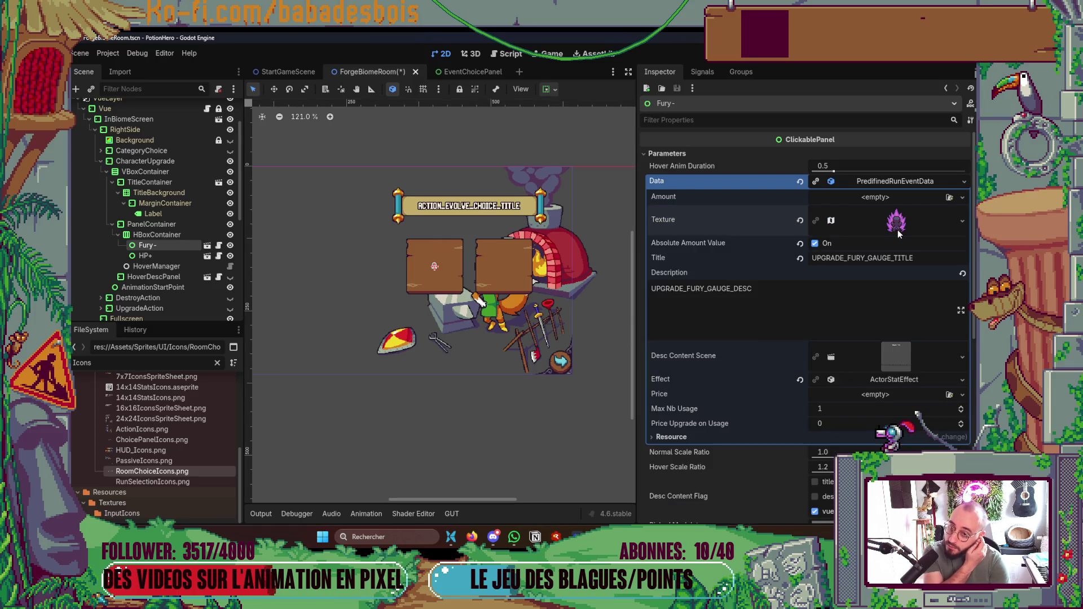
left_click(879, 181)
key("ctrl+s")
left_click(174, 254)
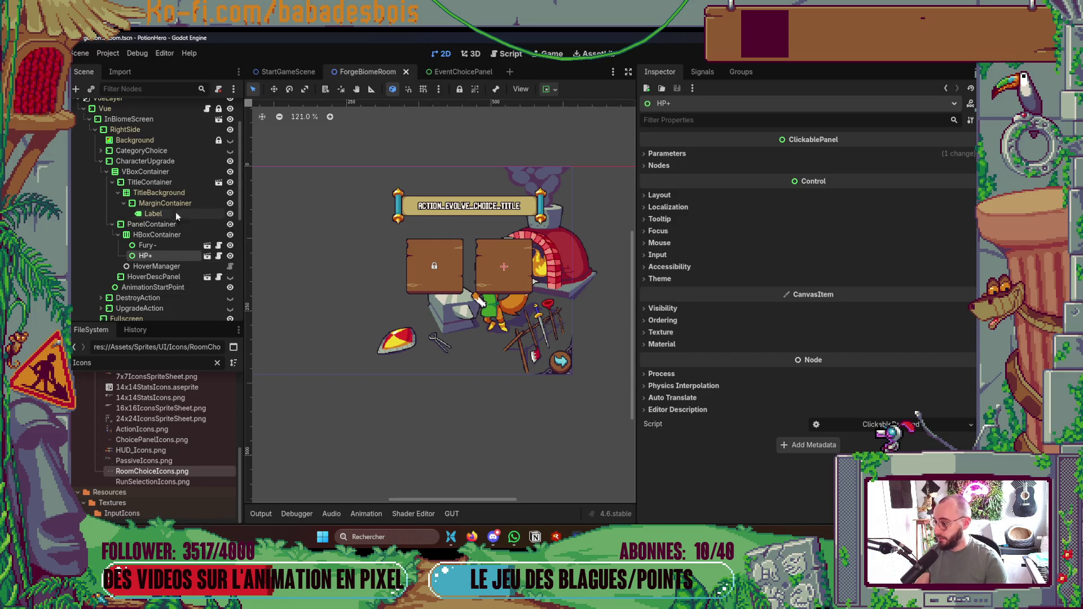
- Expand the HP+ choice's Data properties and inspect its description content scene
left_click(708, 152)
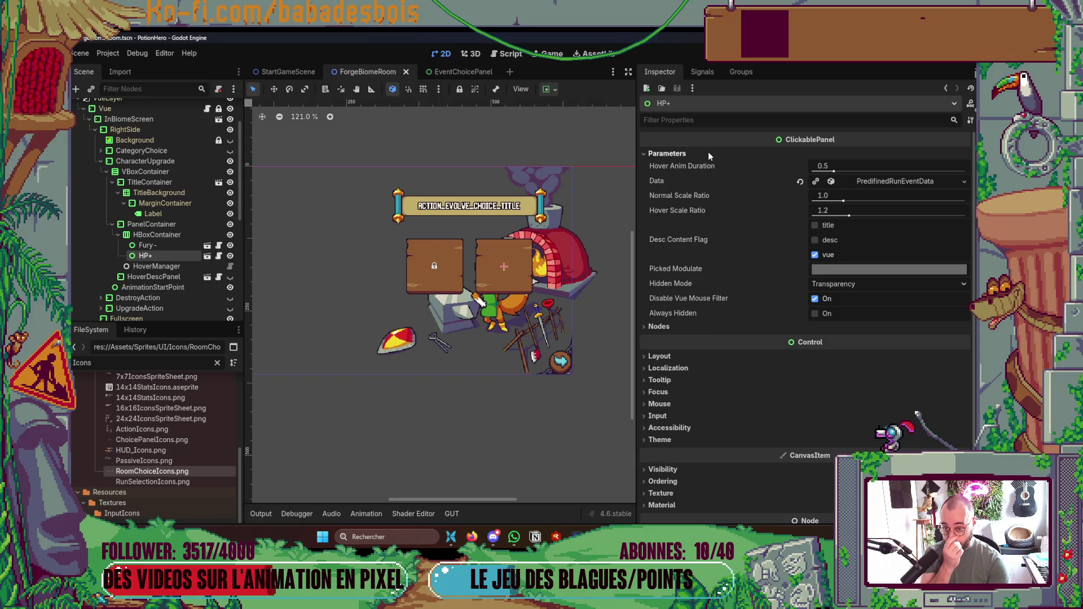
left_click(910, 180)
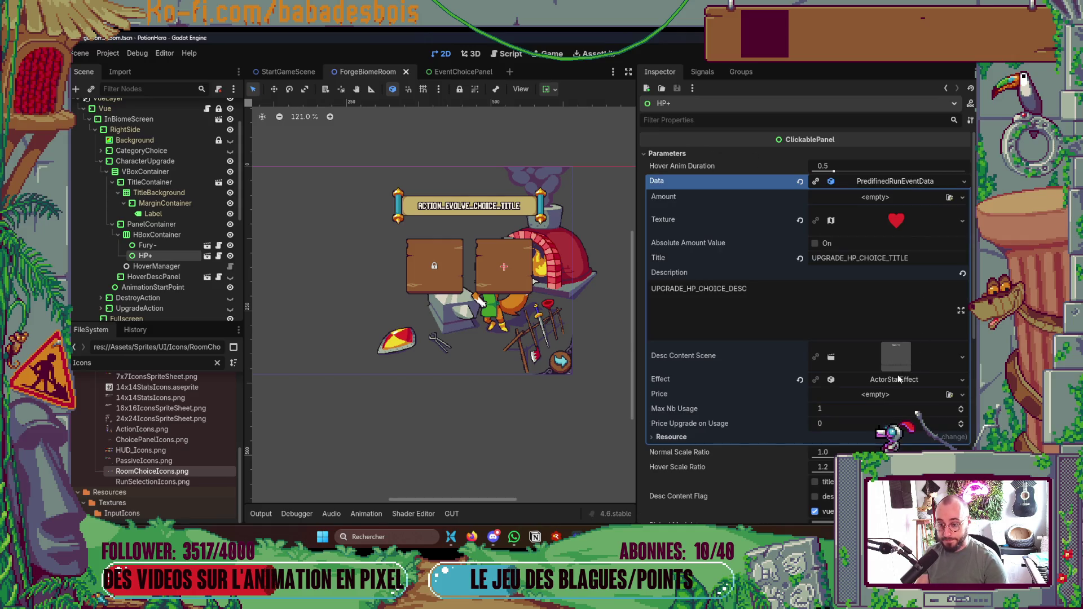
left_click(905, 356)
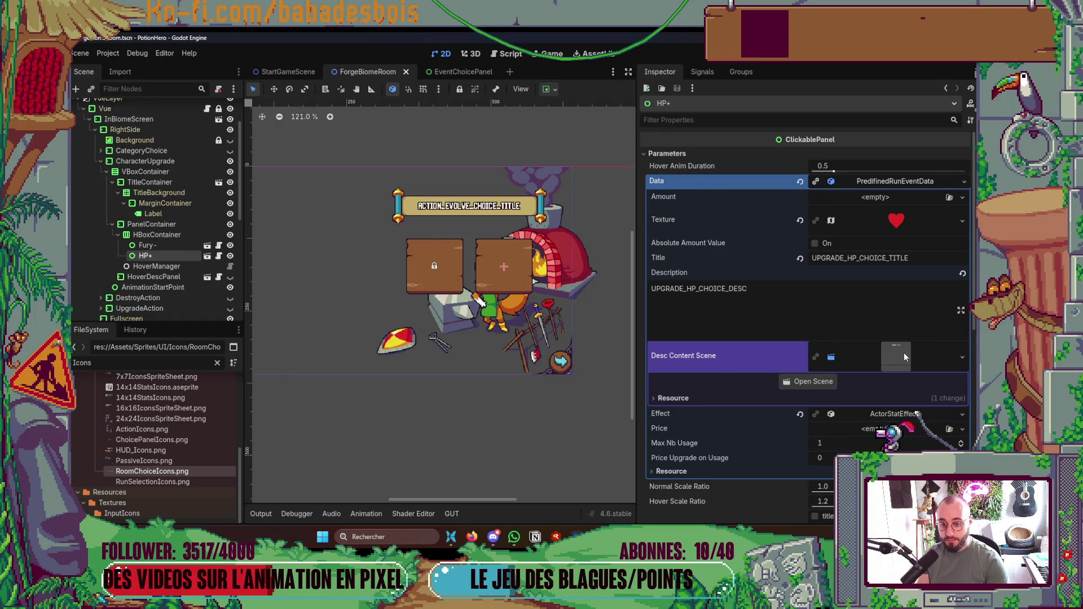
left_click(902, 365)
left_click(903, 364)
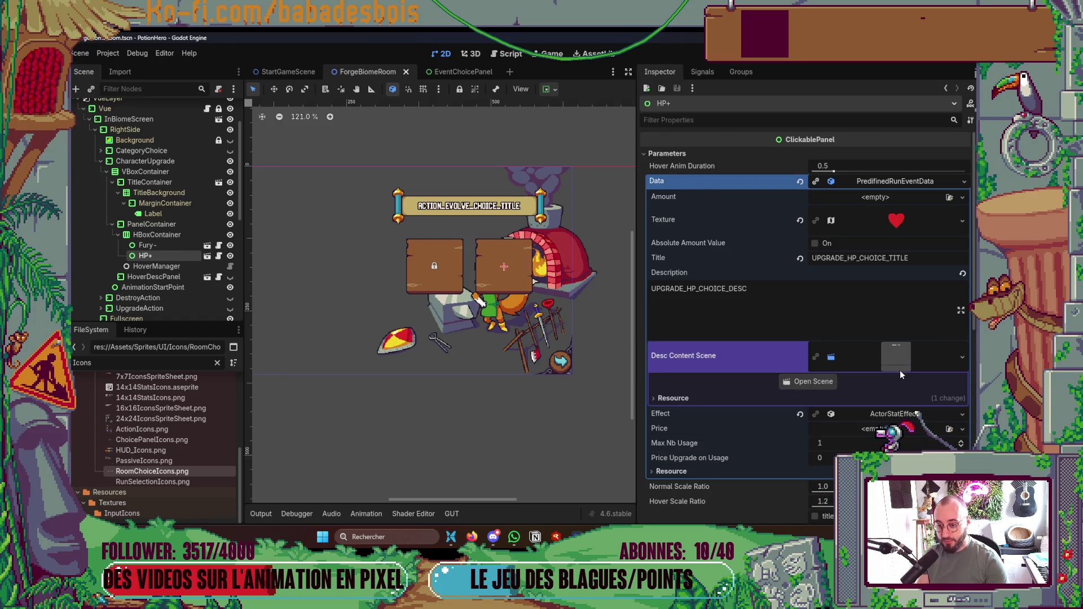
left_click(900, 370)
key("alt+Tab")
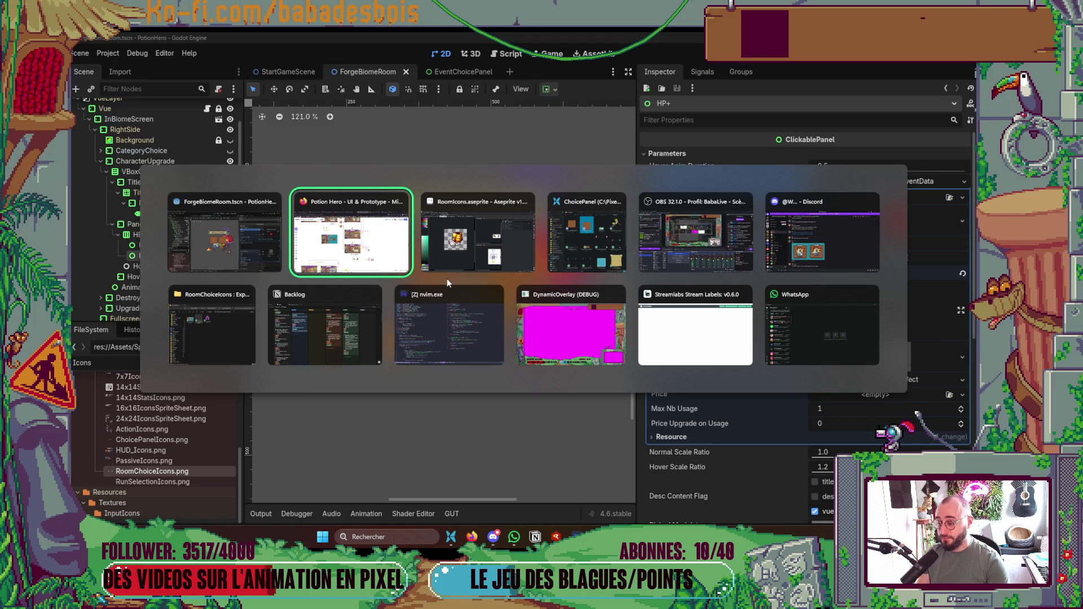
left_click(246, 253)
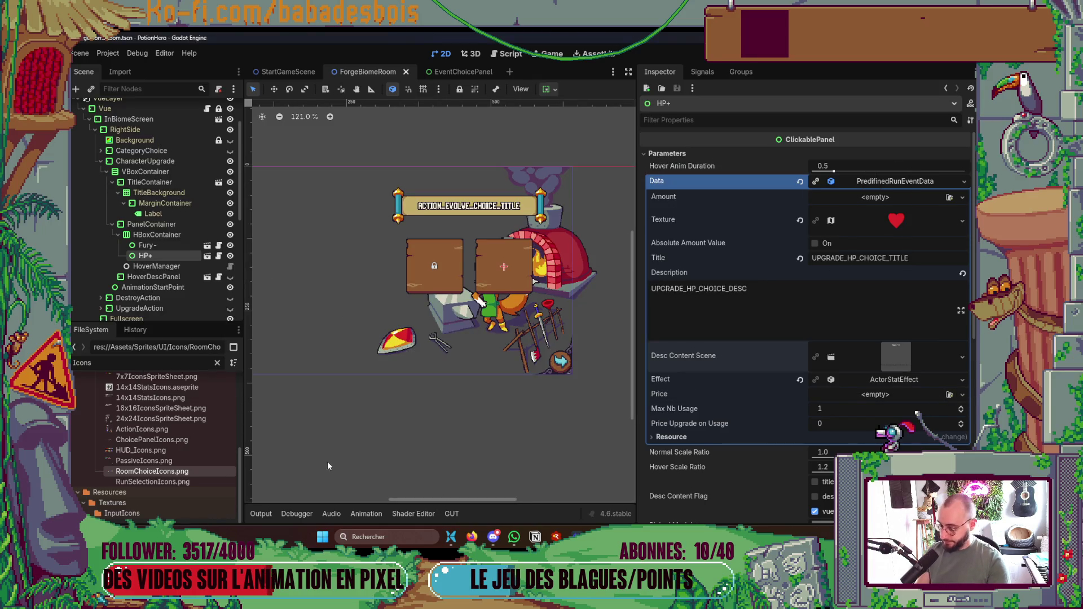
left_click(899, 356)
left_click(899, 356)
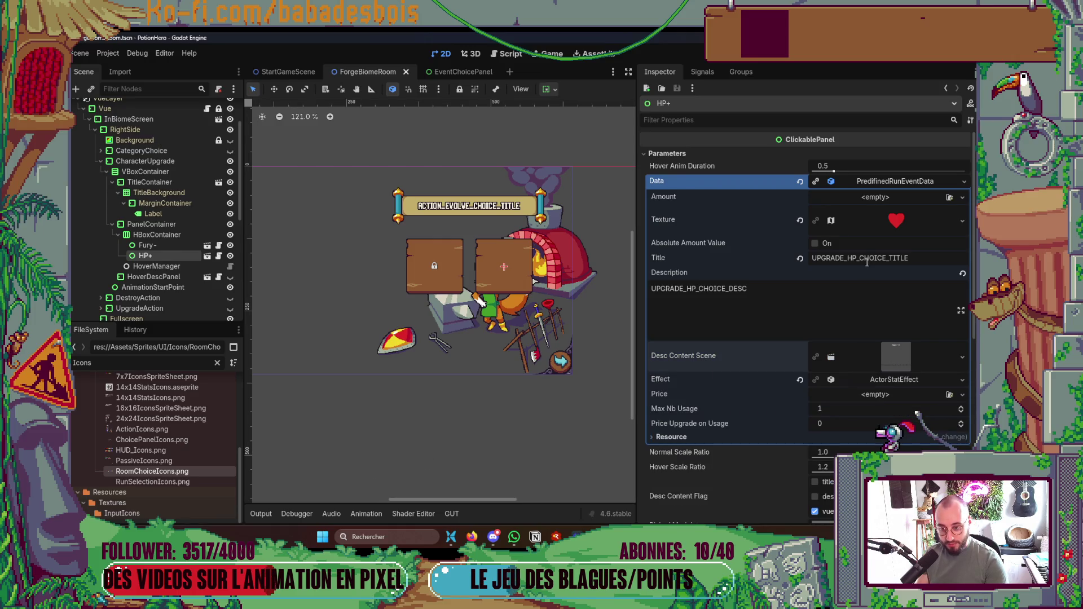
- Set HP+'s icon atlas to RoomChoiceIcons.png and select the armour-and-cards cell
left_click(894, 221)
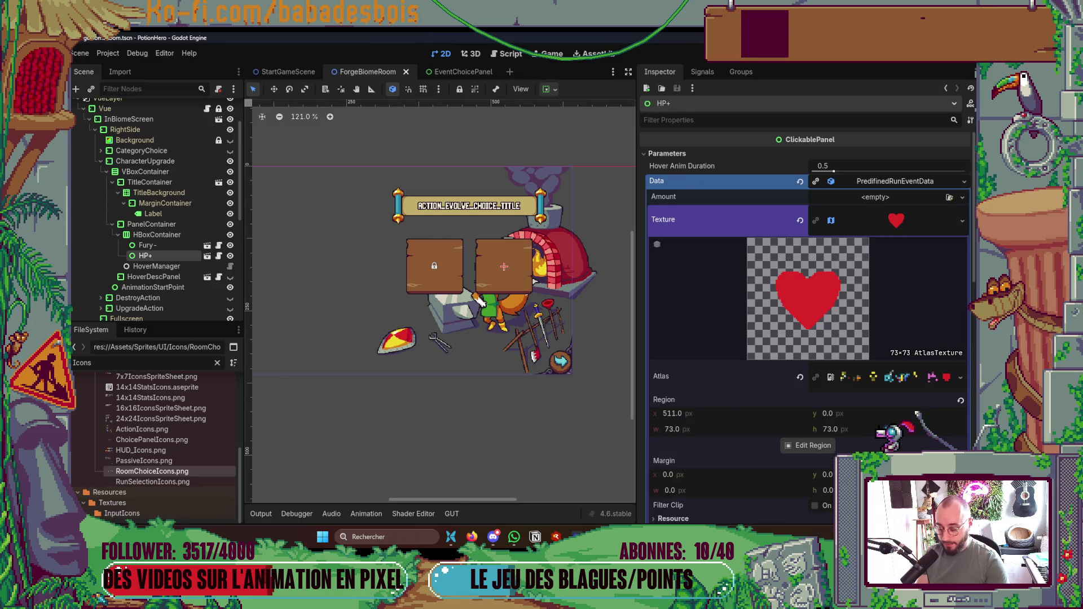
mouse_move(147, 474)
left_mouse_down()
mouse_move(798, 442)
mouse_move(872, 385)
left_mouse_up()
left_click(811, 448)
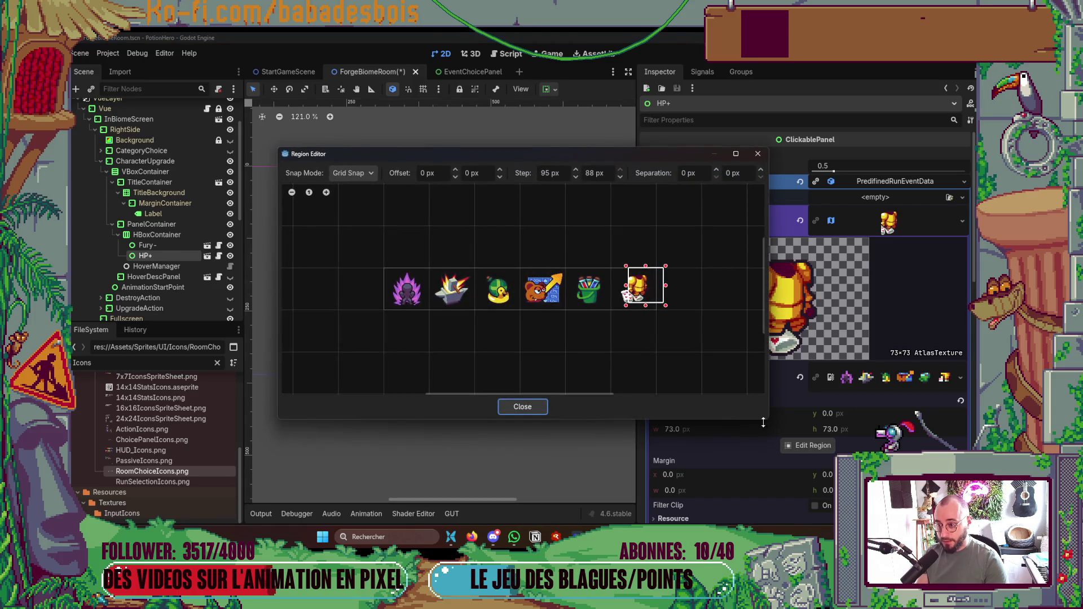
mouse_move(579, 149)
left_mouse_down()
mouse_move(632, 323)
mouse_move(658, 145)
left_mouse_up()
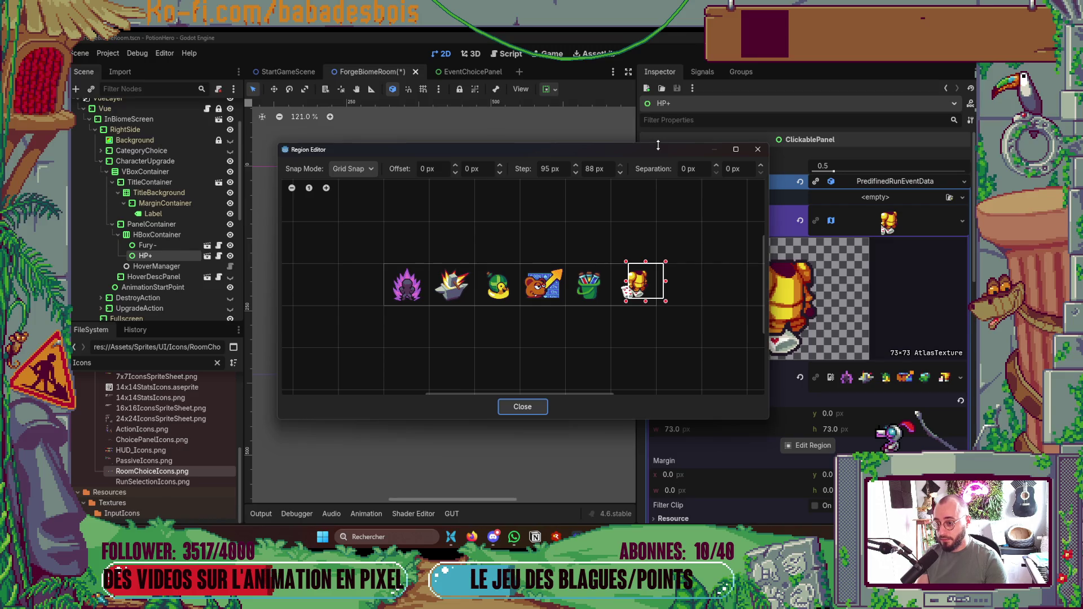
left_click_drag(614, 282, 636, 312)
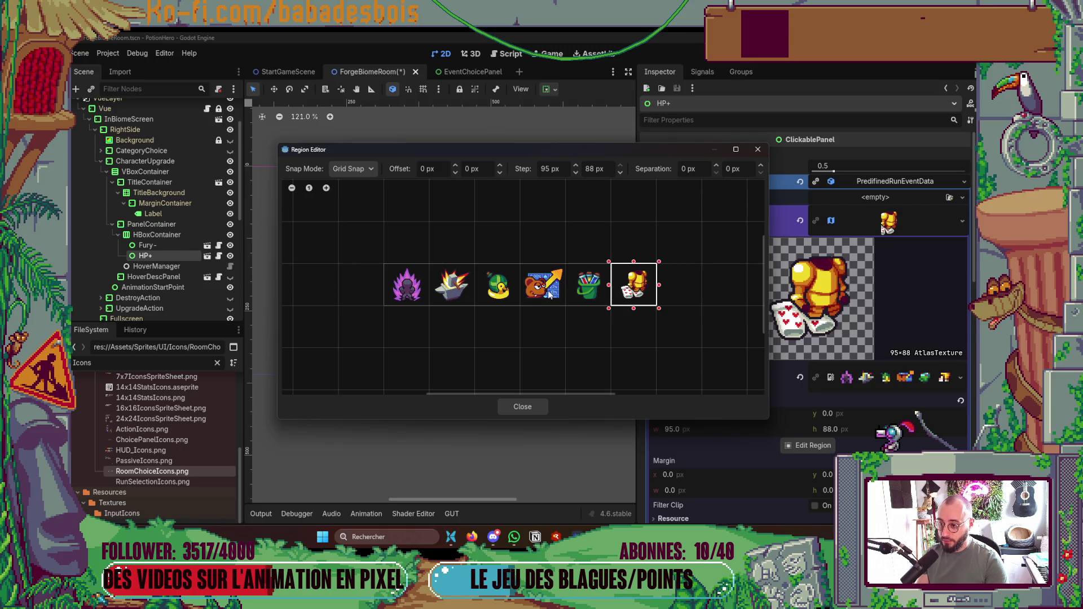
key("alt+Tab")
key("alt+Tab")
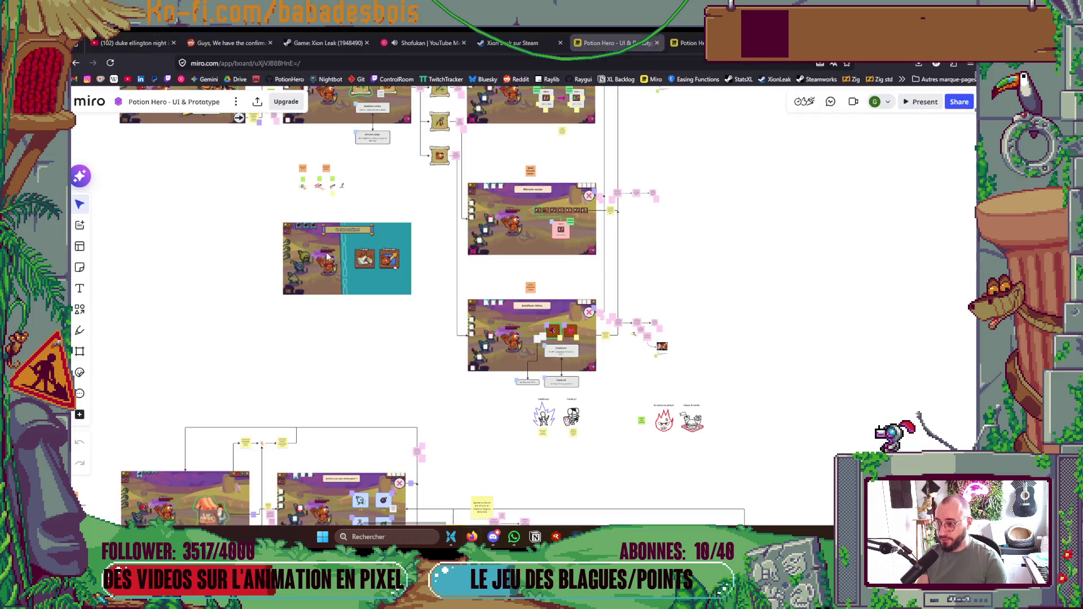
- Close the region editor, collapse the Data properties, and save the scene
left_click(325, 256)
key("alt+Tab")
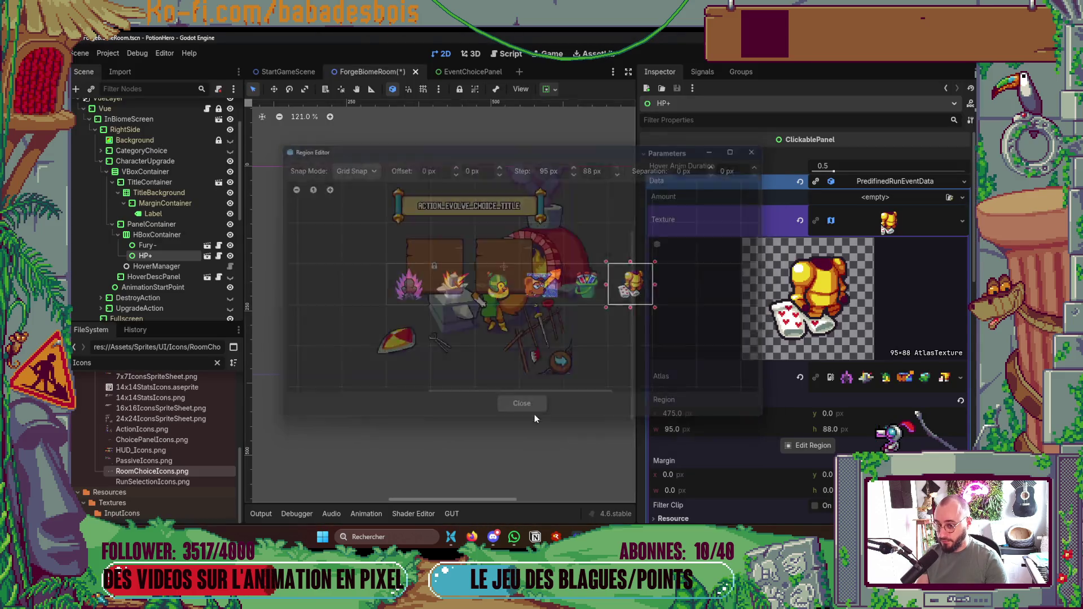
left_click(897, 221)
key("ctrl+s")
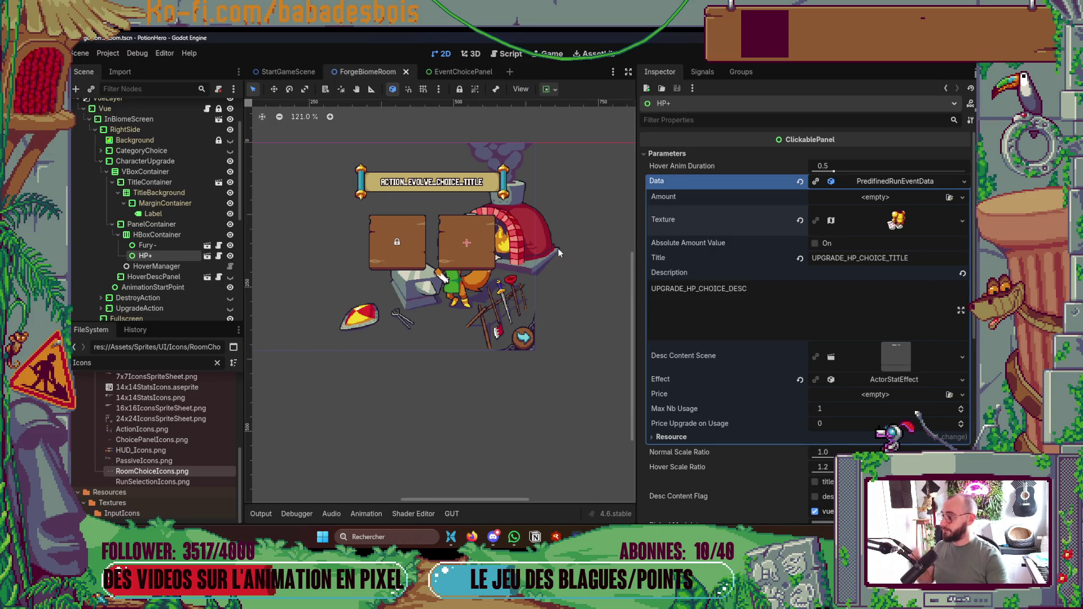
left_click(897, 184)
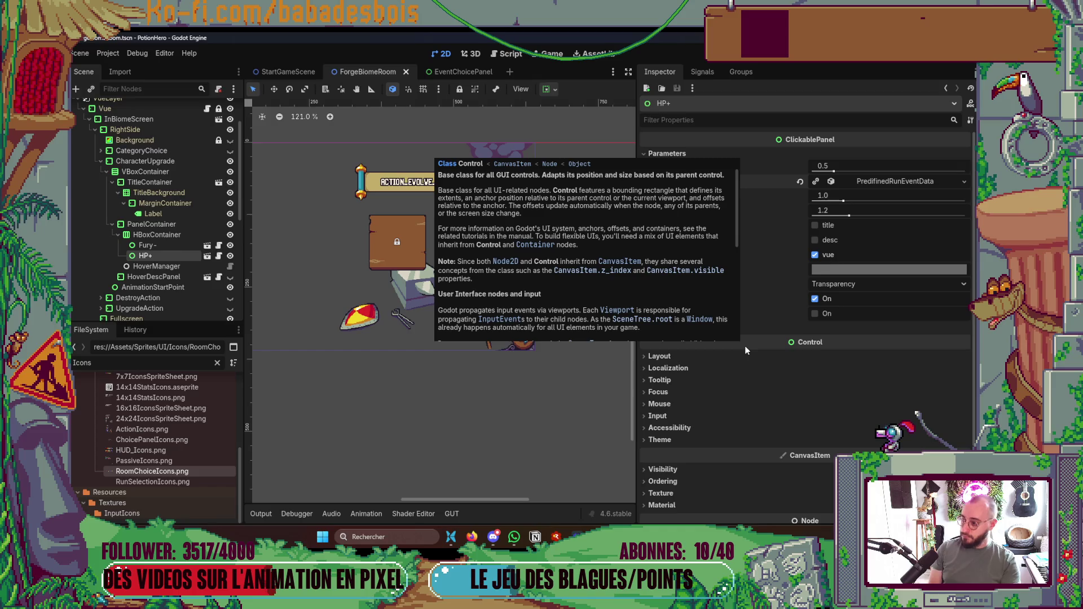
key("ctrl+s")
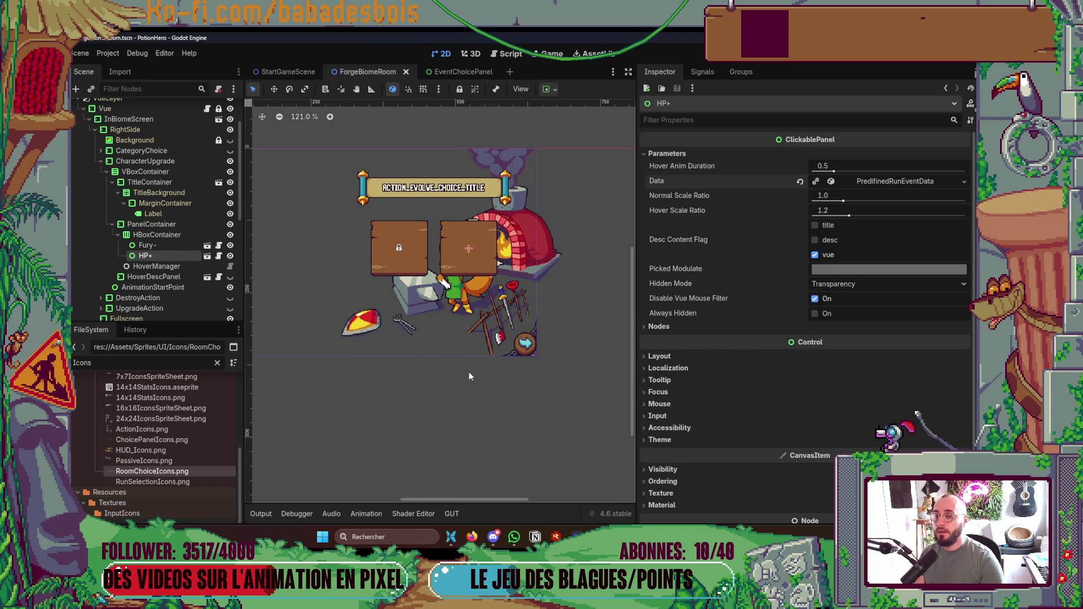
- Pan and scroll the Miro prototype board to view other screen mockups
key("alt+Tab")
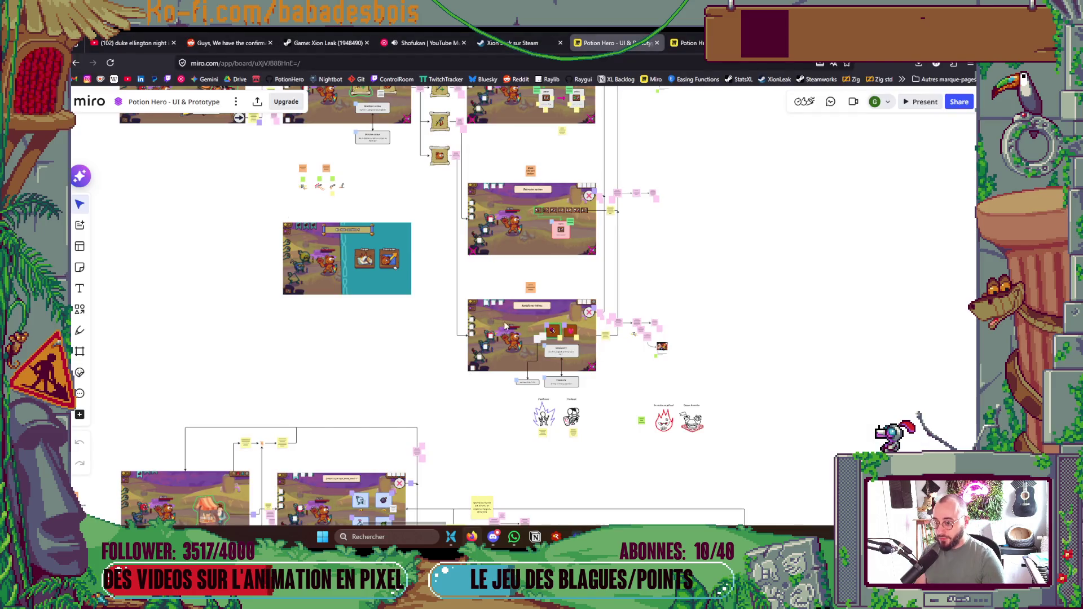
left_click_drag(490, 335, 513, 434)
scroll(521, 335, "up", 8)
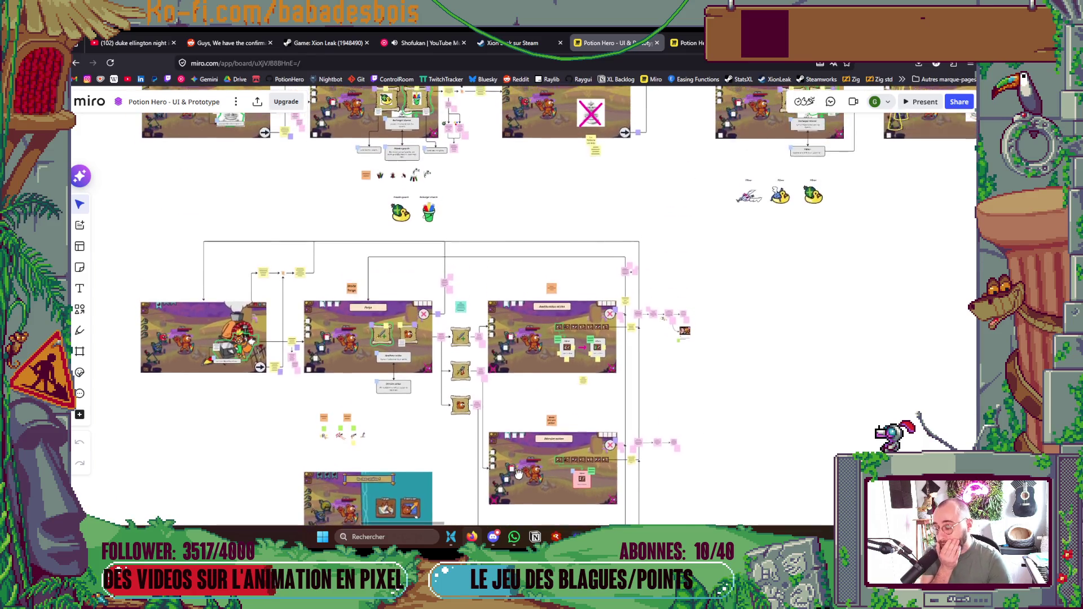
scroll(499, 269, "up", 3)
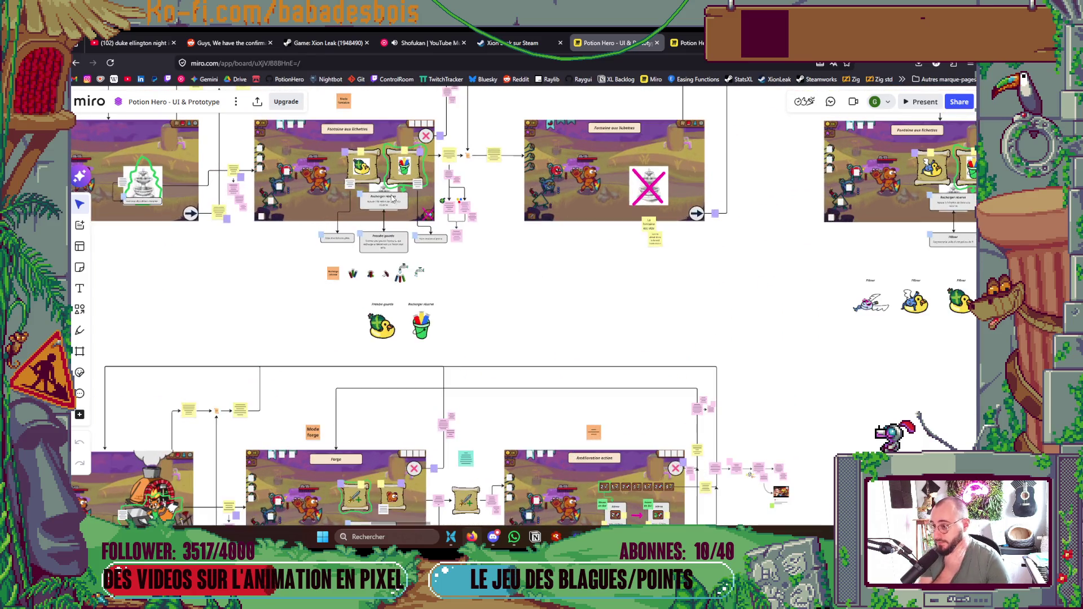
key("alt+Tab")
- Save, then quick-open the FountainBiomeRoom scene by searching 'Fountain'
key("ctrl+s")
key("ctrl+shift+o")
type("Fountain")
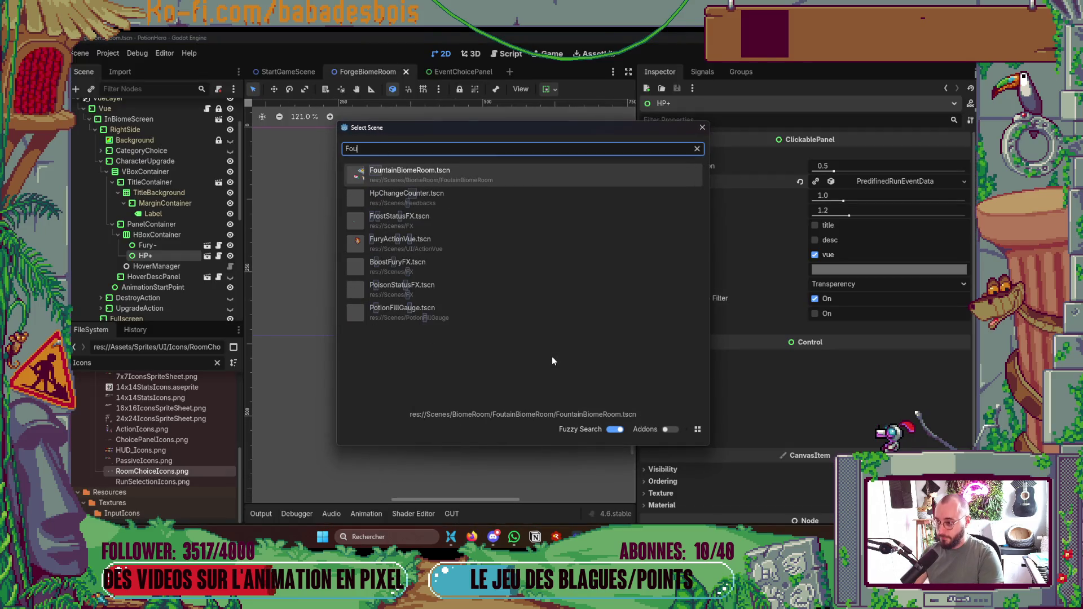
key("Return")
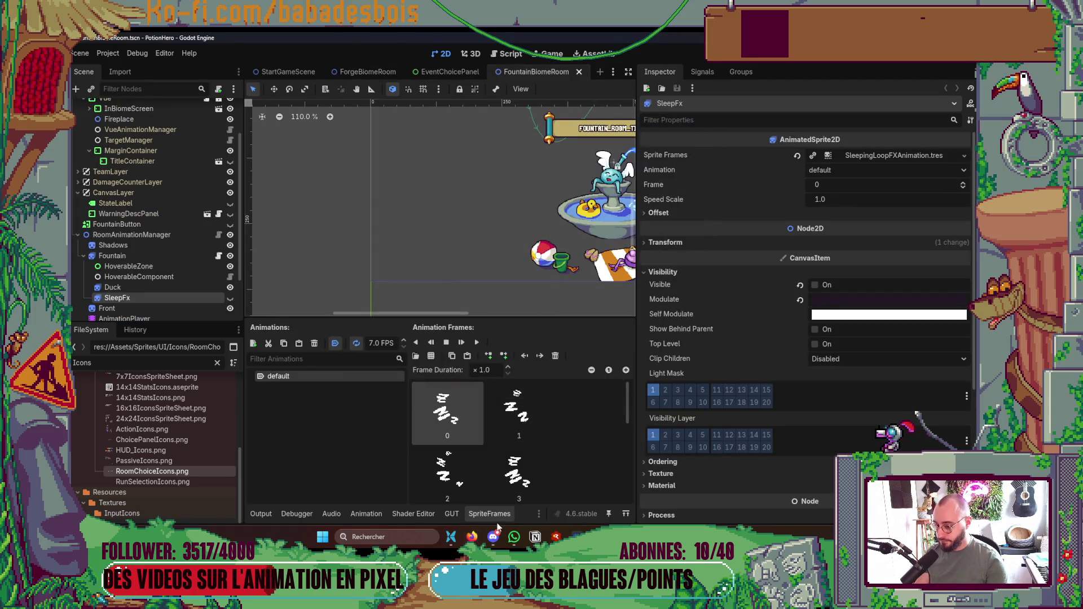
- Enlarge the canvas and inspect the Choices container and ChoicePanelPicker nodes under InBiomeScreen
left_click(482, 514)
scroll(198, 224, "up", 3)
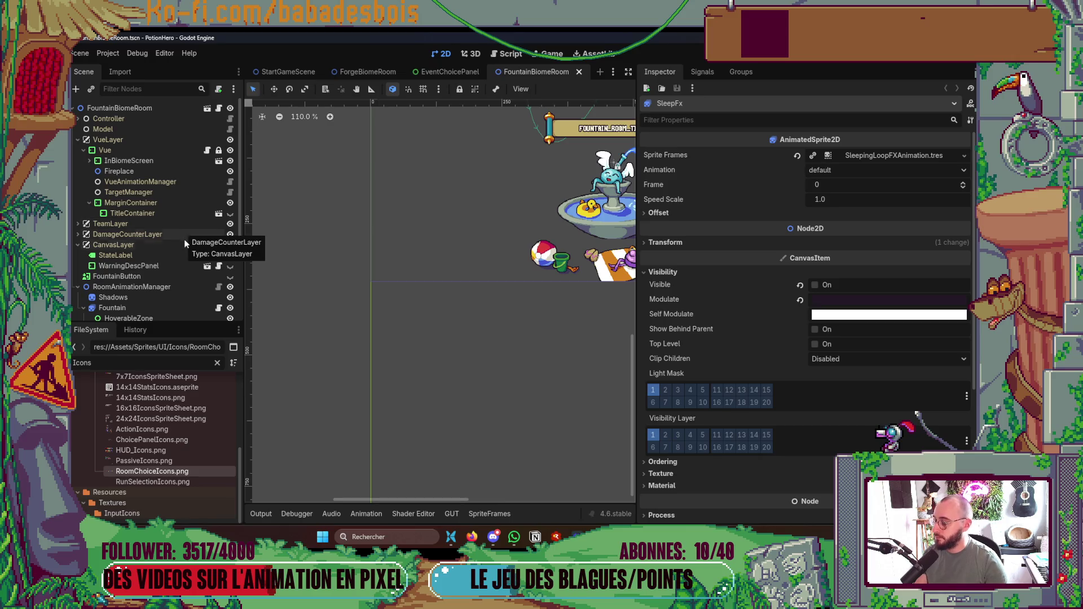
left_click(89, 161)
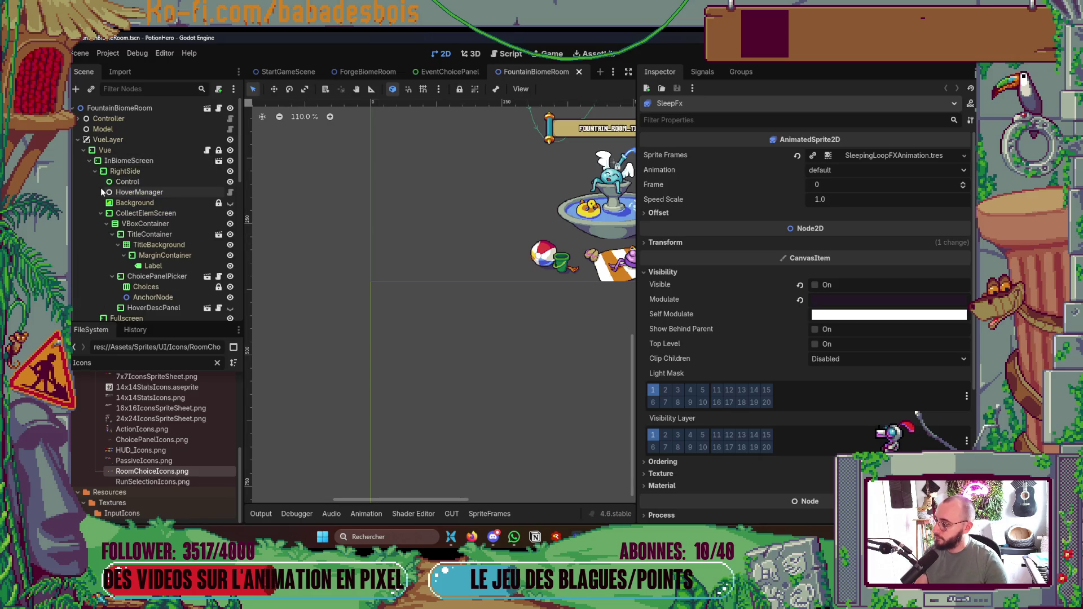
scroll(169, 265, "down", 2)
scroll(170, 263, "down", 2)
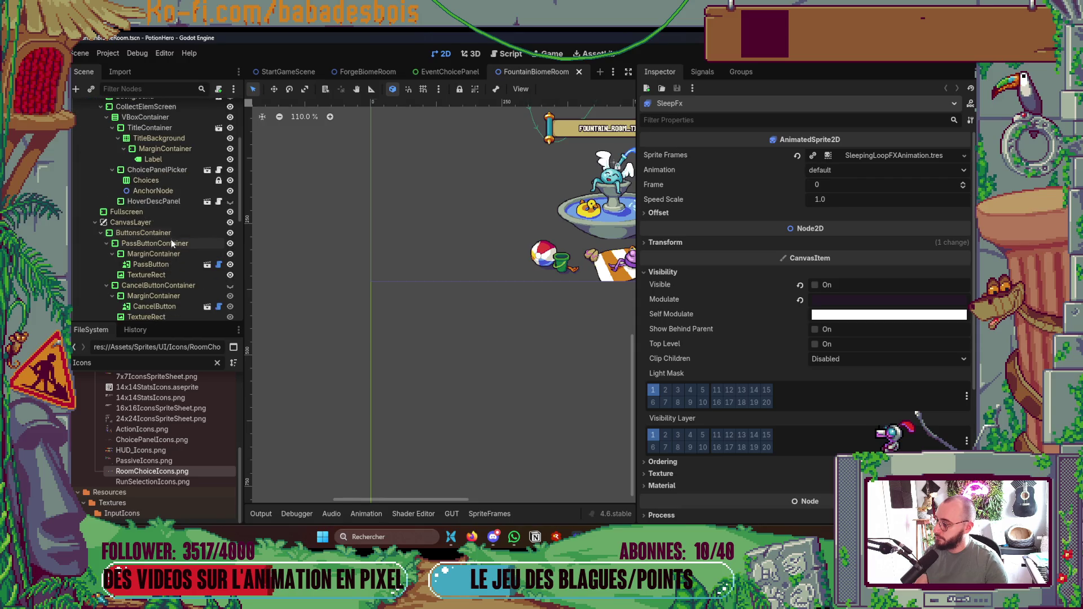
left_click(168, 182)
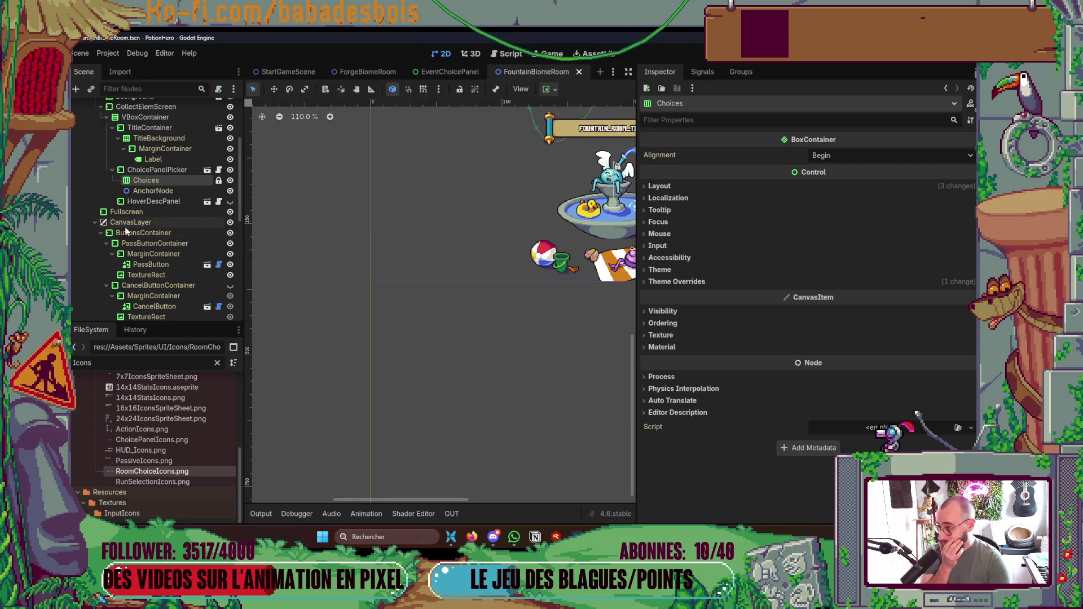
key("f")
left_click(102, 233)
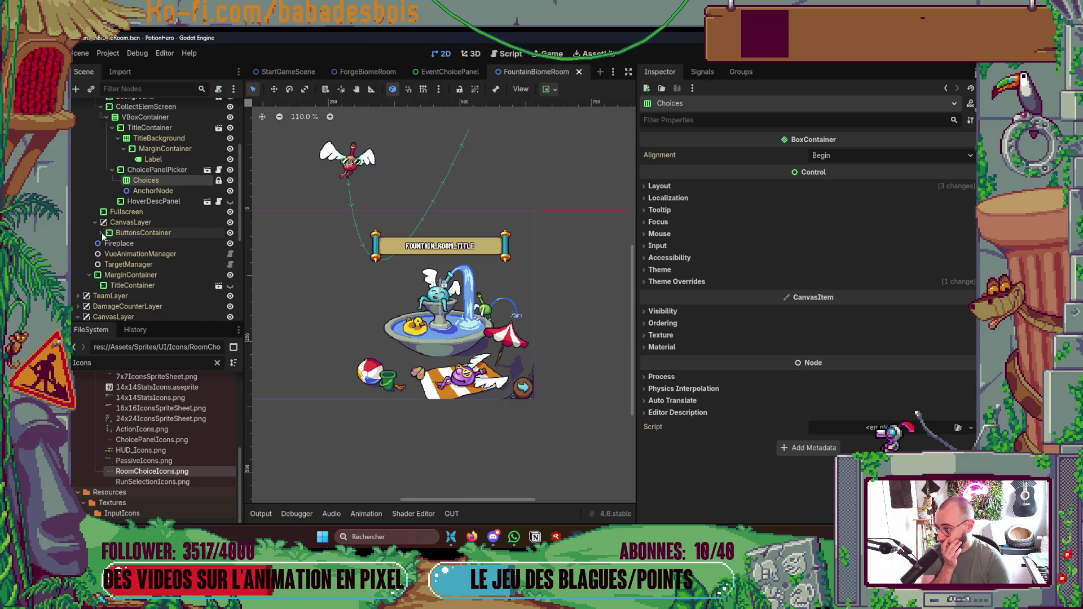
scroll(164, 214, "up", 2)
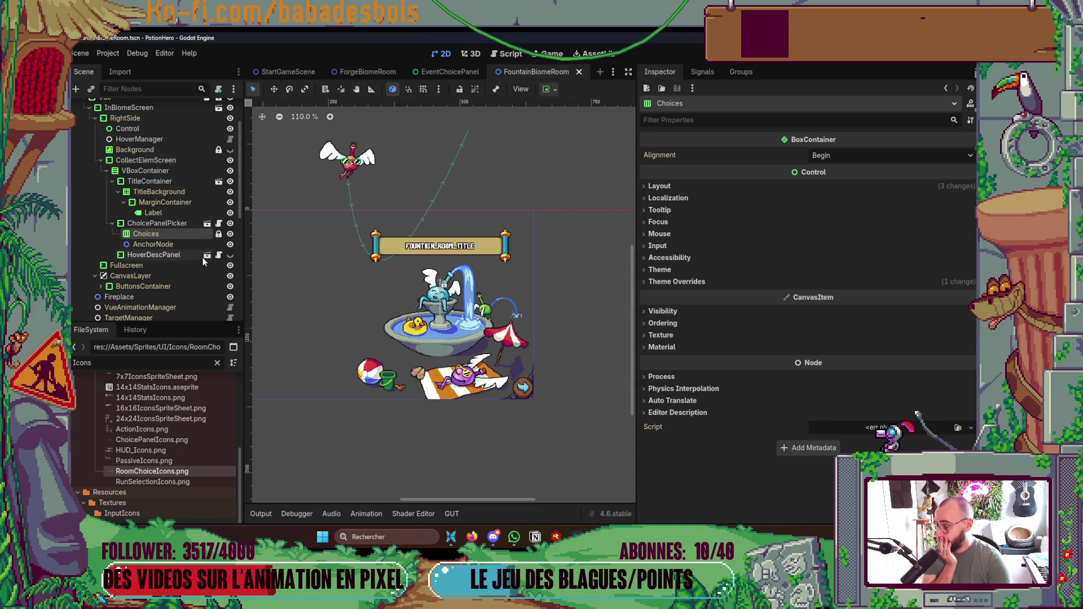
left_click(184, 223)
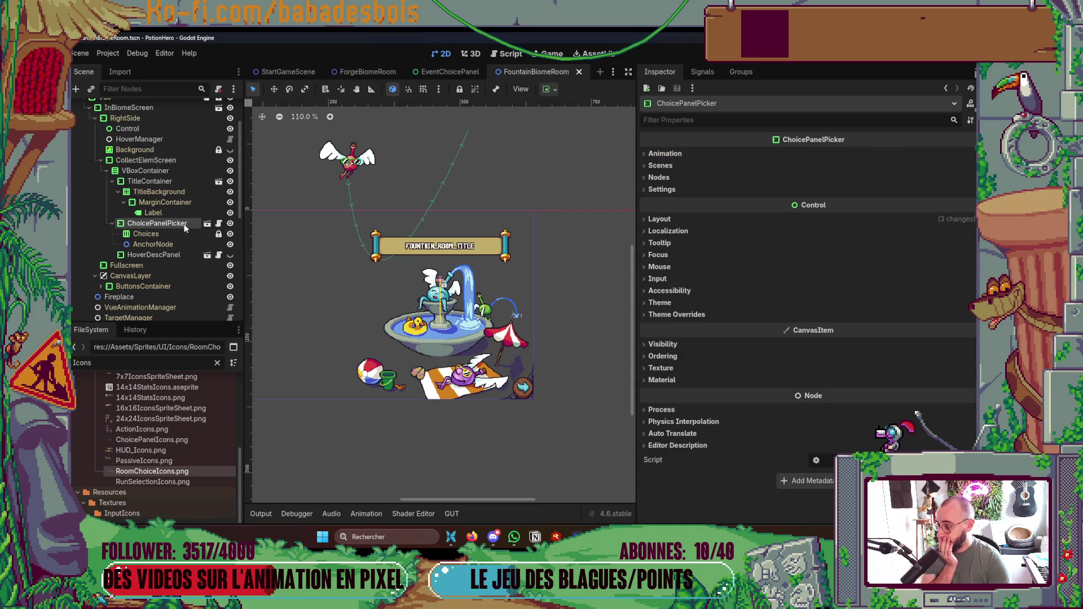
scroll(183, 191, "up", 3)
- Expand the root's Debug Event Options to show the first option's title, description and texture
left_click(169, 109)
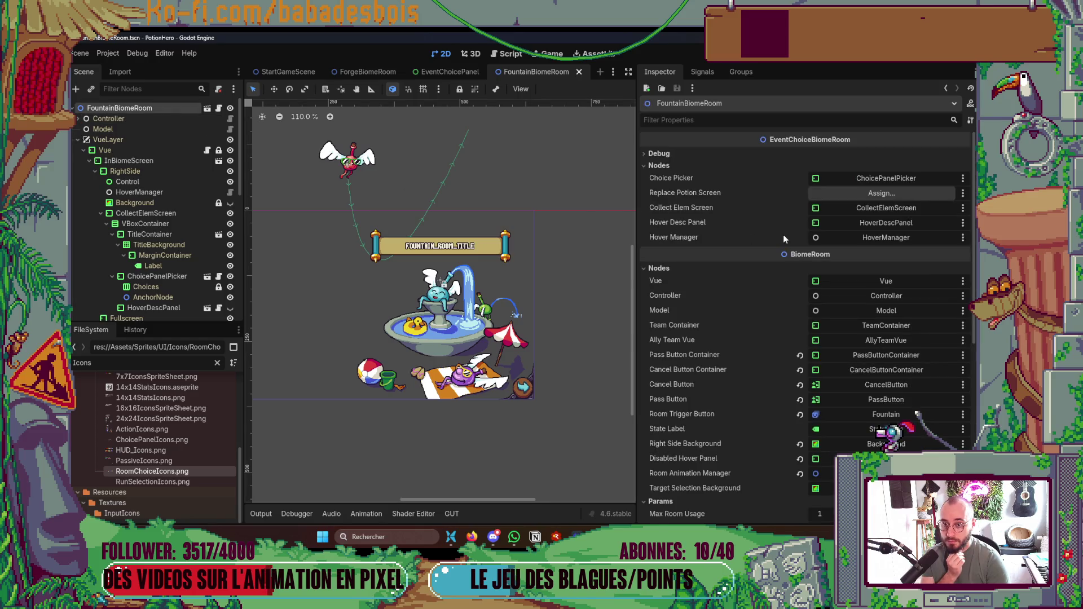
left_click(688, 156)
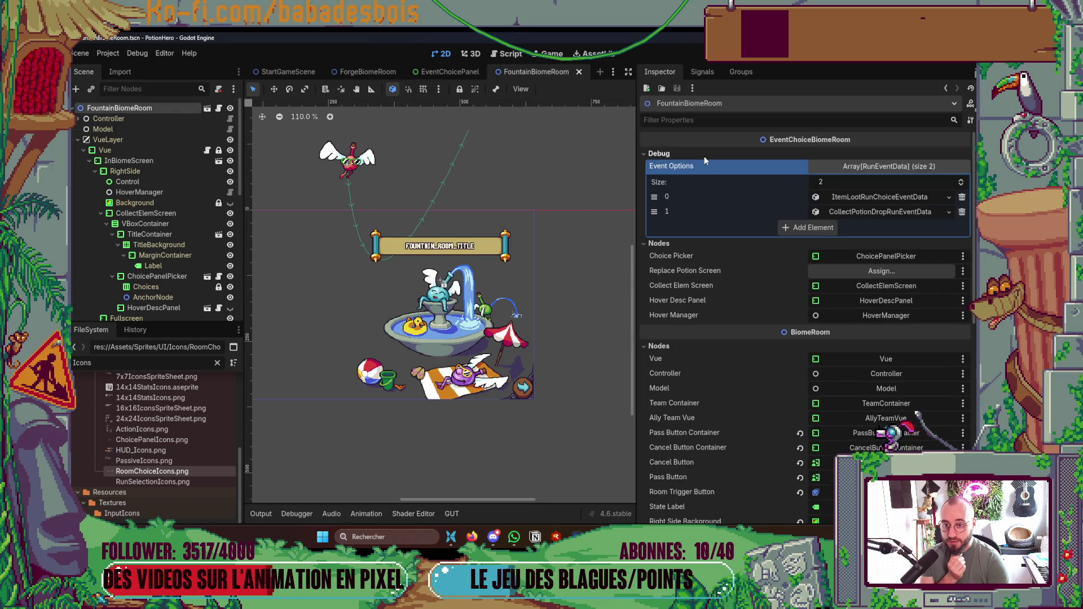
left_click(886, 202)
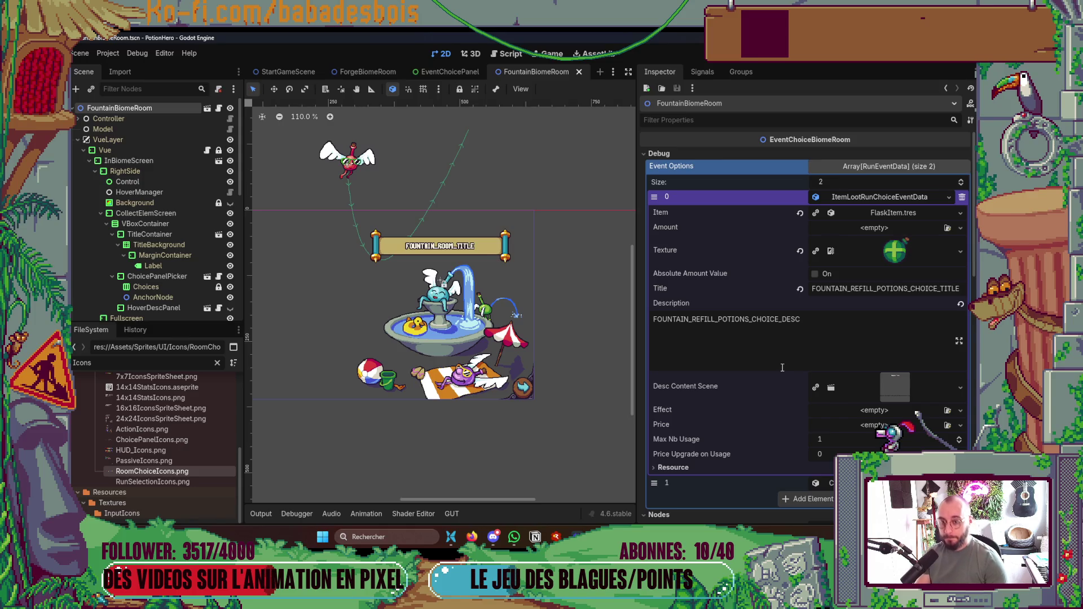
left_click_drag(539, 310, 606, 304)
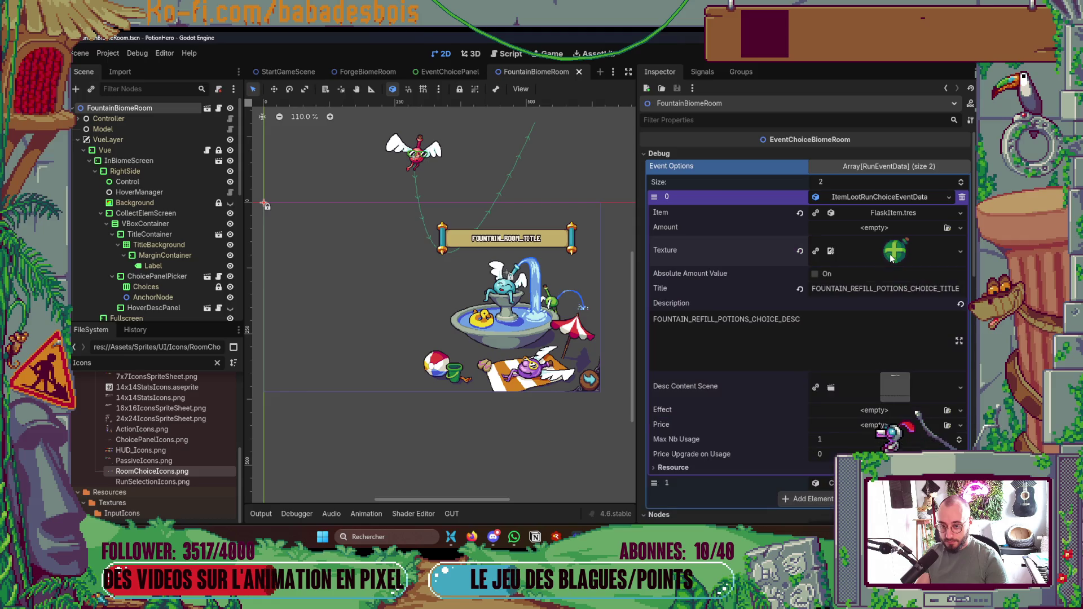
- Give the first event option a new AtlasTexture cropped to the RoomChoiceIcons duck icon, and save
left_click(959, 252)
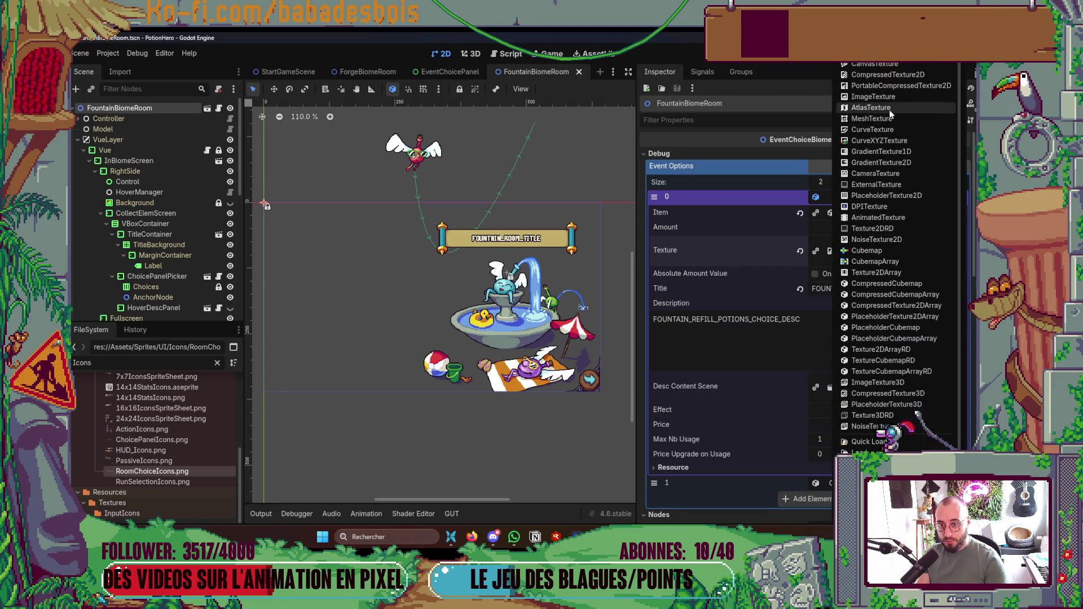
left_click(873, 107)
left_click(894, 242)
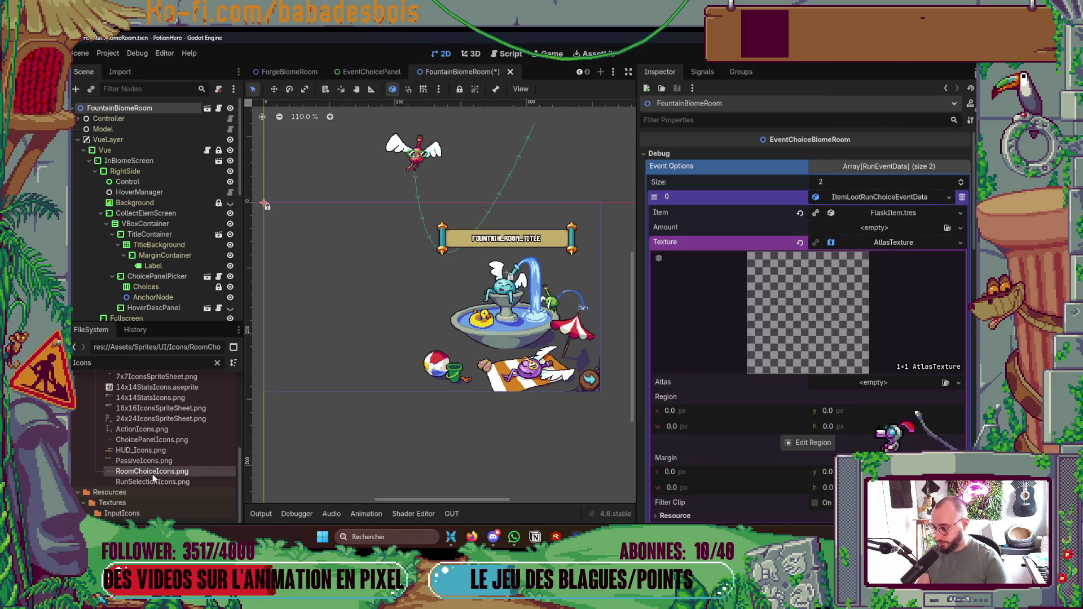
mouse_move(153, 473)
left_mouse_down()
mouse_move(922, 420)
mouse_move(894, 392)
left_mouse_up()
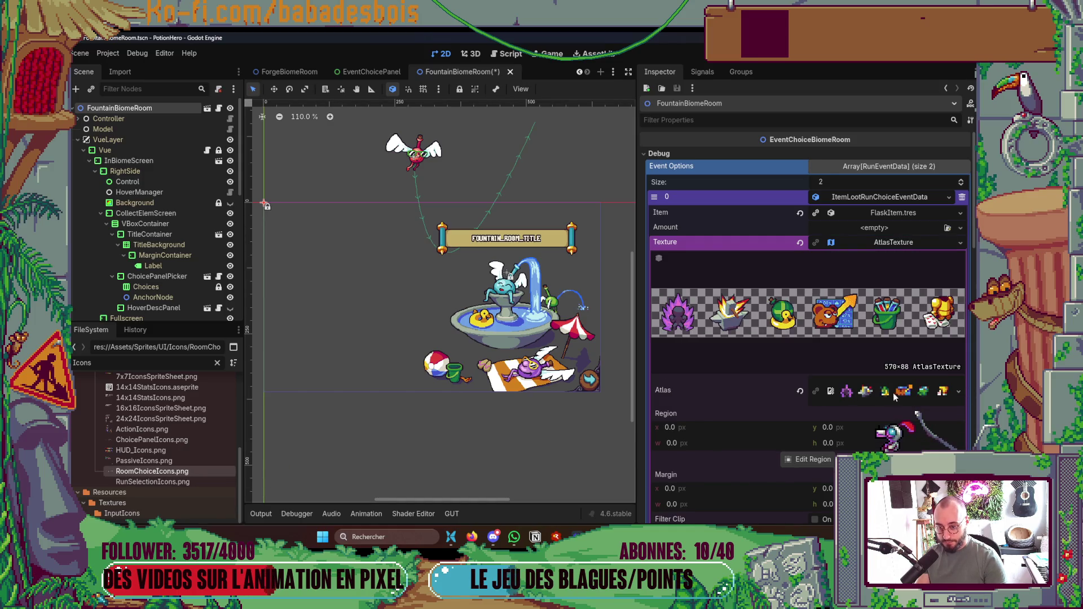
left_click(807, 459)
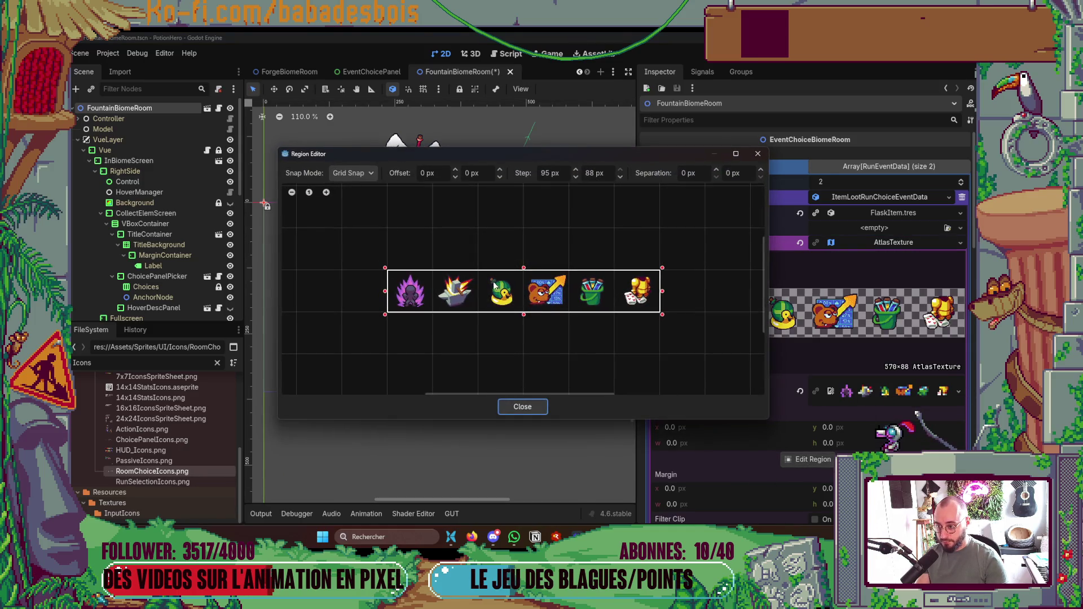
left_click_drag(495, 286, 522, 318)
left_click(520, 405)
left_click(858, 242)
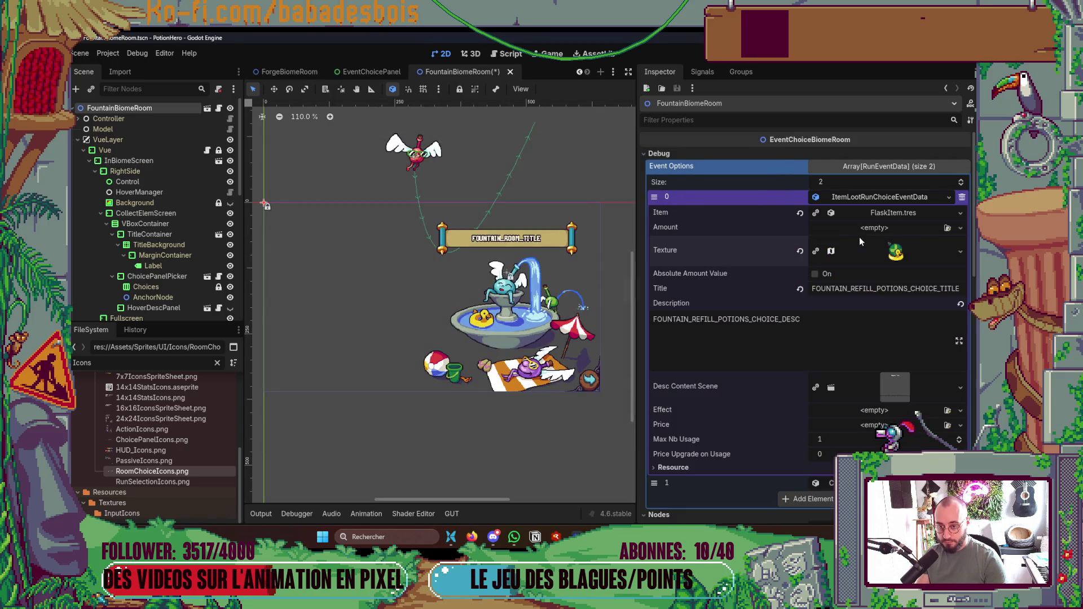
left_click(863, 197)
key("ctrl+s")
- Set the second option's texture atlas to RoomChoiceIcons.png with the potion-bucket cell, and save
left_click(889, 212)
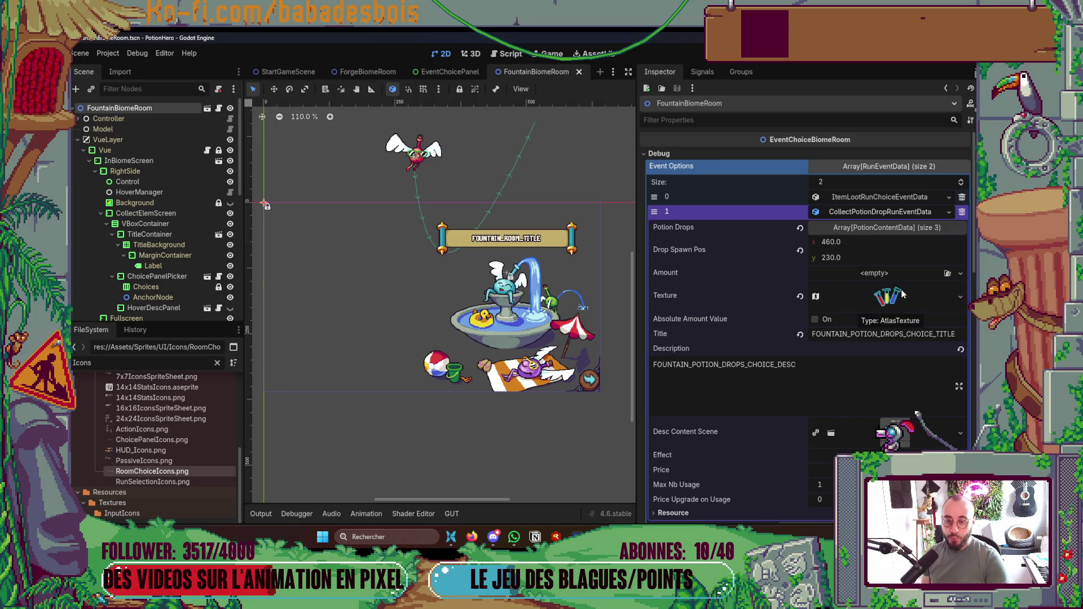
left_click(889, 304)
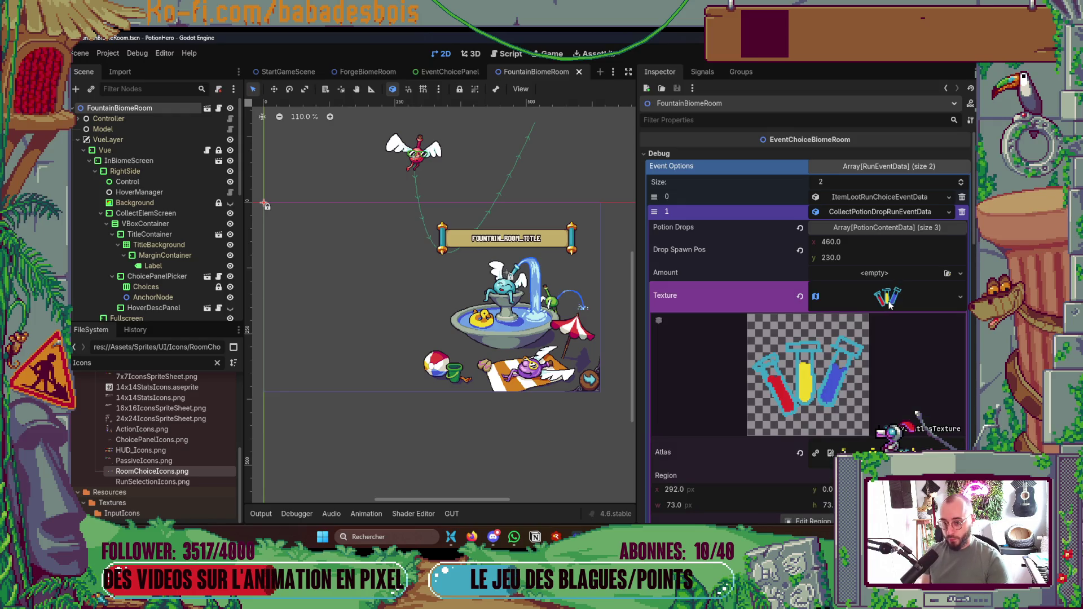
scroll(887, 306, "down", 2)
mouse_move(152, 471)
left_mouse_down()
mouse_move(344, 451)
mouse_move(919, 357)
left_mouse_up()
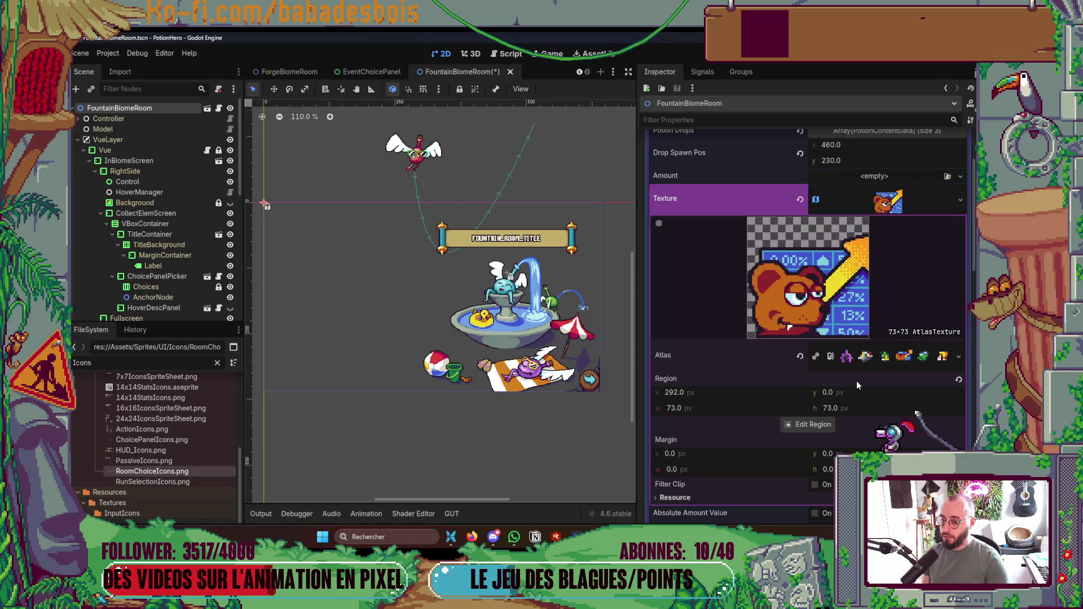
left_click(808, 425)
left_click(592, 289)
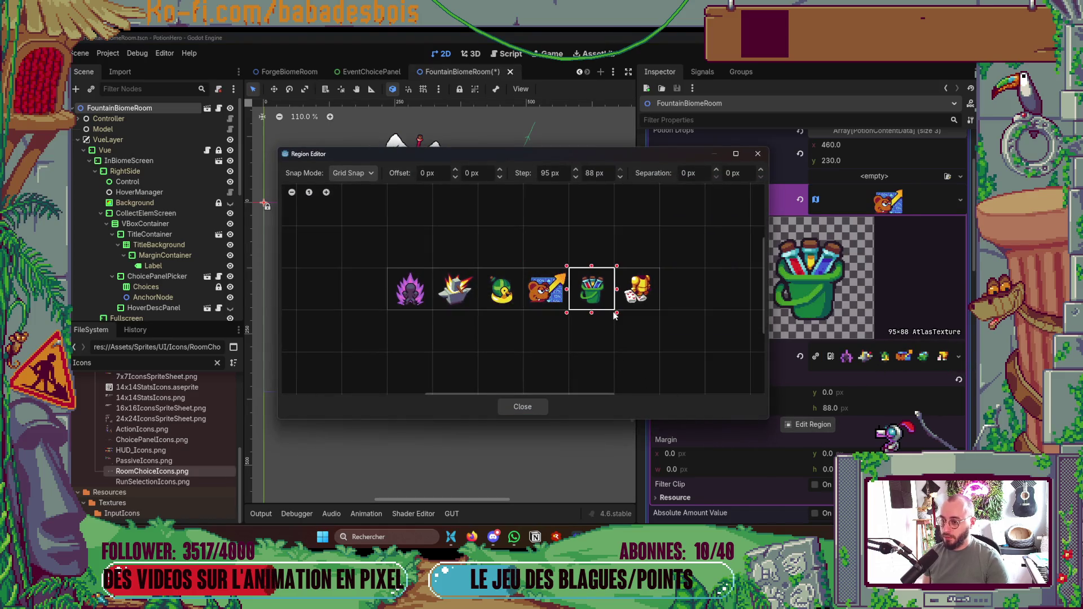
left_click(537, 406)
key("ctrl+s")
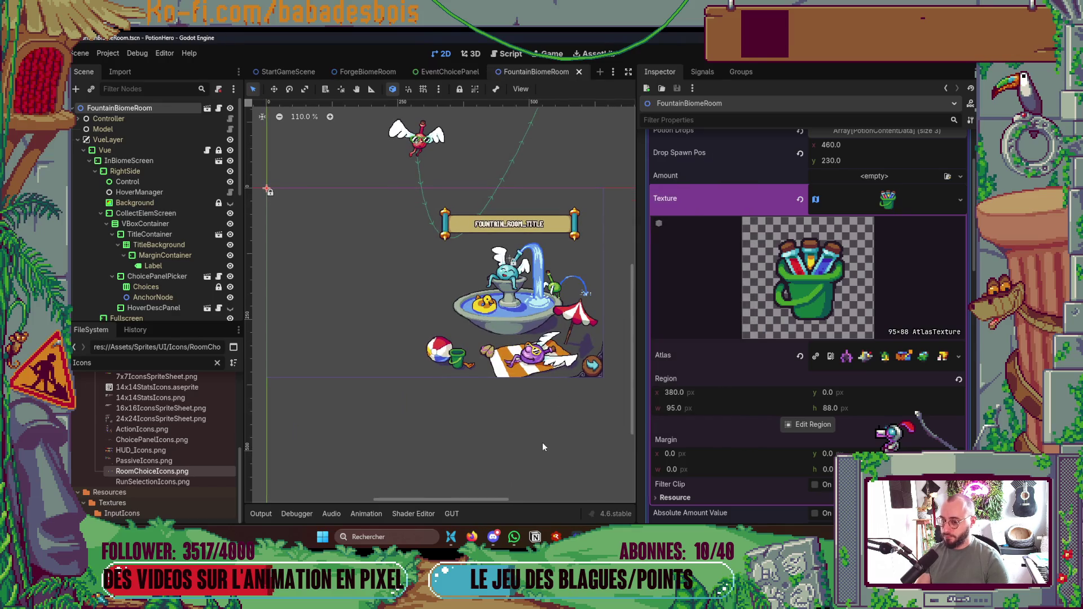
scroll(539, 439, "down", 1)
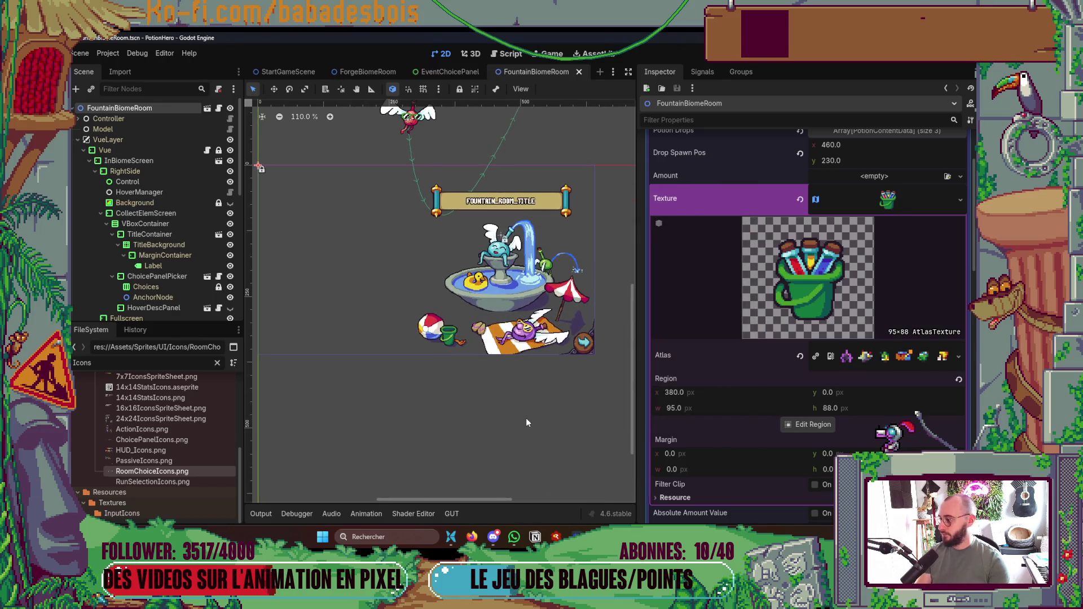
- In the EventChoicePanel scene, add a Control node as a child of Background
left_click(446, 71)
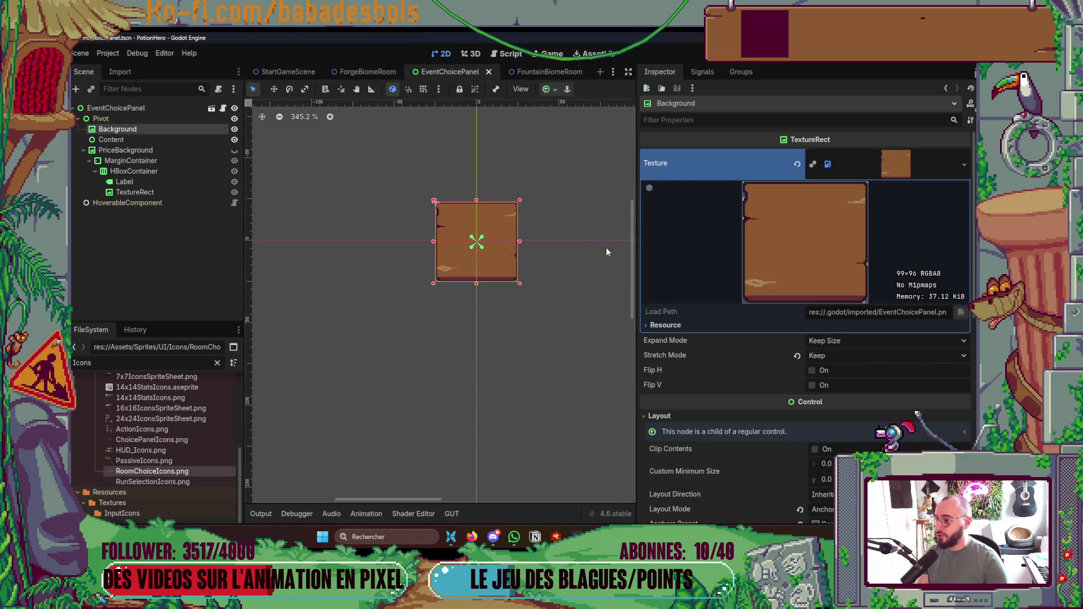
left_click_drag(636, 254, 859, 254)
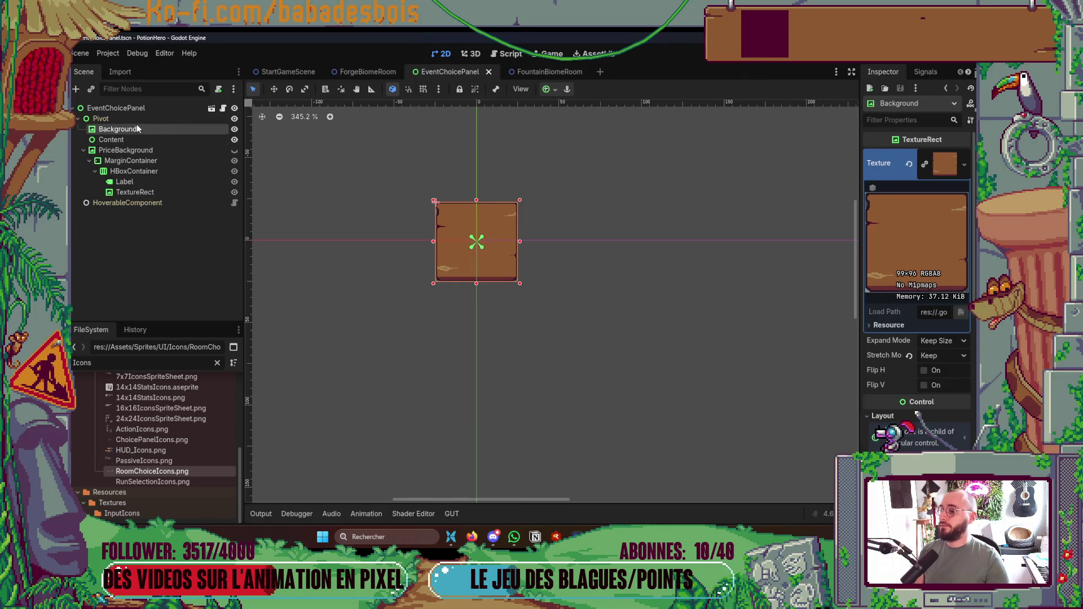
scroll(485, 217, "up", 4)
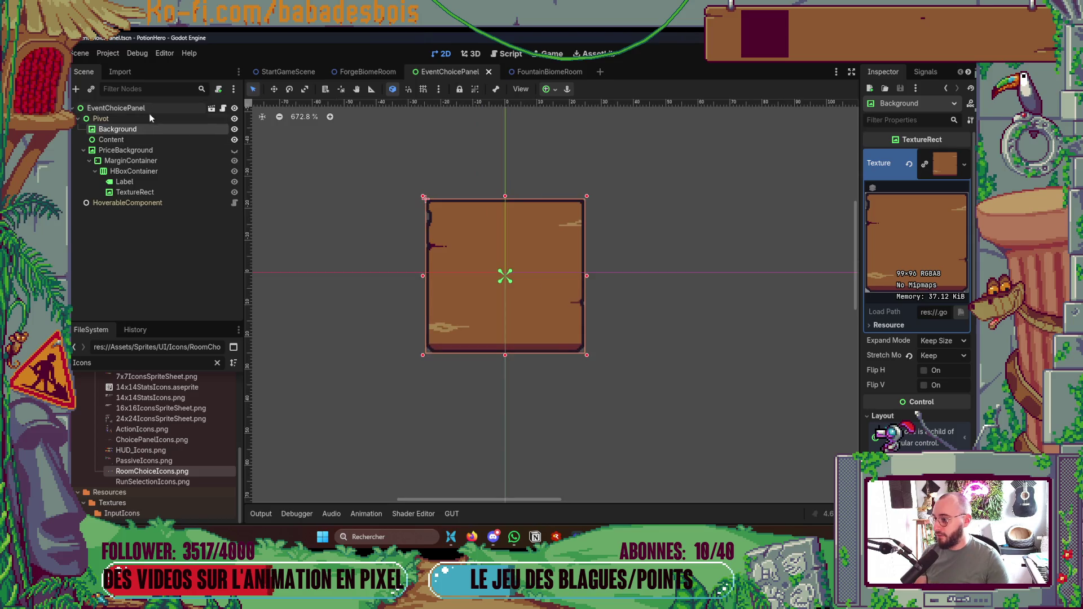
right_click(154, 131)
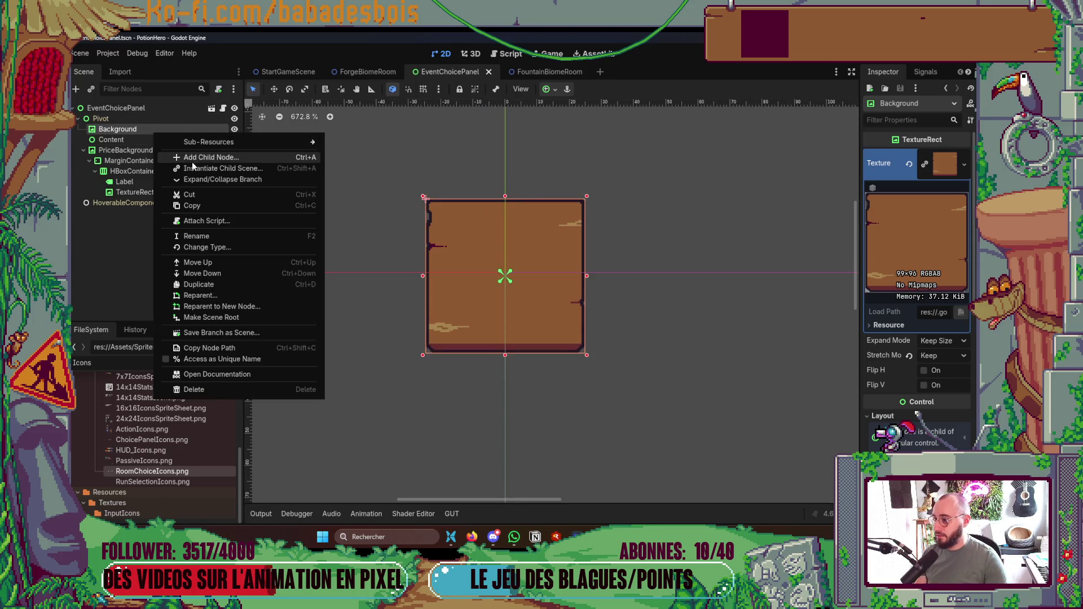
left_click(191, 161)
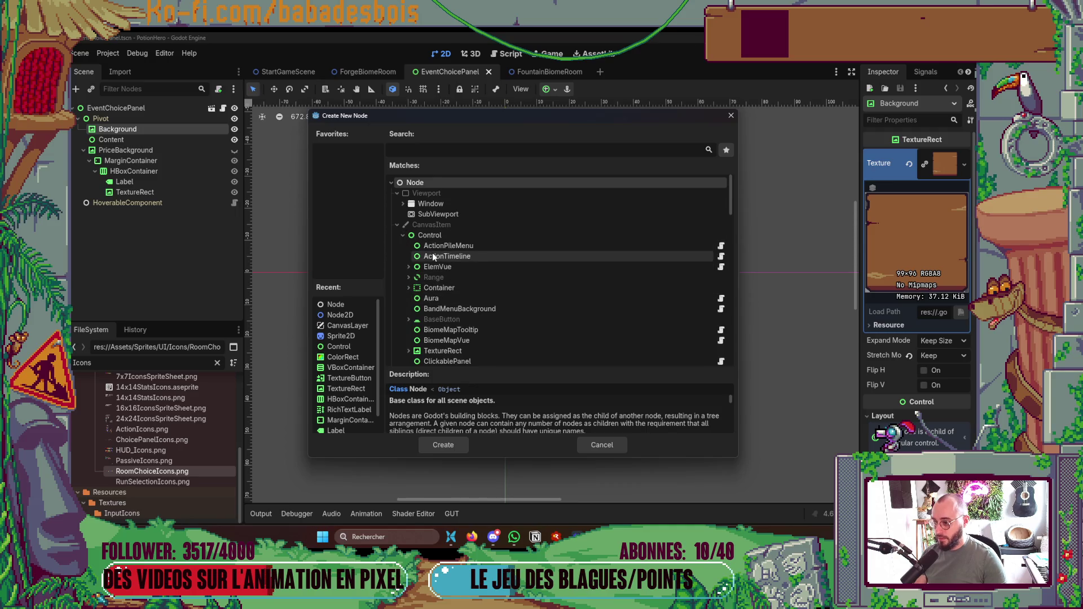
double_click(433, 237)
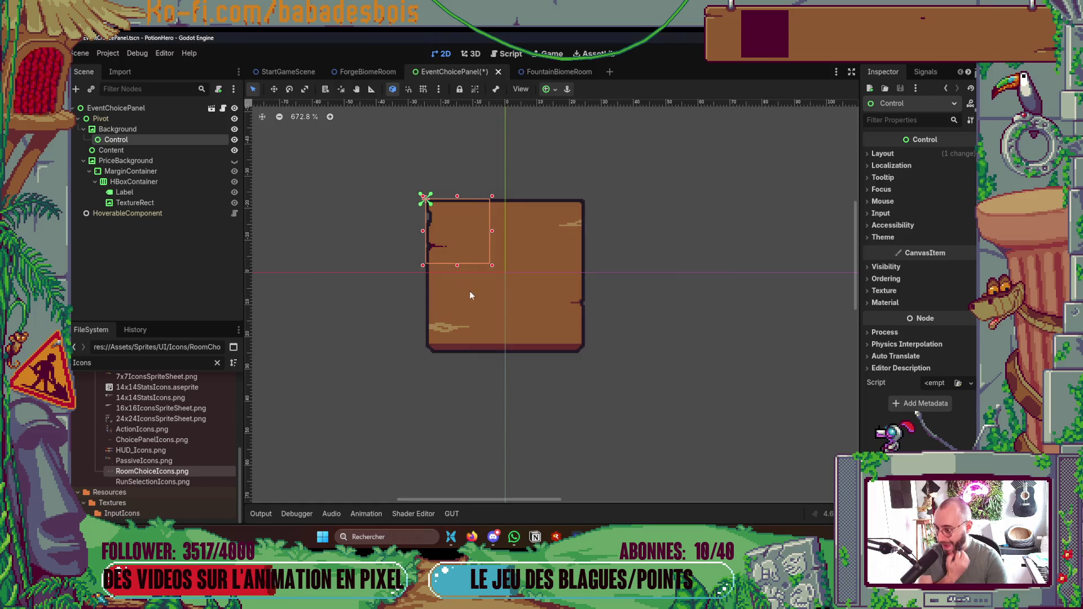
- Anchor the Control to Center Top with zero size and save
left_click(546, 89)
left_click(569, 125)
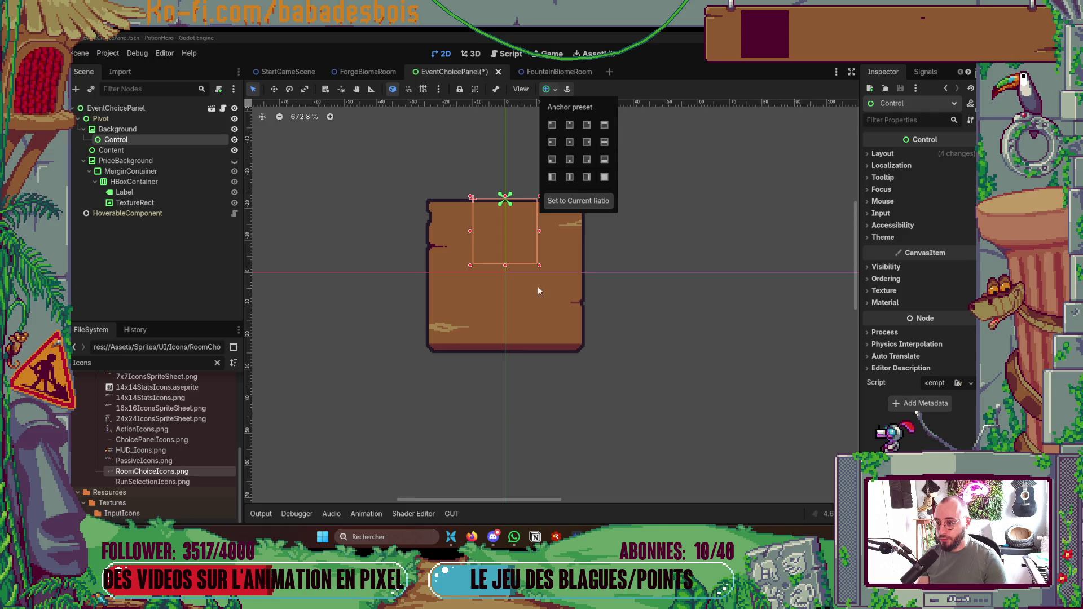
left_click(661, 270)
left_click_drag(541, 265, 492, 115)
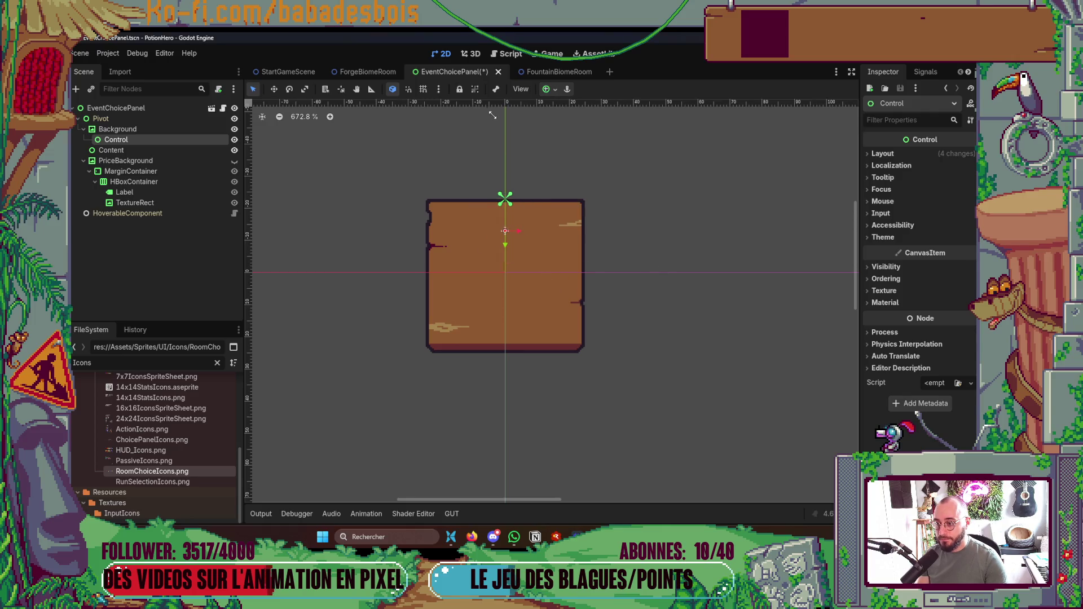
left_click(546, 89)
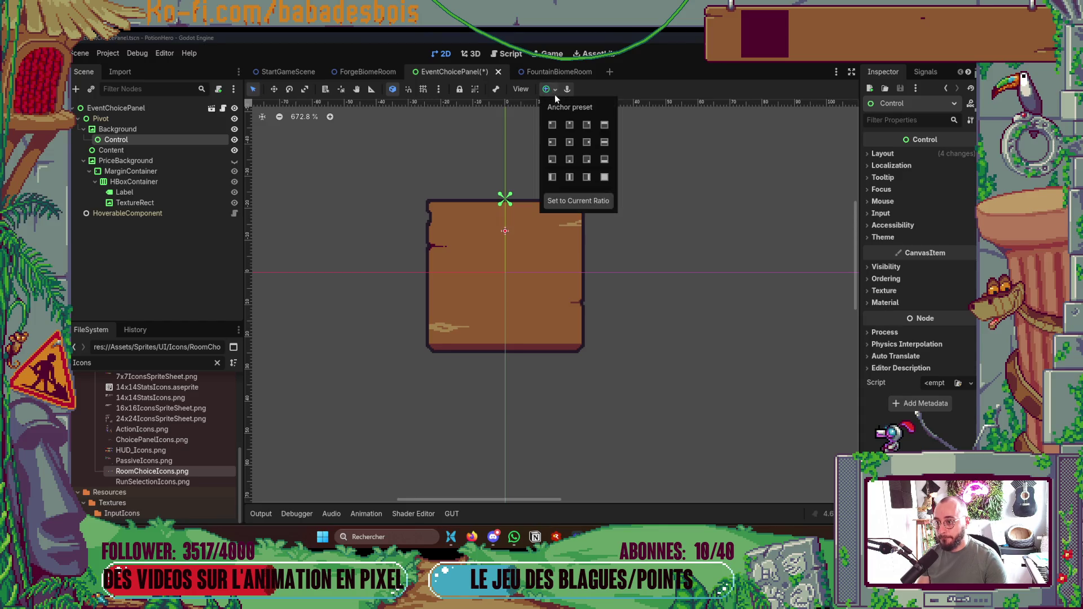
left_click(569, 123)
key("ctrl+s")
- Rename the Control to TitlePivot and save the scene
double_click(134, 139)
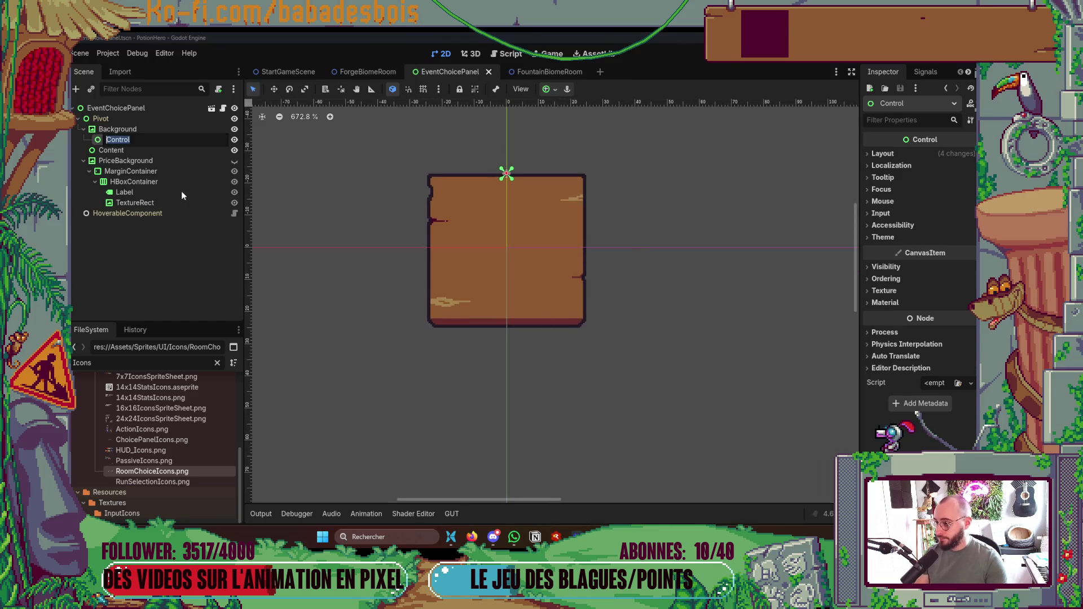
type("Titp")
key("BackSpace")
type("le")
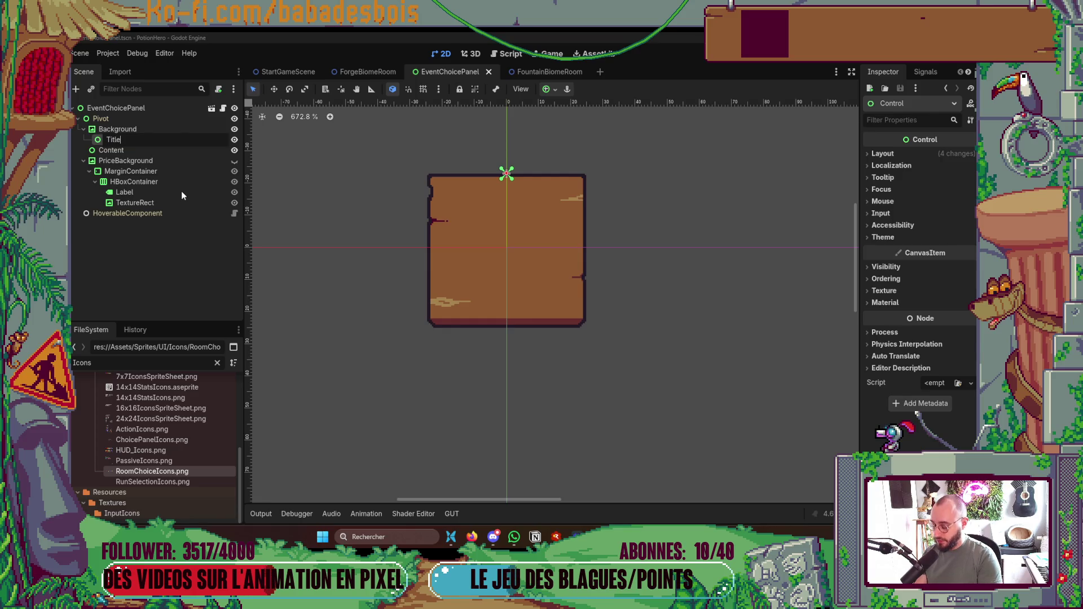
type("Pivot")
key("Return")
key("ctrl+s")
- Begin adding a child node under TitlePivot
right_click(164, 141)
left_click(196, 167)
key("Escape")
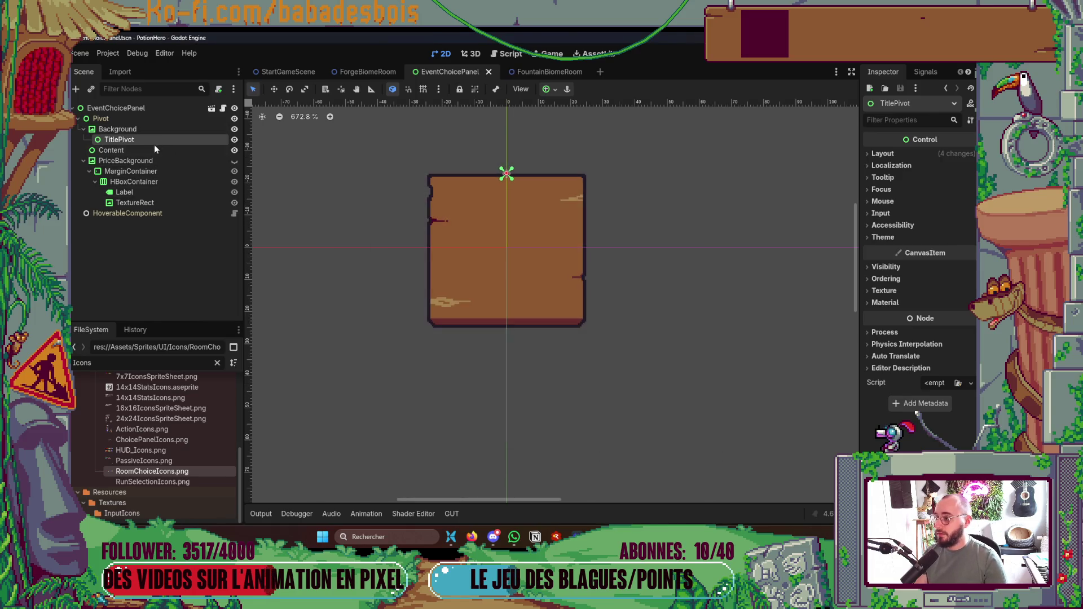
right_click(162, 140)
left_click(213, 149)
- Add a Label under TitlePivot, anchor it to the Center preset, and save
type("label")
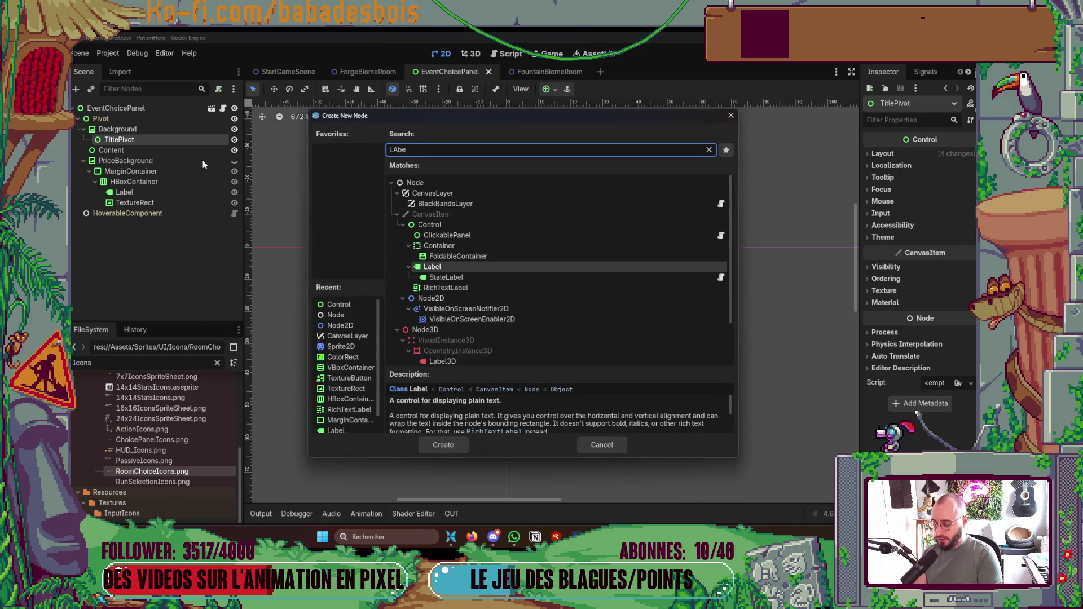
key("Return")
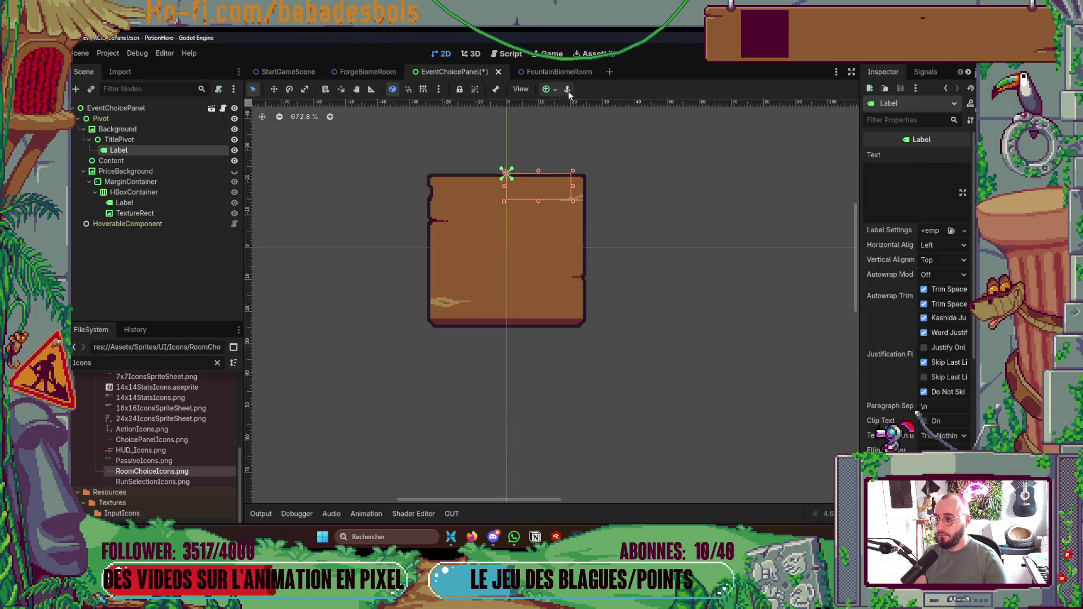
left_click(552, 89)
left_click(570, 141)
key("ctrl+s")
- Enter test text 'fds' and set the Label's Horizontal Alignment to Center
left_click(912, 185)
type("fdsfdsfdsfdsfd")
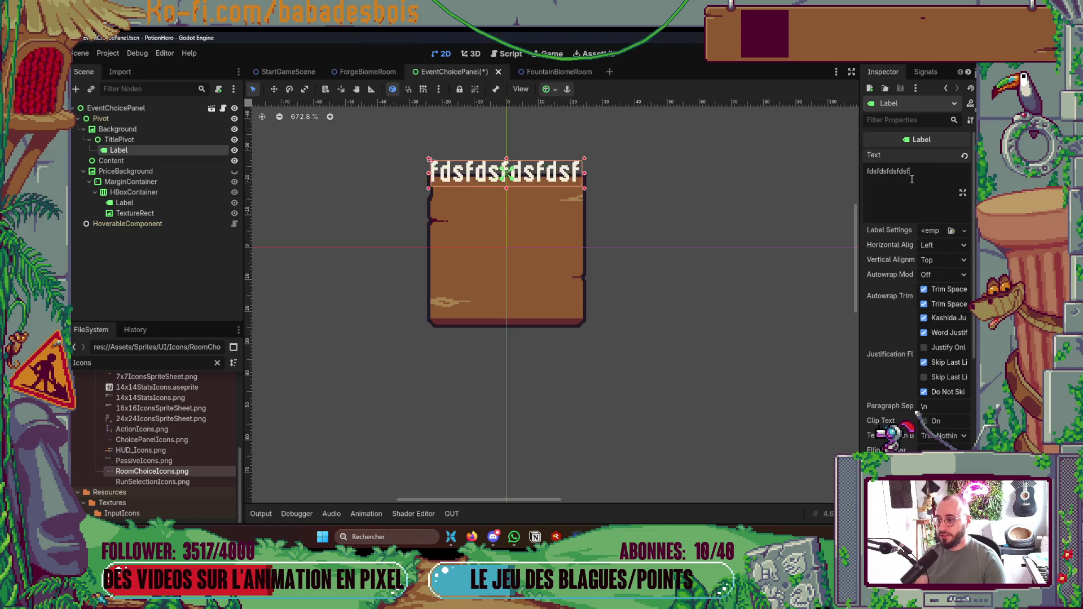
key("ctrl+a")
key("BackSpace")
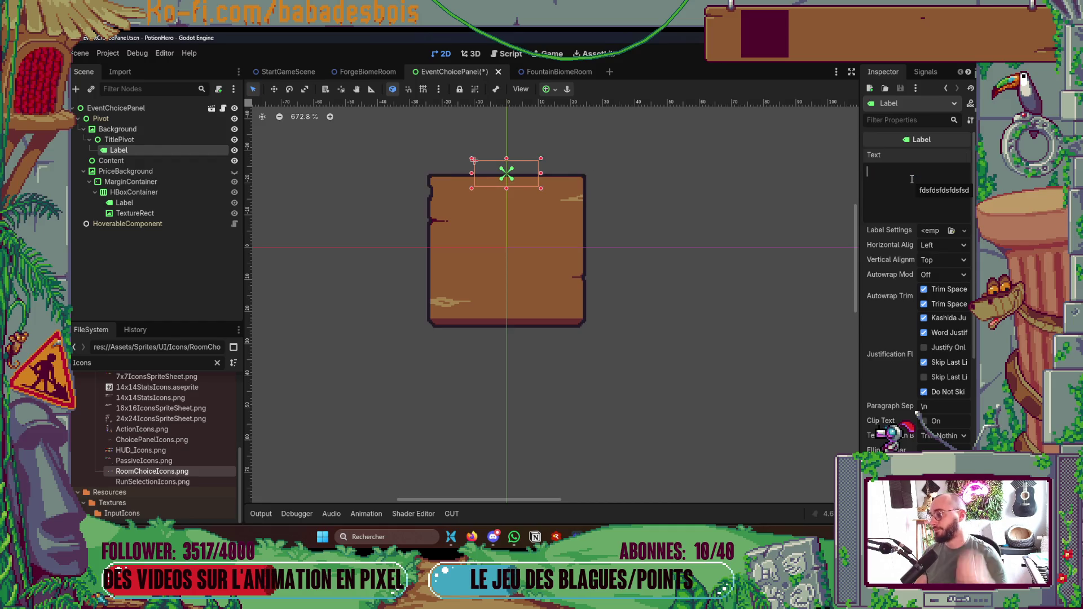
type("fds")
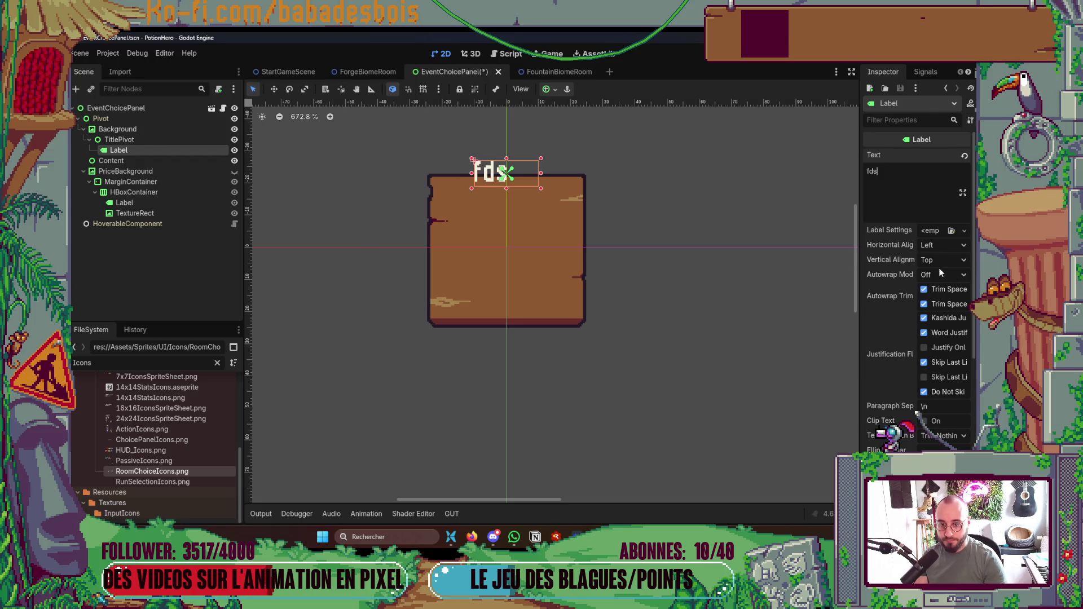
left_click(940, 247)
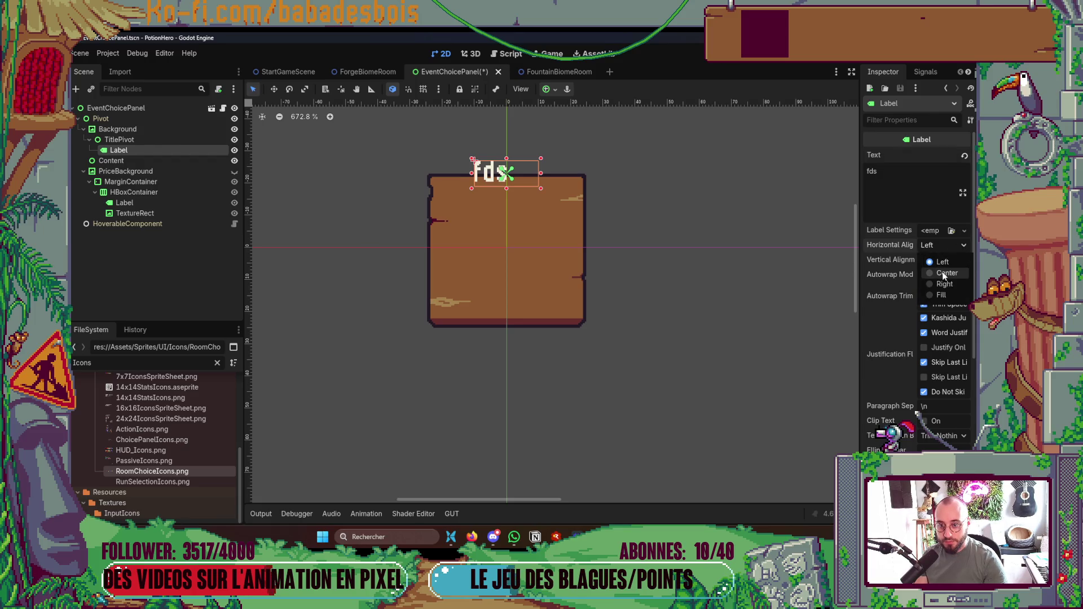
left_click(943, 274)
- Clear the label's text and switch over to Aseprite
left_click(918, 176)
key("ctrl+a")
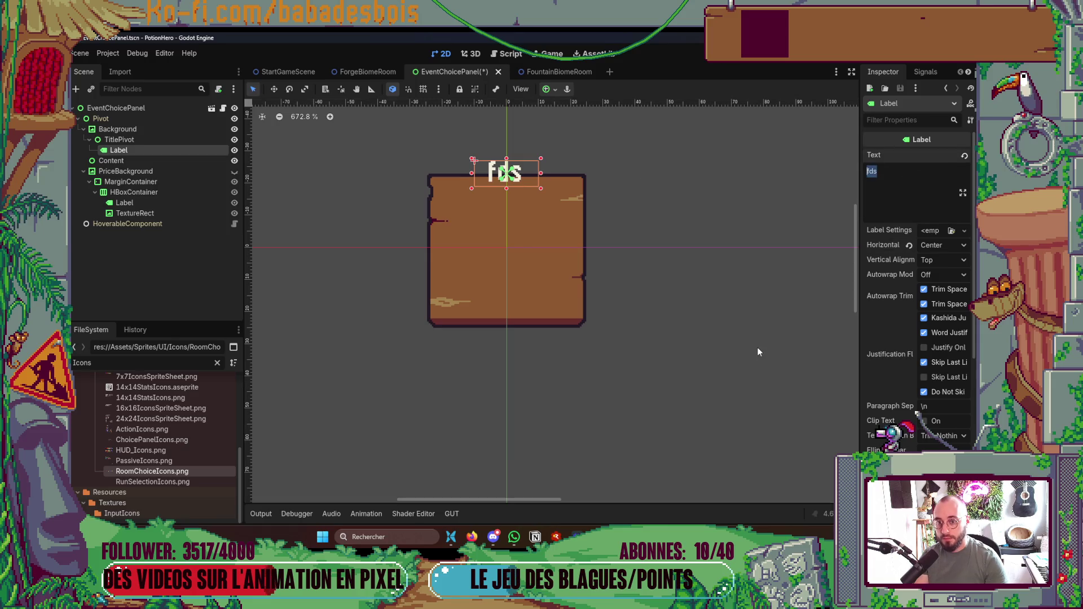
key("BackSpace")
key("alt+Tab")
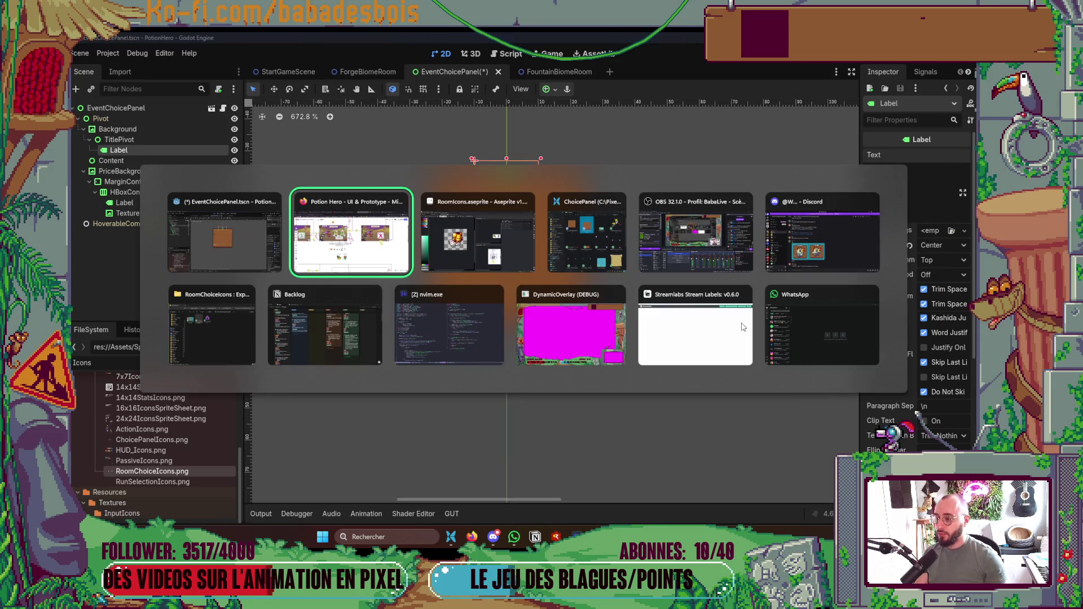
key("alt+Tab")
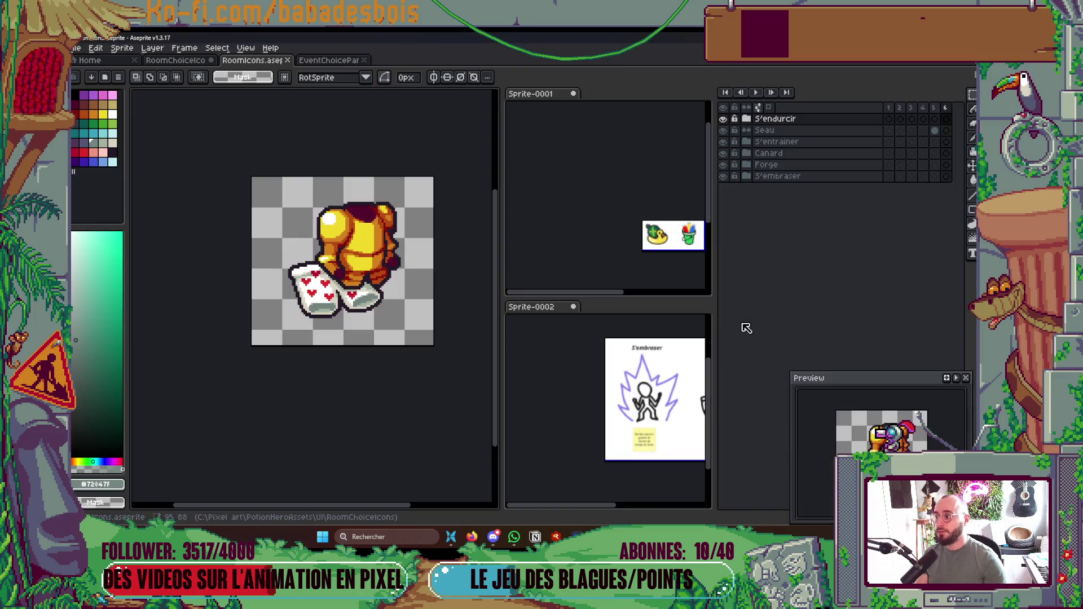
- In RoomChoiceIcons, show the Gourde flask and left-button title layers, then return to Godot
key("ctrl+Tab")
key("Left")
key("Left")
key("Left")
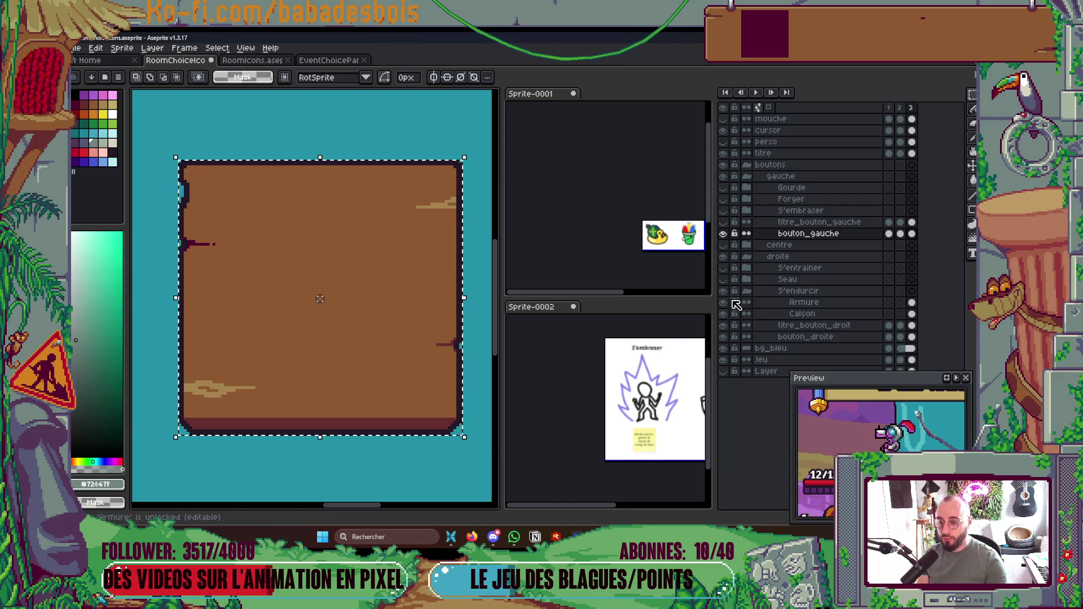
left_click(723, 210)
left_click(723, 210)
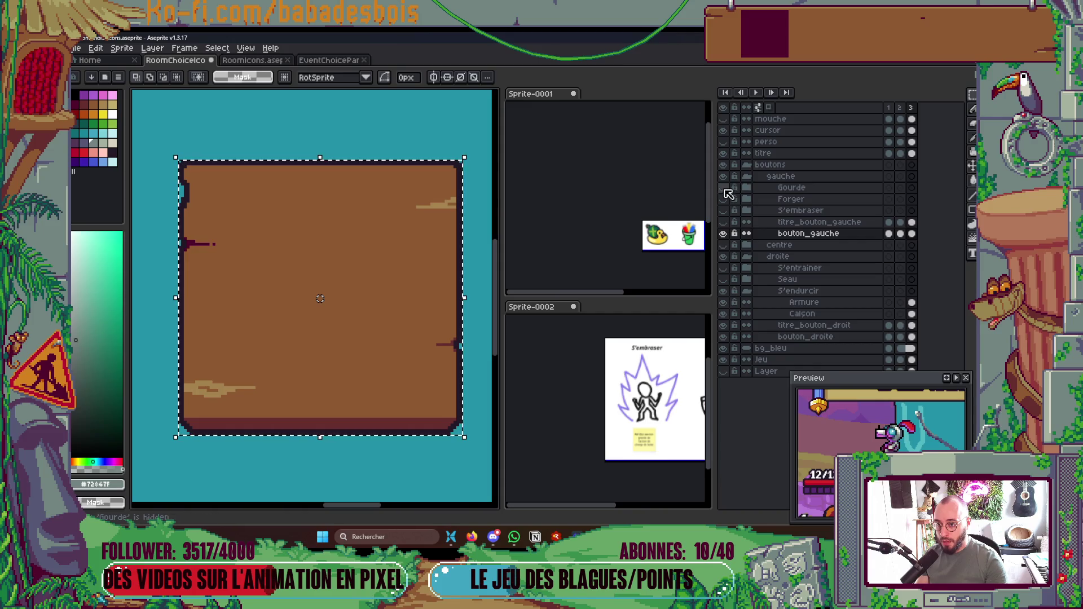
left_click(724, 187)
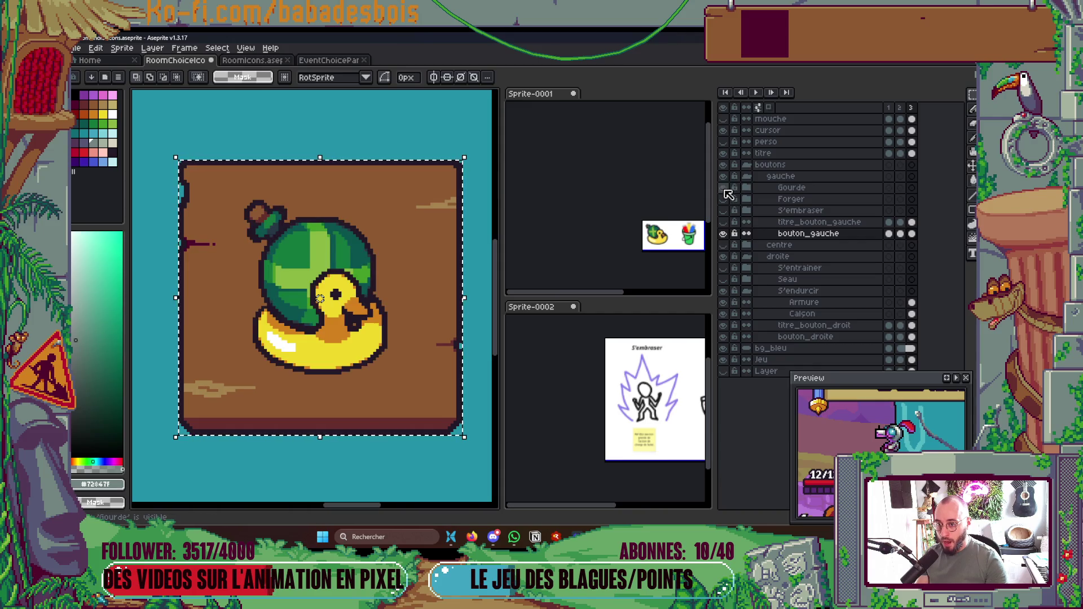
left_click(723, 222)
key("alt+Tab")
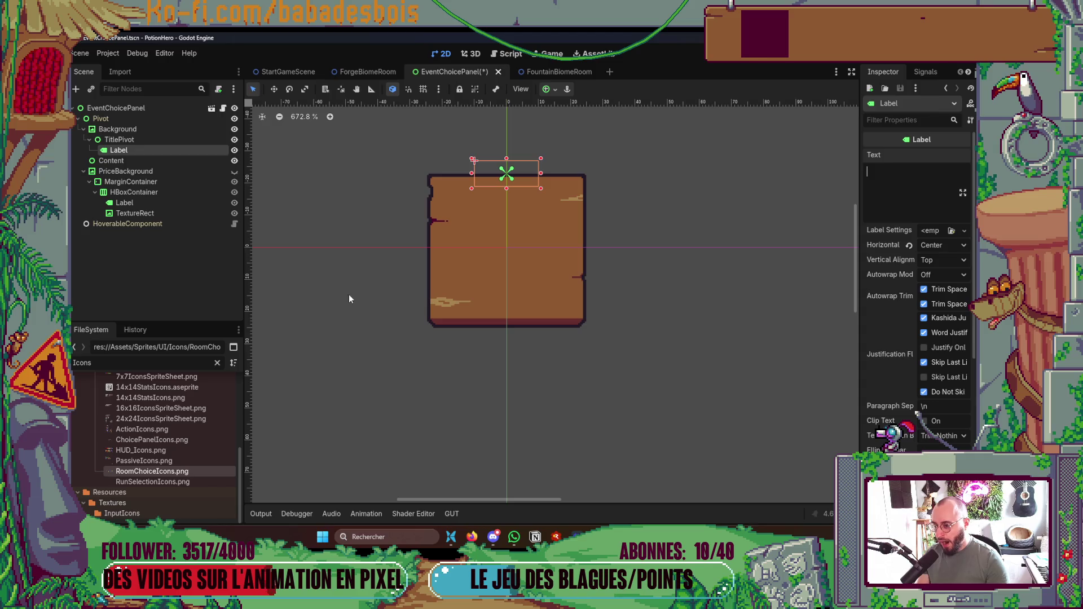
- Expand the Label's theme and constant overrides, save, and type placeholder text 'fdsfds'
scroll(915, 303, "down", 5)
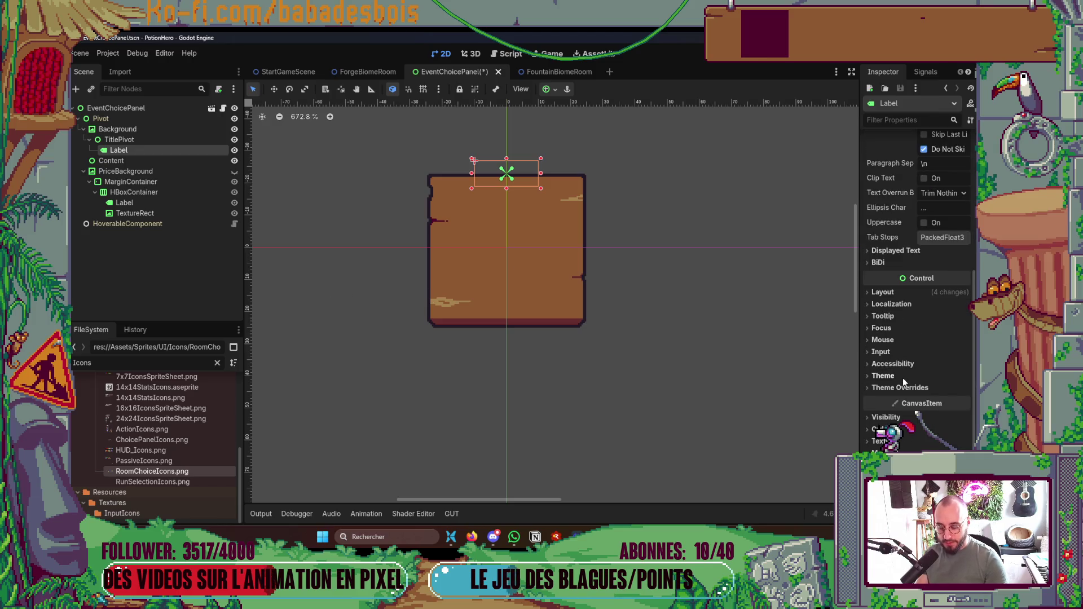
left_click(903, 387)
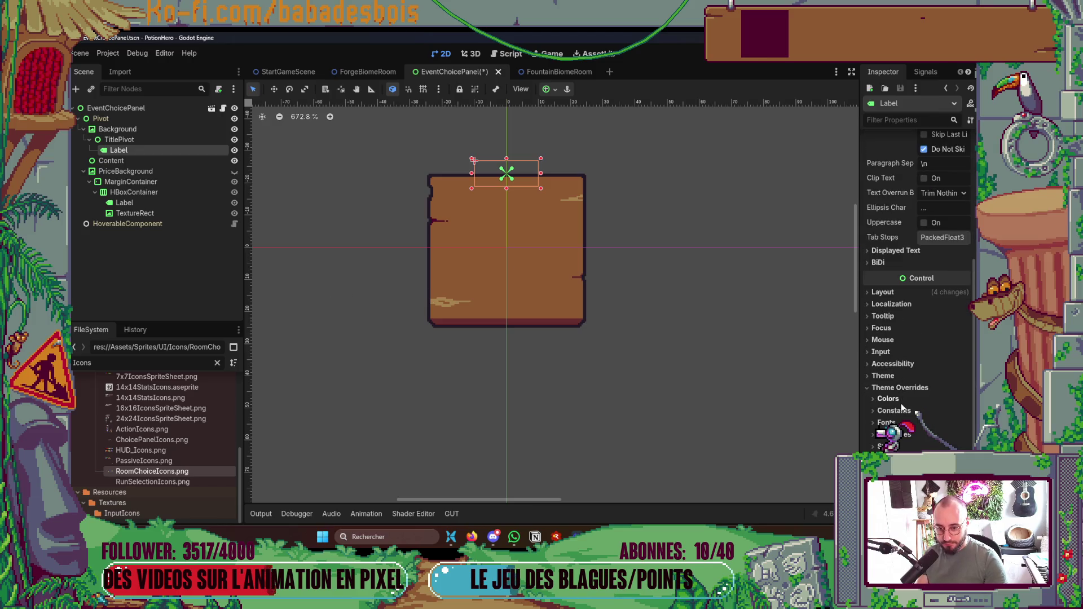
left_click(871, 412)
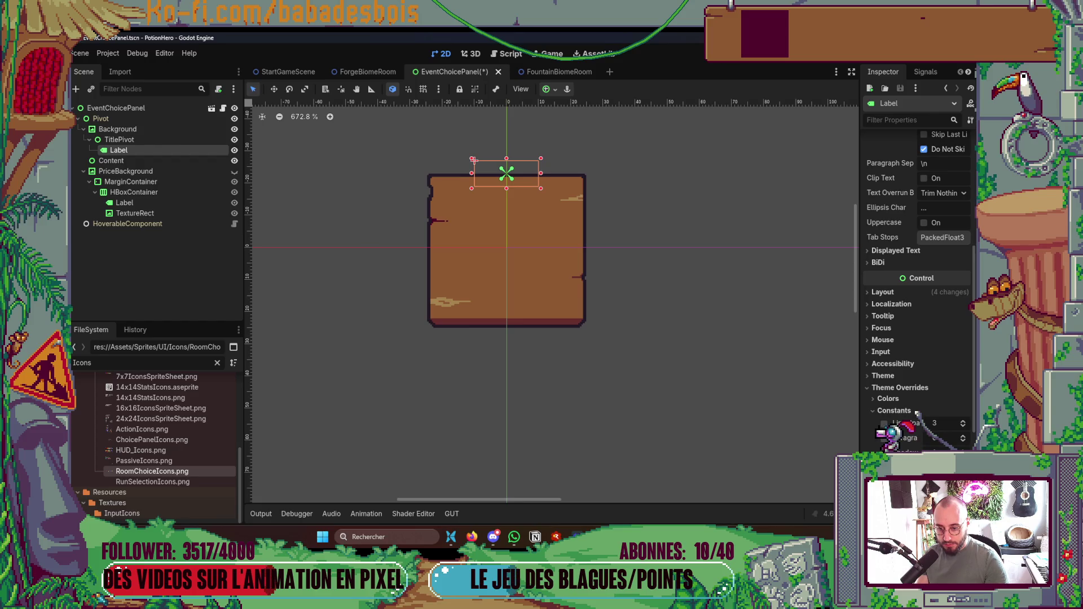
key("ctrl+s")
scroll(888, 247, "up", 8)
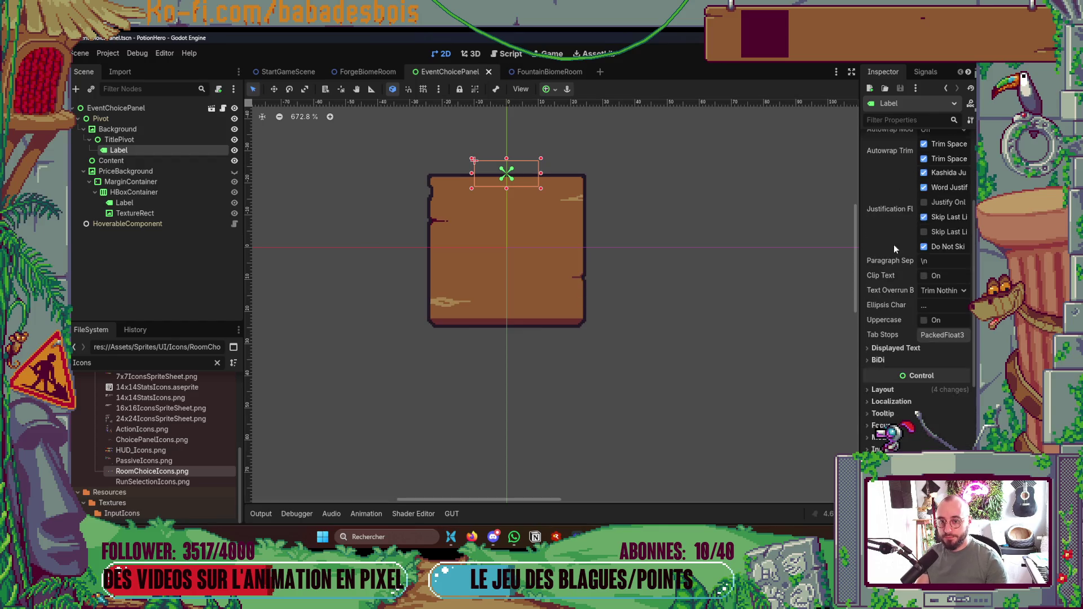
type("fdsfds")
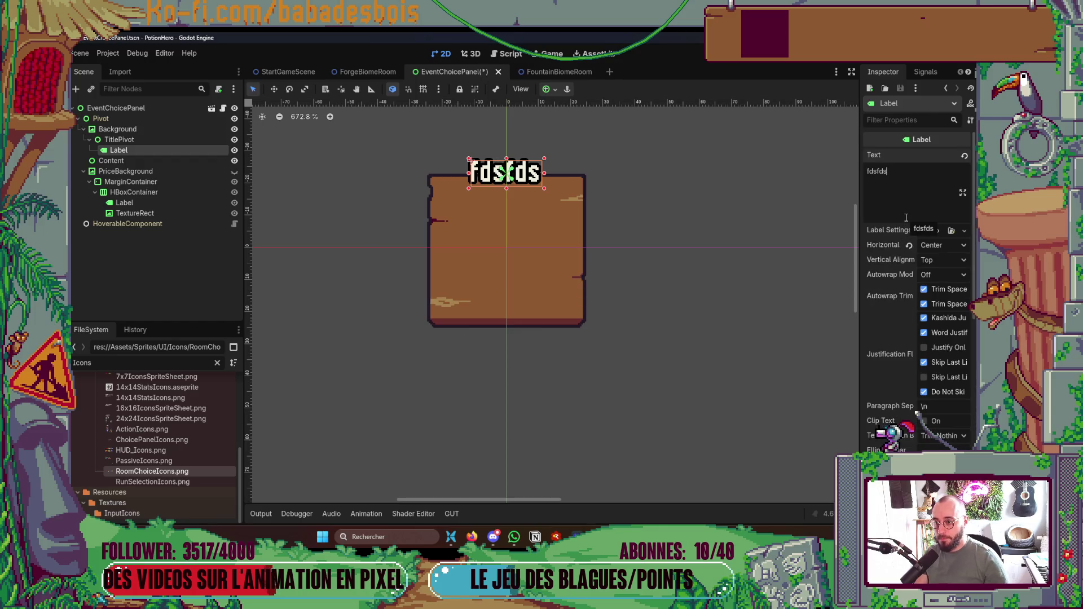
scroll(485, 130, "up", 3)
scroll(900, 361, "down", 10)
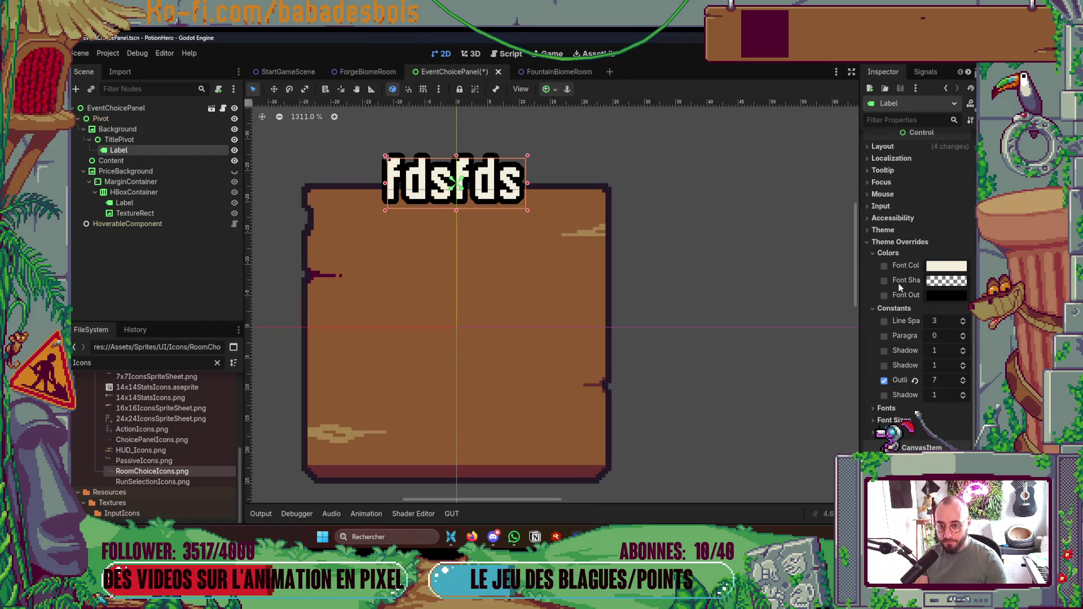
- Set the label's font outline colour to the panel's dark purple and save
left_click(945, 296)
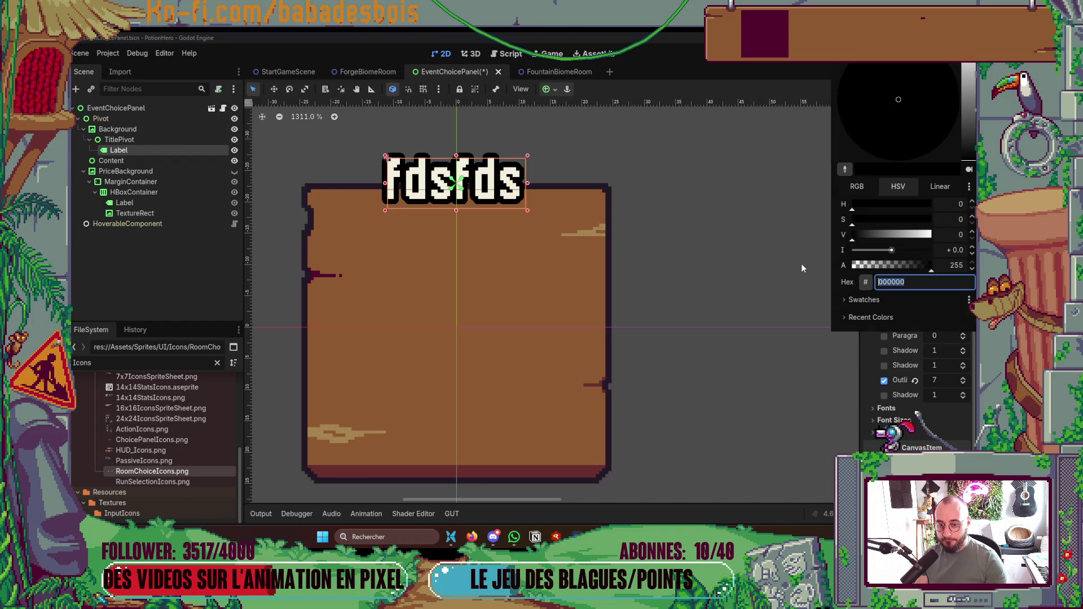
left_click(607, 190)
left_click(758, 269)
scroll(759, 276, "up", 2)
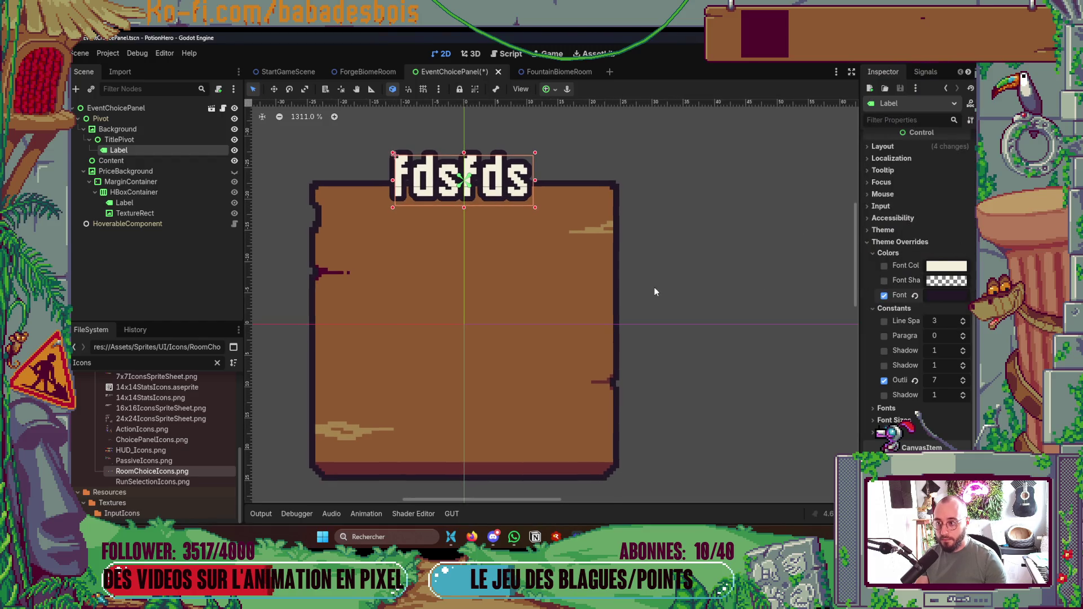
key("ctrl+s")
- Widen the Inspector's property area, save the scene, and select the placeholder label text
left_click_drag(859, 292, 714, 294)
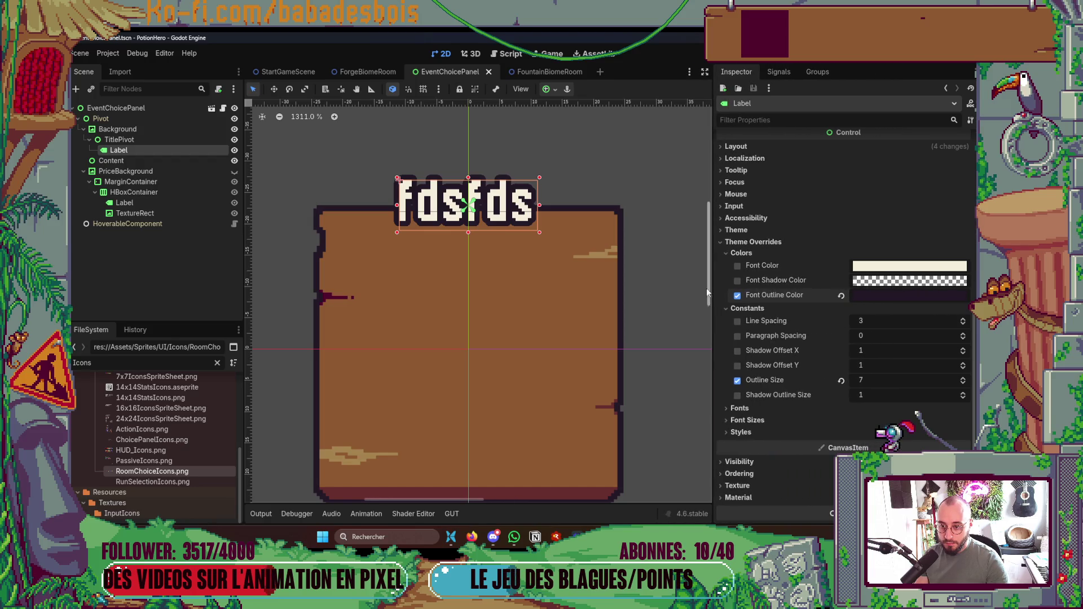
scroll(516, 187, "up", 3)
scroll(568, 237, "down", 6)
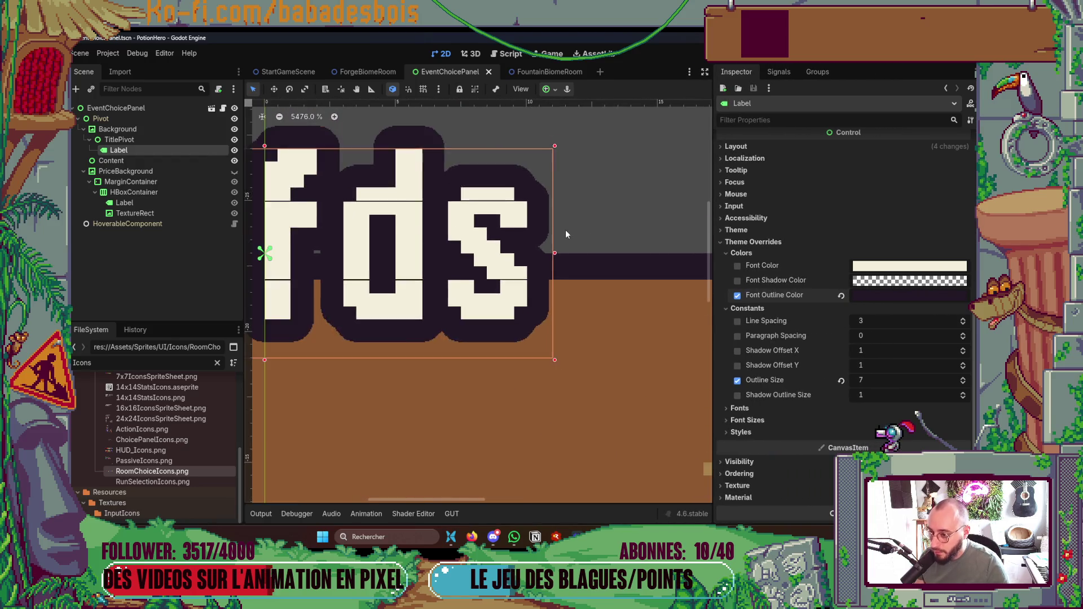
key("ctrl+s")
scroll(895, 237, "up", 10)
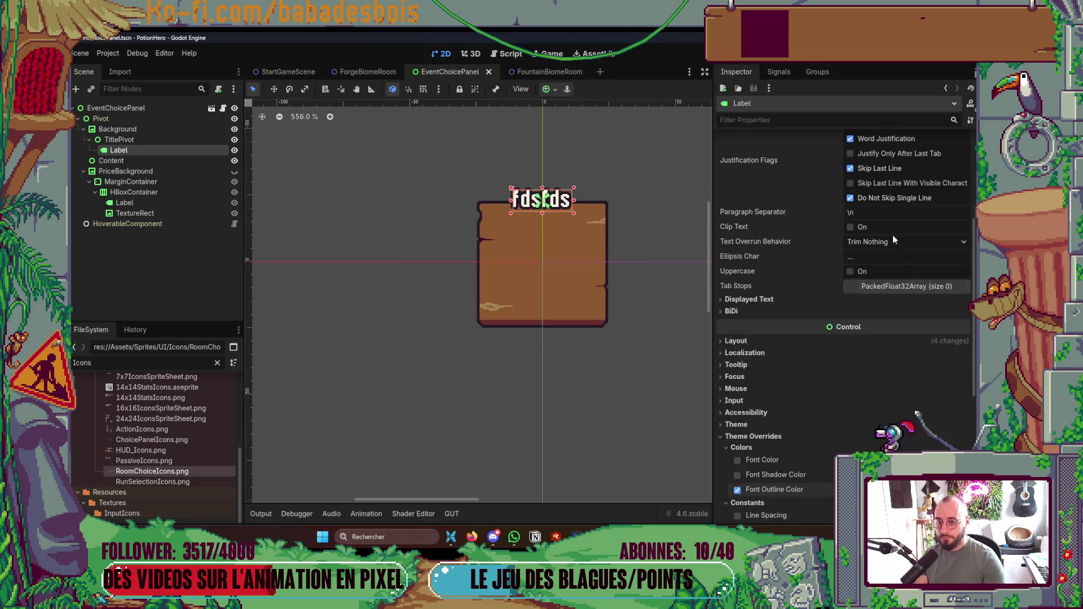
key("ctrl+a")
- Change the label's text to 'Title' and save the scene
type("Title")
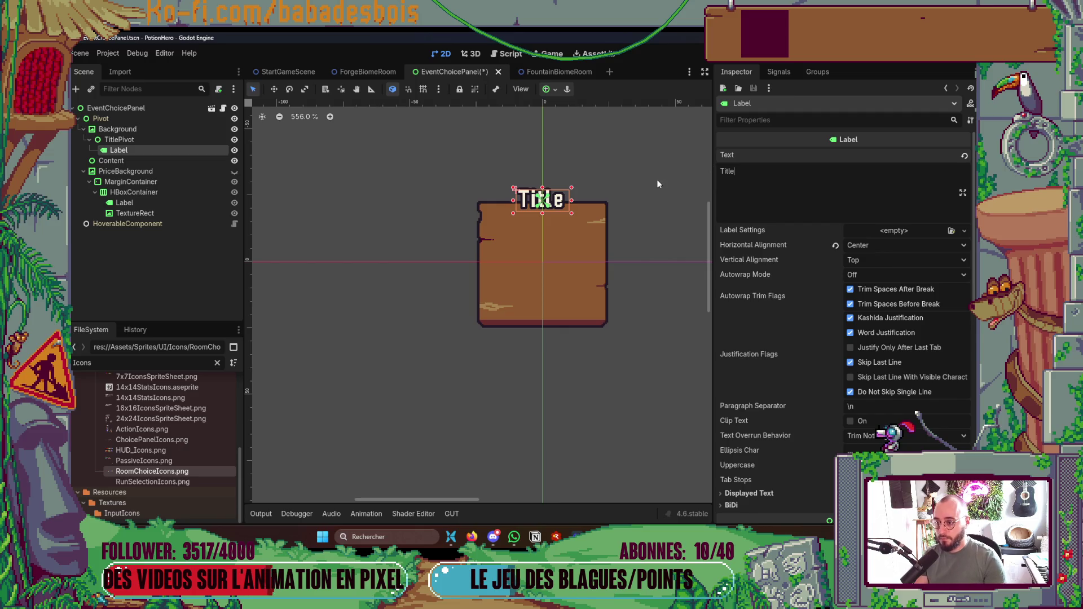
left_click(654, 173)
scroll(507, 204, "up", 7)
scroll(506, 202, "down", 6)
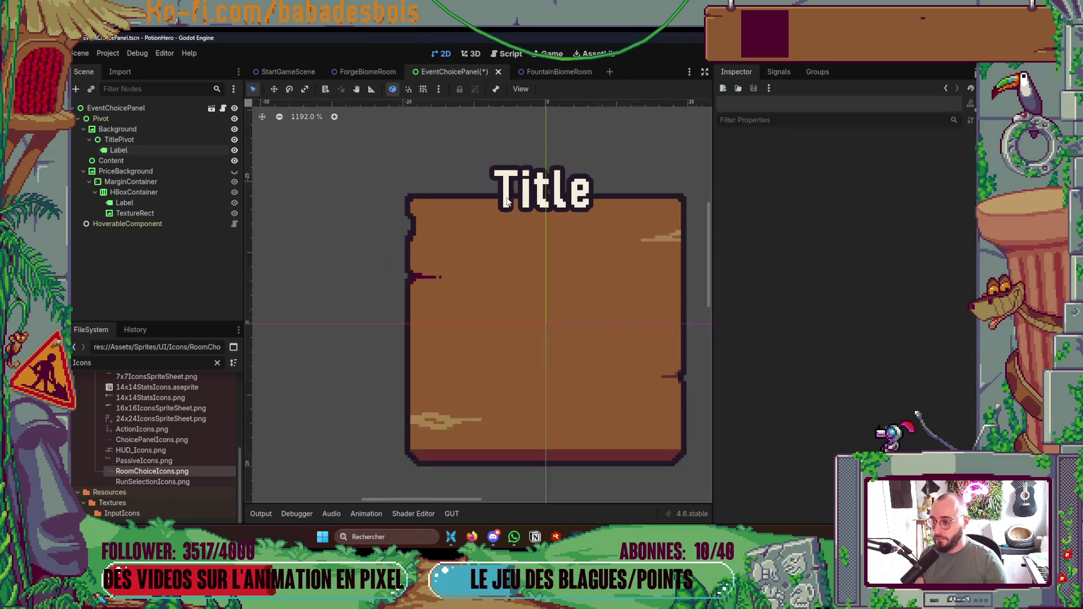
key("ctrl+s")
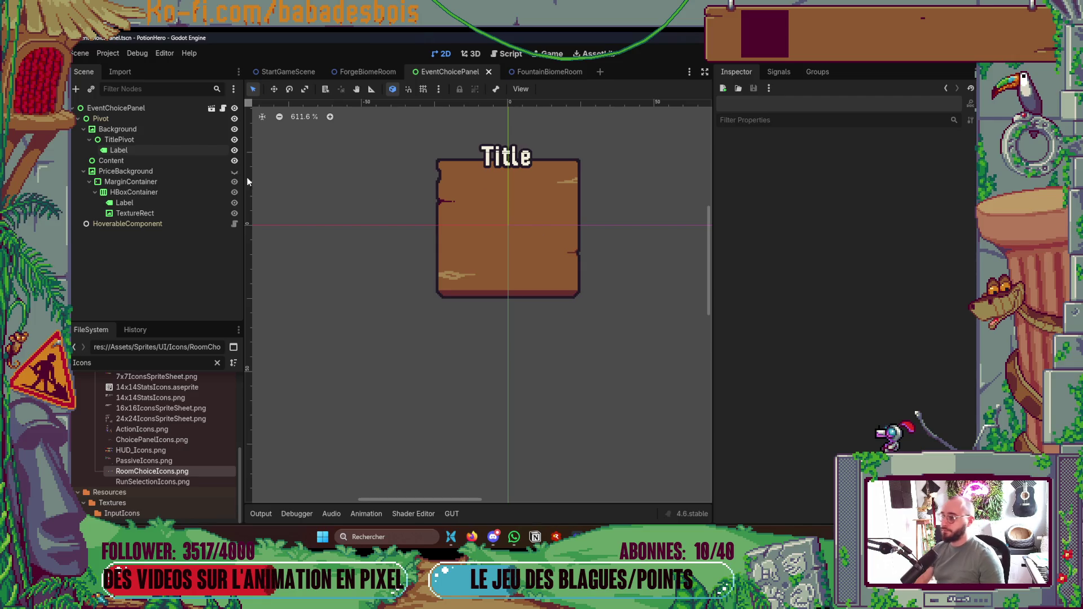
- Nudge the title label one pixel down and one pixel right, then save
left_click(146, 148)
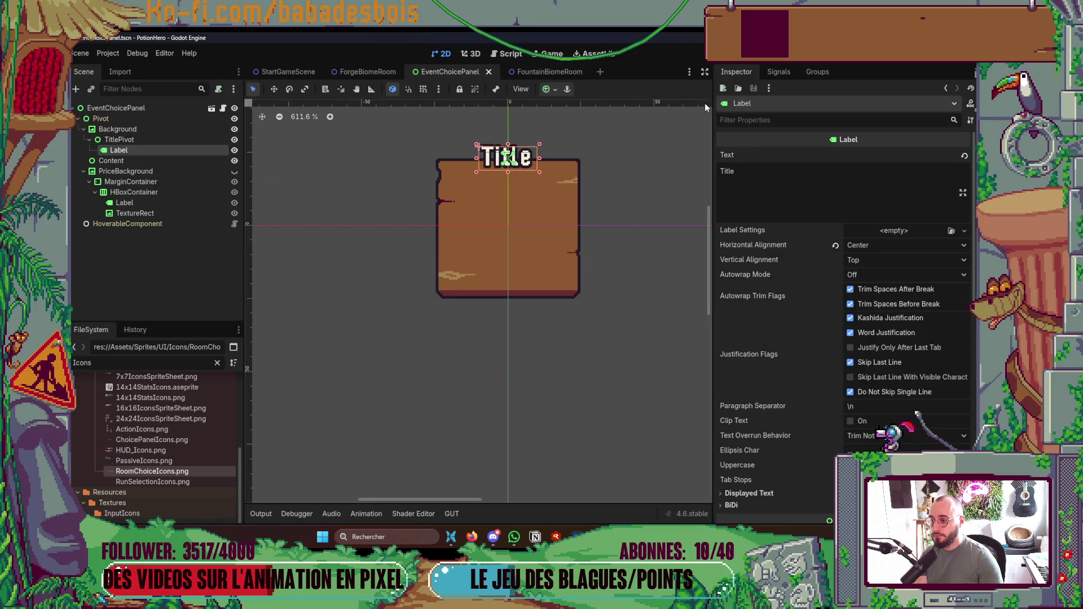
scroll(586, 141, "up", 2)
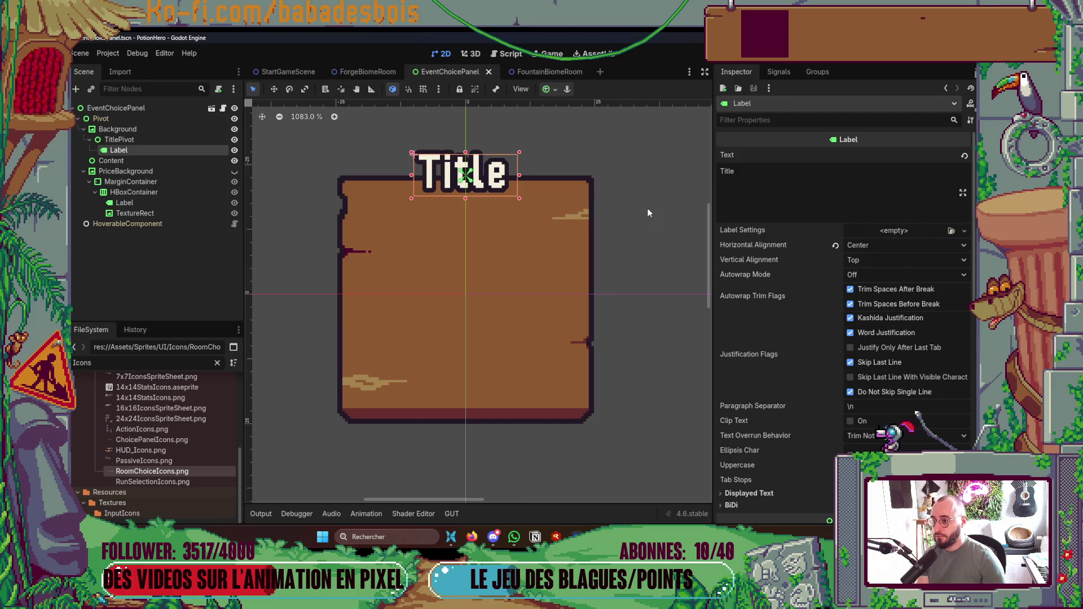
key("Down")
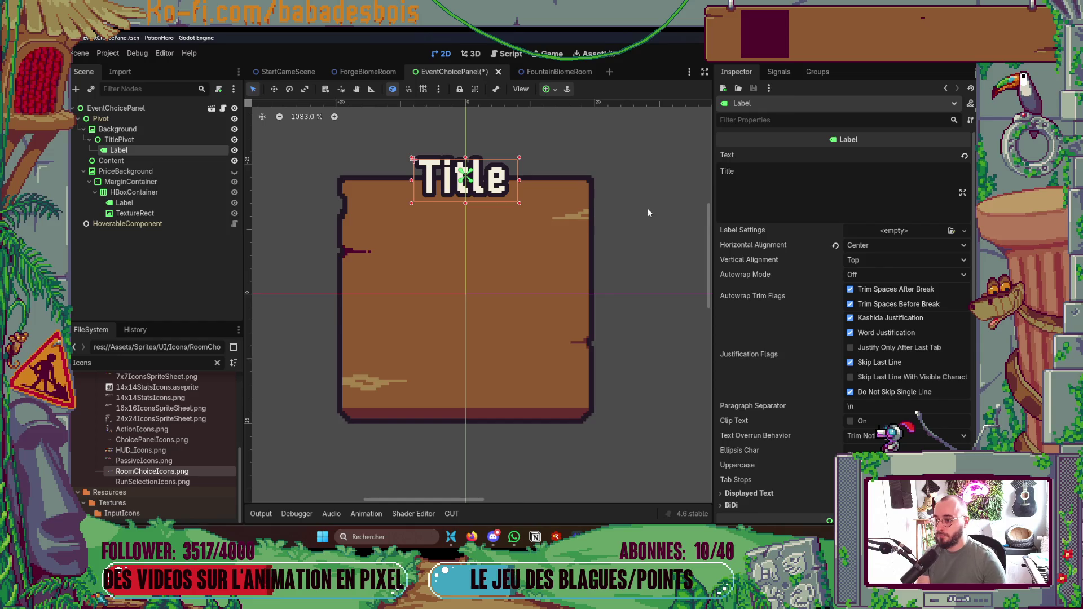
left_click(657, 267)
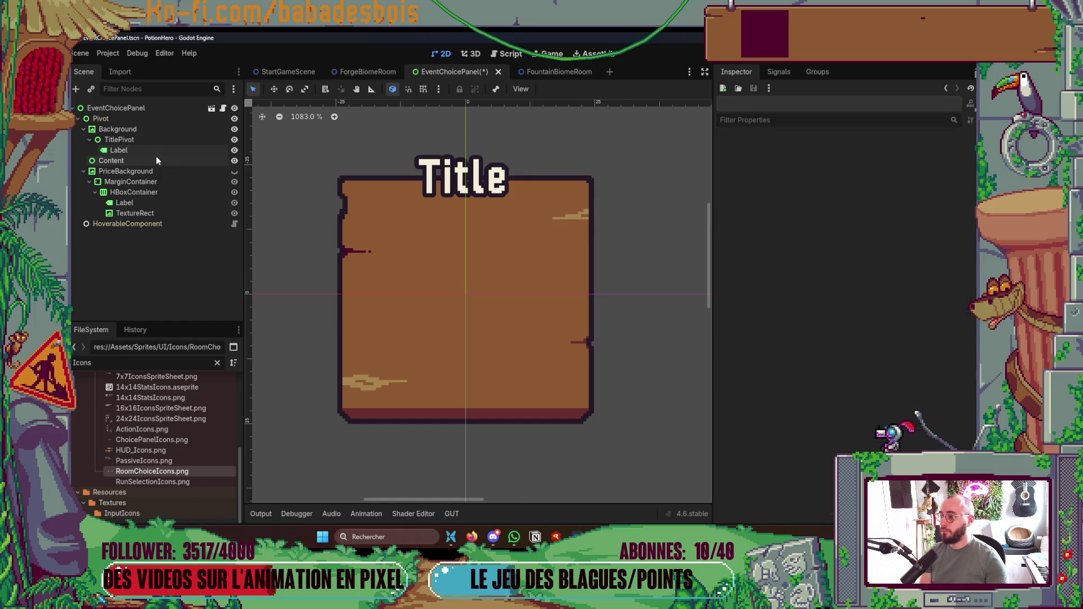
left_click(424, 192)
left_click(783, 165)
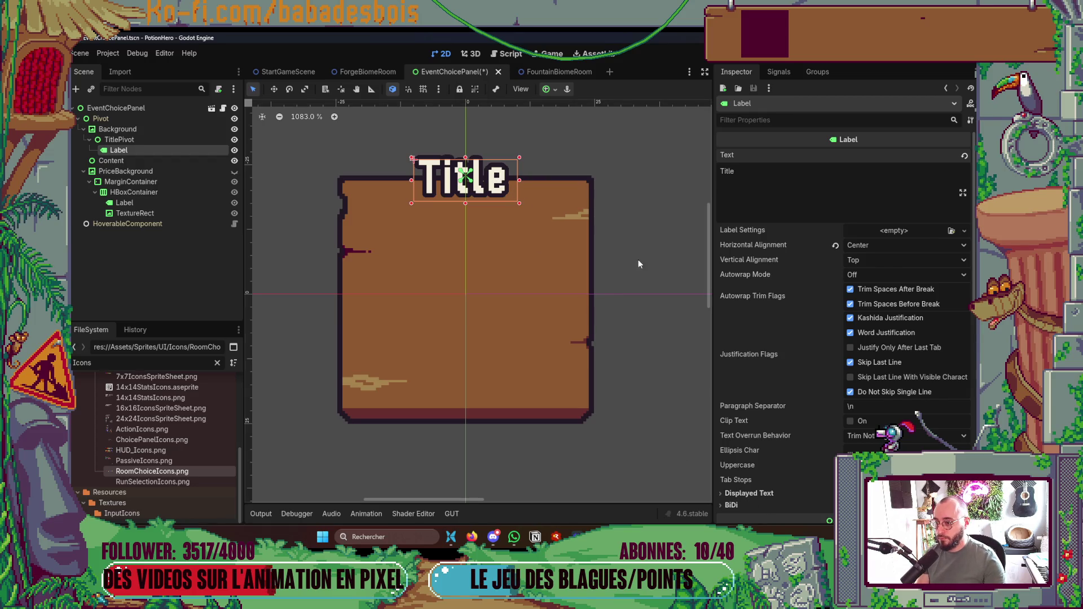
key("Right")
key("ctrl+s")
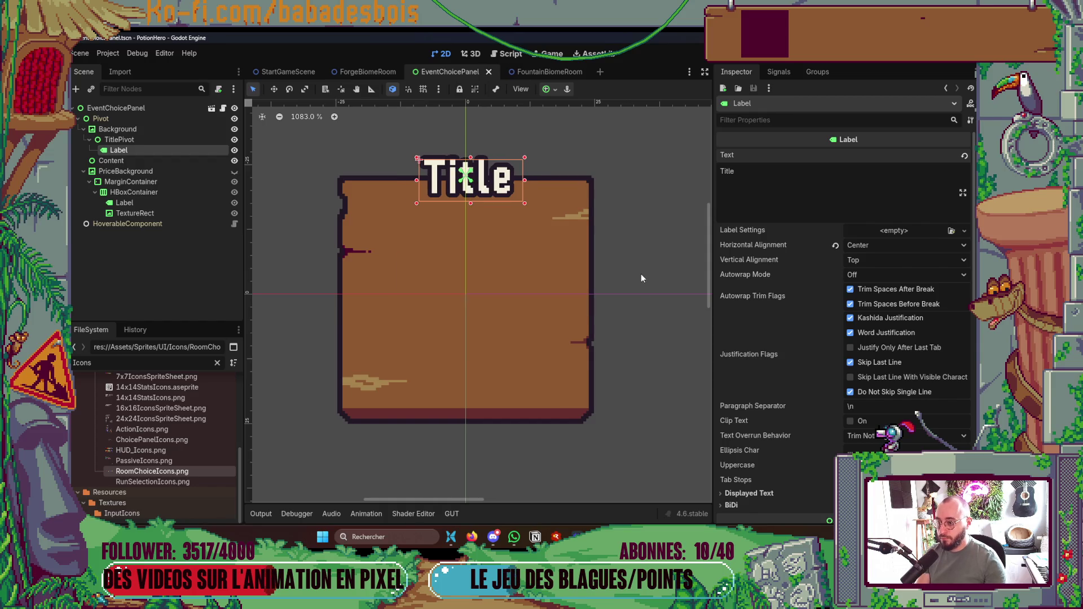
- Trim the label text down to 'Ti' after briefly testing a longer string
left_click(780, 179)
type("dfsfds")
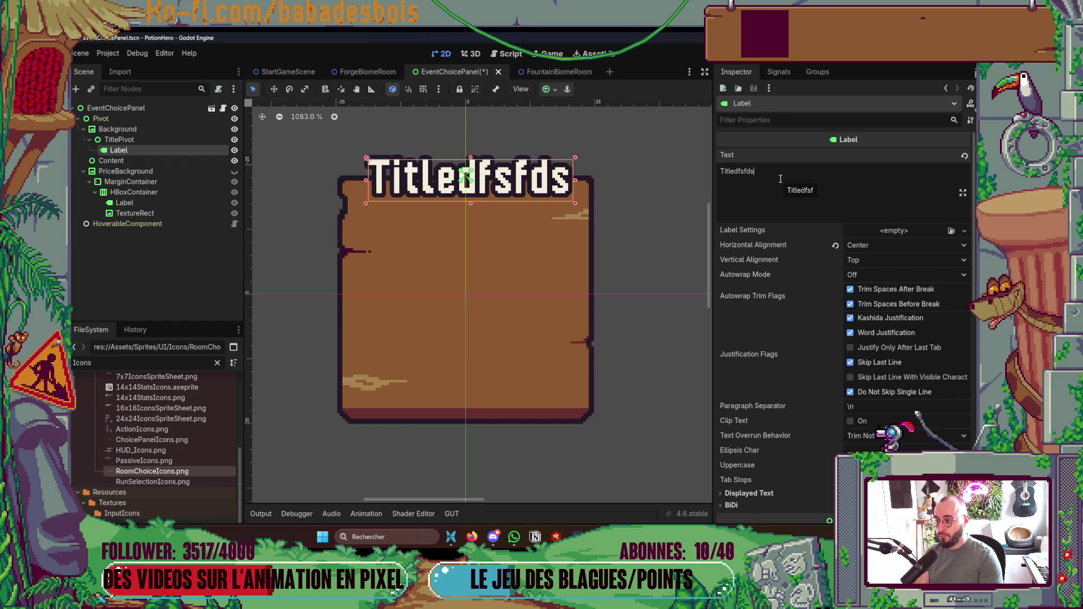
key("BackSpace")
key("BackSpace")
key("BackSpace")
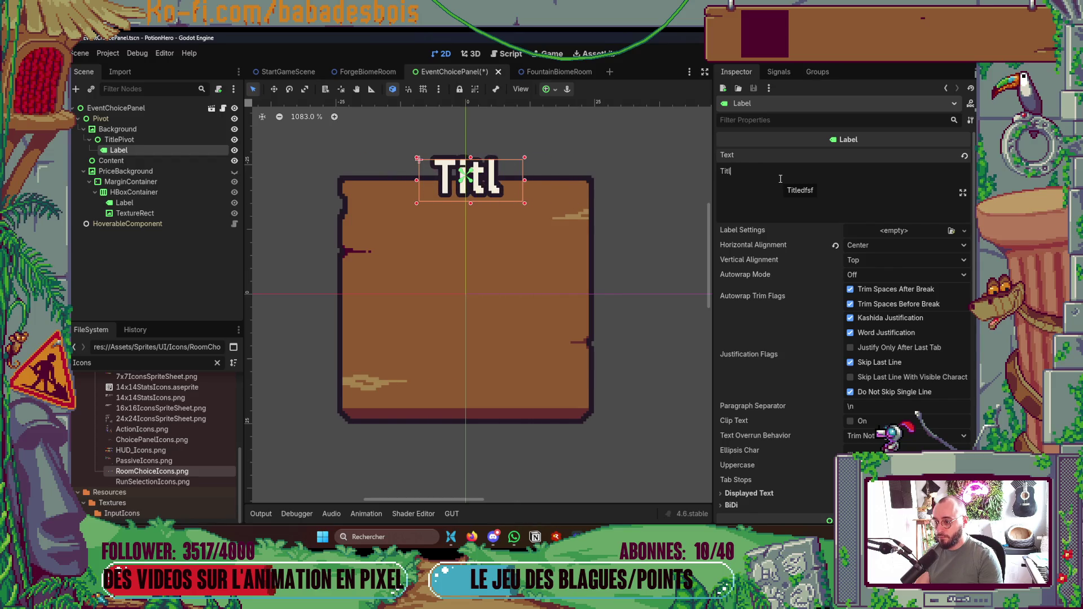
scroll(468, 177, "up", 5)
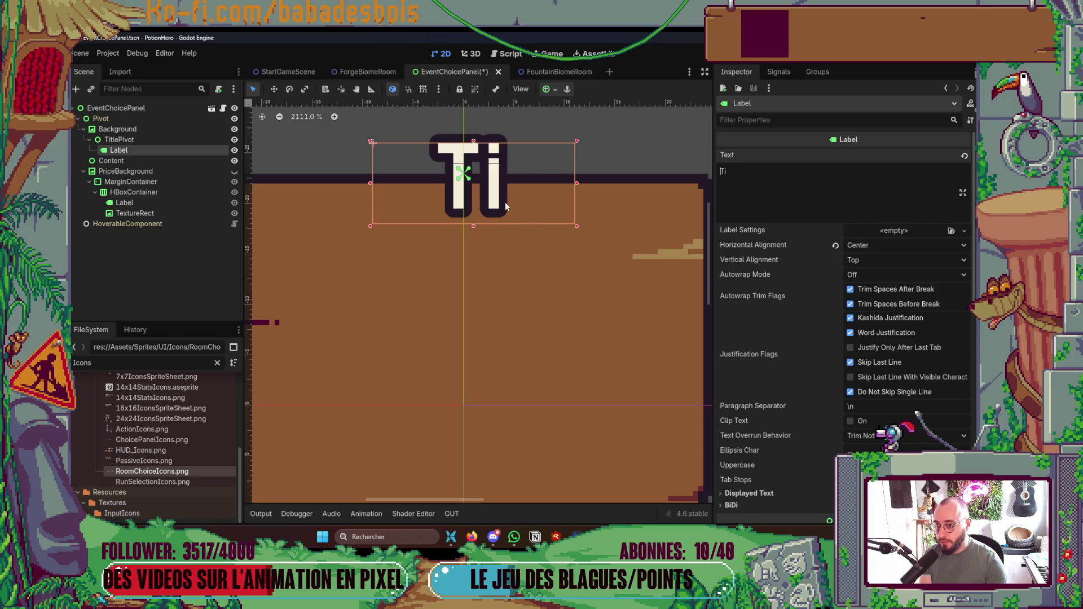
- Reveal the title label's Layout transform values and shift its x position from -20 to -18
left_click(695, 216)
left_click(521, 151)
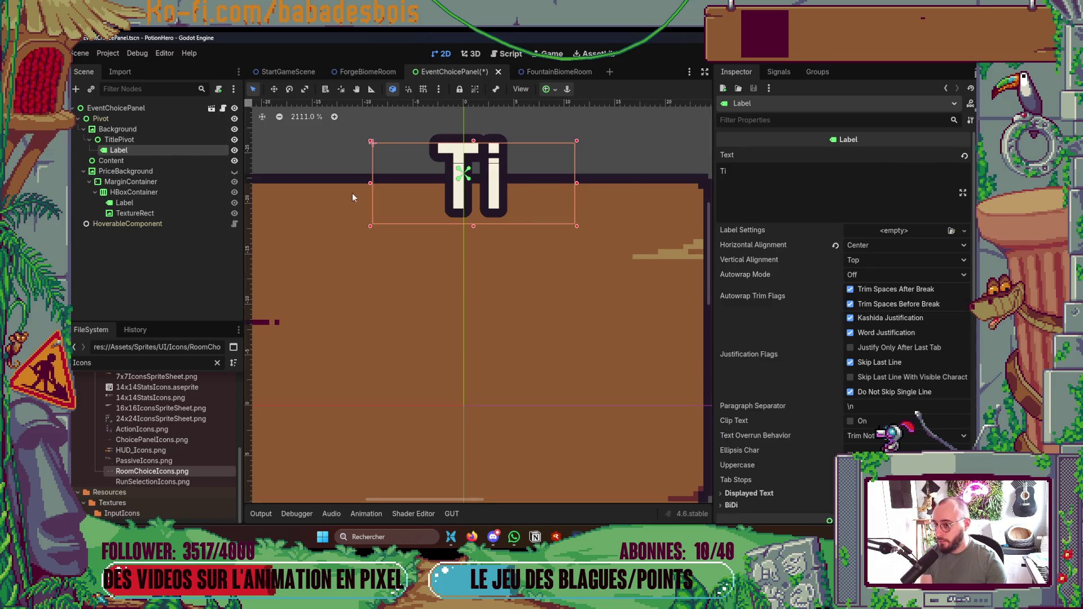
scroll(861, 378, "down", 5)
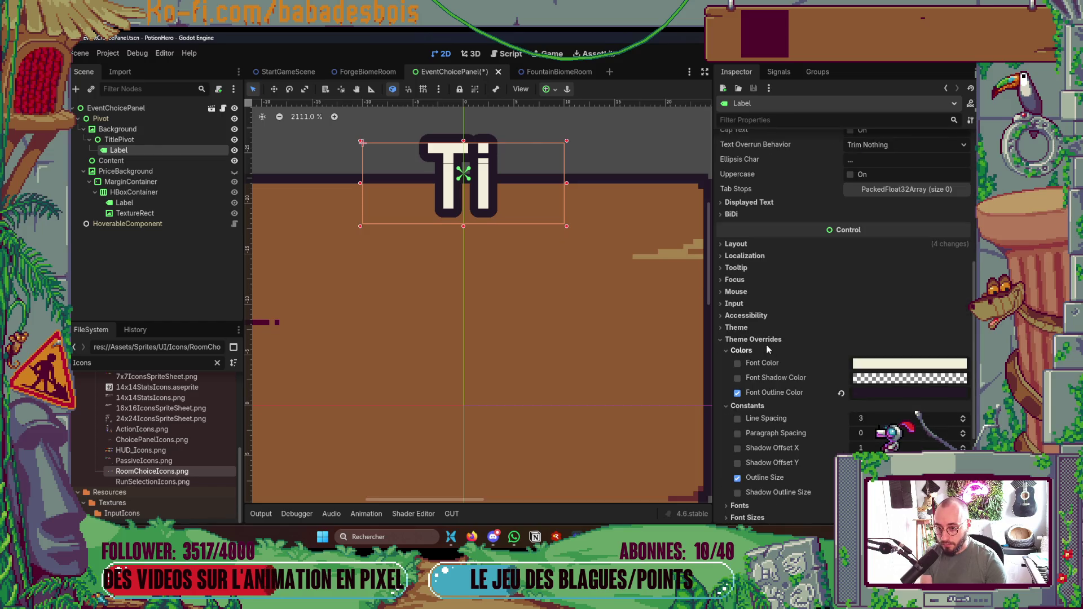
left_click(736, 291)
left_click(736, 292)
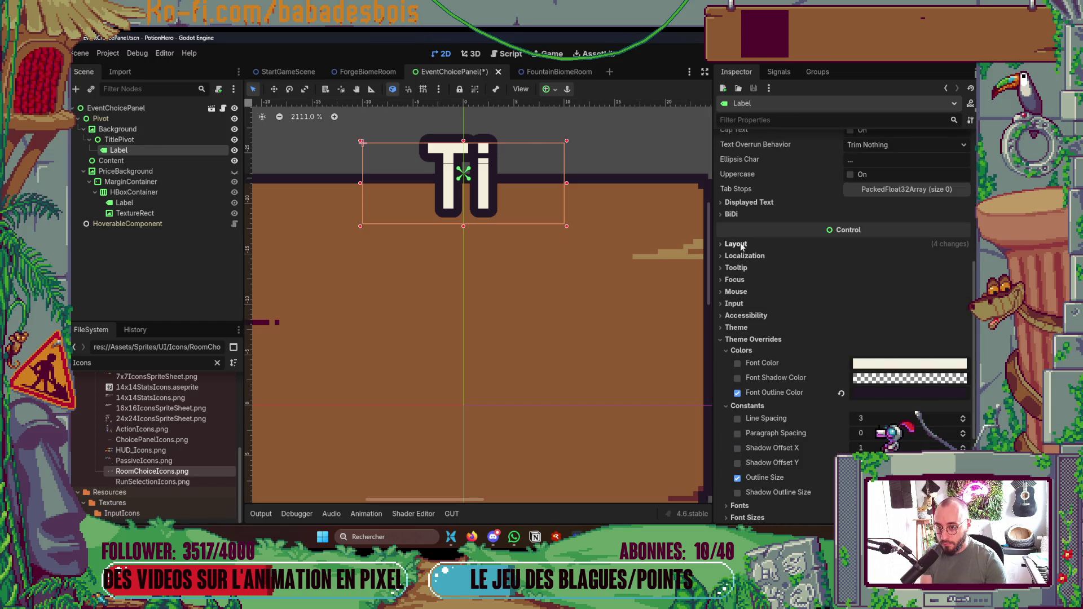
left_click(738, 243)
left_click(747, 366)
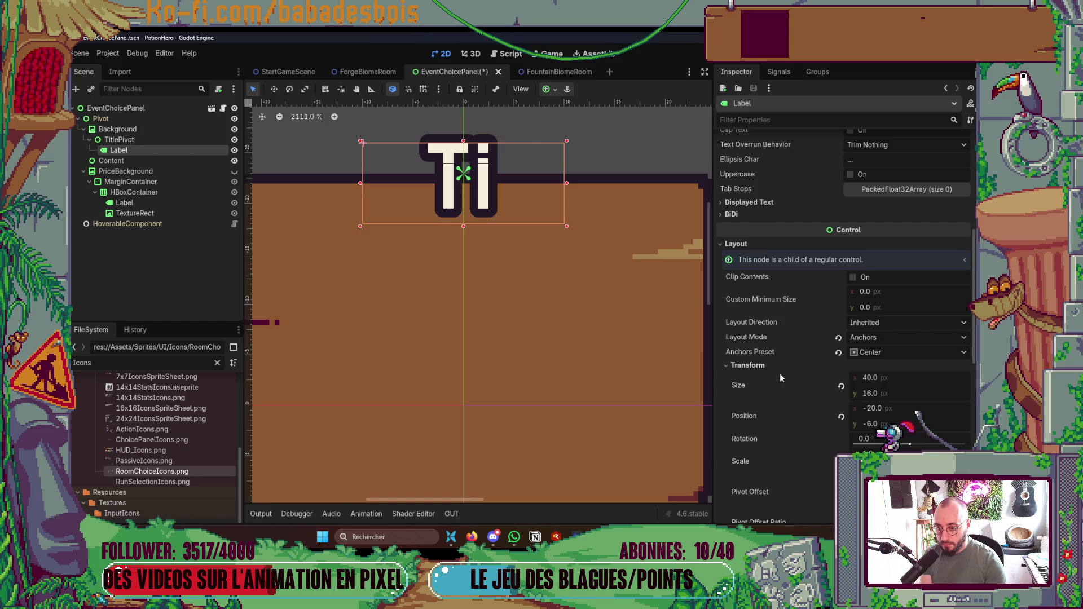
key("Right")
key("Right")
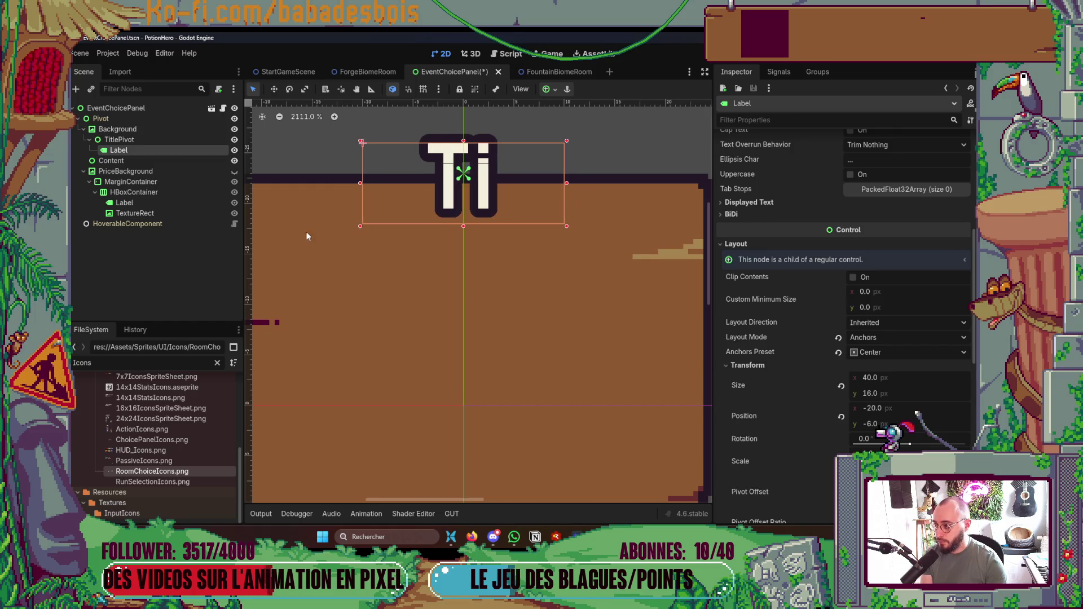
- Shrink the label's width from 40 to a narrow sliver, erasing its text, centred on the line
scroll(598, 263, "down", 2)
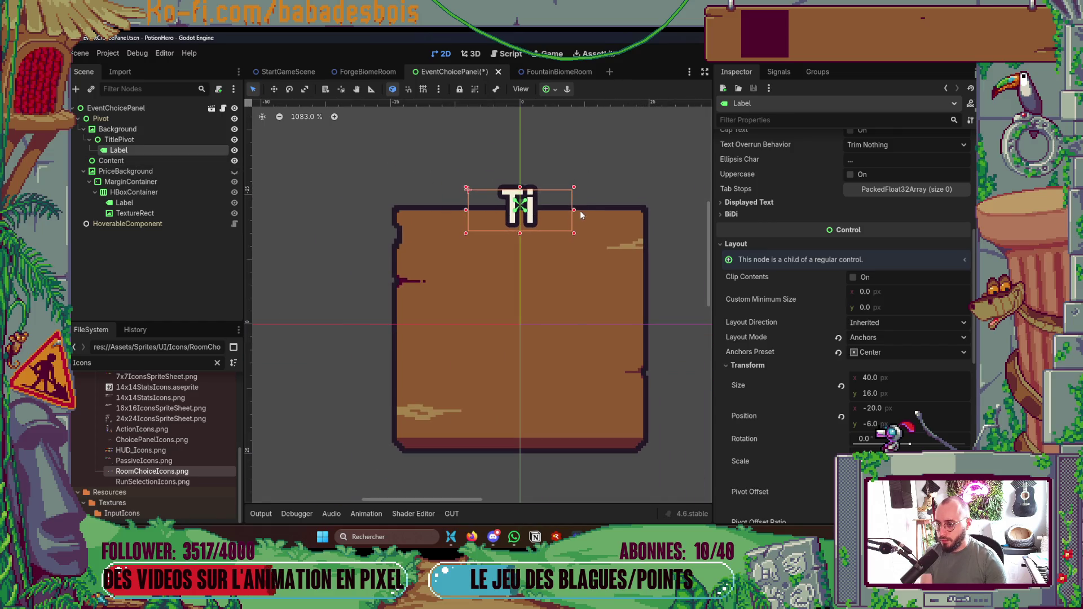
left_click_drag(574, 210, 293, 212)
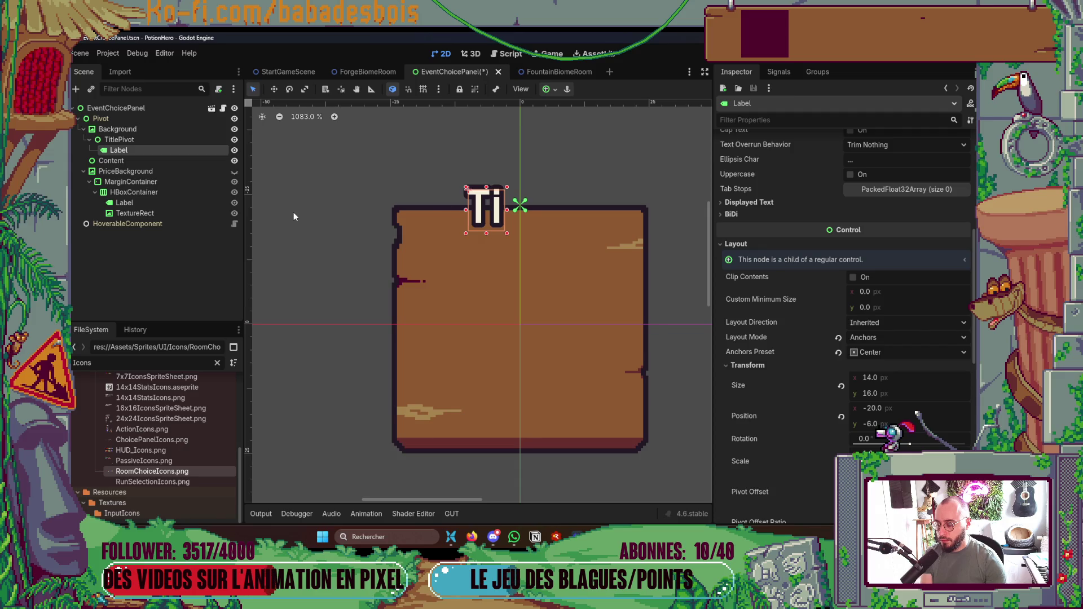
scroll(703, 221, "up", 1)
scroll(739, 205, "up", 5)
left_click(750, 184)
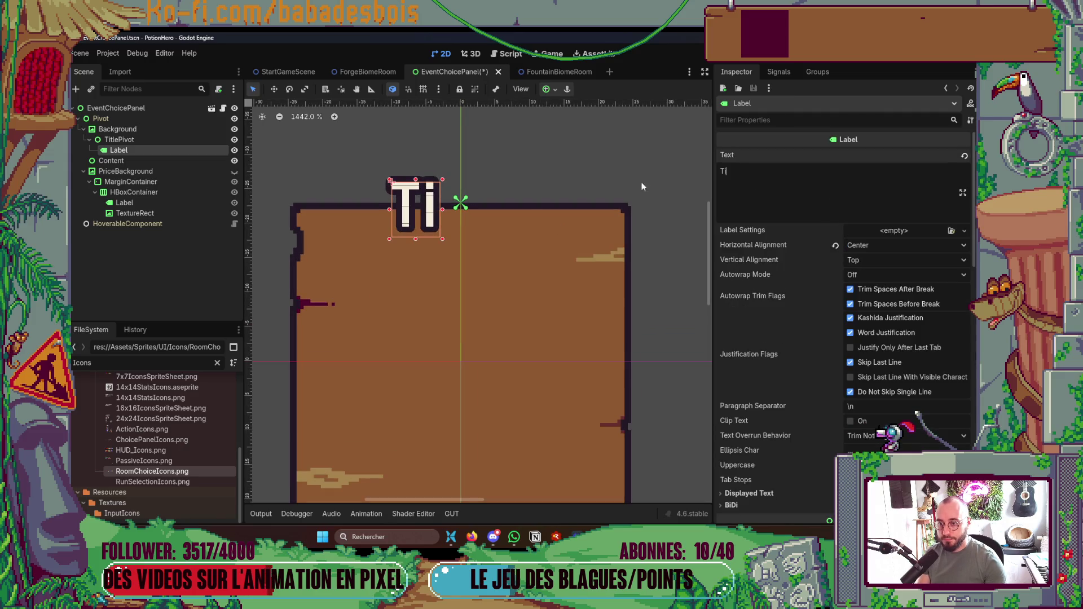
key("BackSpace")
key("BackSpace")
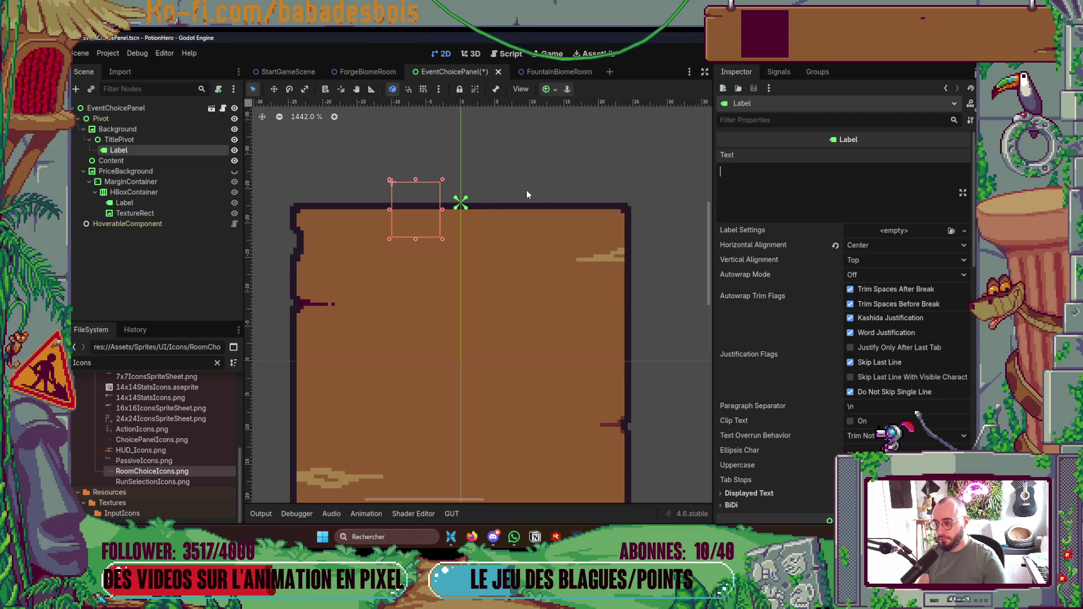
left_click_drag(443, 209, 341, 208)
key("Right")
key("Right")
key("Right")
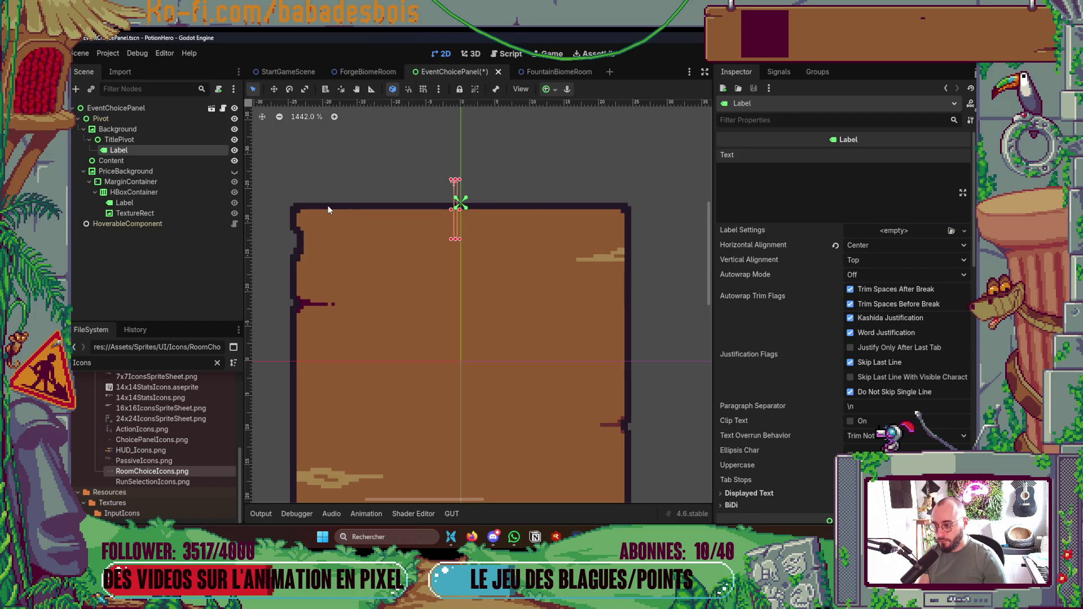
- Set the label's position to x -0.5 and y -6
scroll(932, 367, "down", 5)
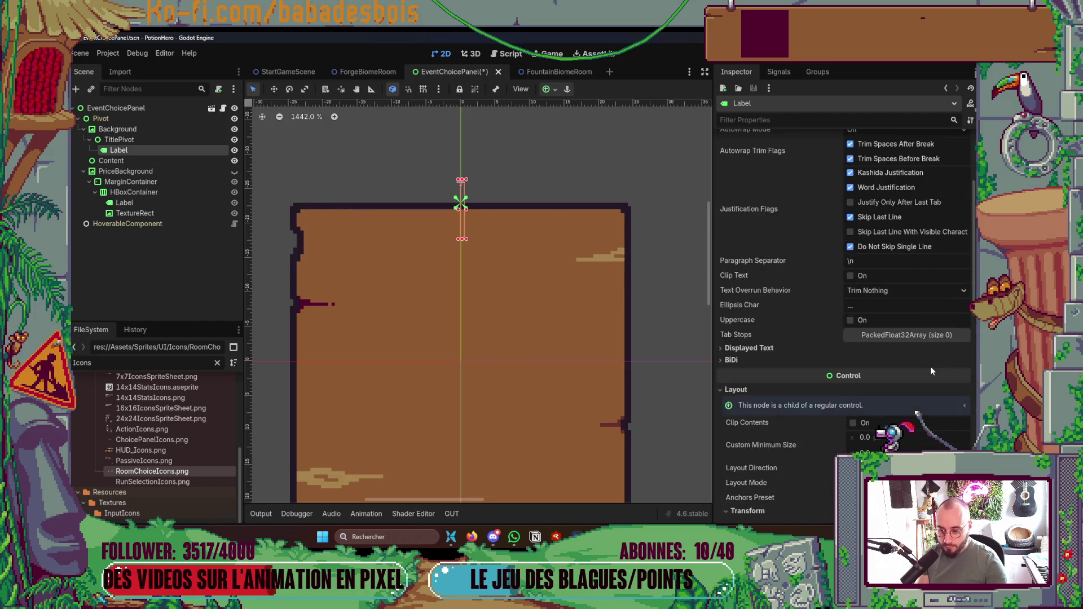
scroll(894, 320, "down", 4)
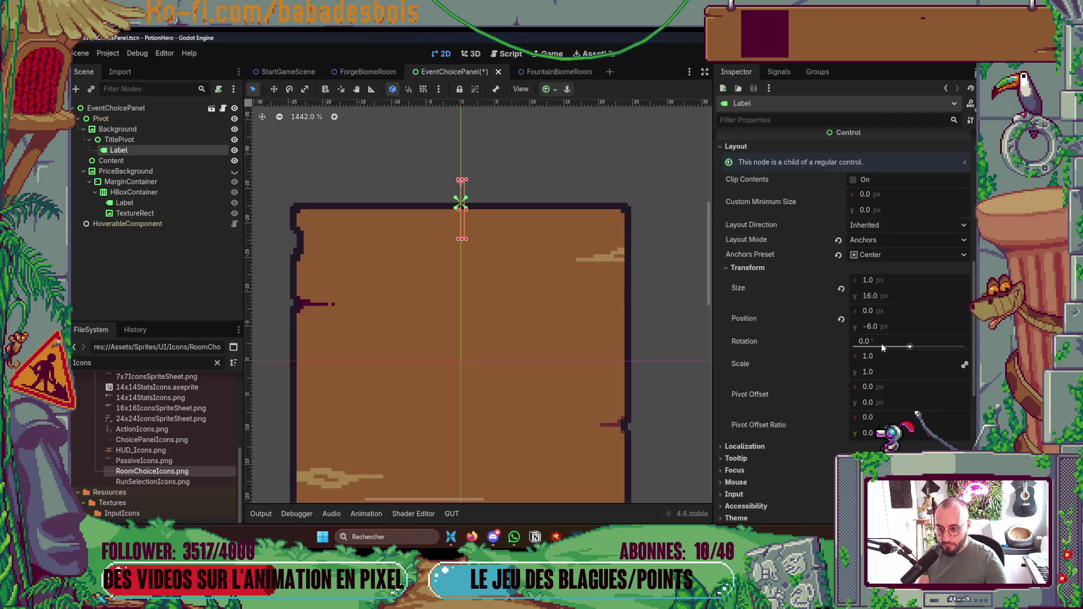
left_click(889, 326)
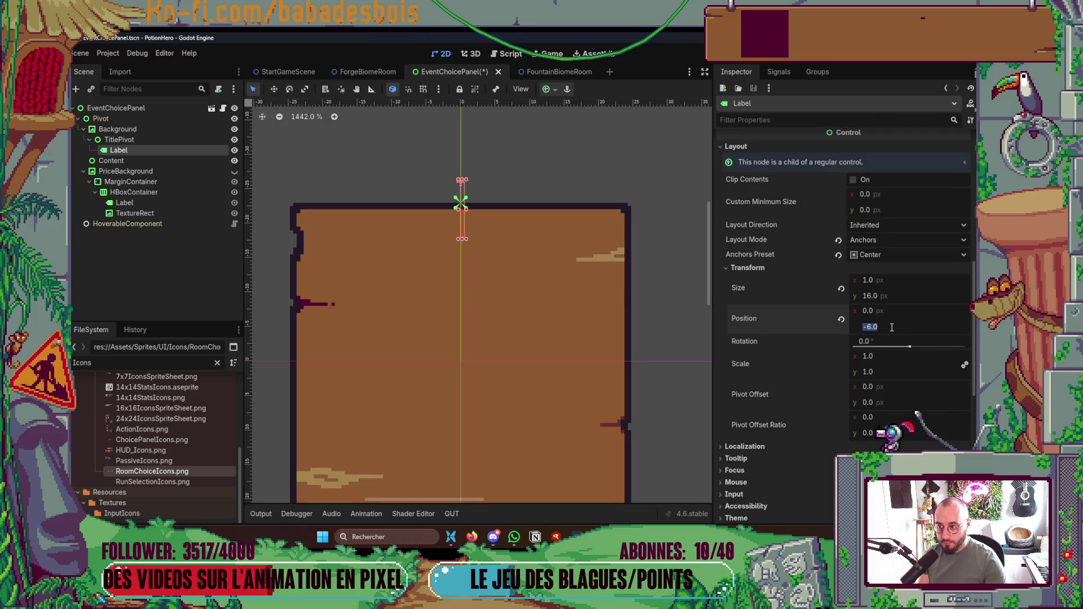
key("Return")
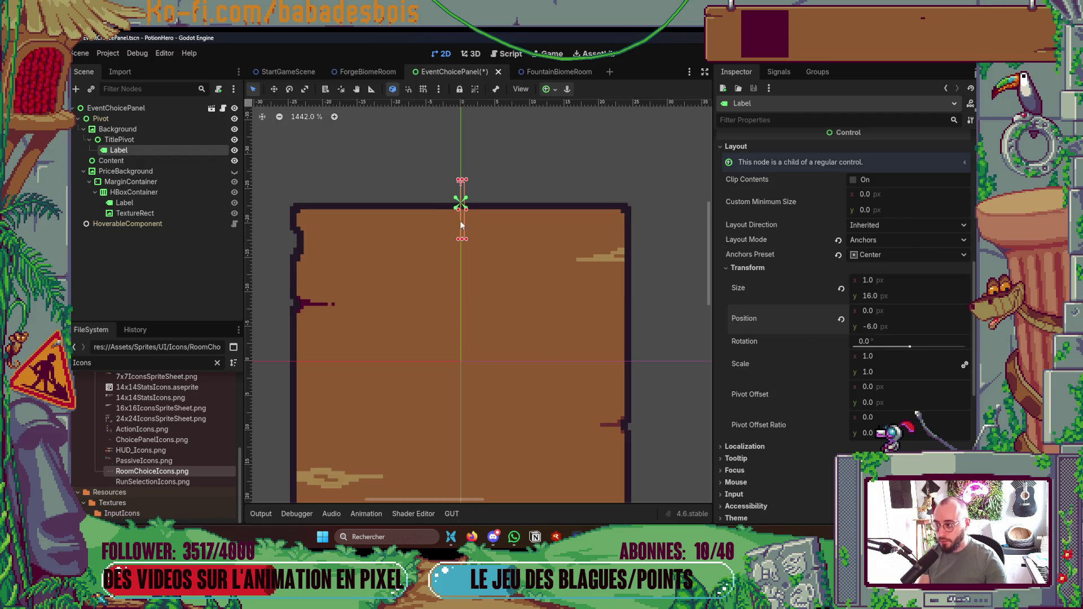
left_click(884, 316)
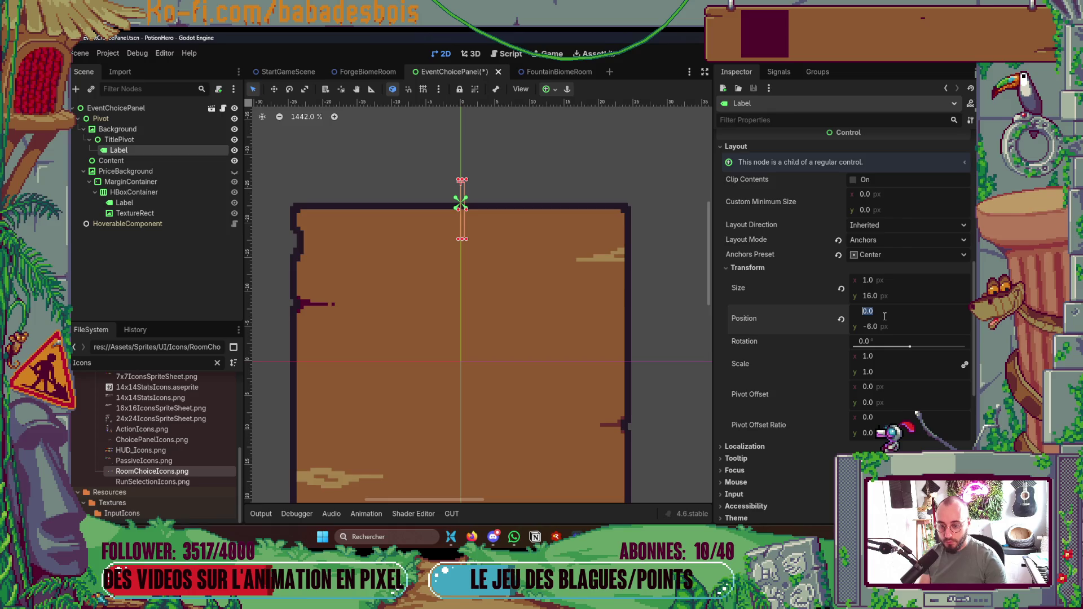
key("Return")
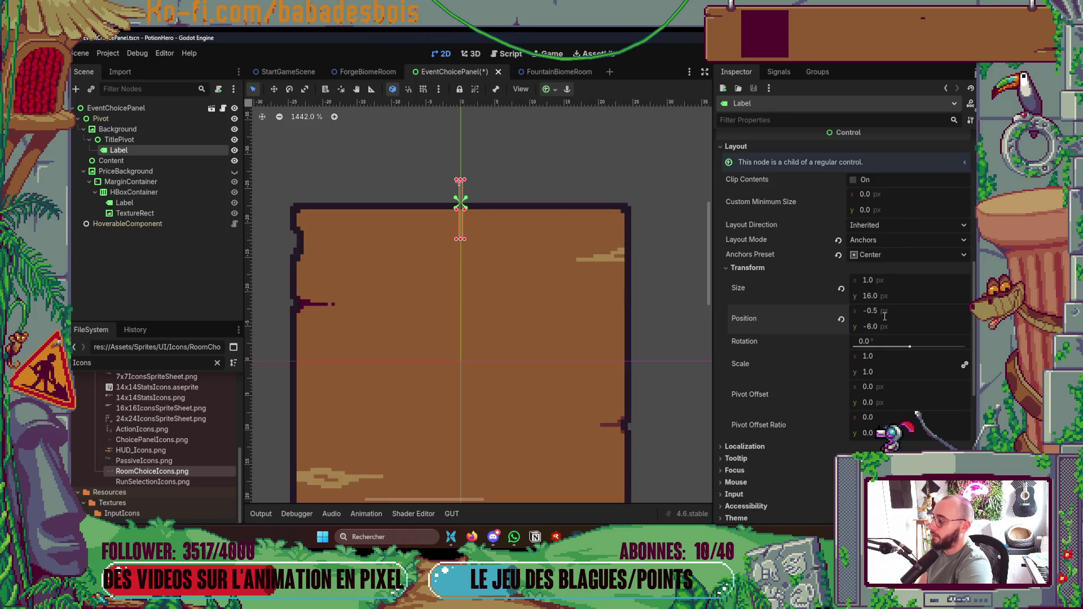
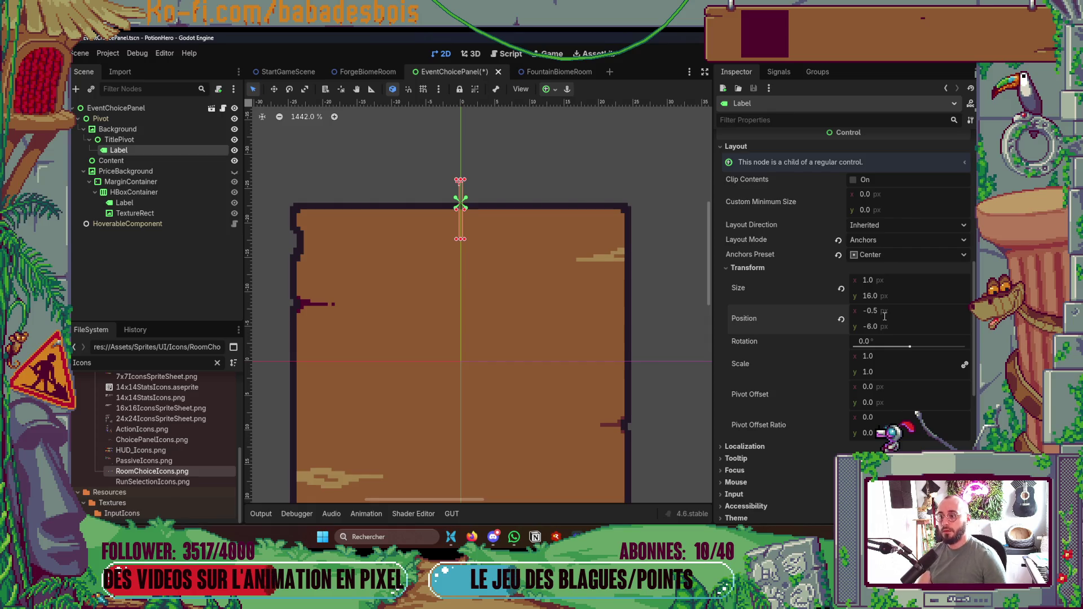
- Nudge the label to y -8 and back to -6, then save the EventChoicePanel scene
key("Up")
key("Up")
key("Down")
key("Down")
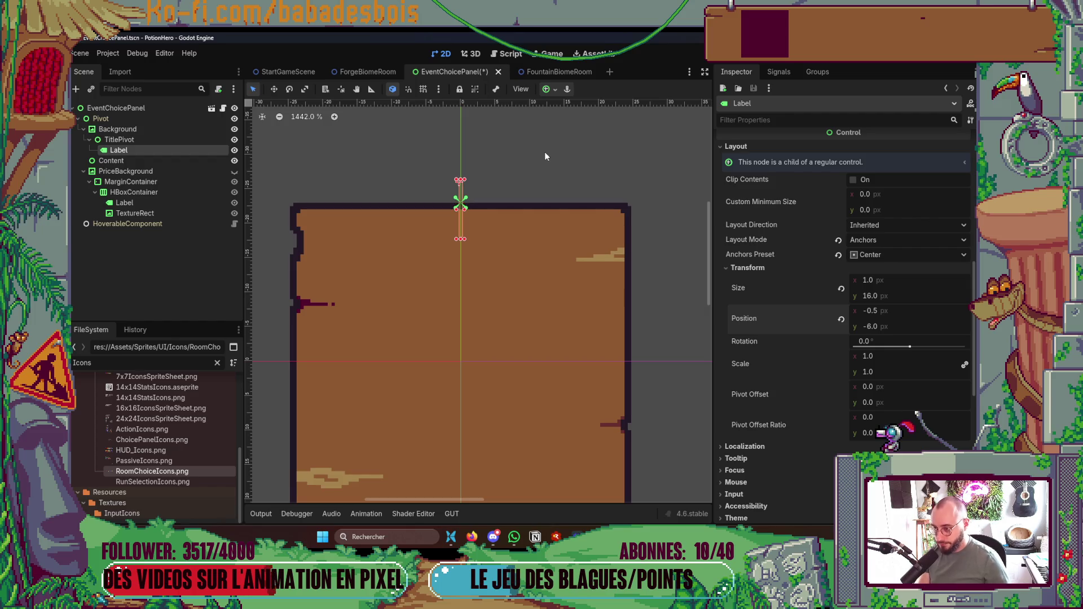
scroll(584, 167, "down", 5)
key("ctrl+s")
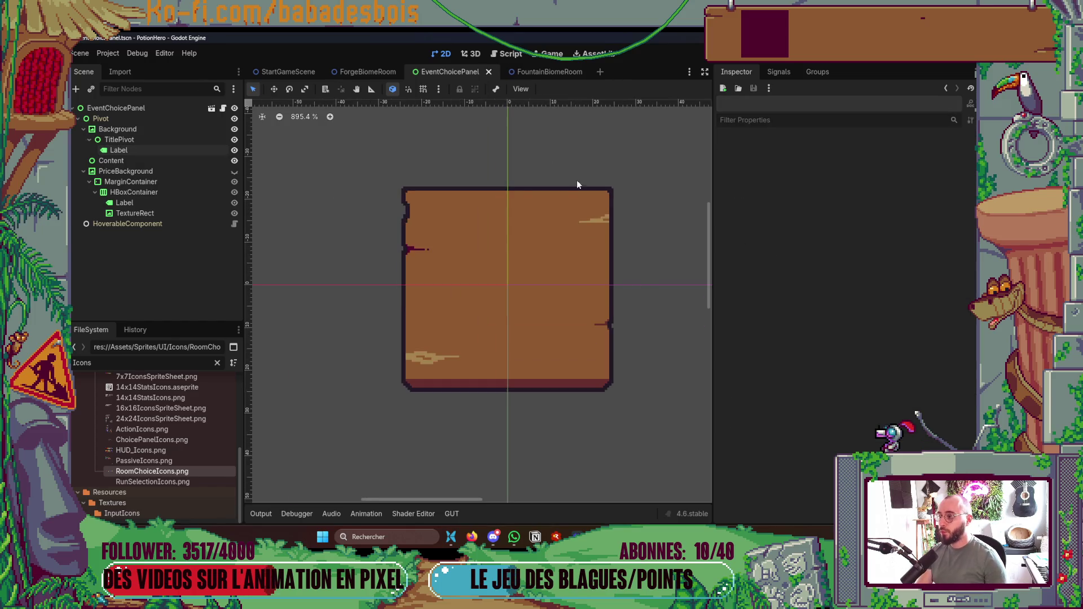
- Rename the label node to Title, save the scene, and switch to Neovim
double_click(178, 148)
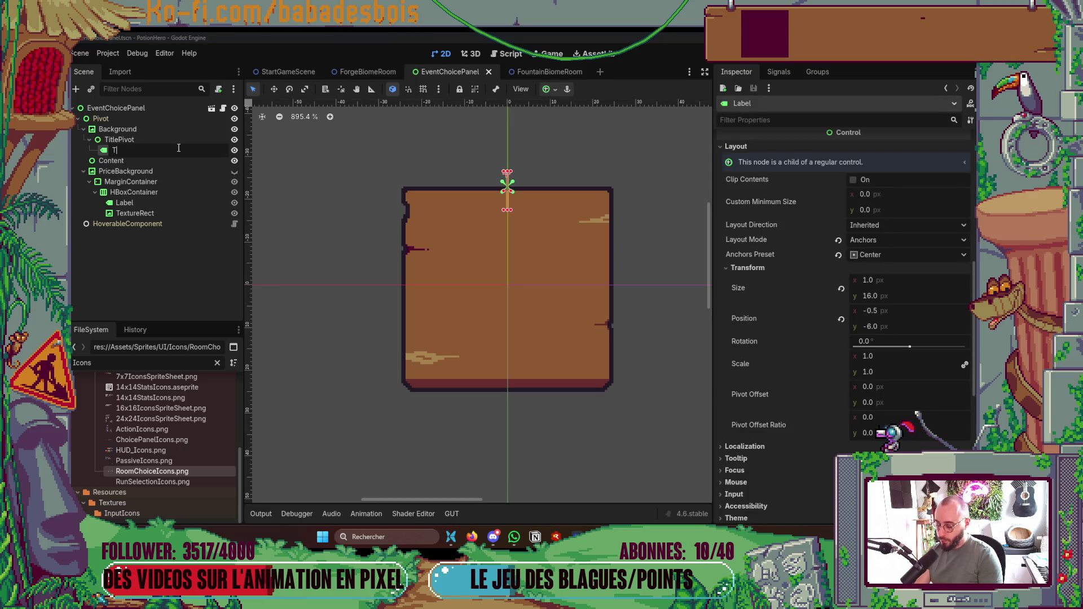
key("BackSpace")
key("Return")
key("ctrl+s")
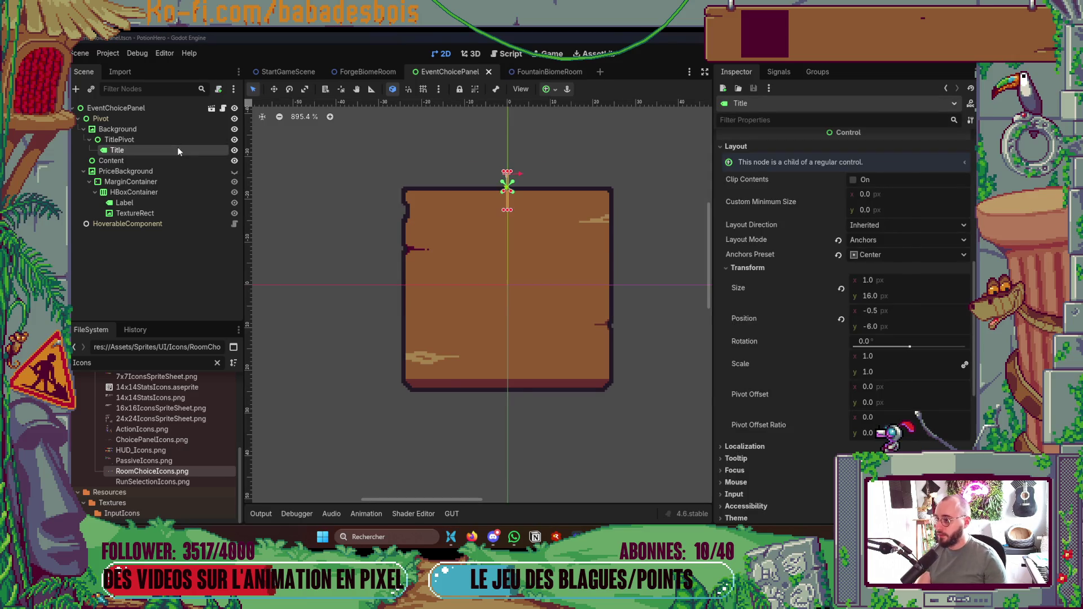
key("alt+Tab")
left_click(446, 327)
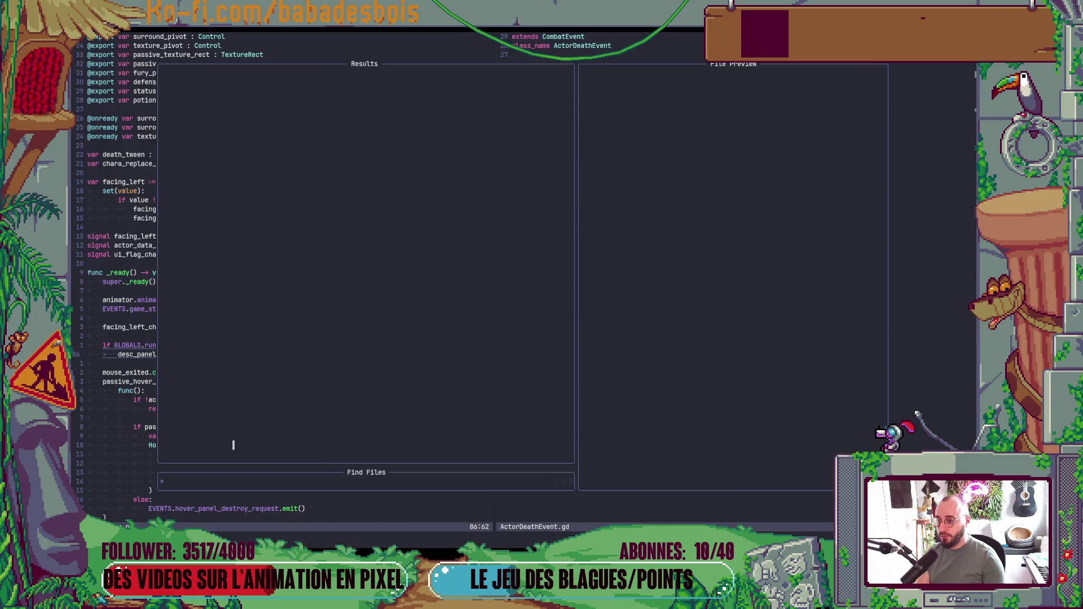
- Open EventChoiceBiomeRoom.gd through the file finder, briefly toggling the terminal pane
key("space")
type("sf")
type("Even")
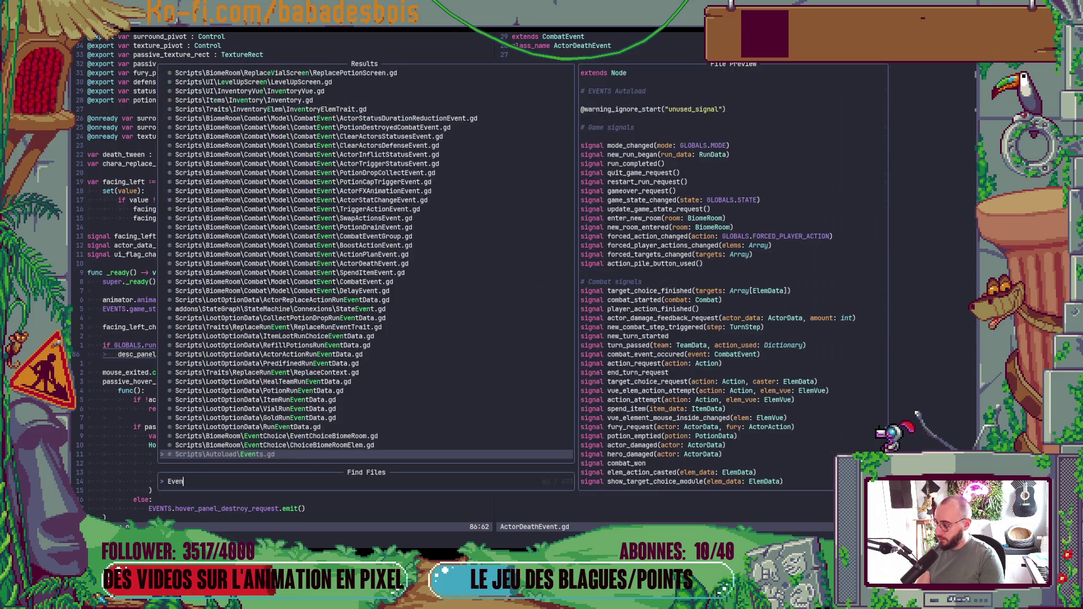
type("tCh")
key("Up")
key("Return")
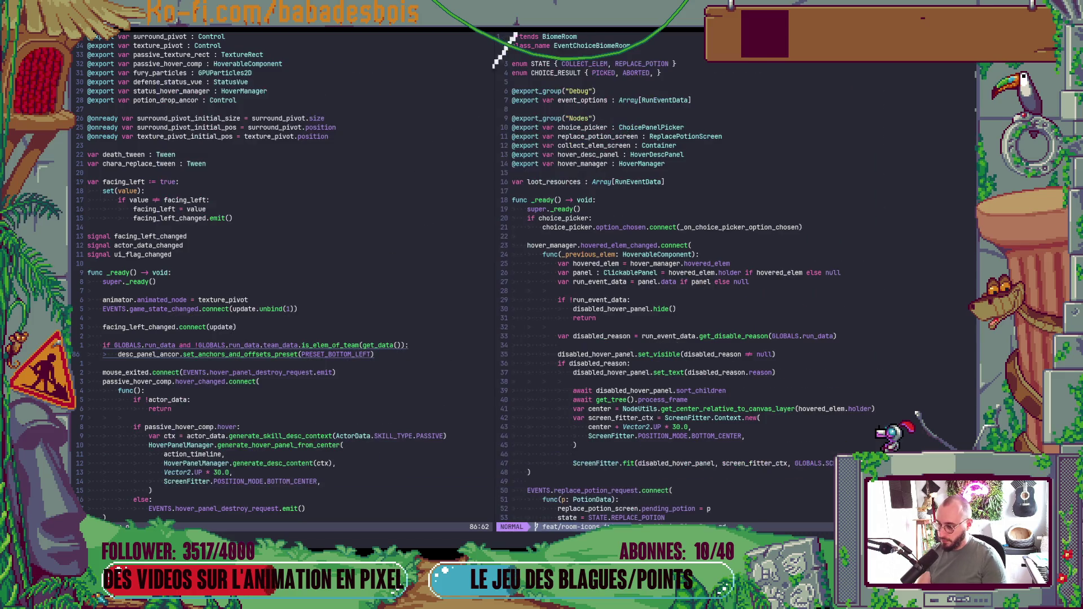
key("ctrl+b")
key("z")
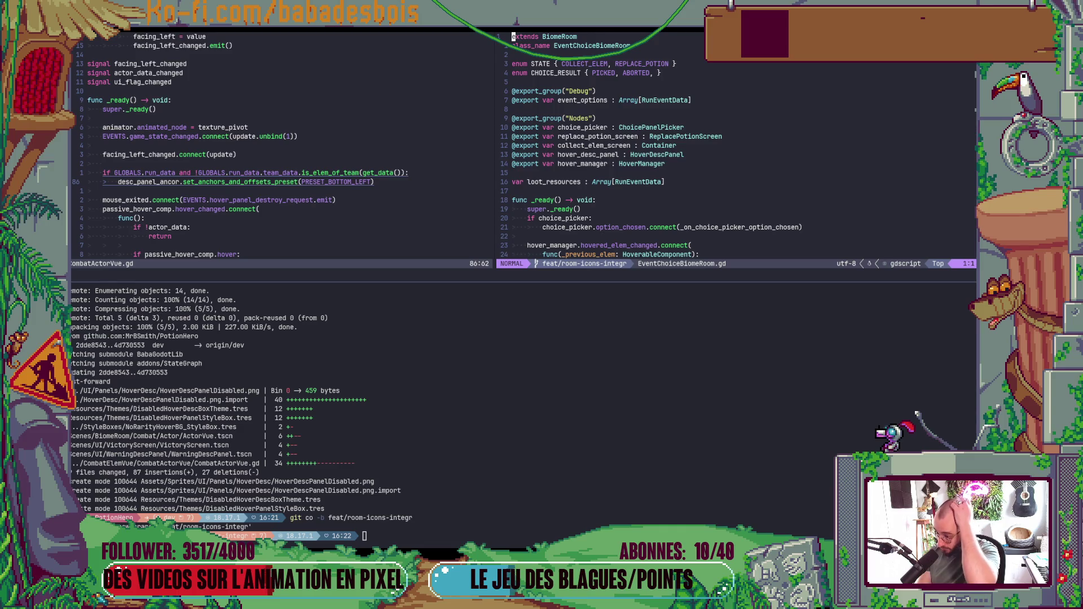
key("ctrl+b")
key("z")
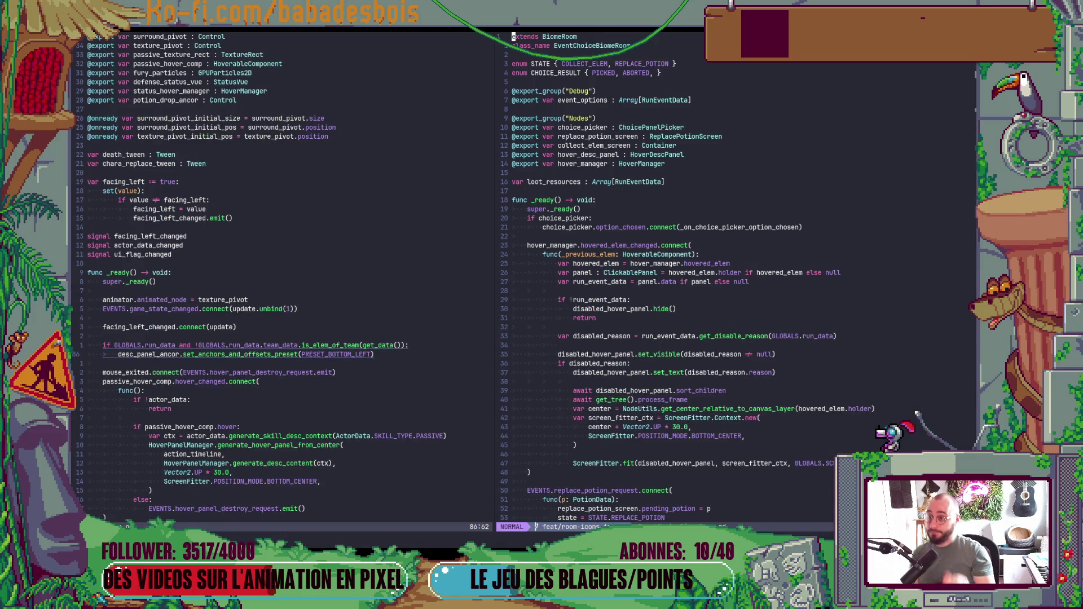
- Glance at Godot, then open and cancel Neovim's file finder
key("alt+Tab")
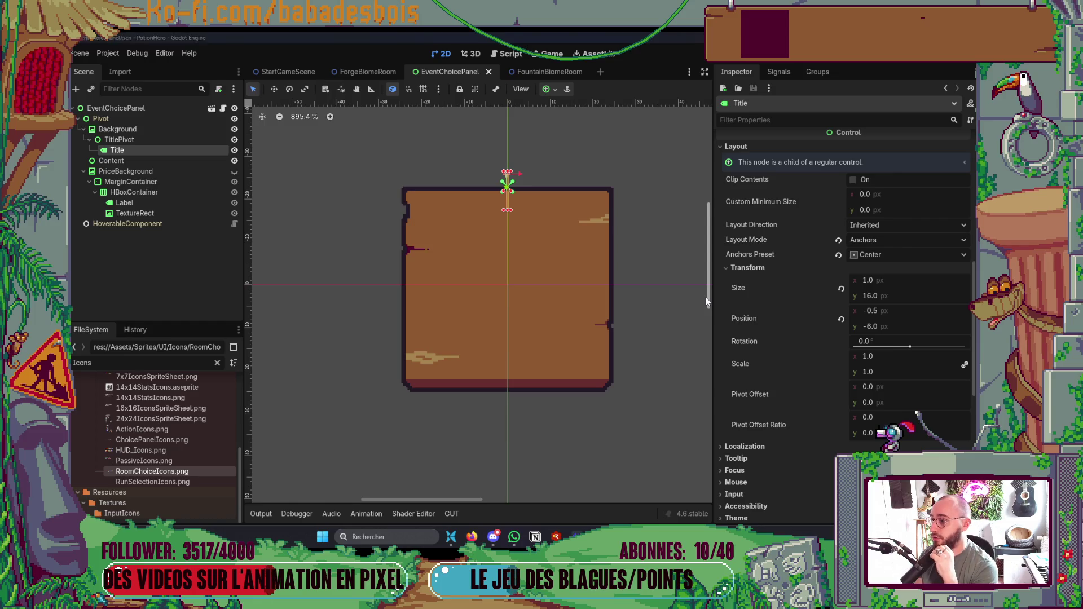
key("alt+Tab")
key("space")
key("f")
key("f")
key("Escape")
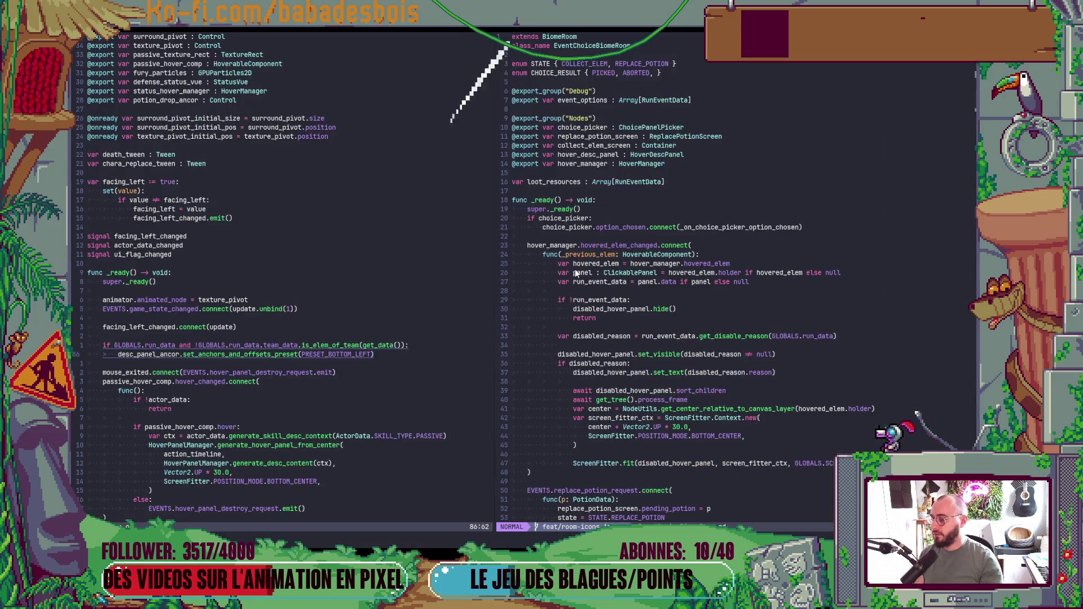
- Read the EventChoicePanel's attached ClickablePanel.gd in Godot's Script editor, then reopen Neovim's file finder
key("alt+Tab")
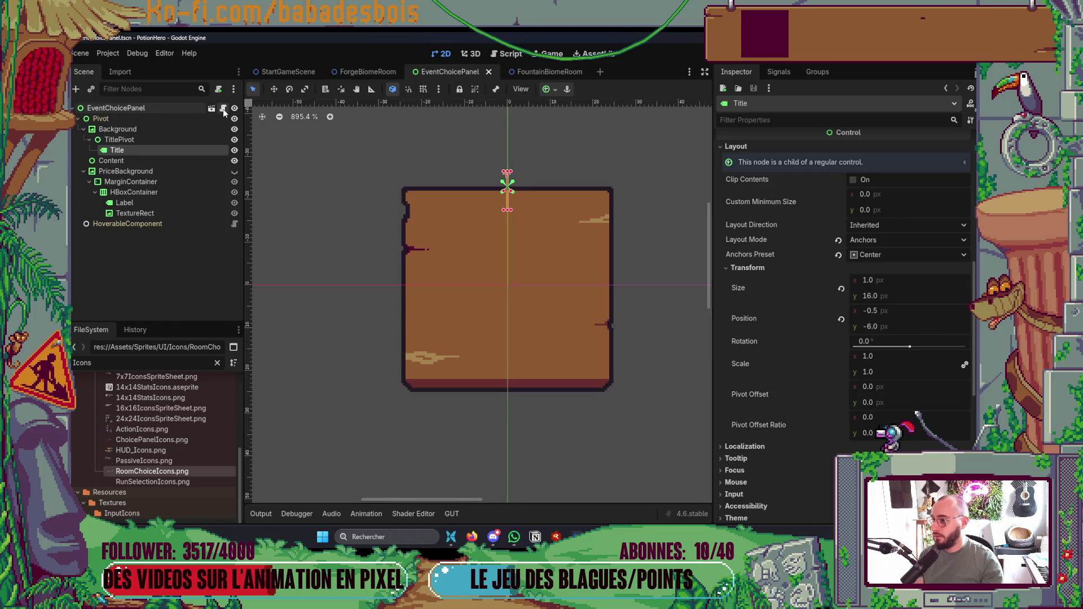
left_click(211, 107)
scroll(341, 176, "up", 20)
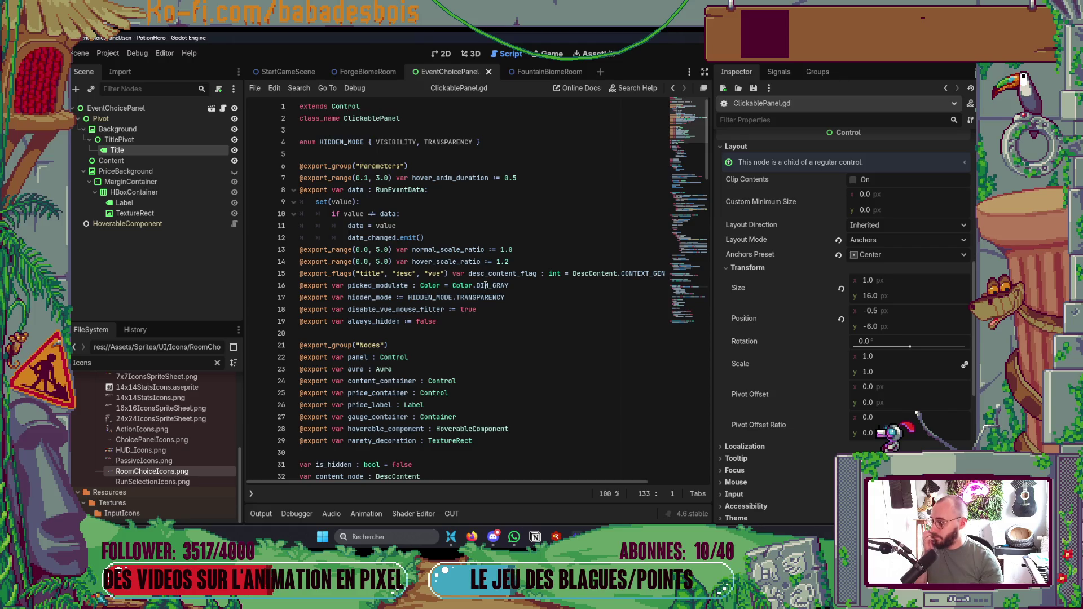
mouse_move(485, 285)
scroll(485, 285, "down", 3)
key("alt+Tab")
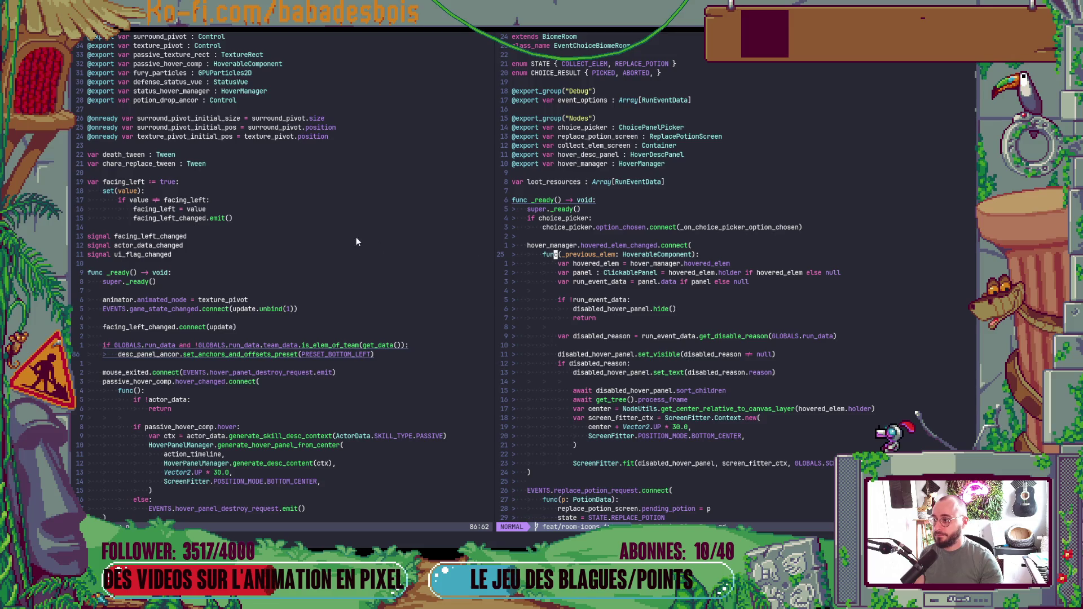
key("space")
key("f")
key("f")
type("Clicka")
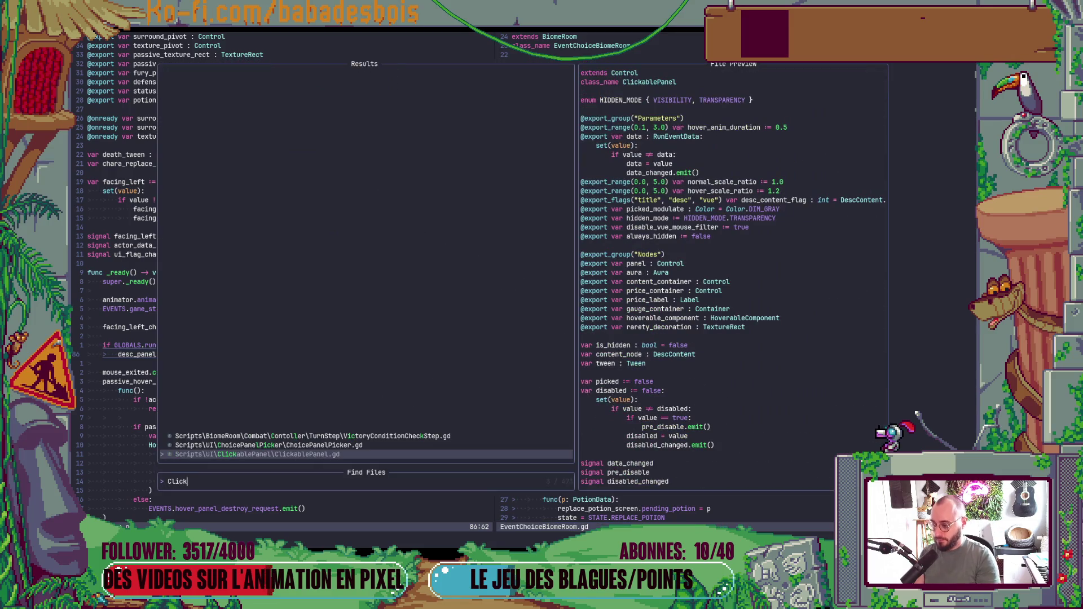
key("Return")
key("j")
key("j")
key("j")
type("o@et var title_label : Label")
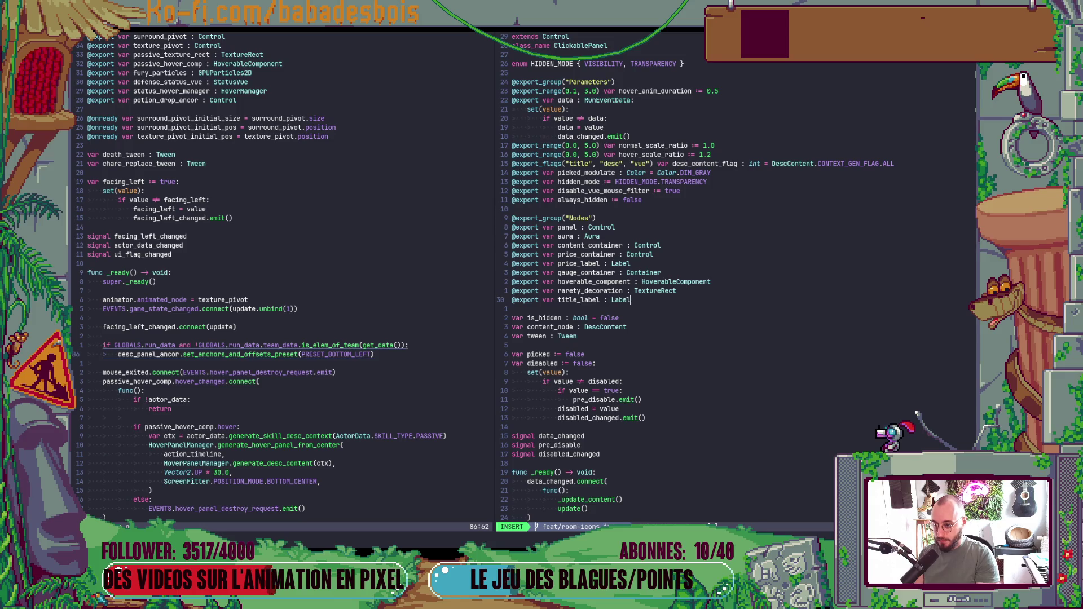
key("Escape")
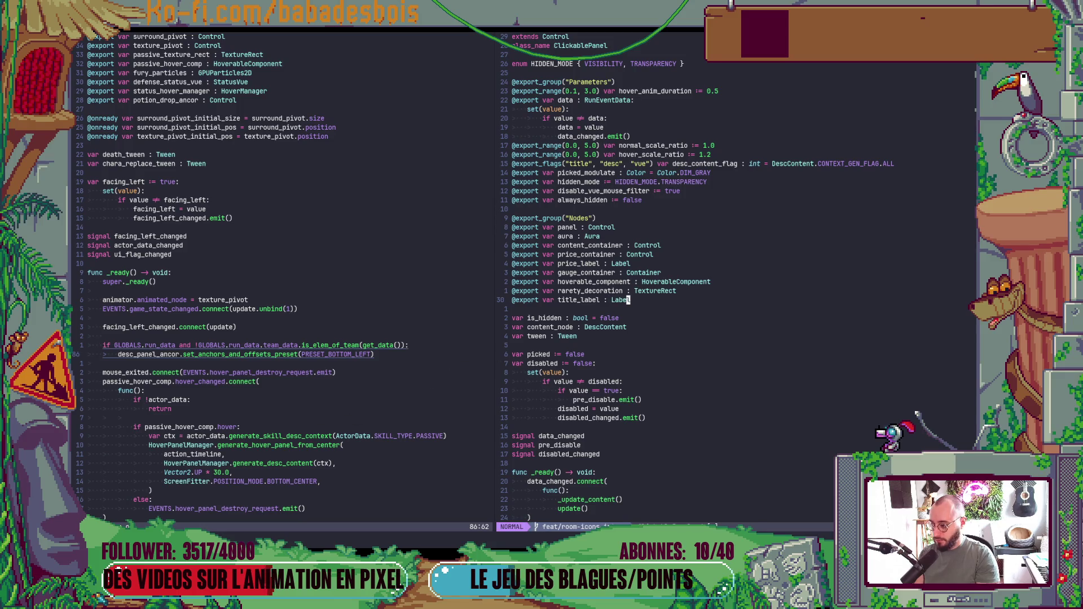
type(":w")
key("Return")
key("ctrl+o")
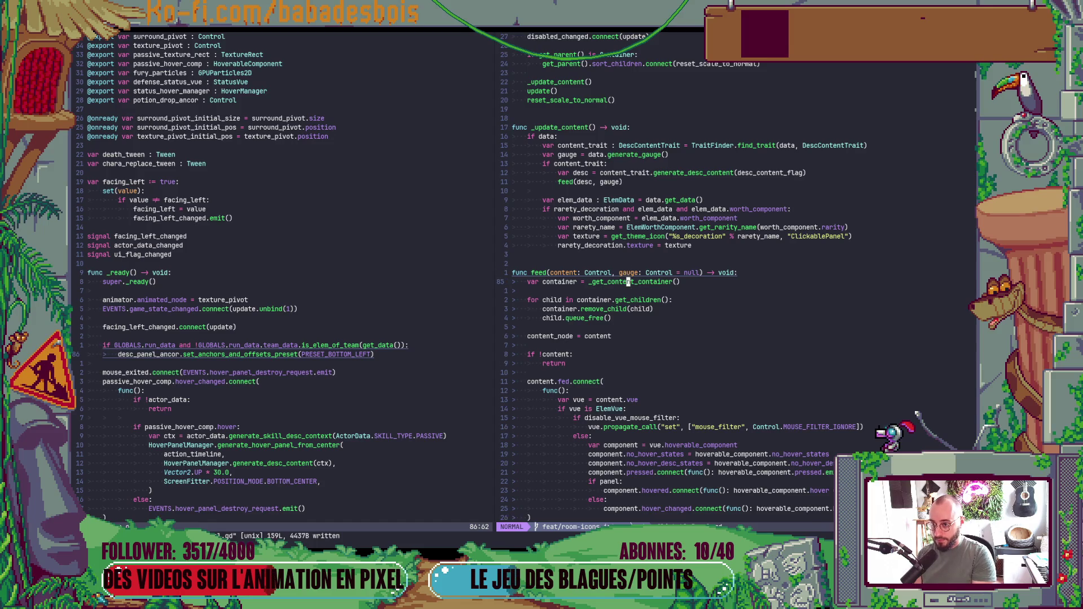
- In update(), insert an 'if title_label:' check above 'var color = Color.WHITE'
key("k")
key("k")
key("k")
key("k")
key("k")
key("k")
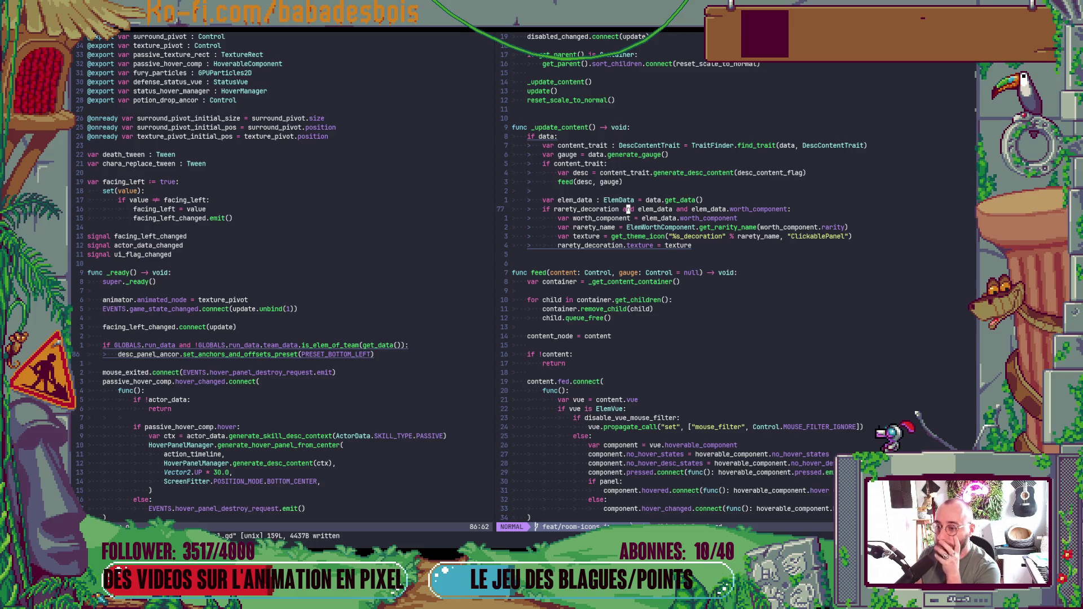
key("ctrl+d")
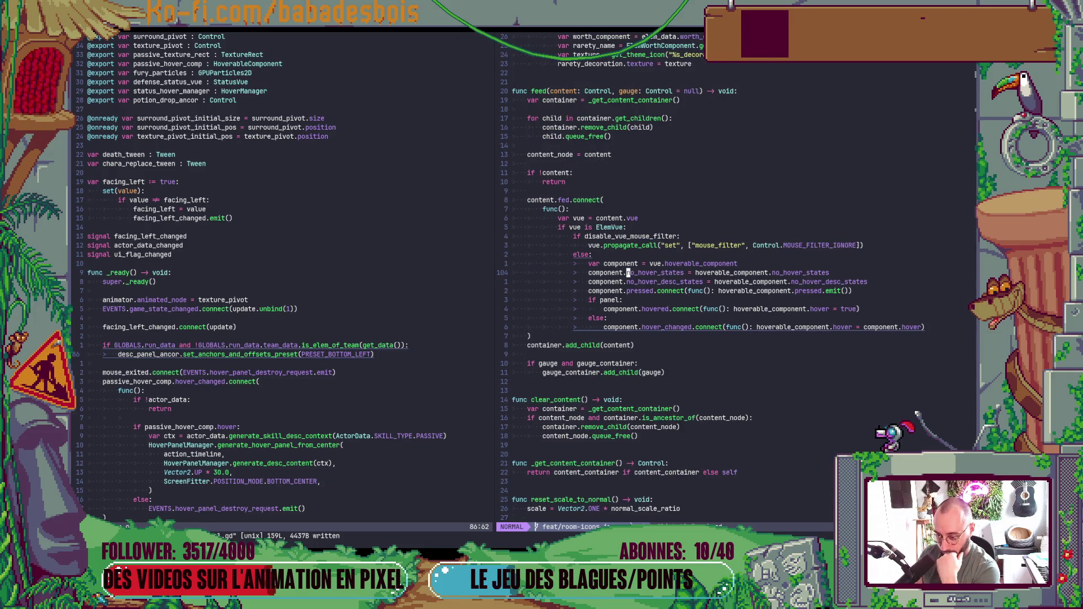
key("ctrl+d")
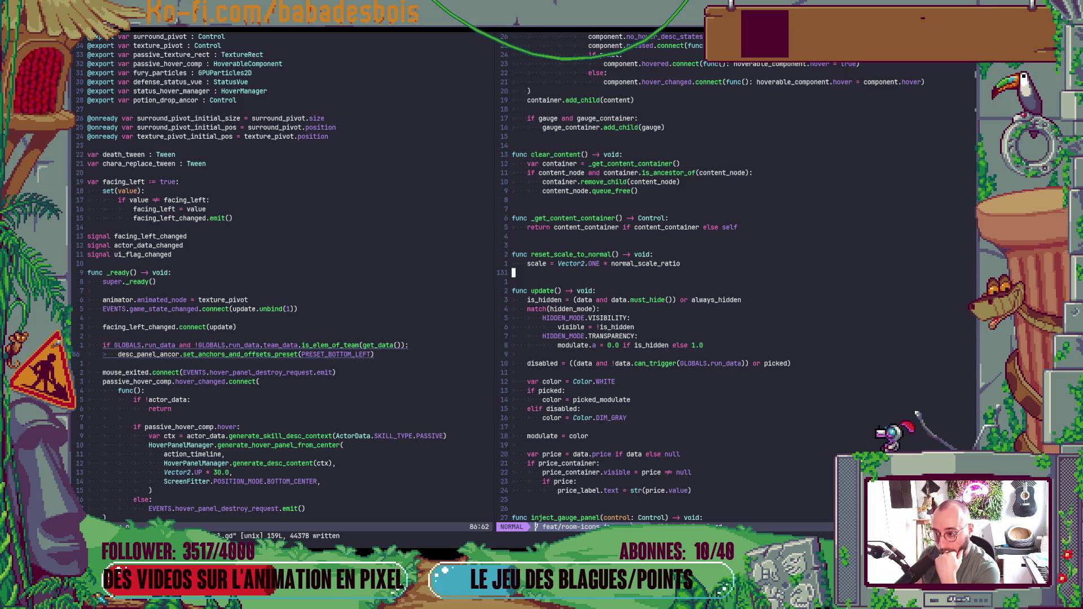
key("ctrl+d")
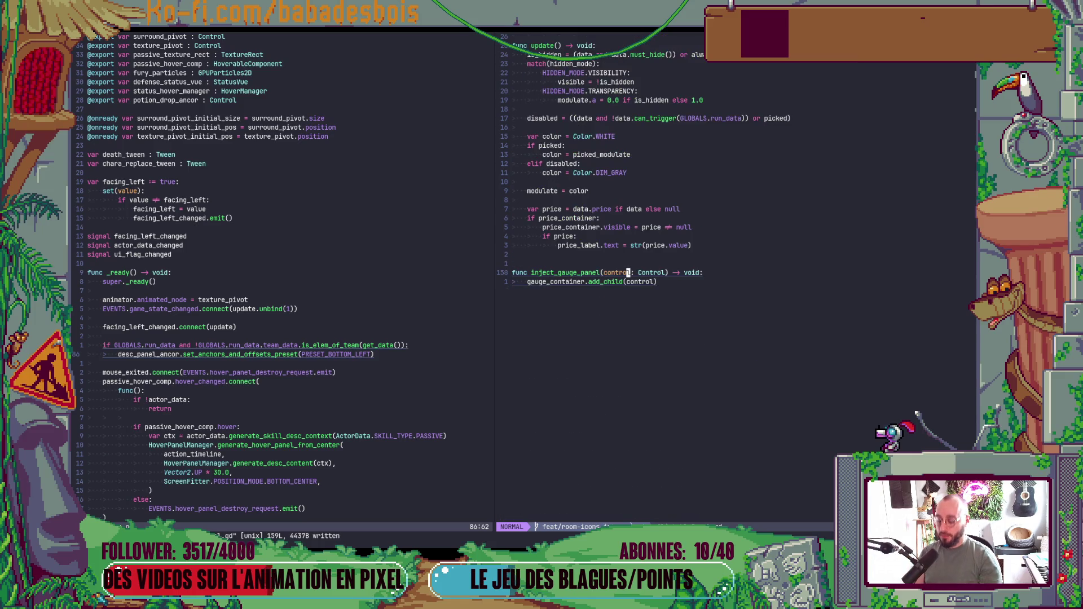
key("k")
key("k")
key("k")
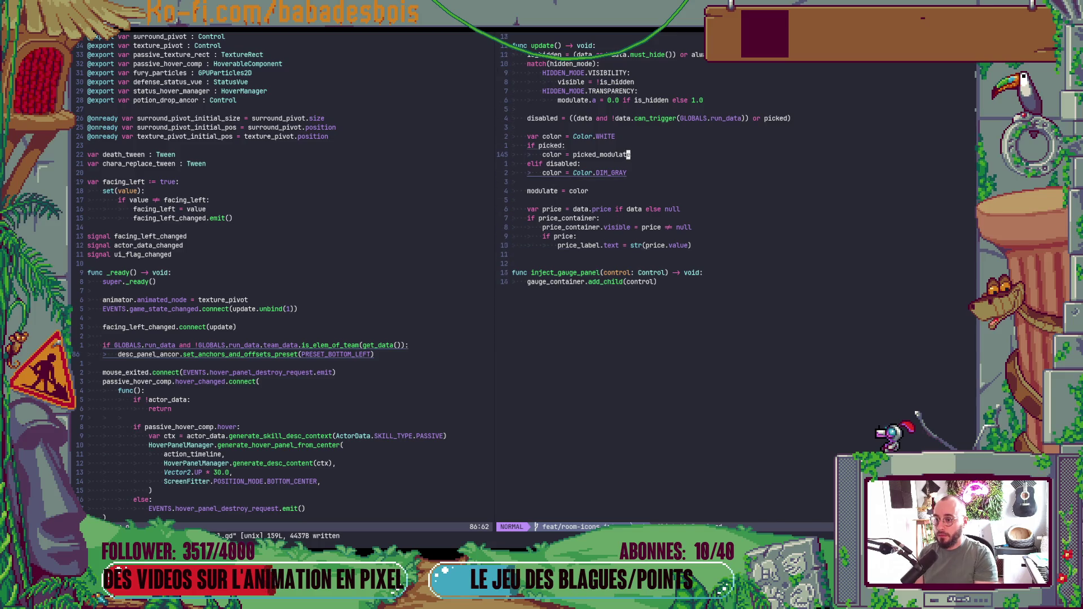
type("Oif title_label:")
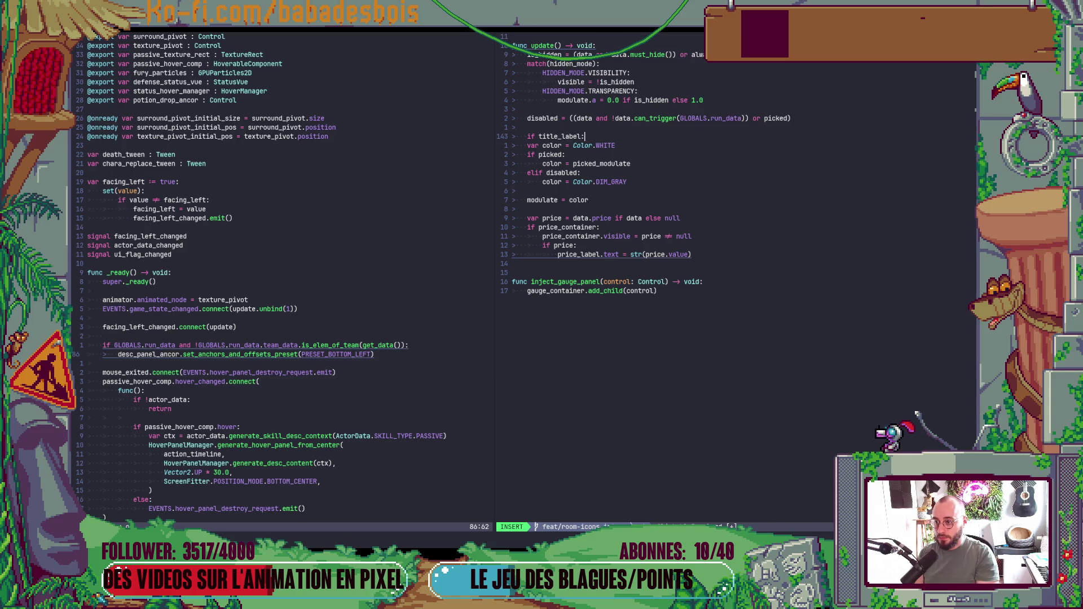
key("Return")
type("title")
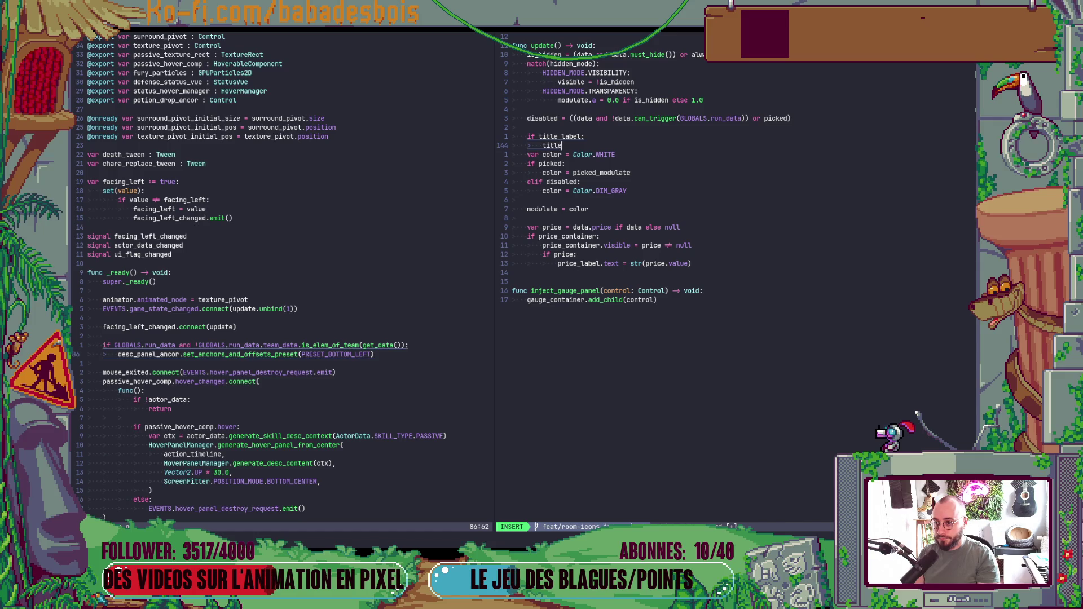
key("Escape")
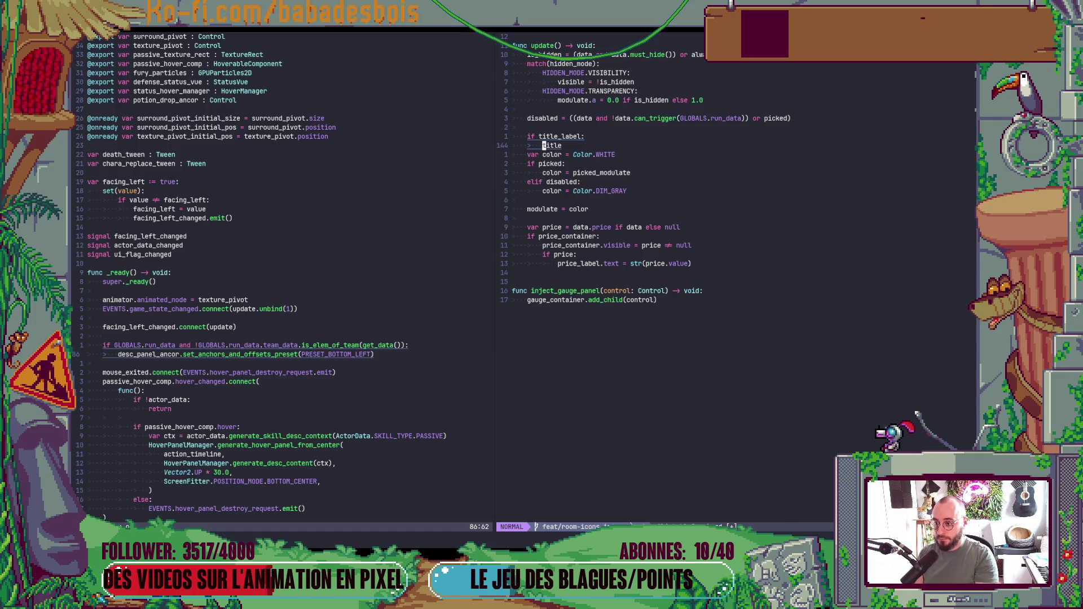
- Complete the check's body as 'title_label.text = data.title'
key("k")
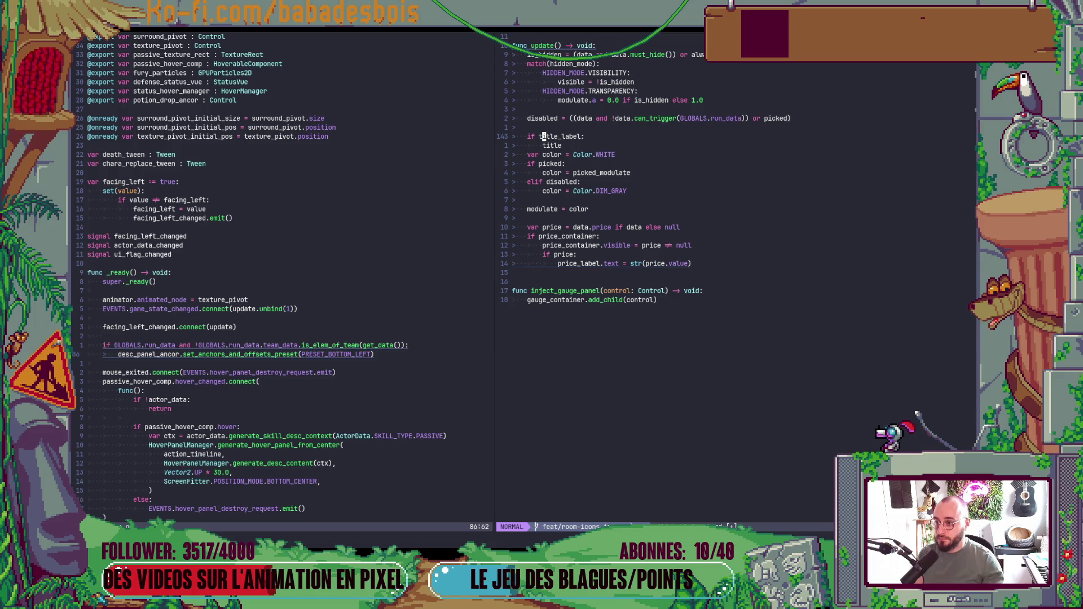
key("ctrl+v")
key("j")
key("A")
key("Escape")
key("j")
key("A")
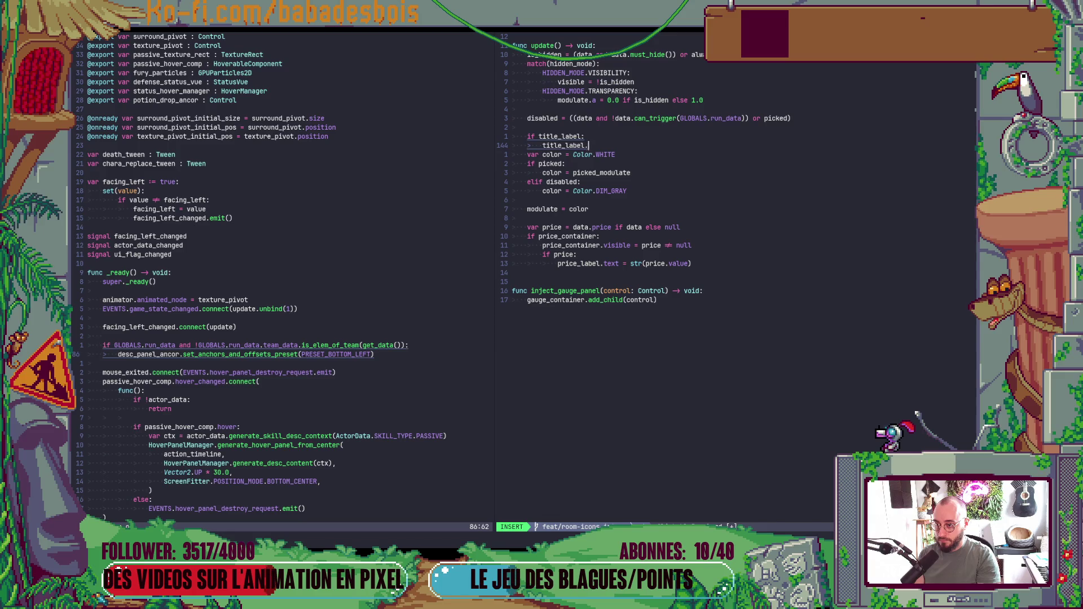
type(".te")
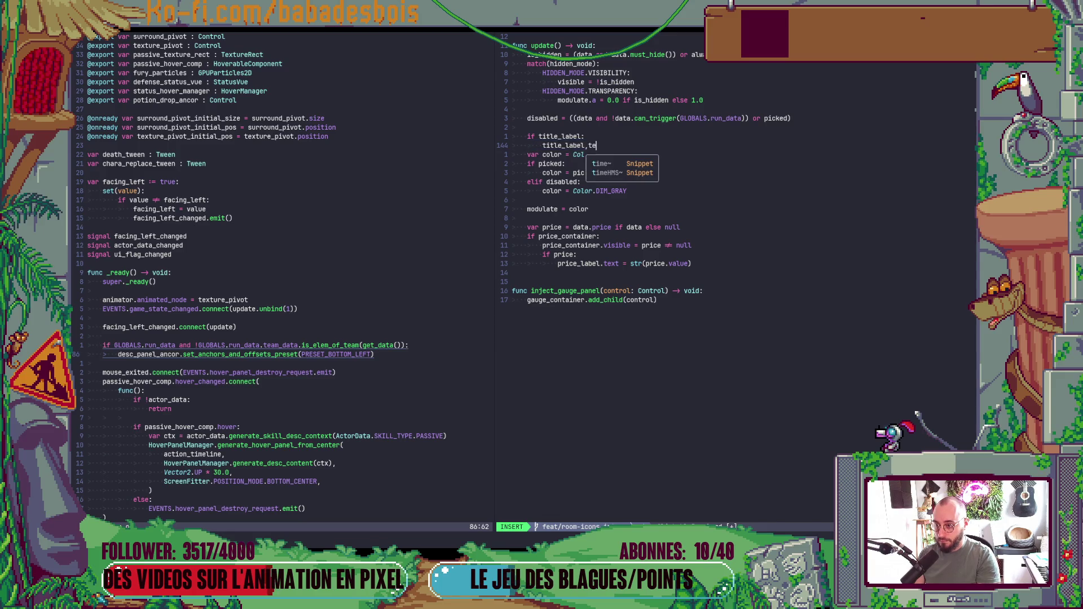
type("xt = data.tt")
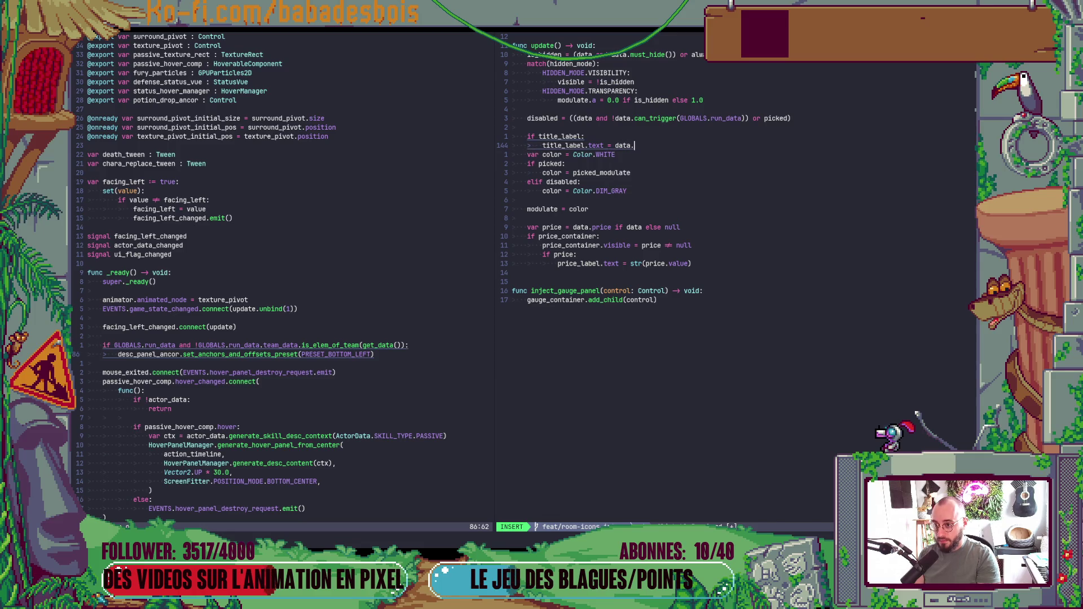
key("Escape")
key("alt+Tab")
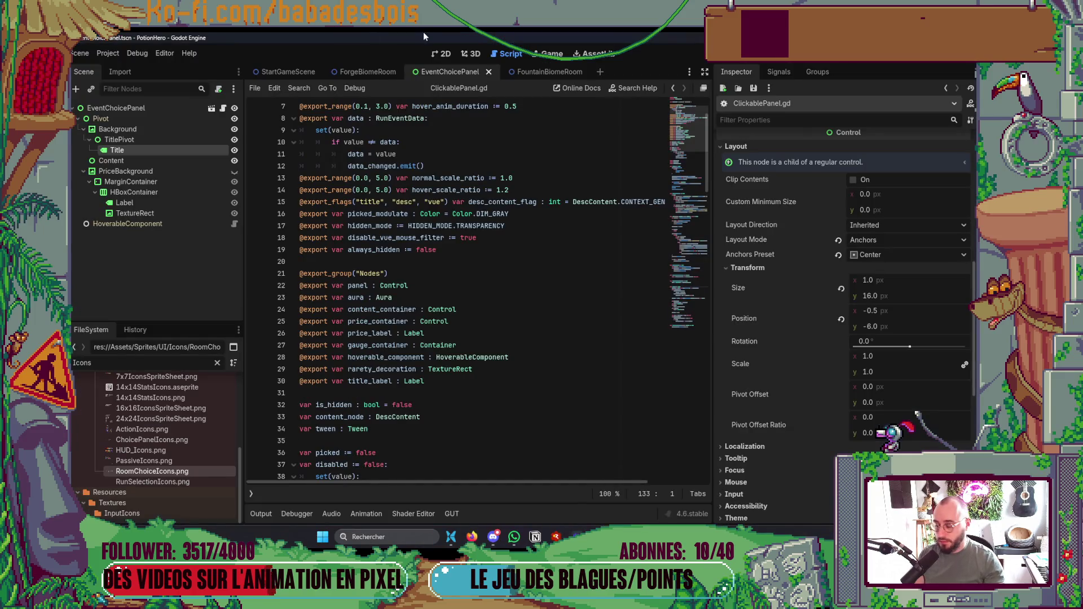
- Expand EventChoicePanel's Data resource in the Inspector, then launch a debug run of PotionHero
left_click(115, 108)
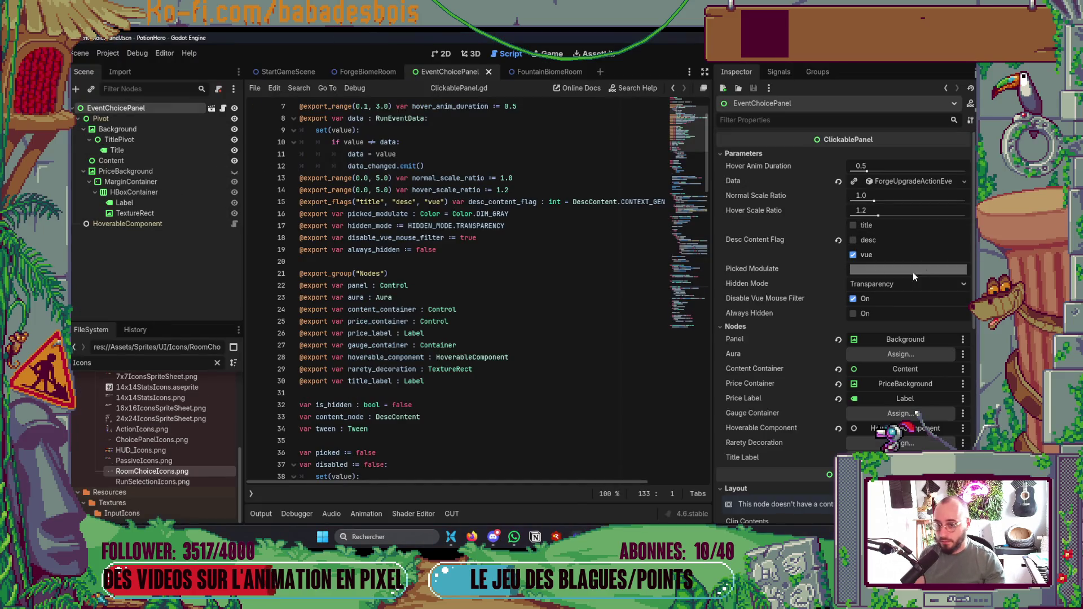
left_click(913, 181)
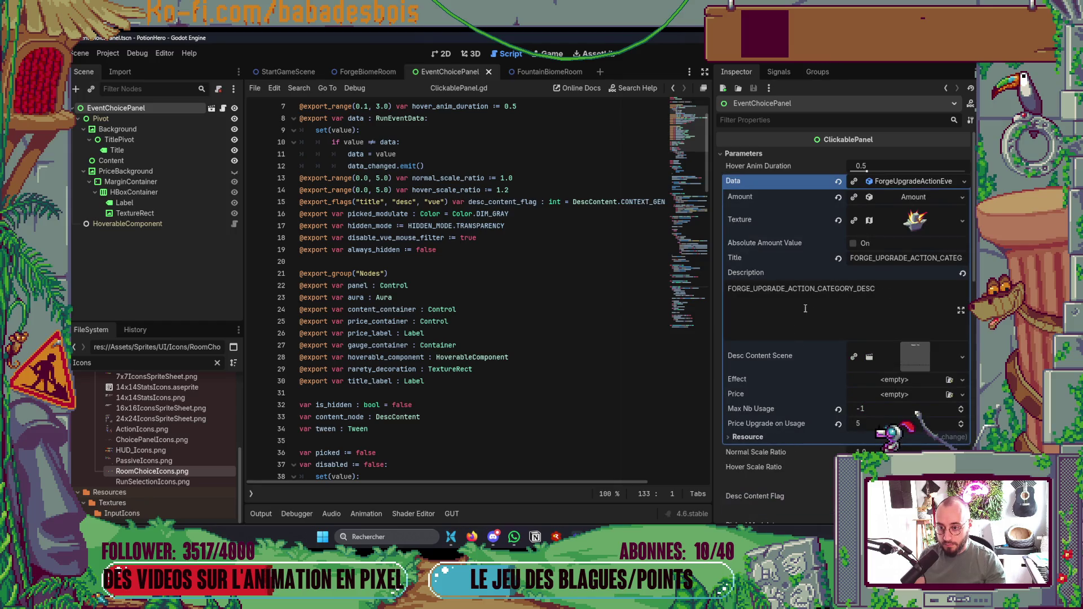
key("alt+Tab")
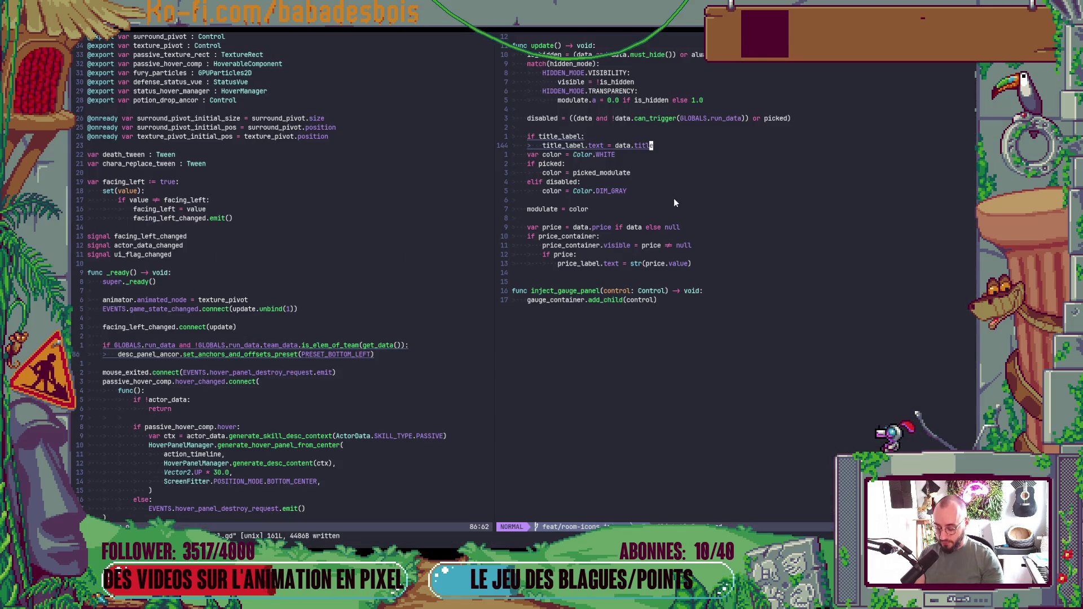
key("alt+Tab")
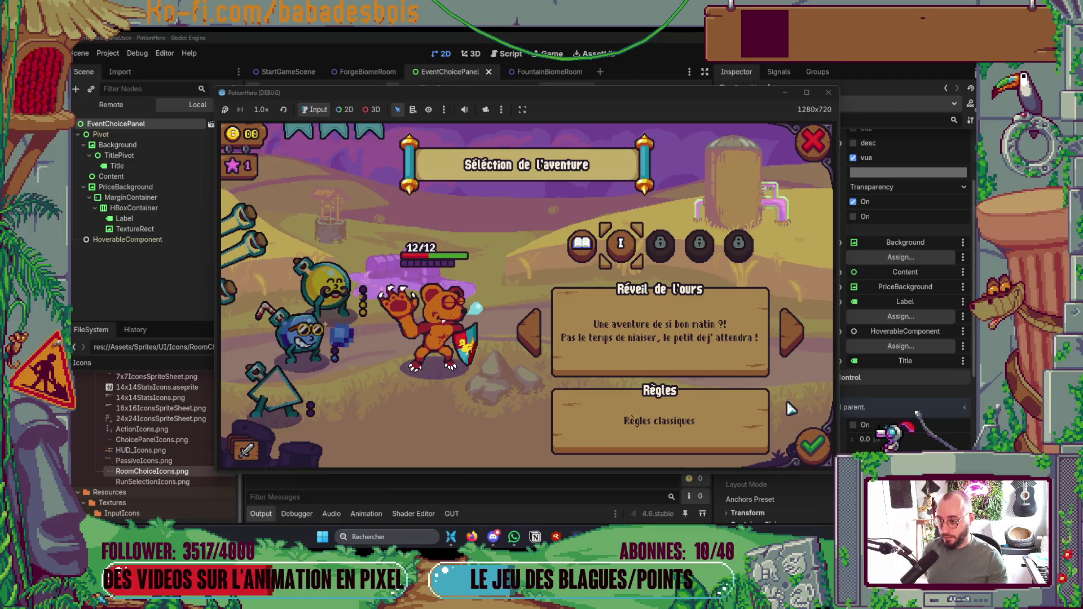
- Confirm the adventure, skip the intro dialogue, and win the battle at the sword node
left_click(815, 445)
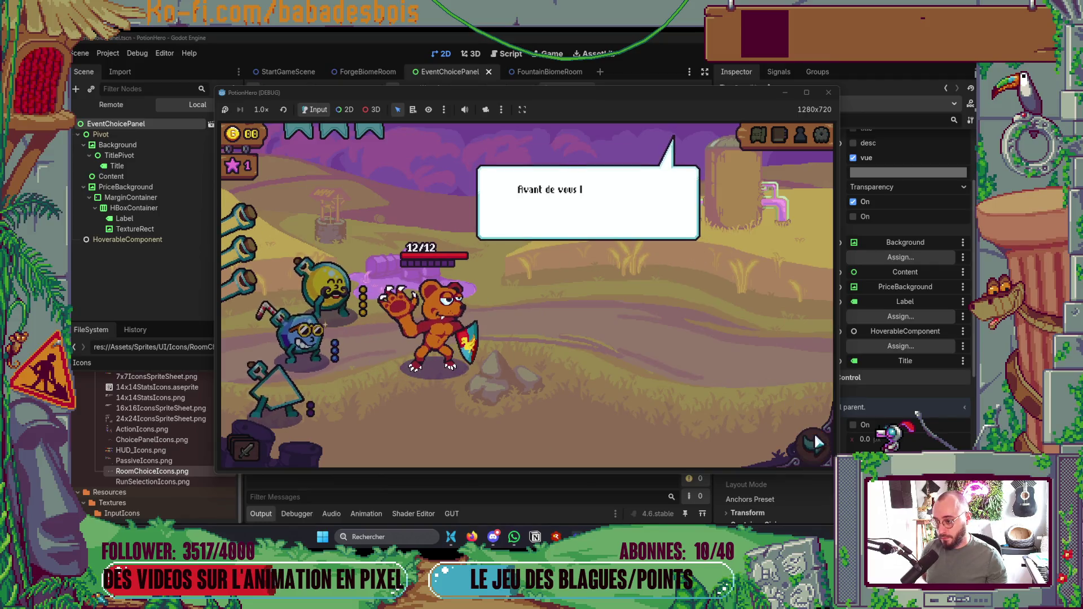
left_click(719, 400)
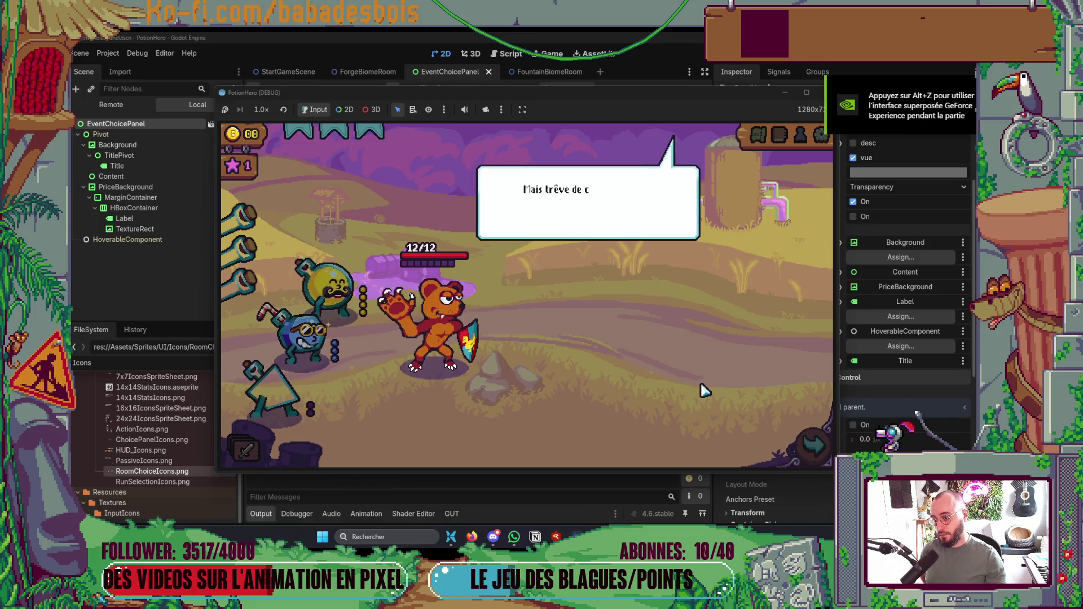
left_click(708, 387)
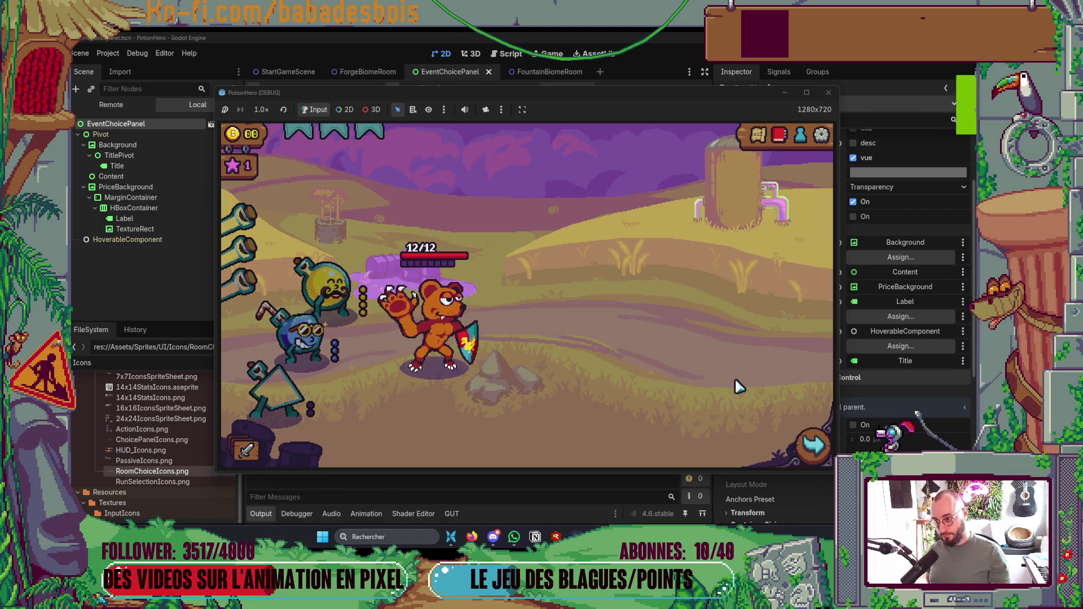
left_click(804, 443)
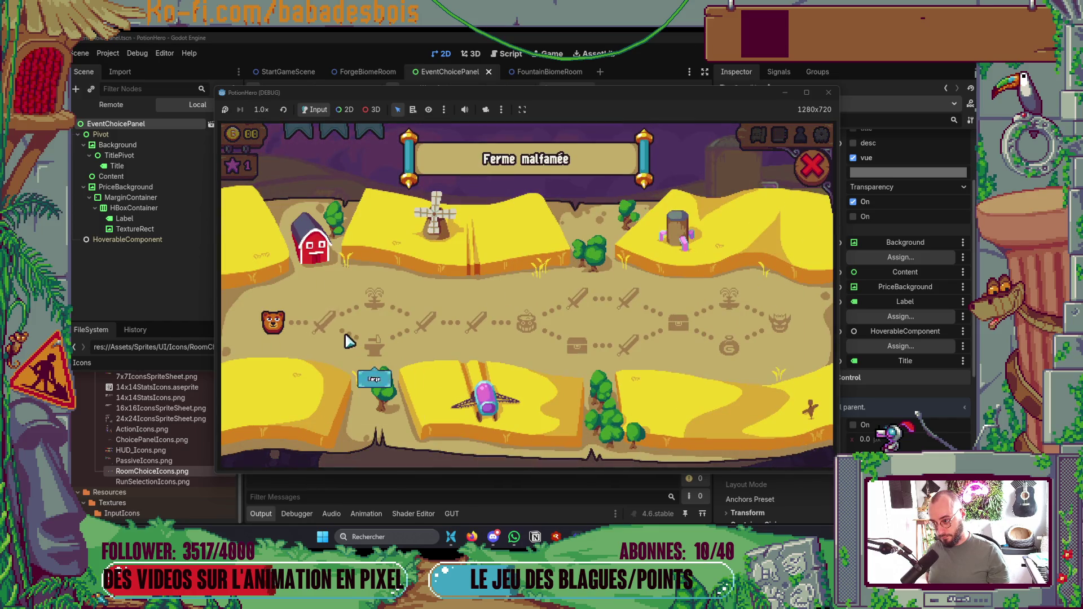
left_click(328, 325)
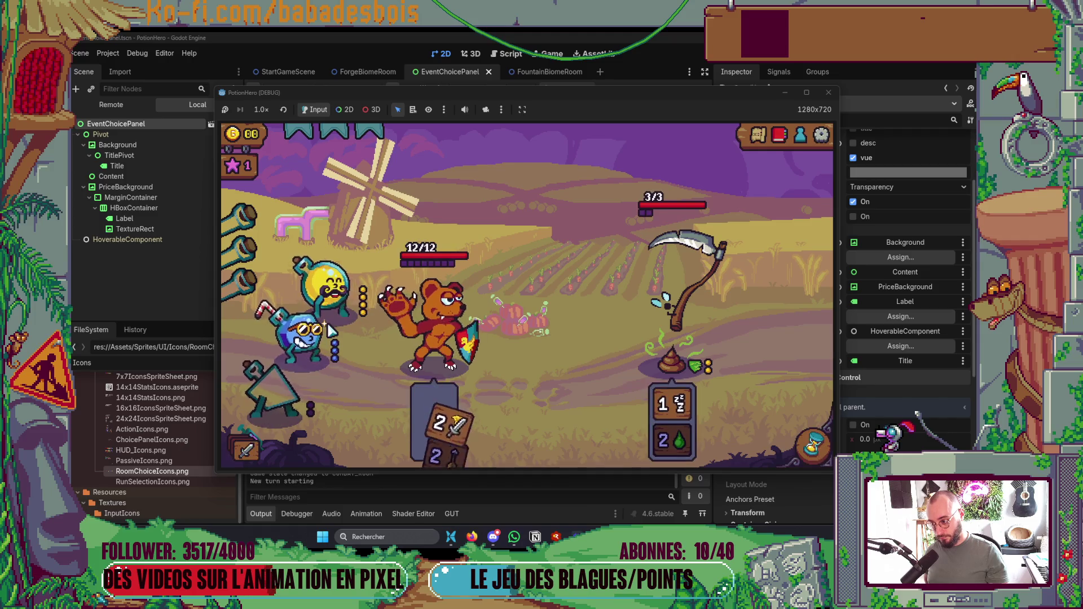
left_click(826, 460)
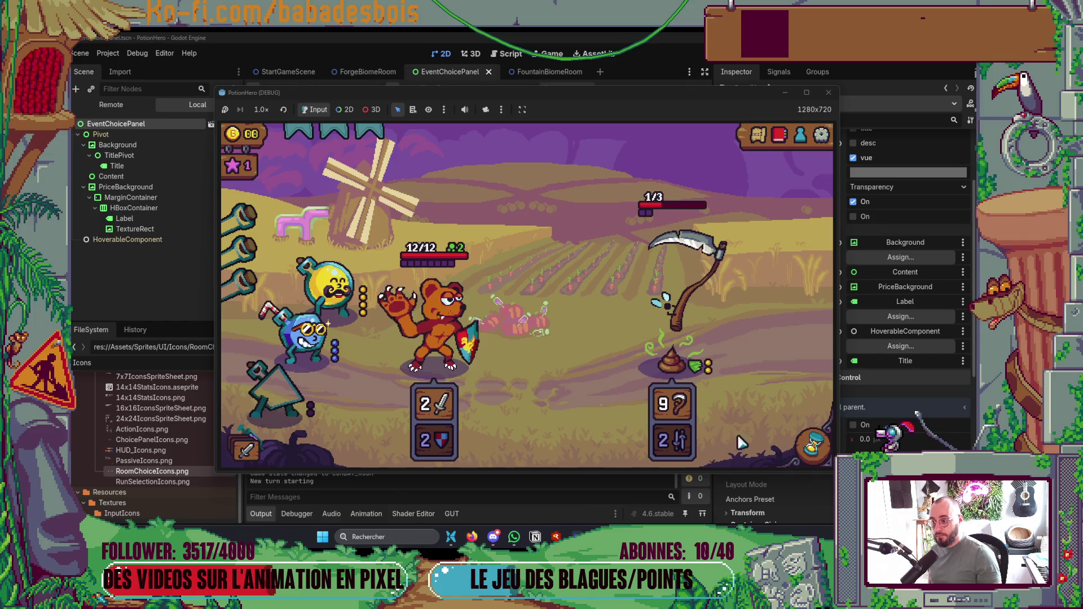
left_click(803, 443)
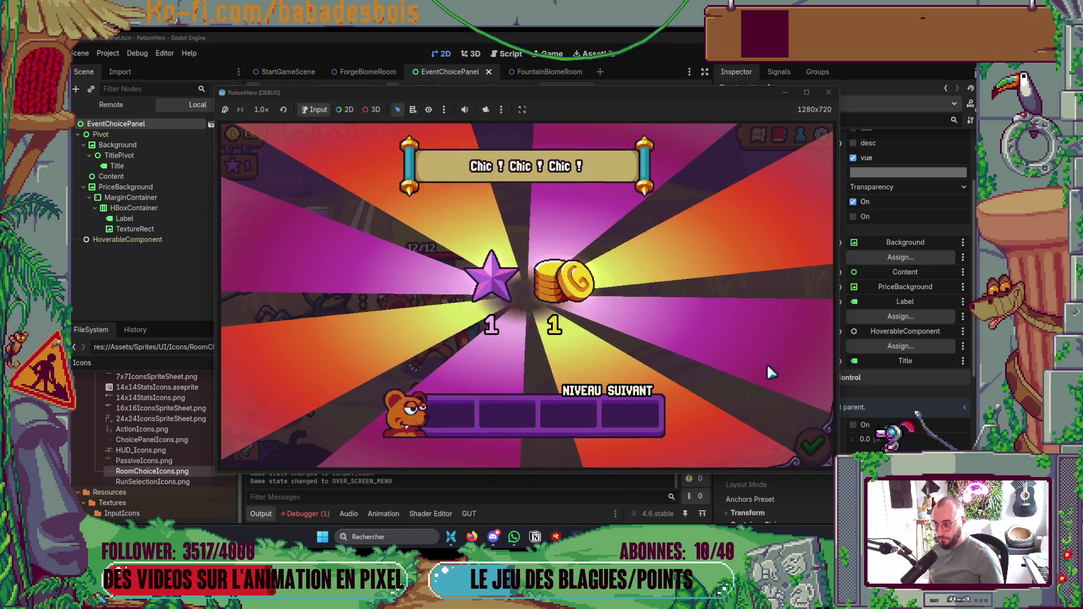
left_click(812, 445)
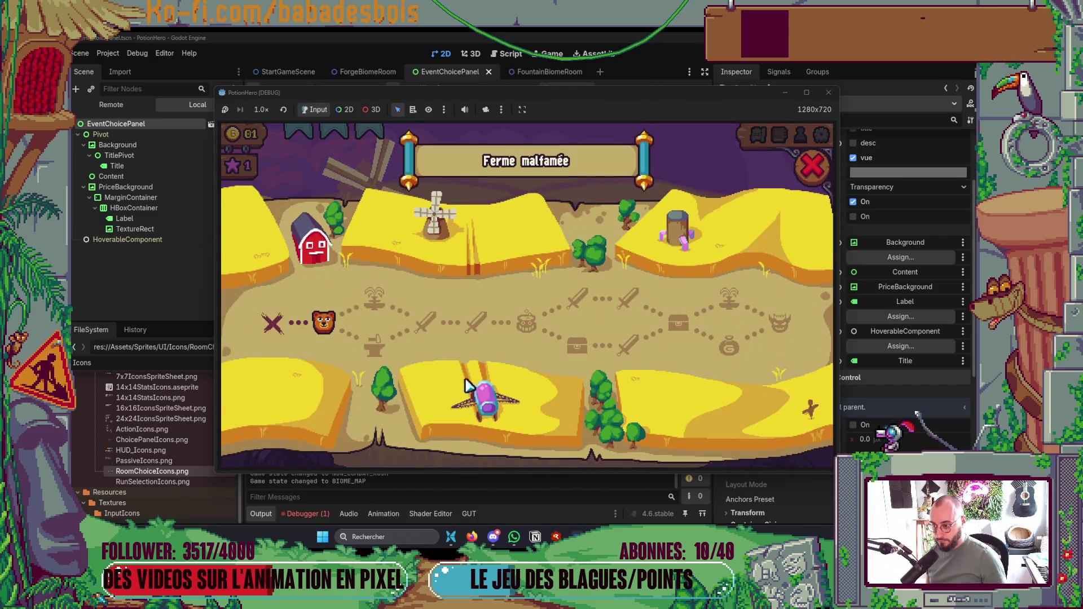
- Travel to the forge room to view the upgrade choice panels, then stop the game
left_click(373, 340)
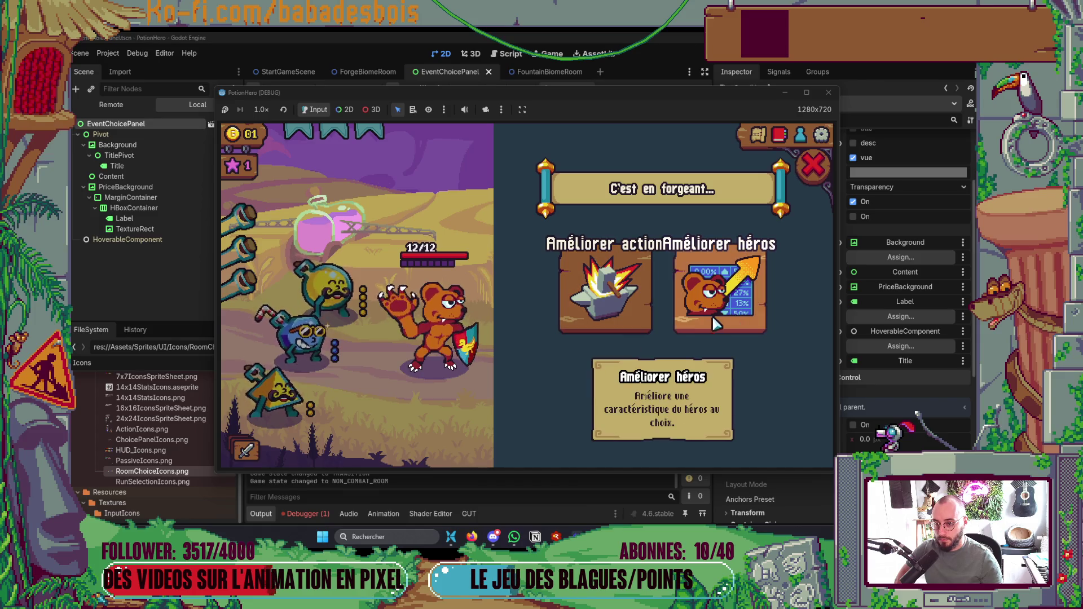
mouse_move(625, 327)
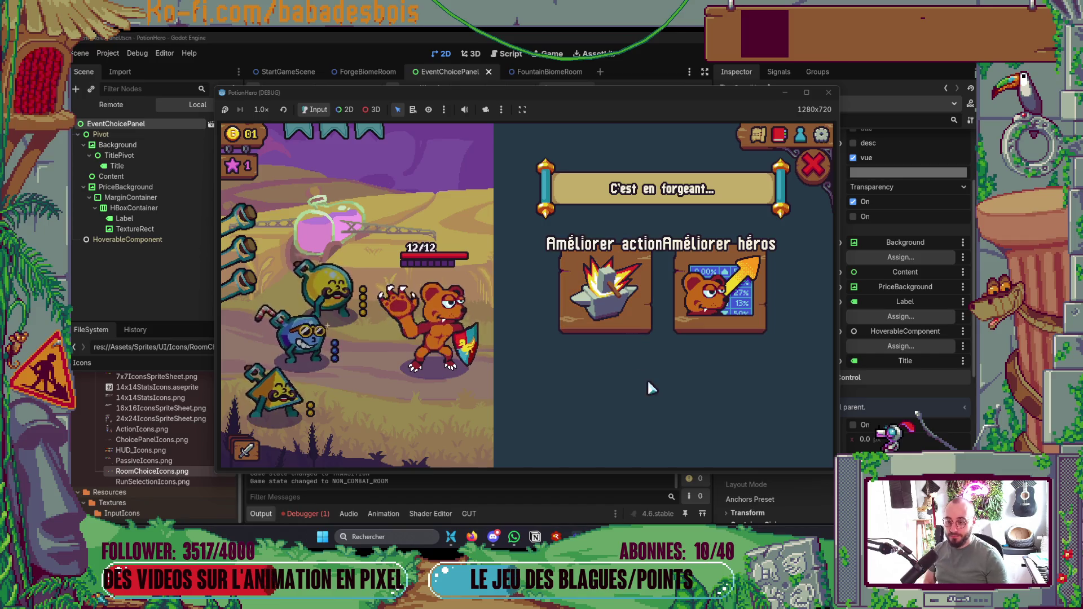
left_click(828, 92)
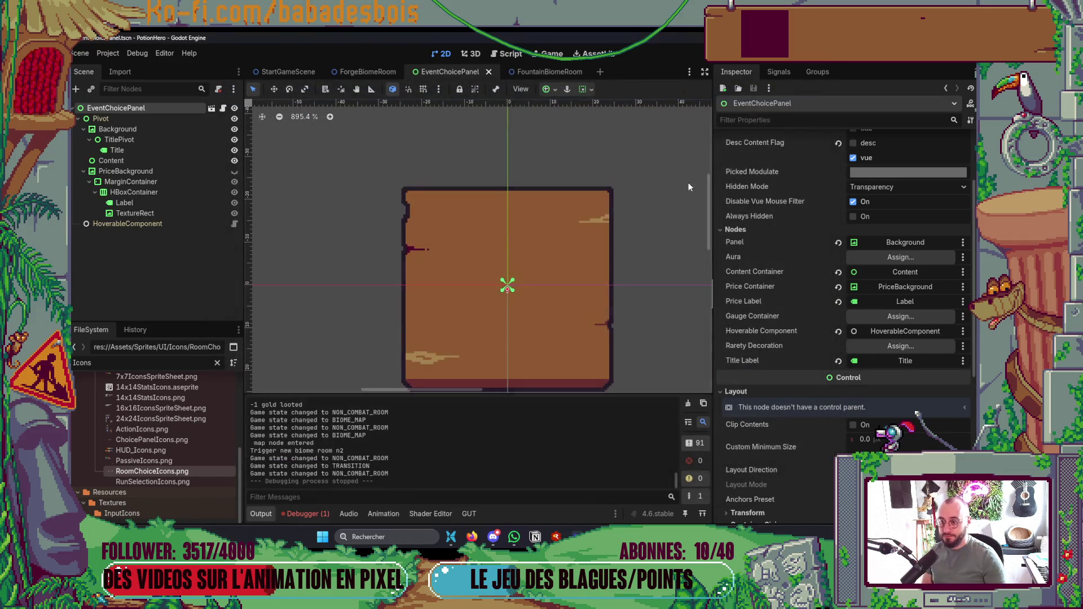
- Give the Title label a PH_TitlePixel.ttf font override and save the scene
left_click(130, 150)
scroll(908, 333, "down", 10)
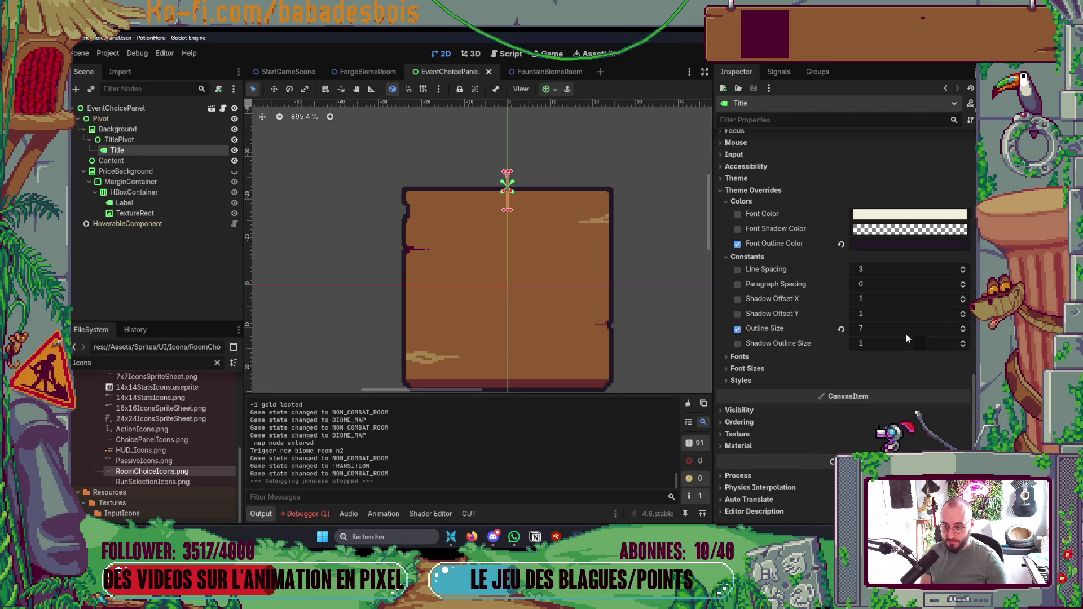
left_click(761, 359)
double_click(115, 365)
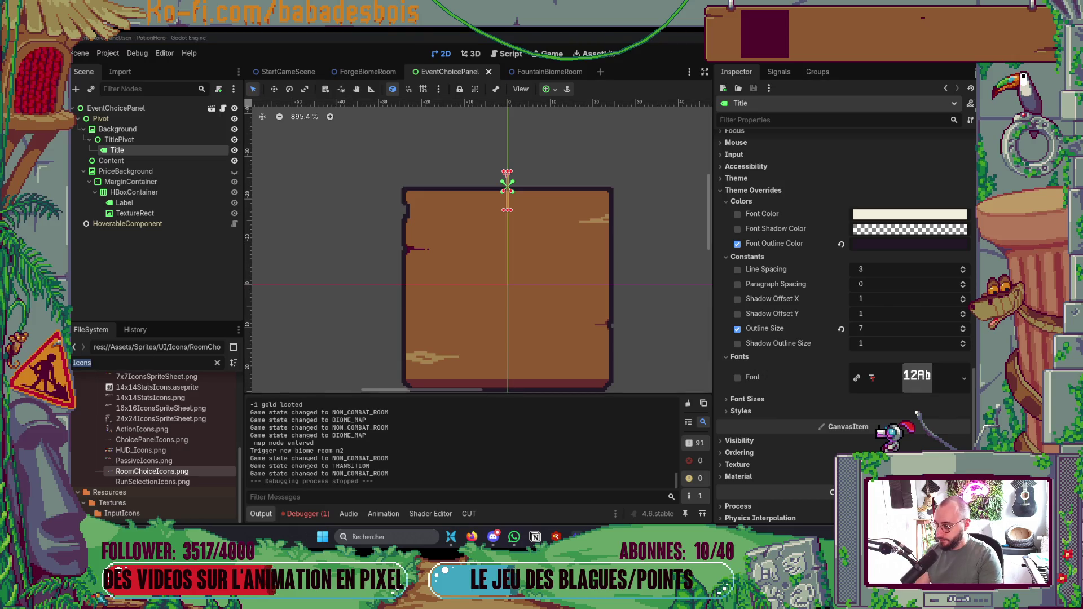
left_click(131, 364)
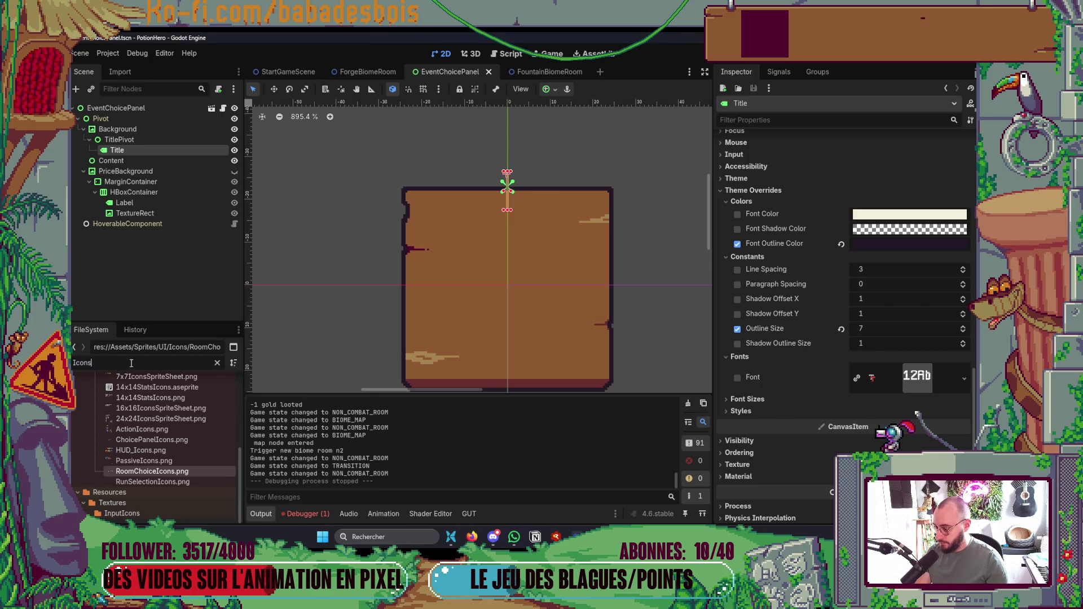
type("PH")
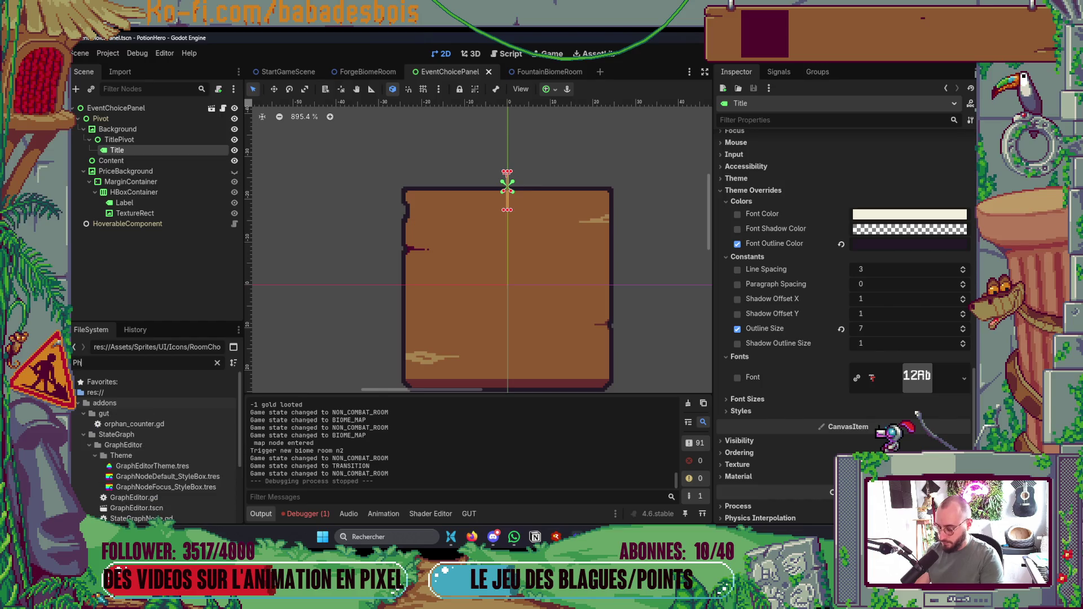
key("BackSpace")
key("BackSpace")
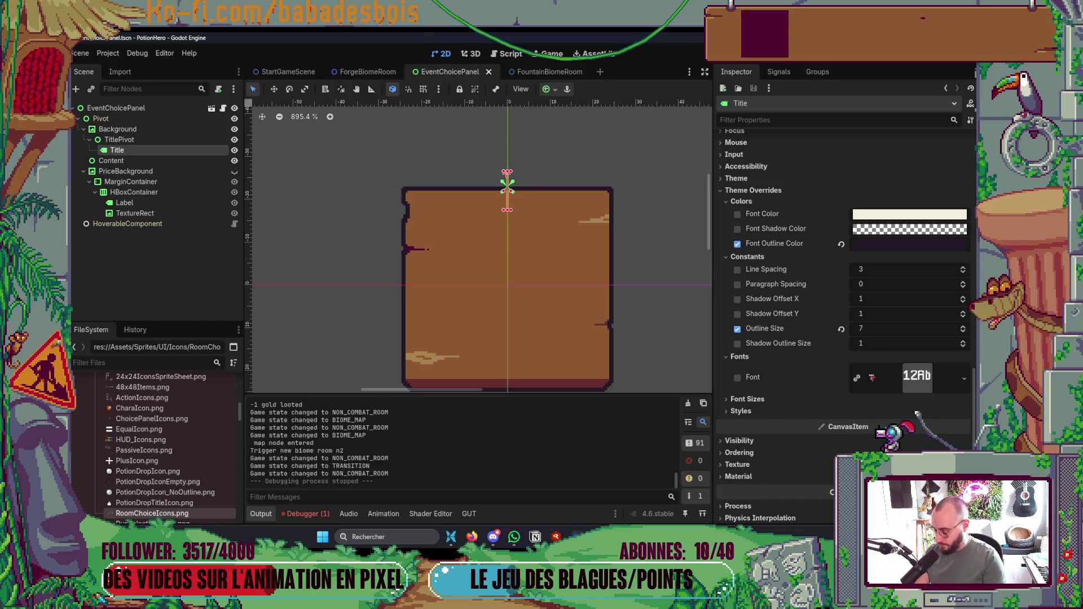
type(".ttf")
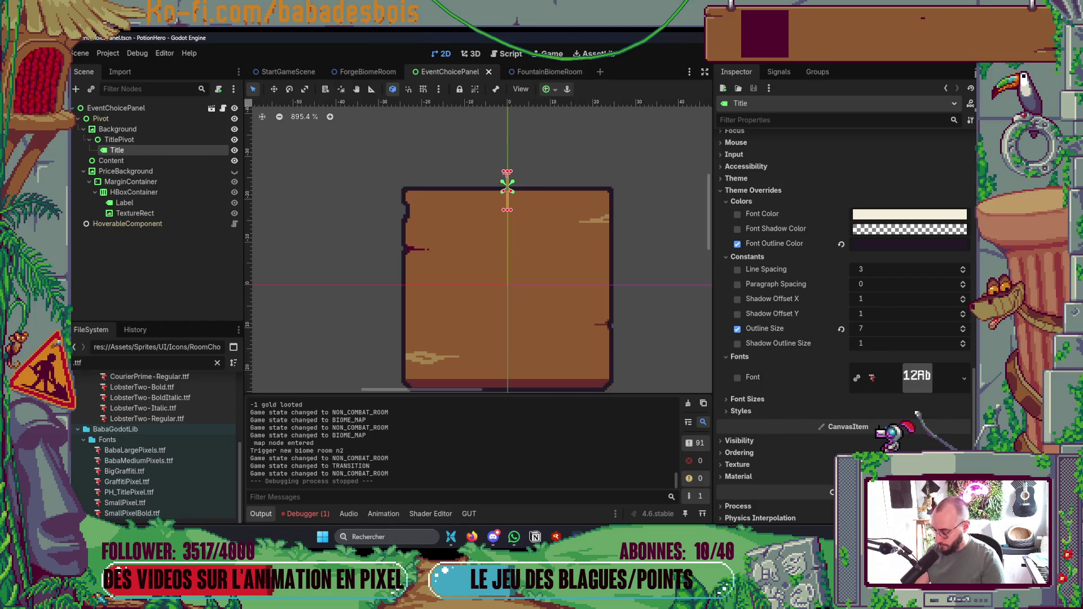
mouse_move(169, 492)
left_mouse_down()
mouse_move(869, 409)
mouse_move(908, 379)
left_mouse_up()
key("ctrl+s")
- Narrow the Title label's box, then bring Neovim to the front
key("alt+Tab")
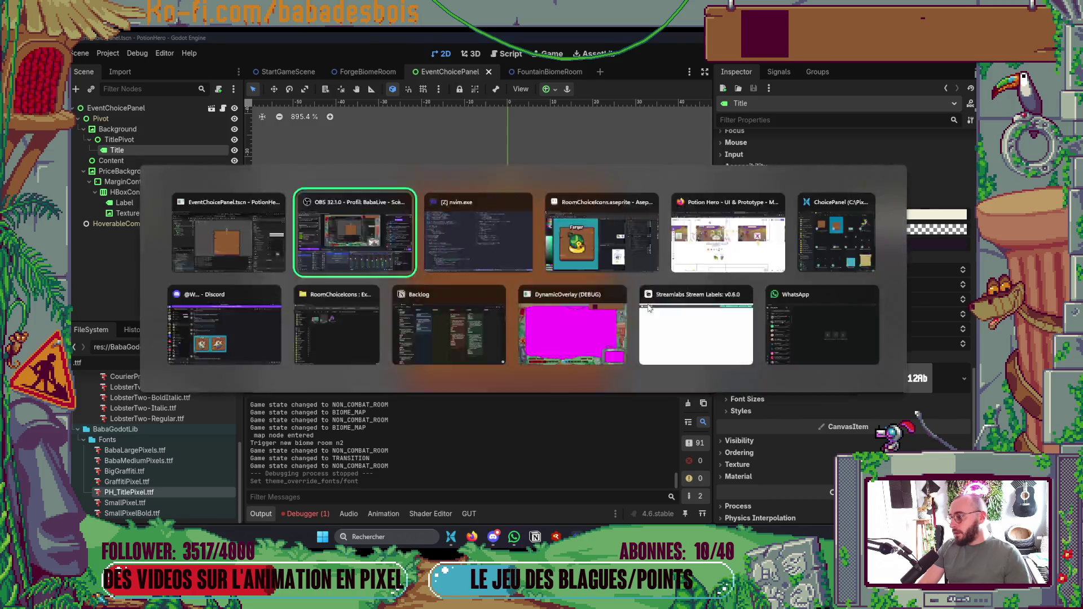
scroll(518, 213, "up", 3)
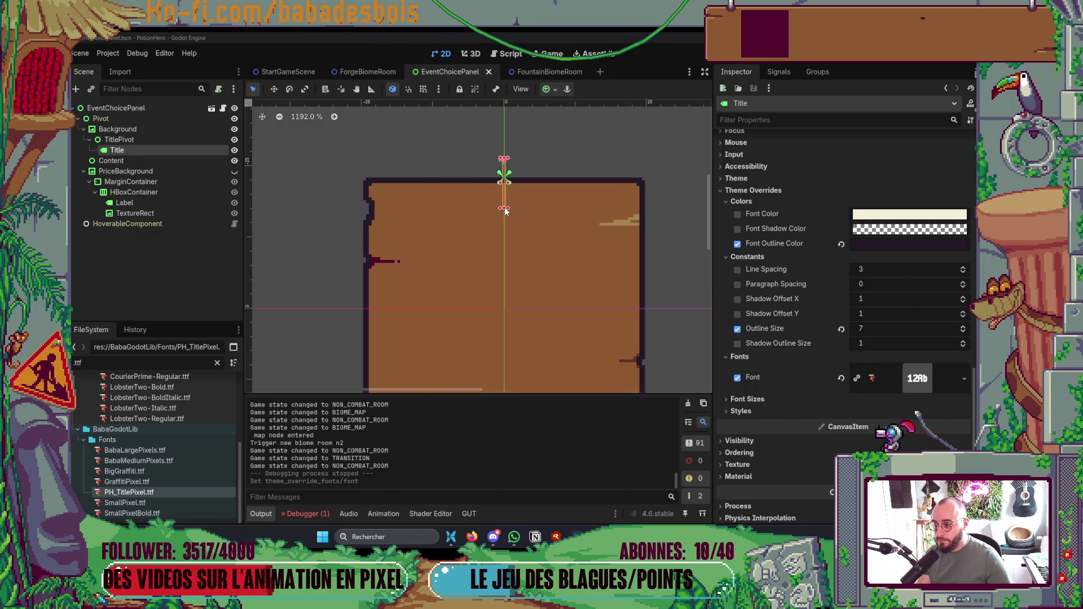
left_click_drag(503, 165, 510, 115)
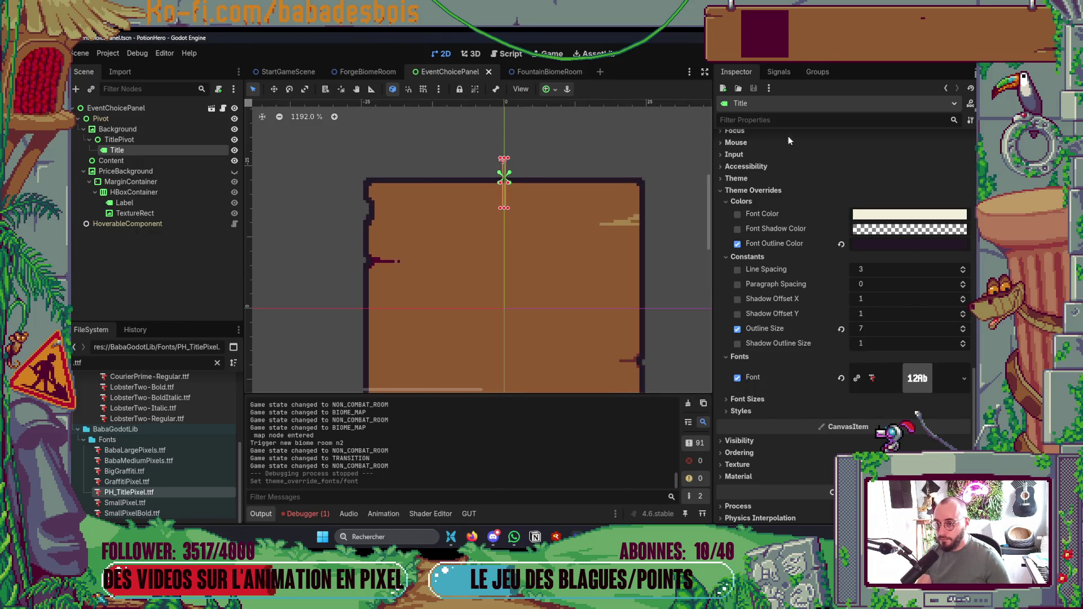
scroll(770, 129, "up", 5)
scroll(790, 226, "down", 2)
scroll(643, 214, "down", 3)
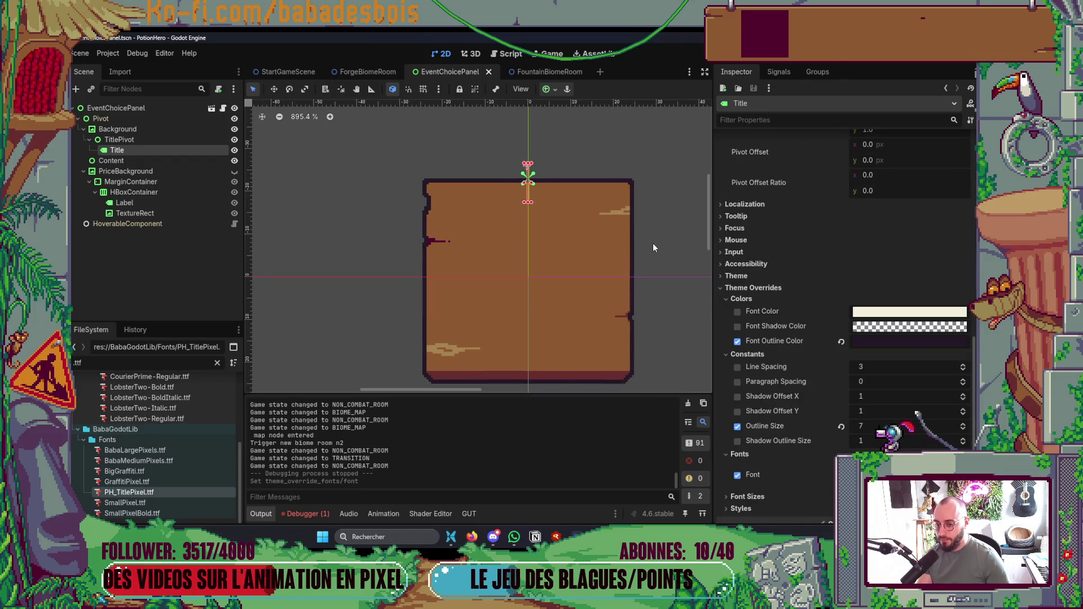
key("alt+Tab")
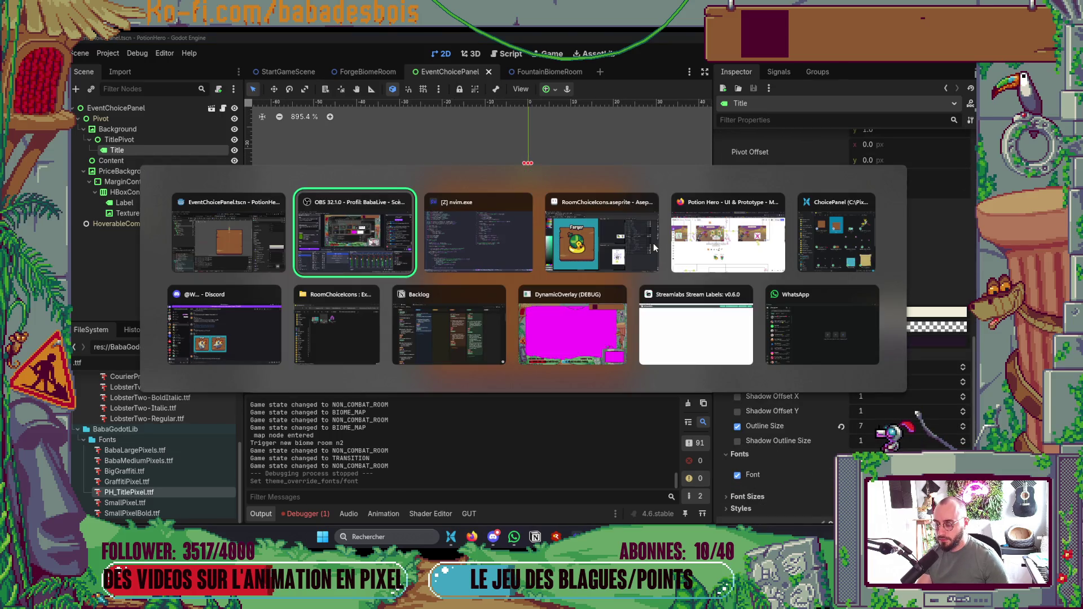
key("Tab")
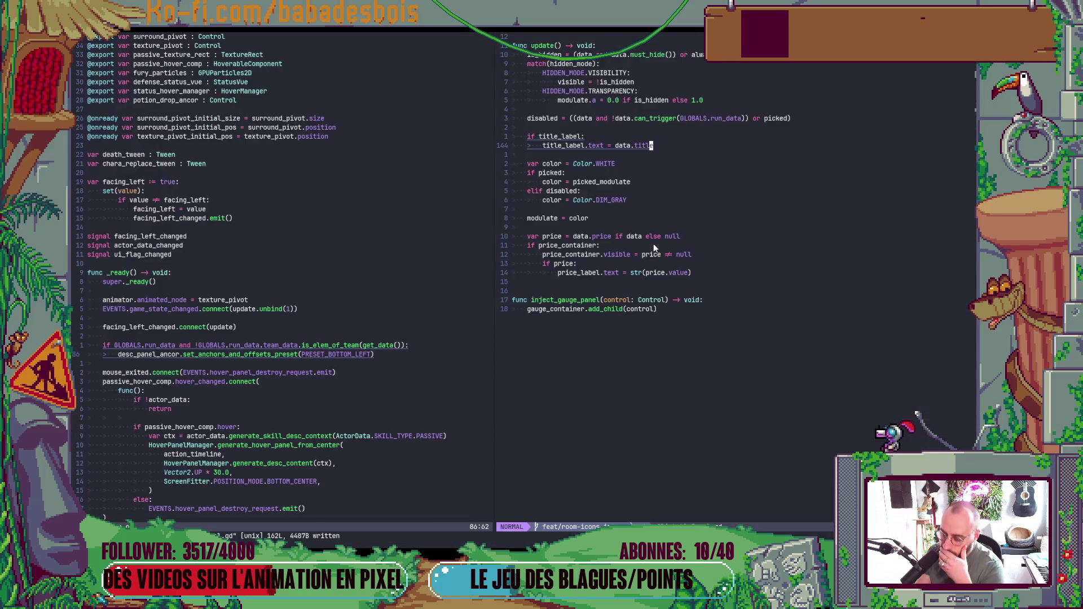
- Open Translation.csv past the swap-file prompt and scroll through its French entries
key("alt+Tab")
key("alt+Tab")
key("space")
key("f")
key("f")
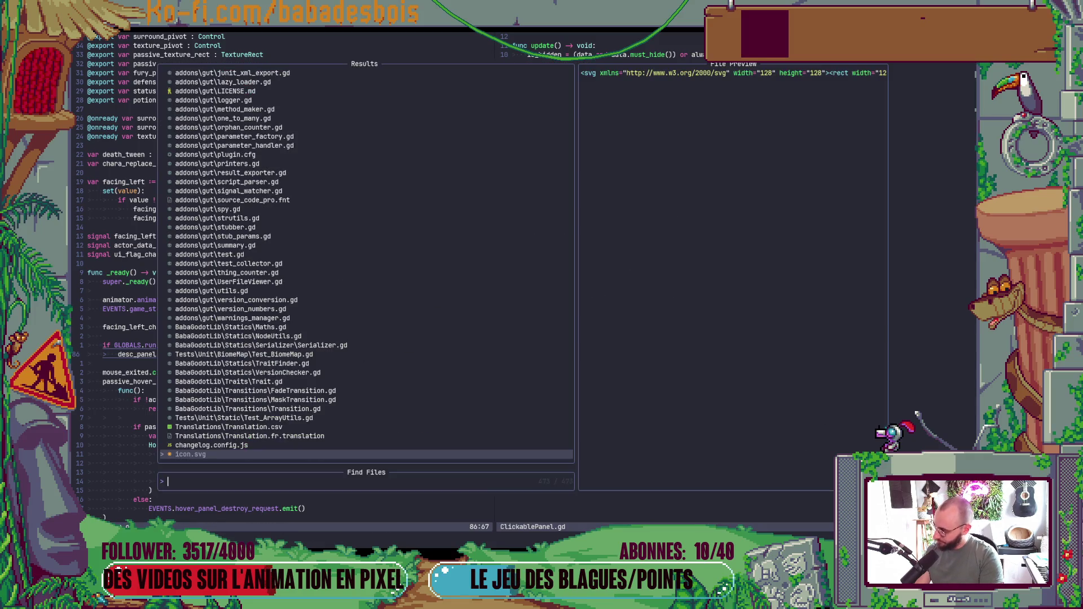
type("Transl")
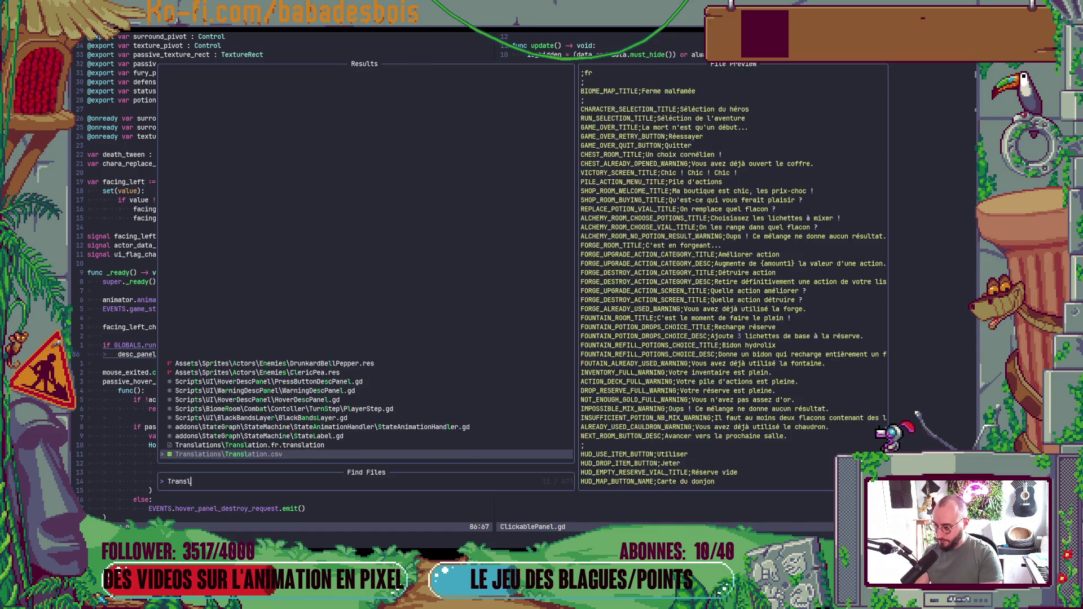
key("Return")
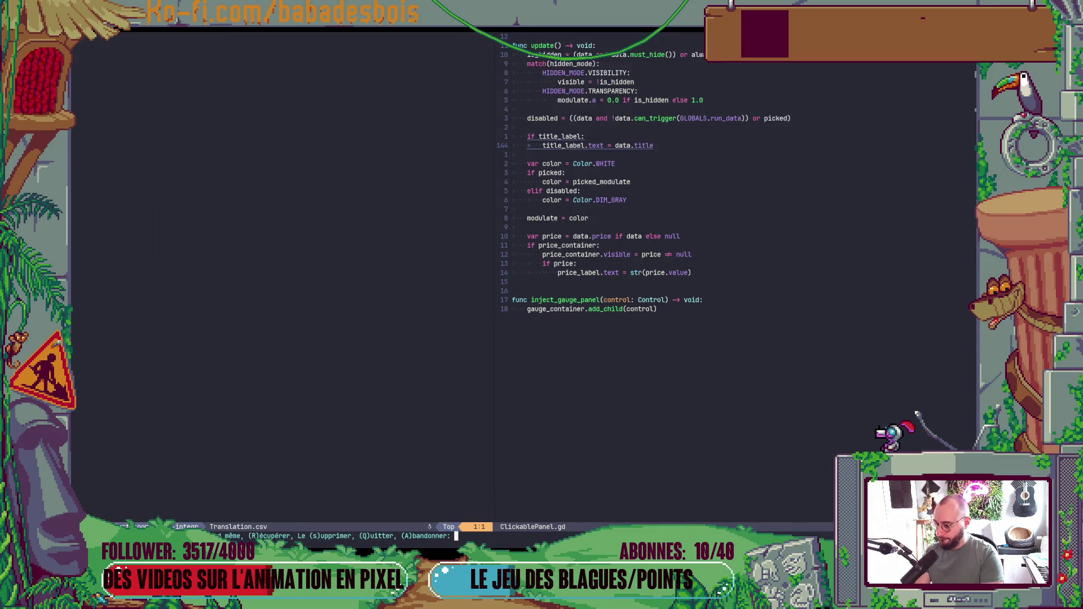
key("e")
scroll(286, 282, "down", 5)
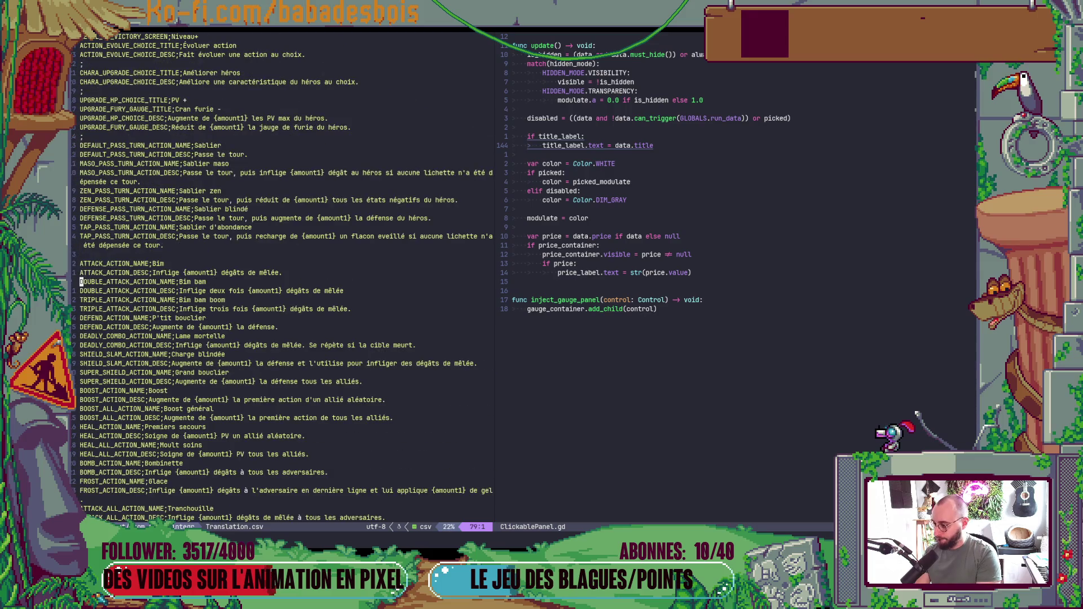
scroll(364, 351, "down", 5)
key("alt+Tab")
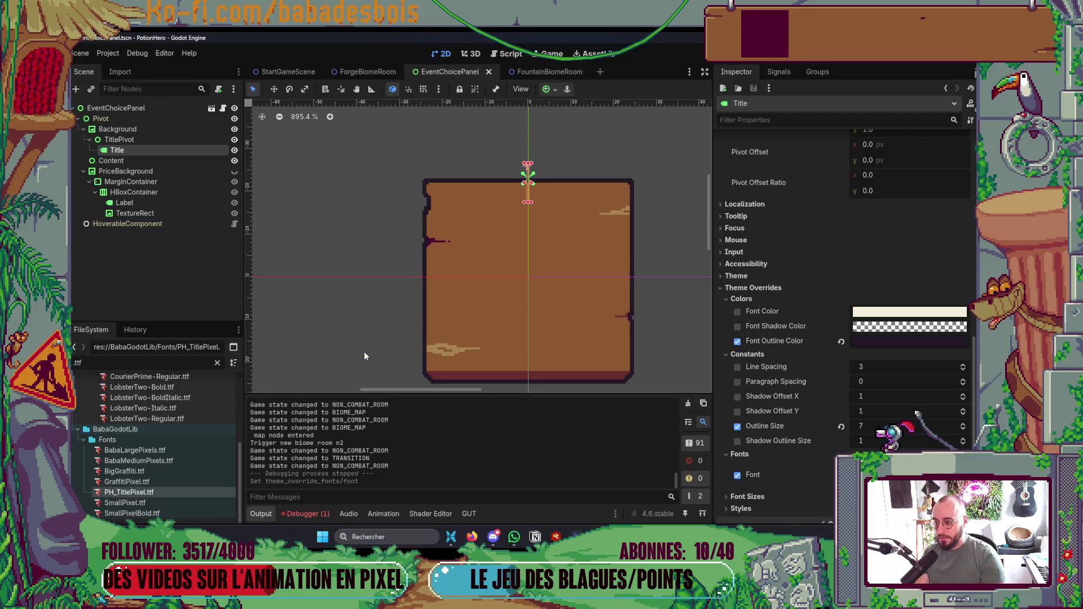
- Expand EventChoicePanel's Data resource to read its forge title and description keys
scroll(827, 350, "up", 15)
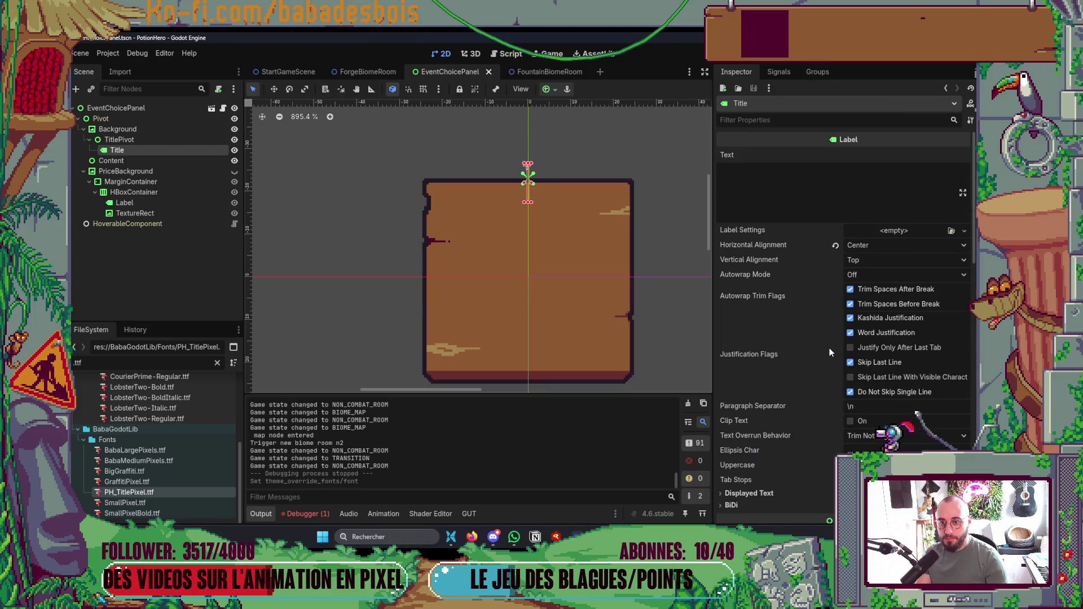
left_click(149, 109)
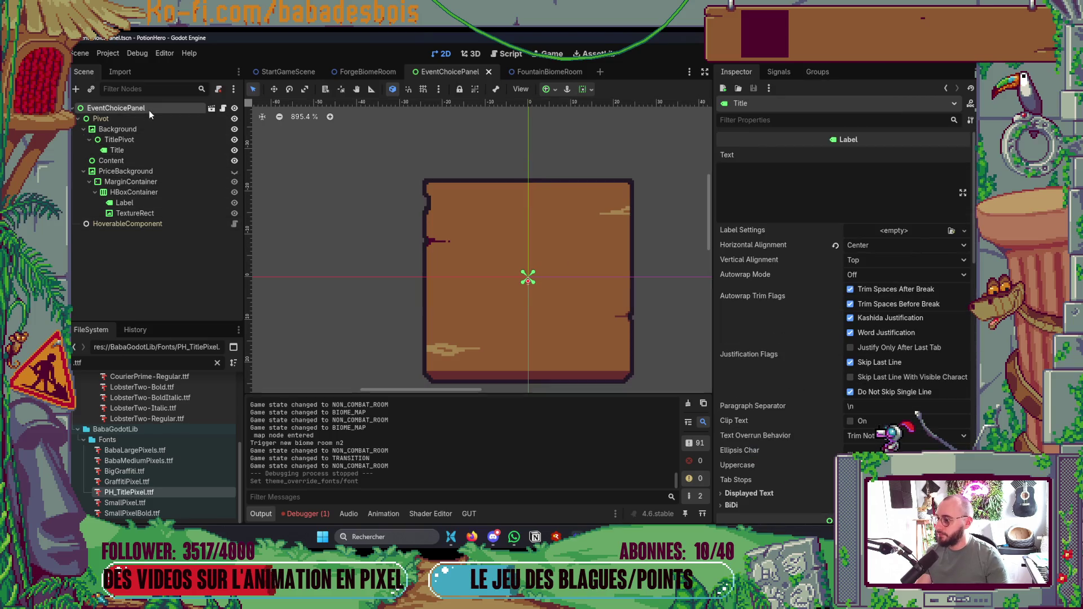
left_click(913, 184)
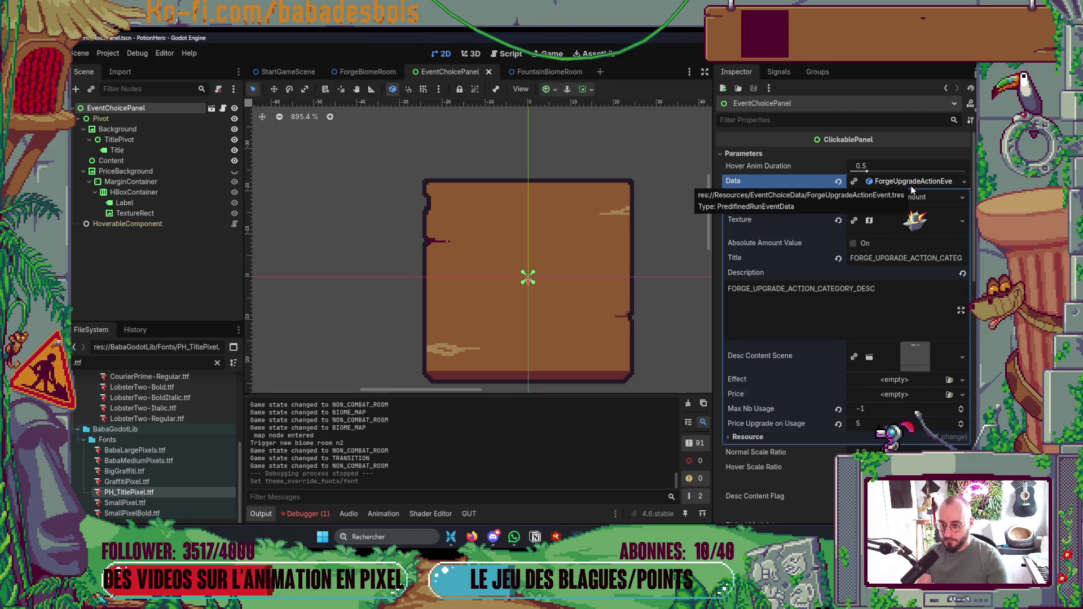
key("alt+Tab")
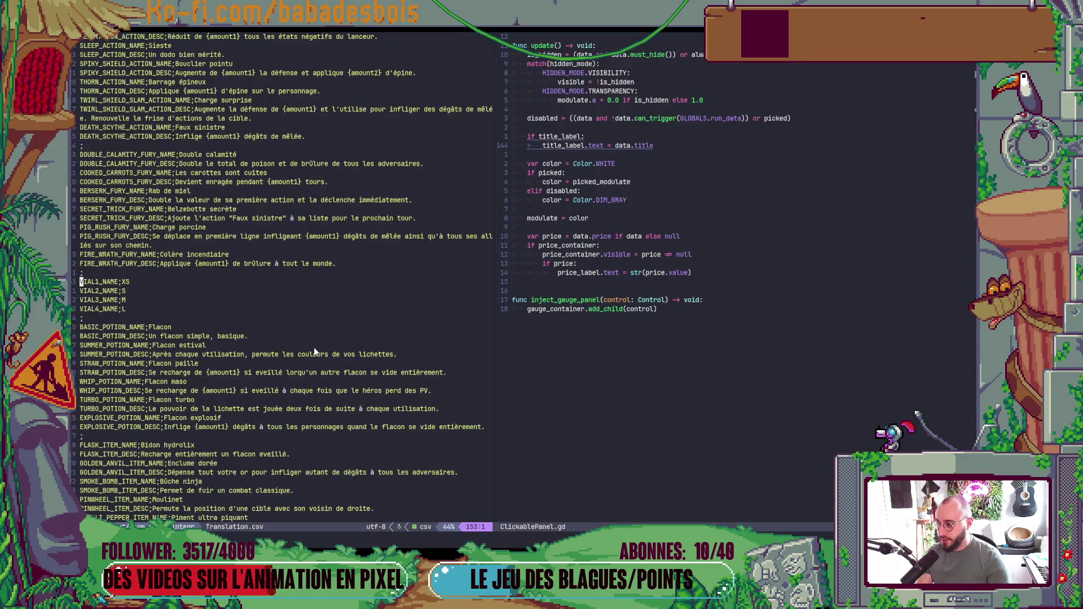
- Search for 'forge' and go to the FORGE_UPGRADE_ACTION_CATEGORY_TITLE text 'Améliorer action'
key("slash")
type("forge")
key("Return")
key("Return")
key("n")
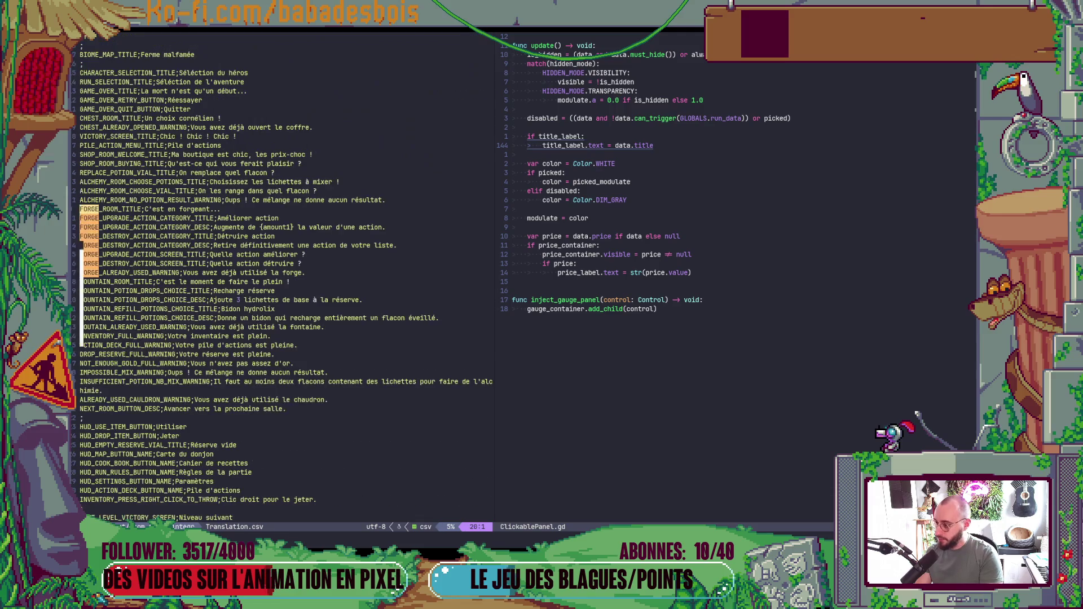
key("j")
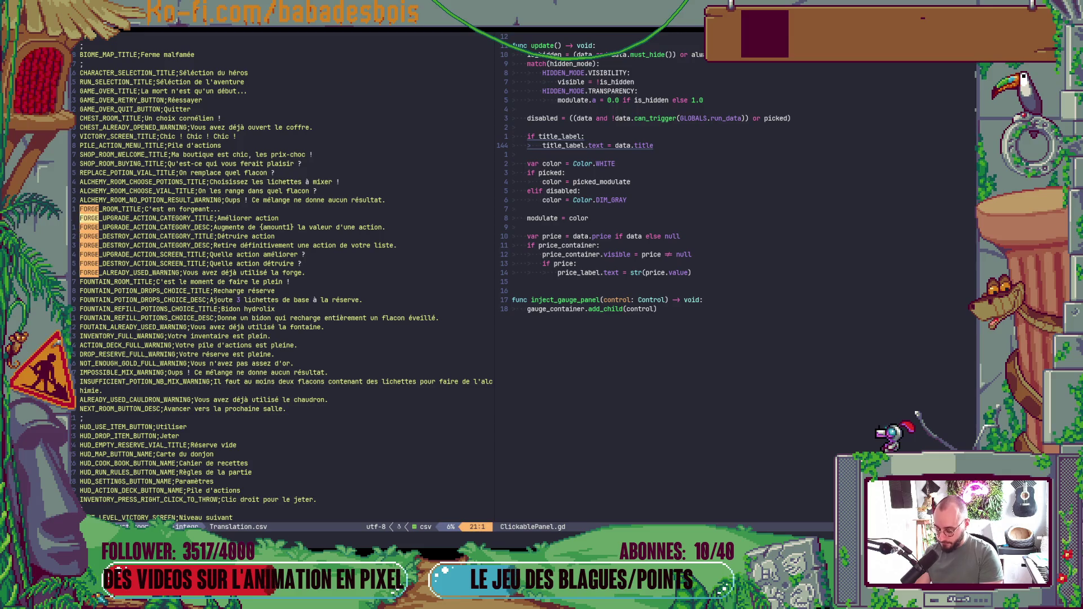
key("Escape")
key("dollar")
key("b")
key("b")
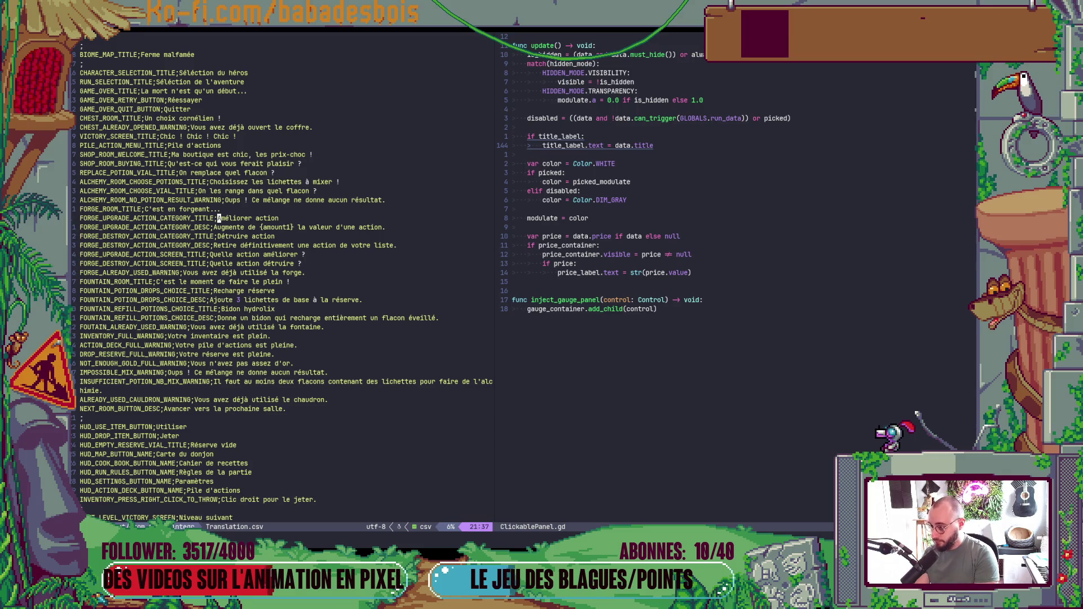
- Scroll through the Miro design board for reference
key("alt+Tab")
key("alt+Tab")
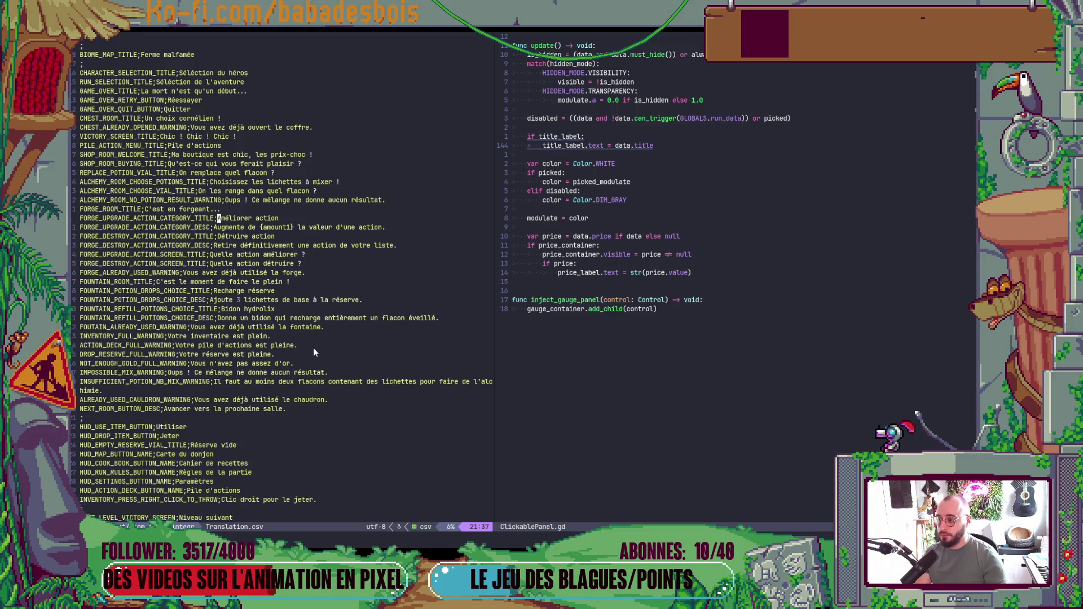
key("alt+Tab")
key("alt+Tab")
key("alt+Tab")
key("alt+Tab")
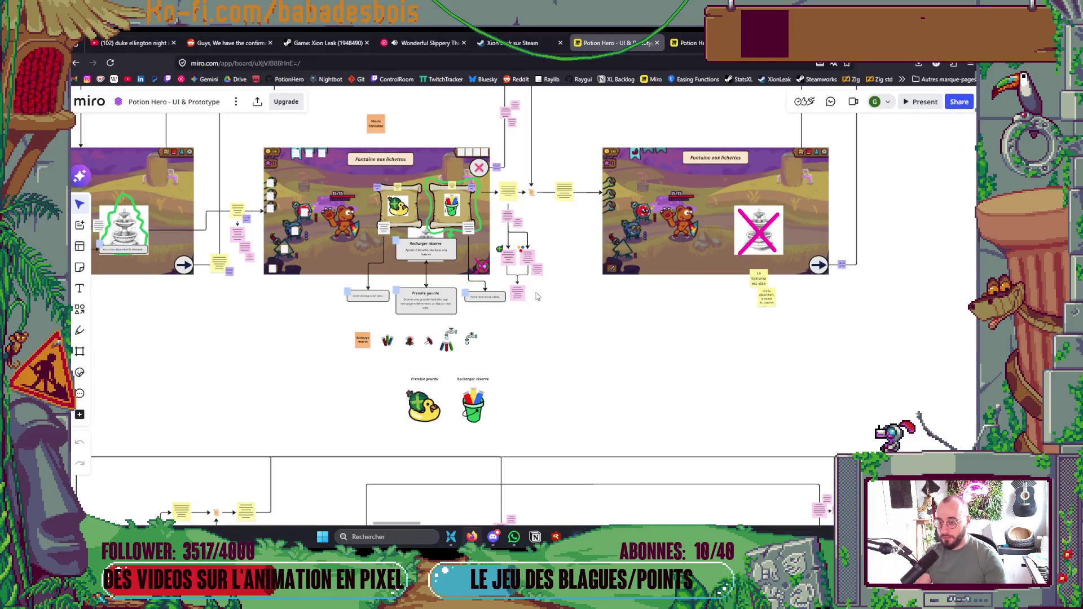
scroll(552, 423, "down", 5)
scroll(552, 423, "down", 3)
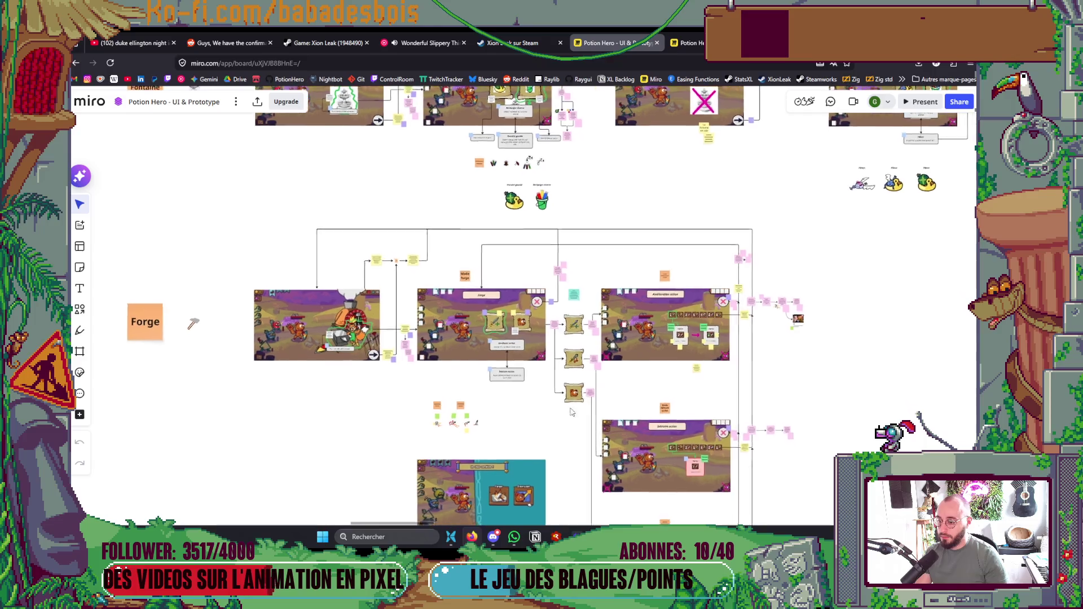
scroll(552, 422, "down", 3)
key("alt+Tab")
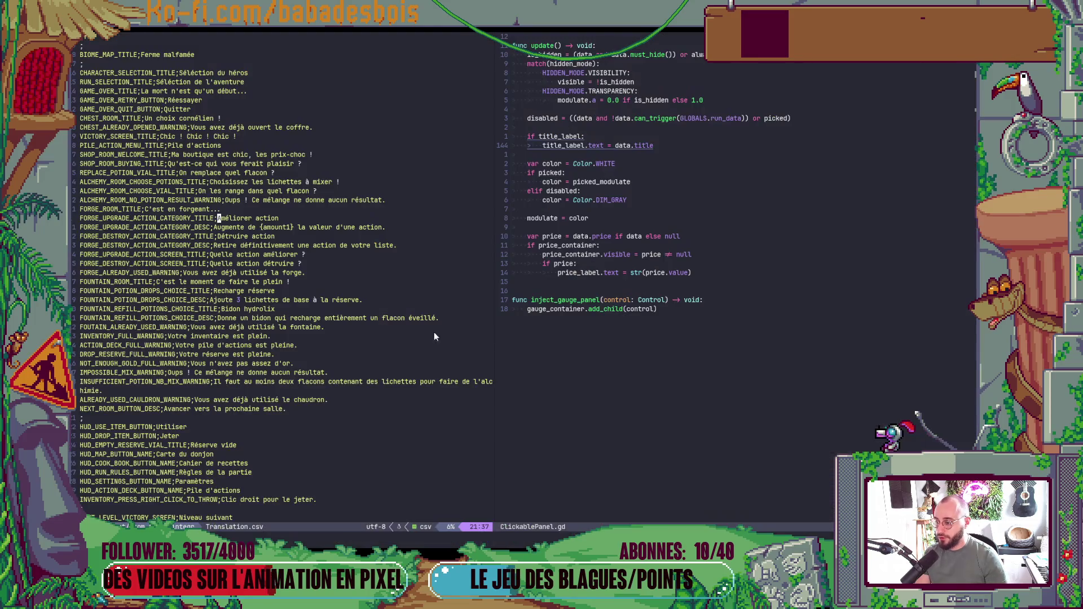
- Replace the category title with 'Forger' and save Translation.csv
key("shift+c")
type("Go")
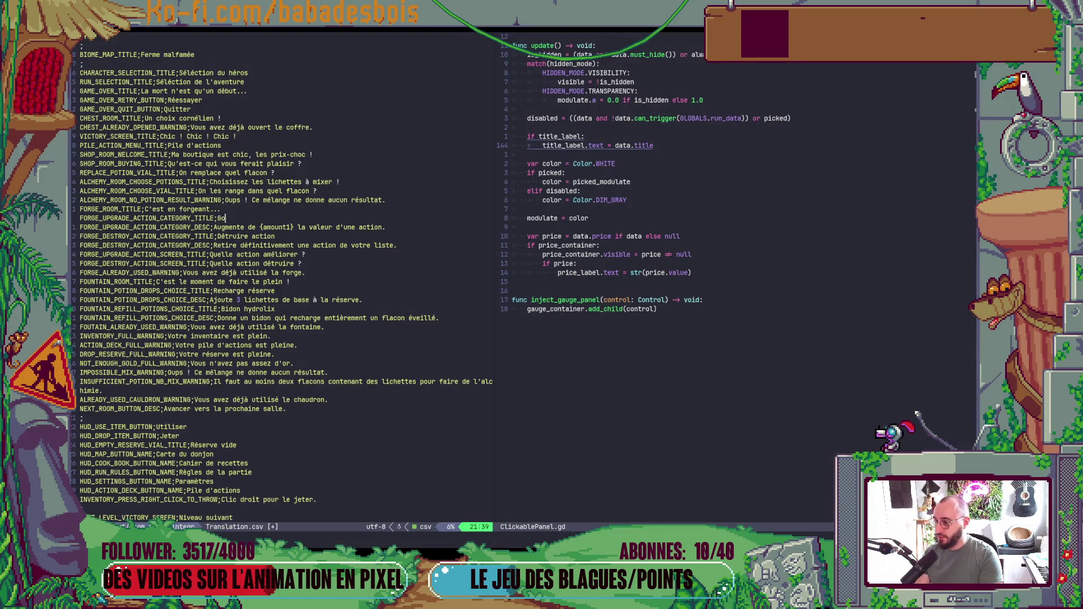
key("BackSpace")
key("BackSpace")
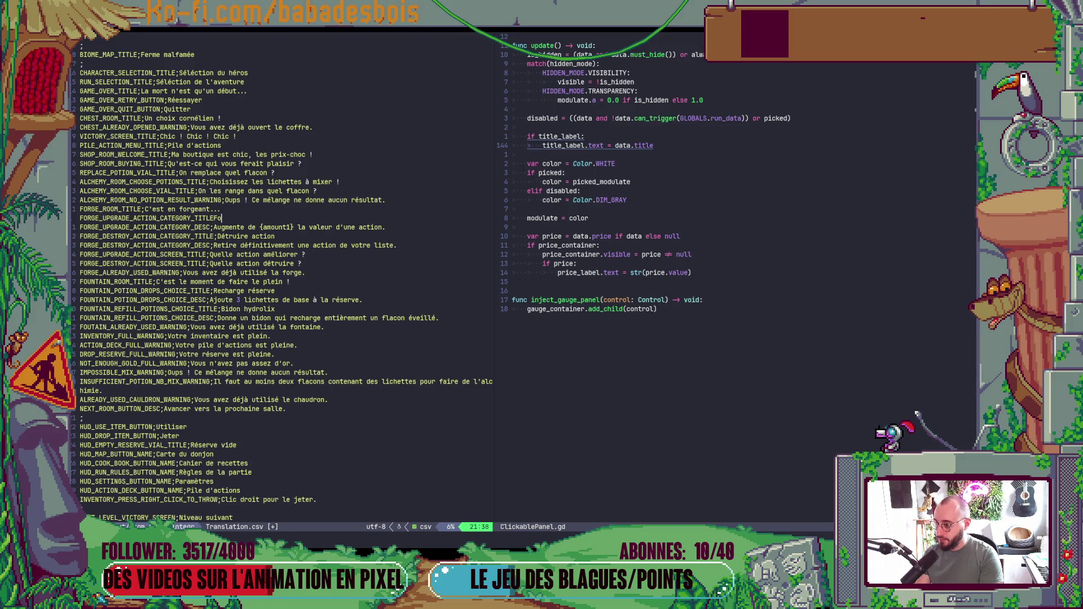
type("Forger")
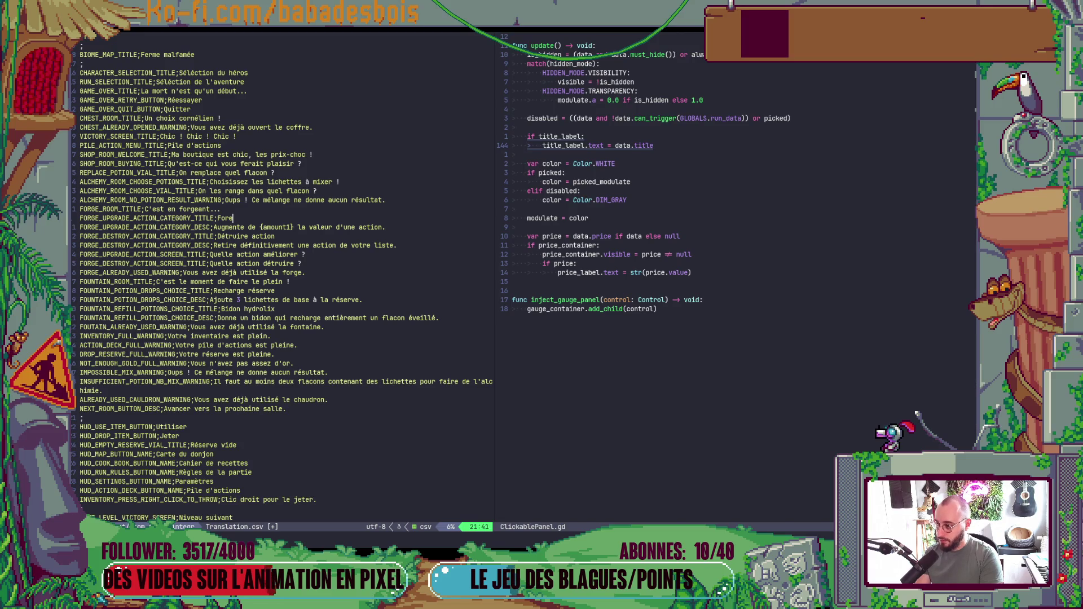
key("Escape")
key("Return")
key("j")
- Look over the upgrade screen title and forge already-used warning entries
key("j")
key("b")
key("h")
key("j")
key("j")
key("h")
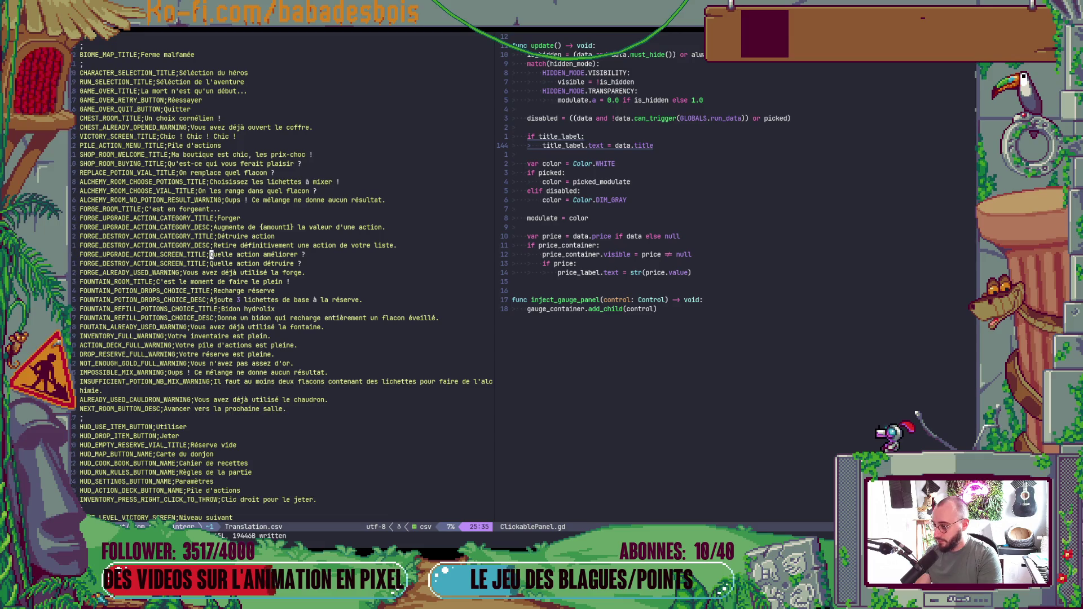
key("v")
key("Escape")
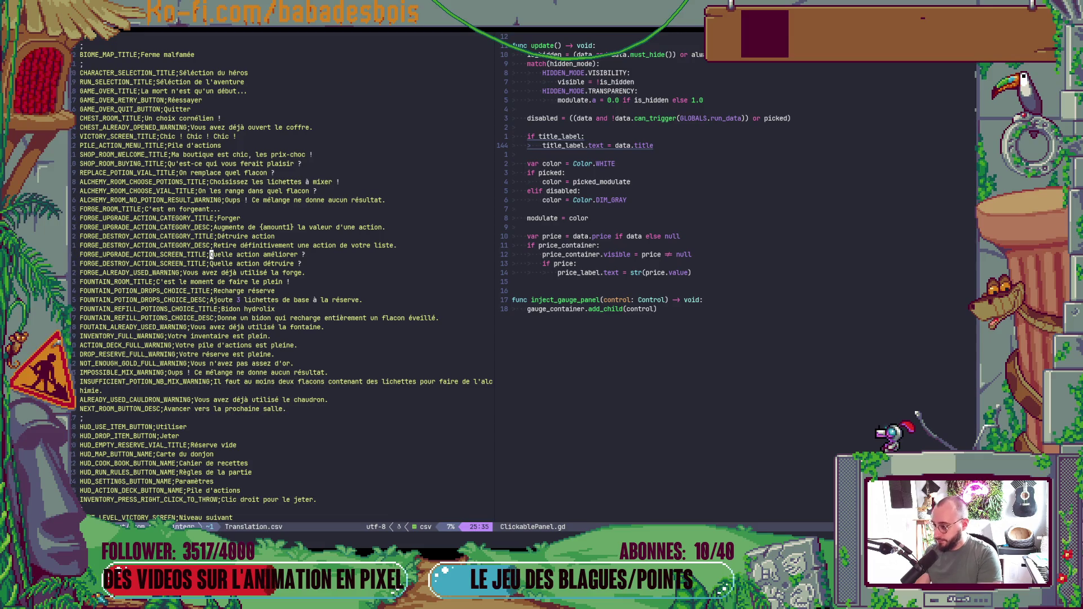
key("j")
key("j")
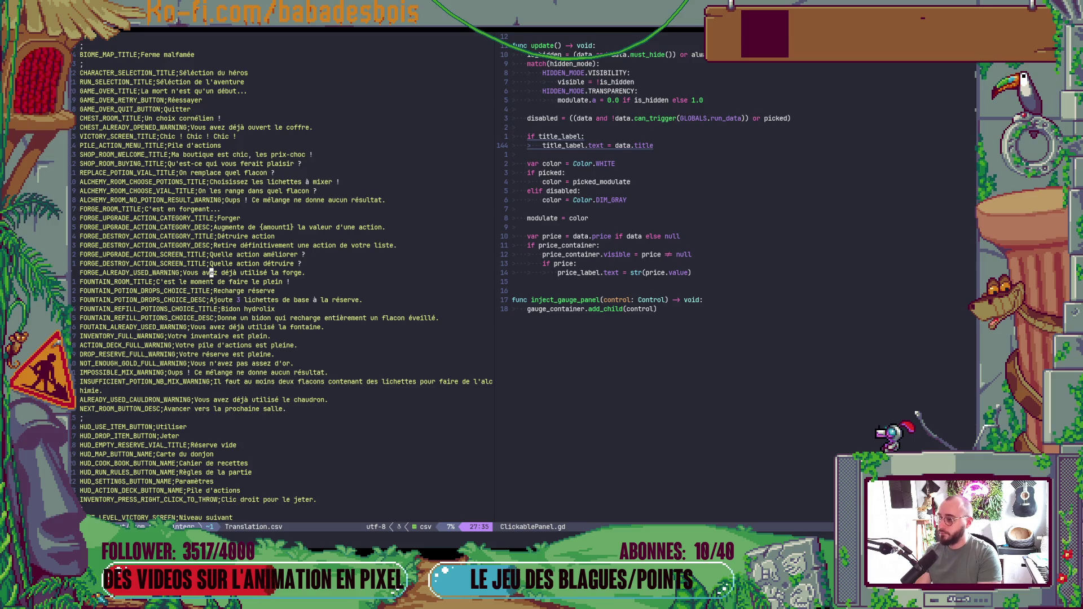
key("alt+Tab")
key("alt+Tab")
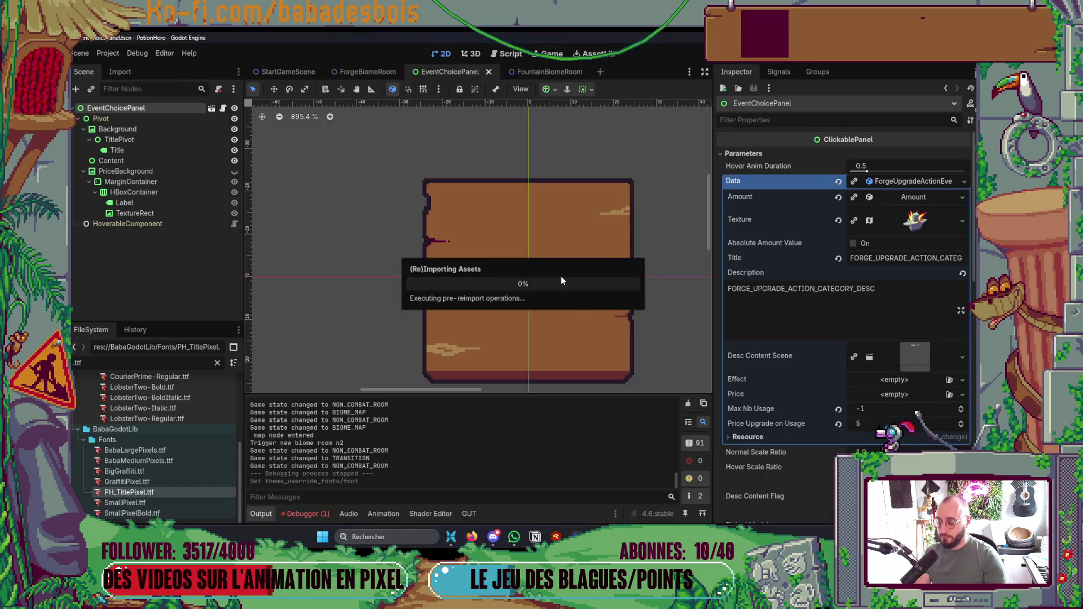
- Open ForgeBiomeRoom and inspect the CharaUpgrade choice's title and description keys under UpgradePanel
key("ctrl+shift+o")
type("forge")
key("Return")
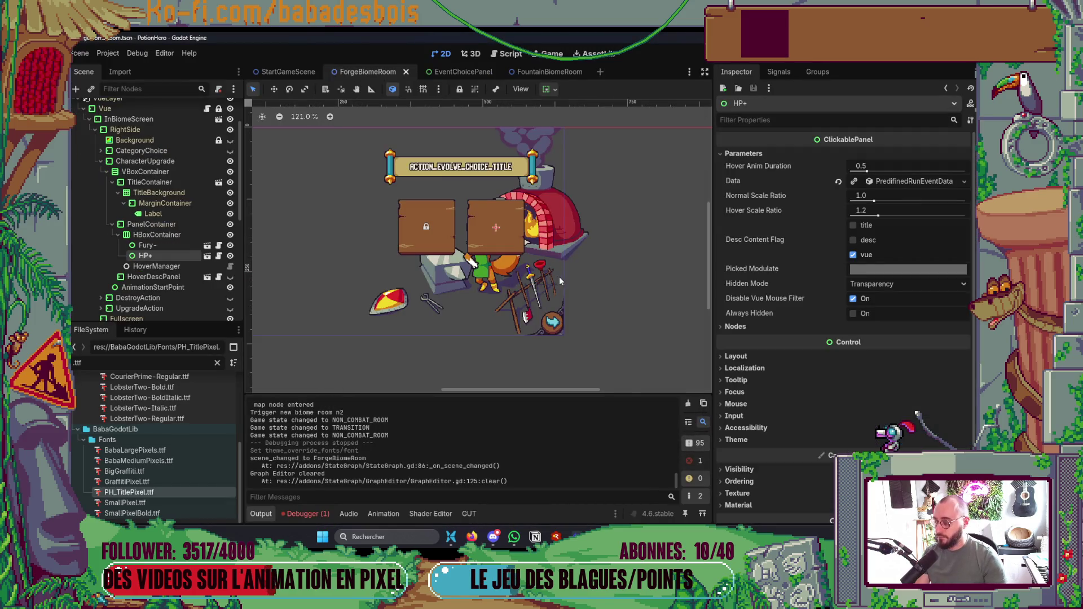
scroll(180, 192, "up", 3)
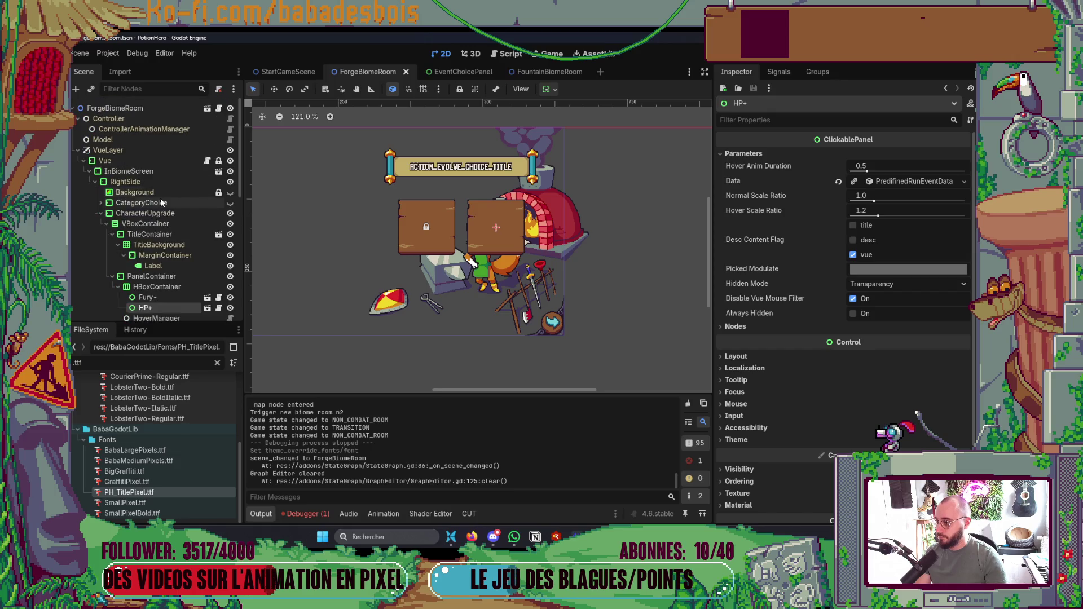
left_click(101, 202)
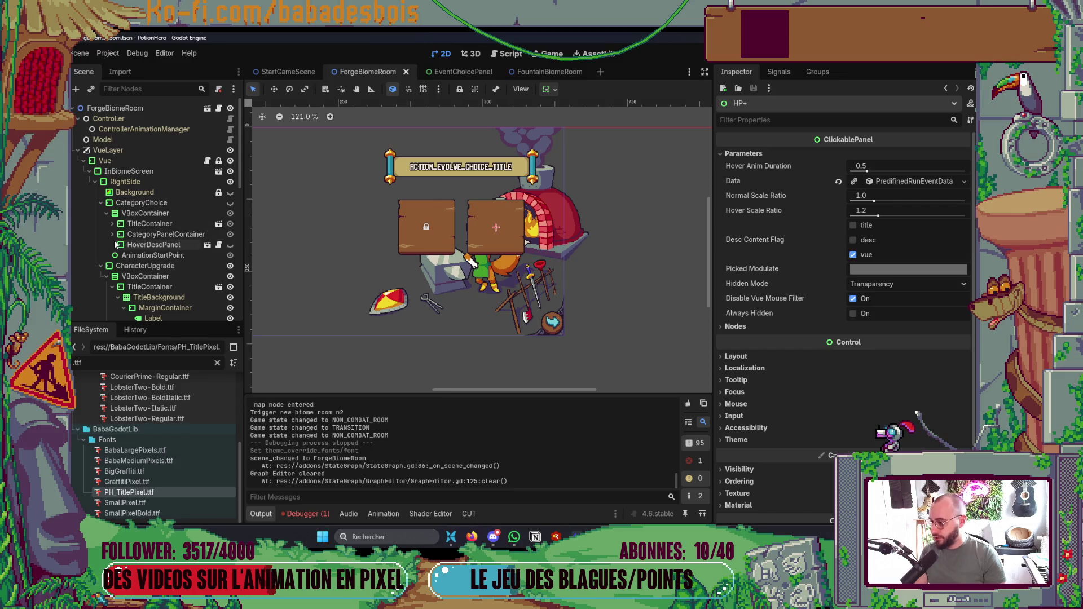
left_click(113, 234)
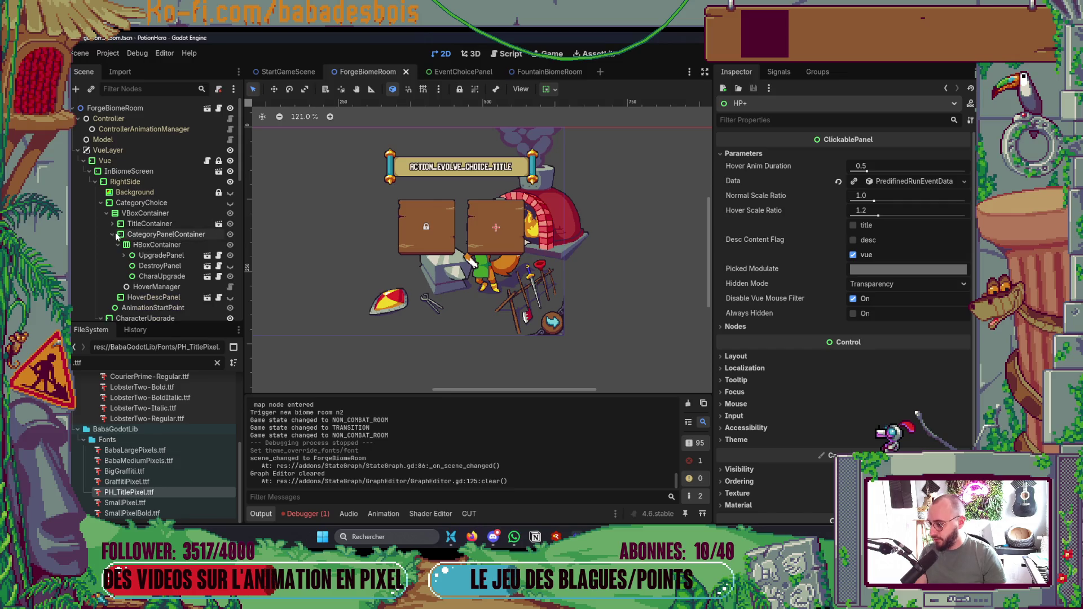
left_click(166, 257)
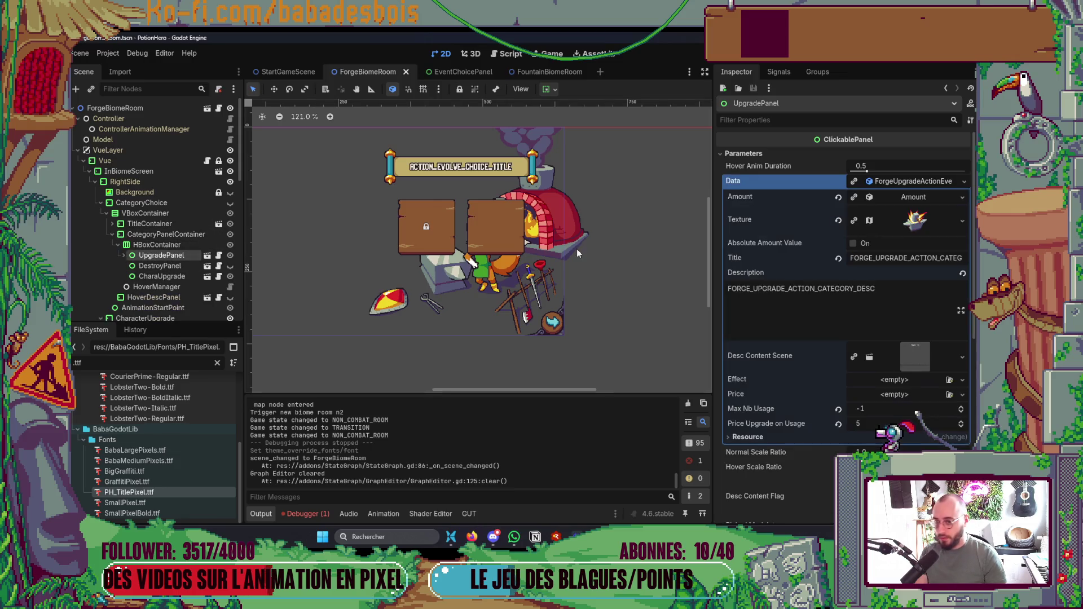
left_click(162, 277)
left_click(910, 181)
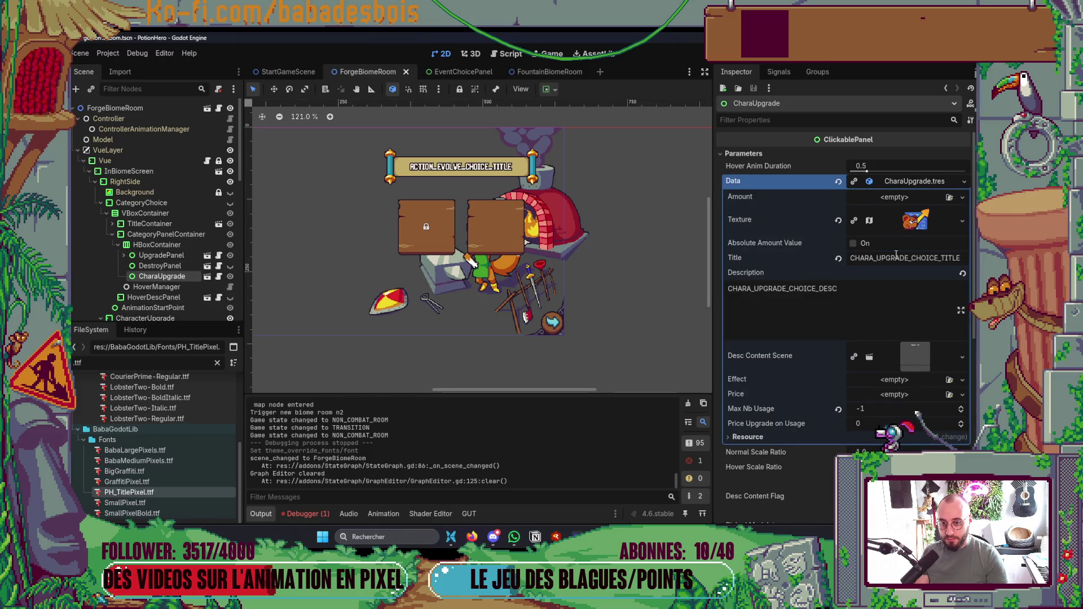
- Return to Translation.csv in Neovim
key("alt+Tab")
key("alt+Tab")
left_click(456, 349)
left_click(310, 318)
- Find the chara upgrade entry and clear its old 'Améliorer héros' title
type("/chara")
key("Return")
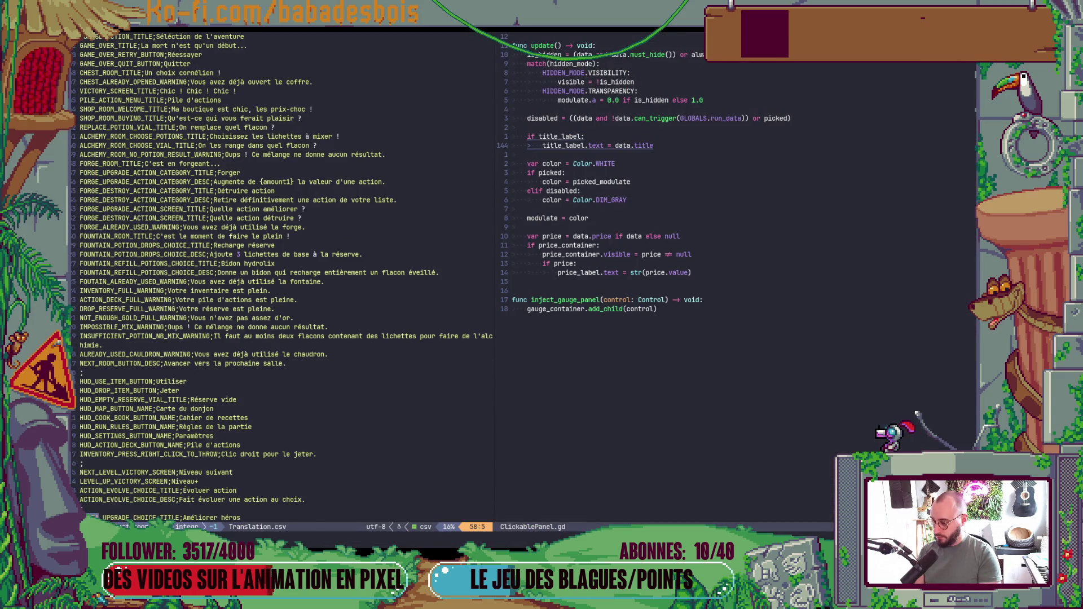
key("0")
key("dollar")
key("b")
key("b")
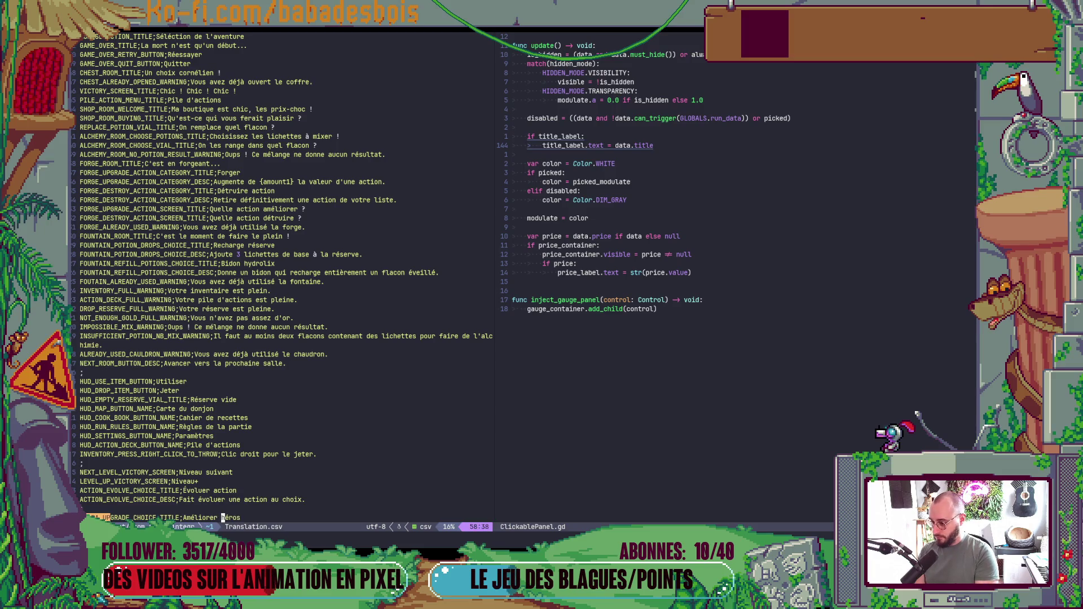
key("C")
- Write the new title S'entrainer, comparing it against the Miro mockup card
key("alt+Tab")
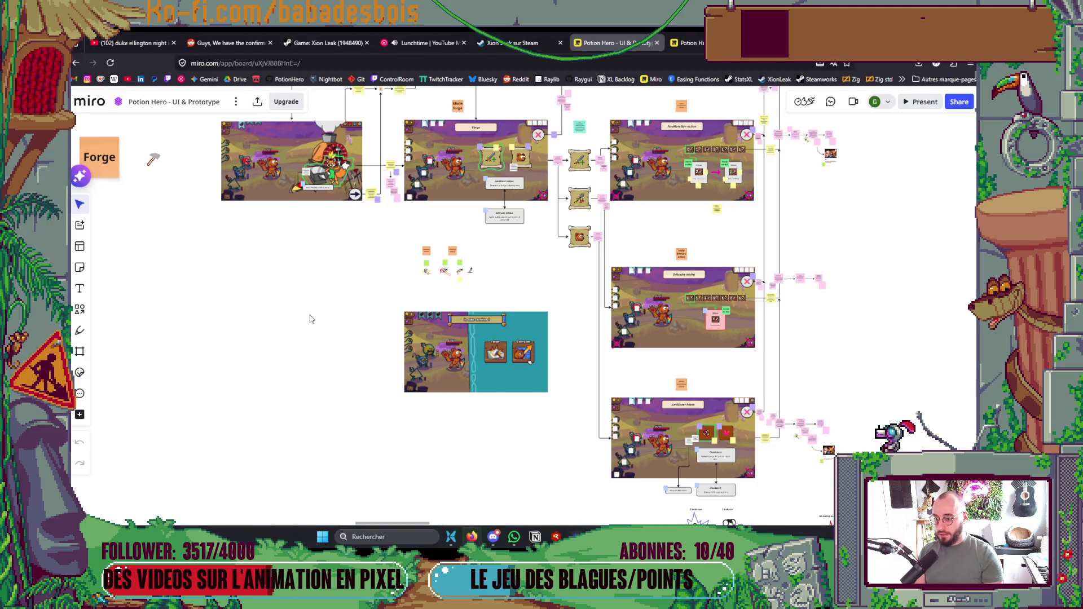
scroll(513, 361, "up", 3)
scroll(513, 361, "up", 2)
key("alt+Tab")
type("S'entrainer")
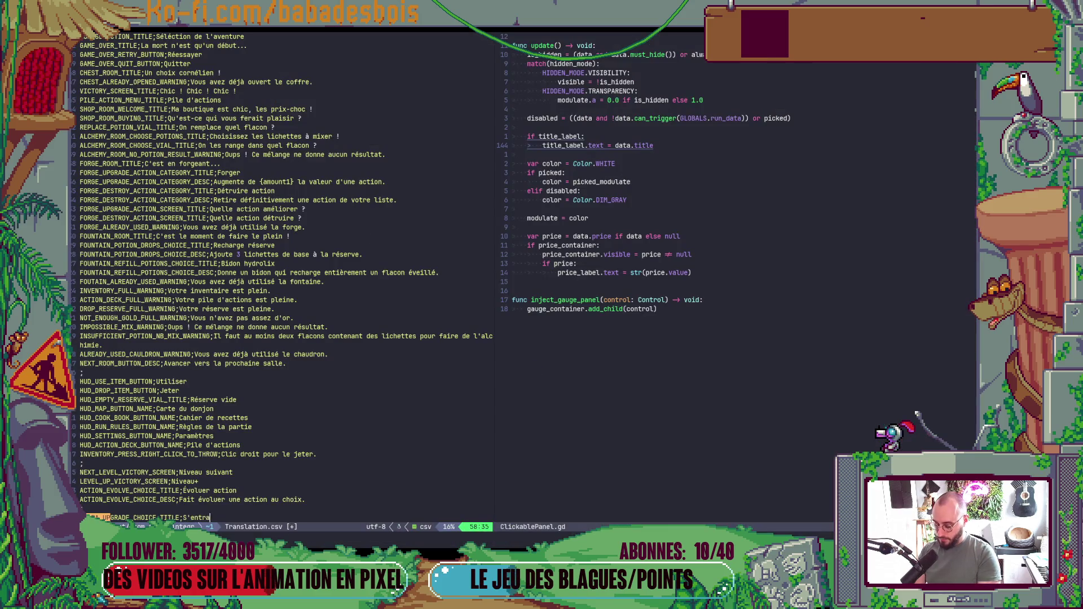
key("alt+Tab")
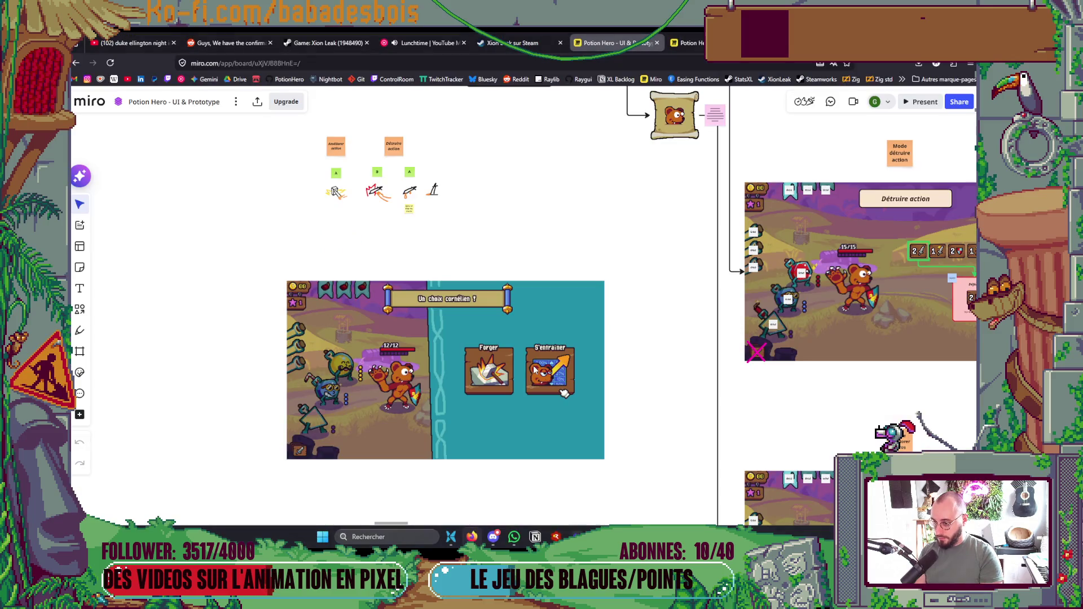
key("alt+Tab")
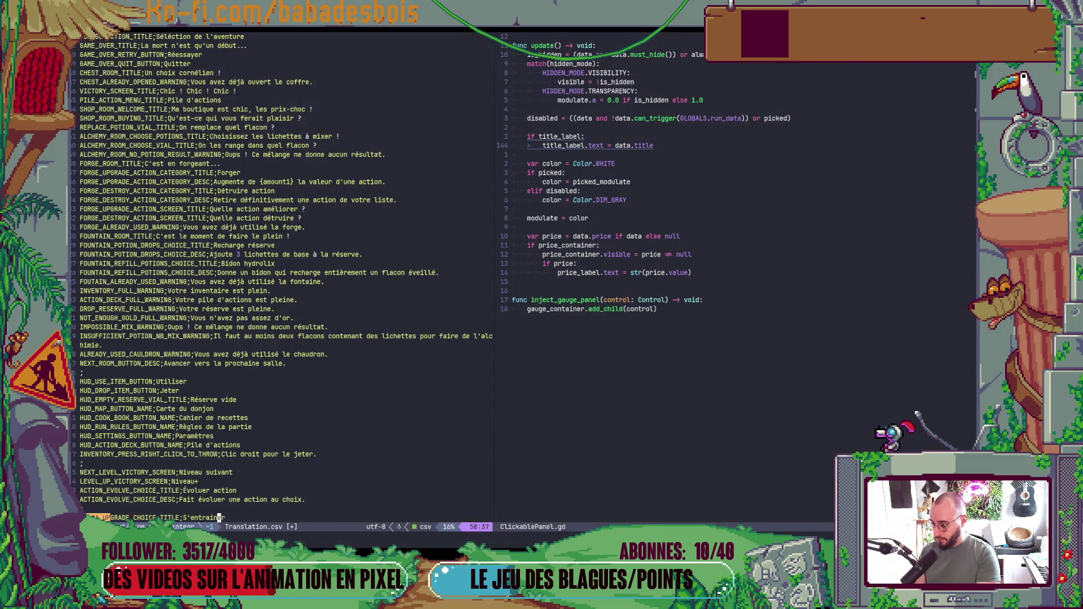
key("alt+Tab")
scroll(536, 351, "up", 5)
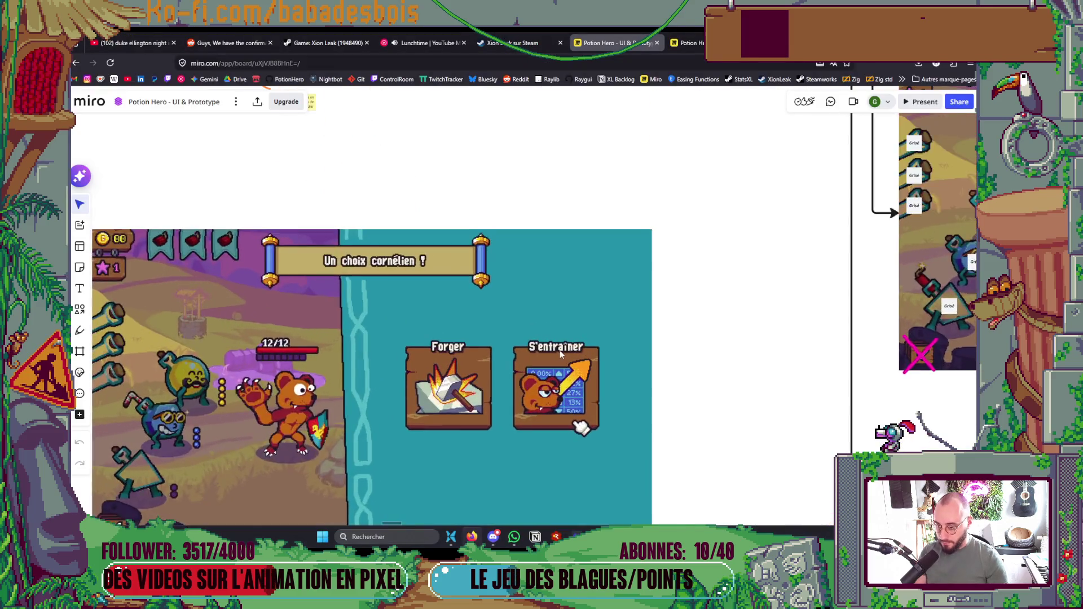
- Search the web for the correct spelling of s'entraîner
key("ctrl+t")
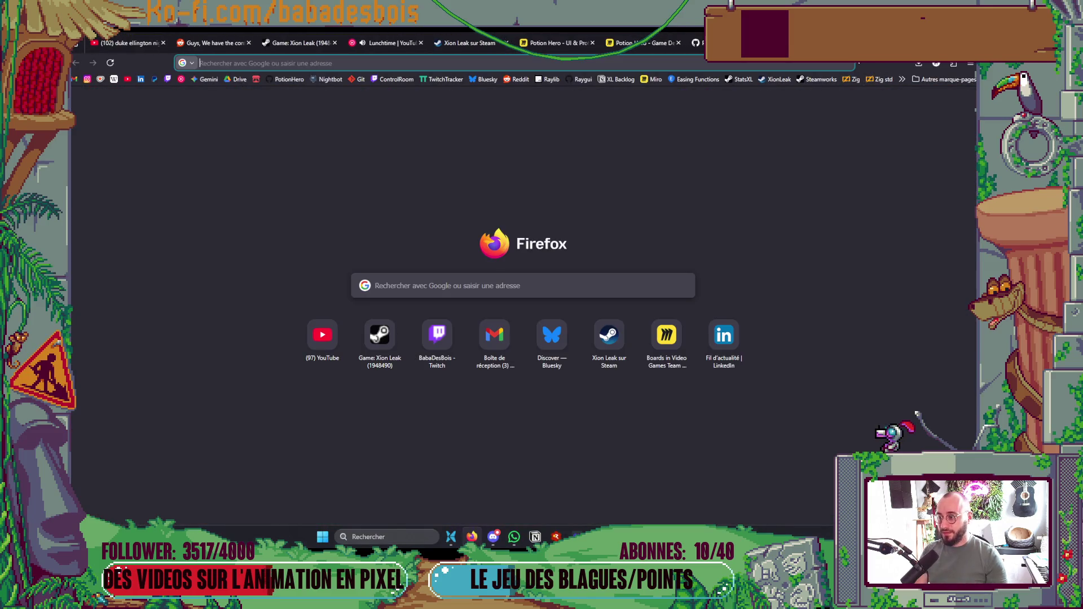
type("s'ent")
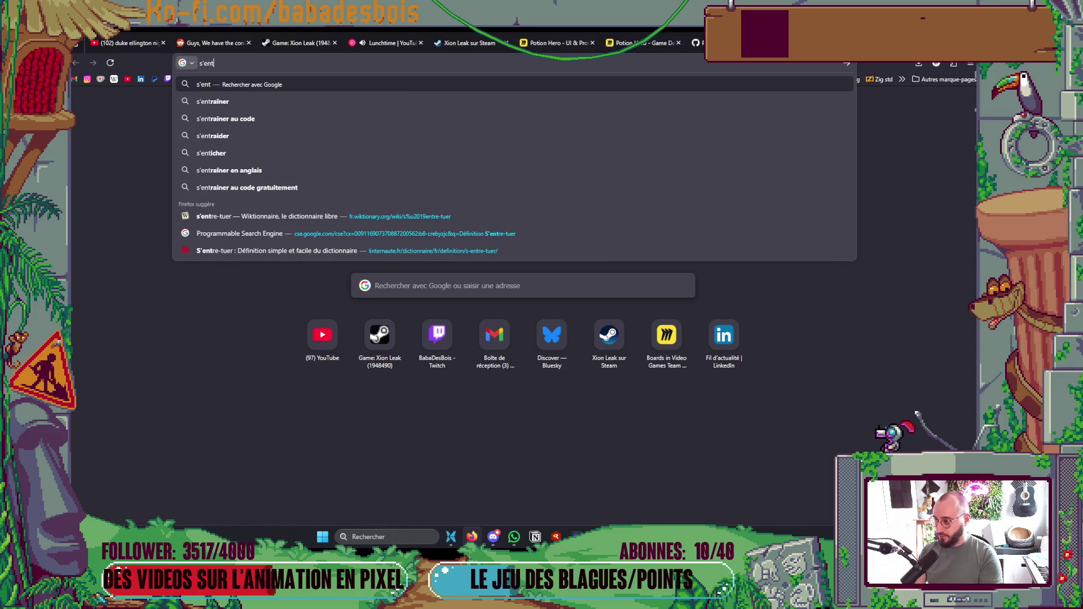
key("Down")
key("Return")
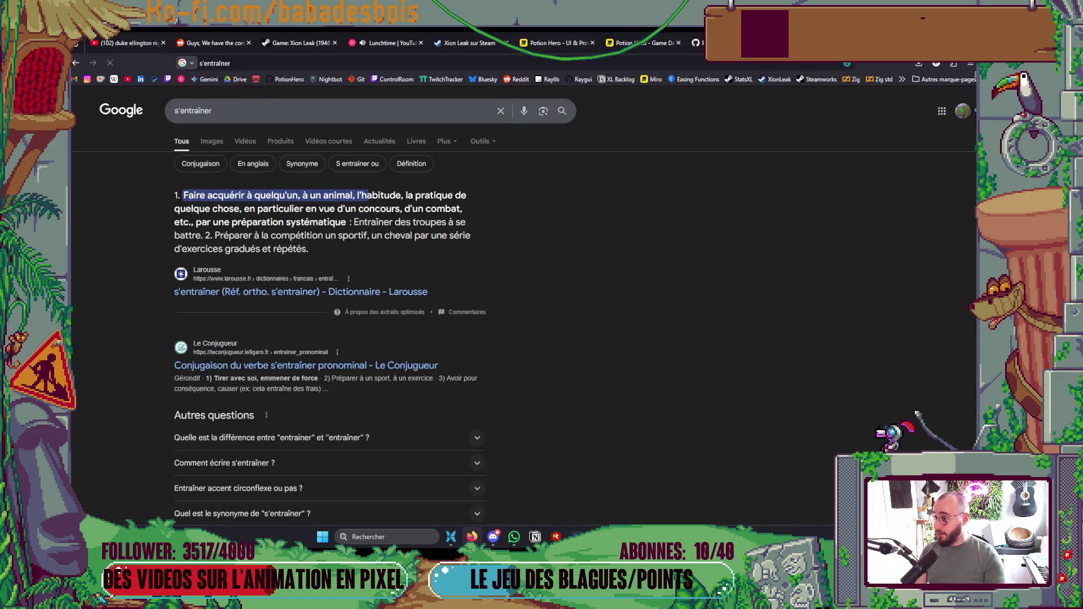
- Add the circumflex to make S'entraîner, save Translation.csv, then open the PotionHero pull requests page
key("alt+Tab")
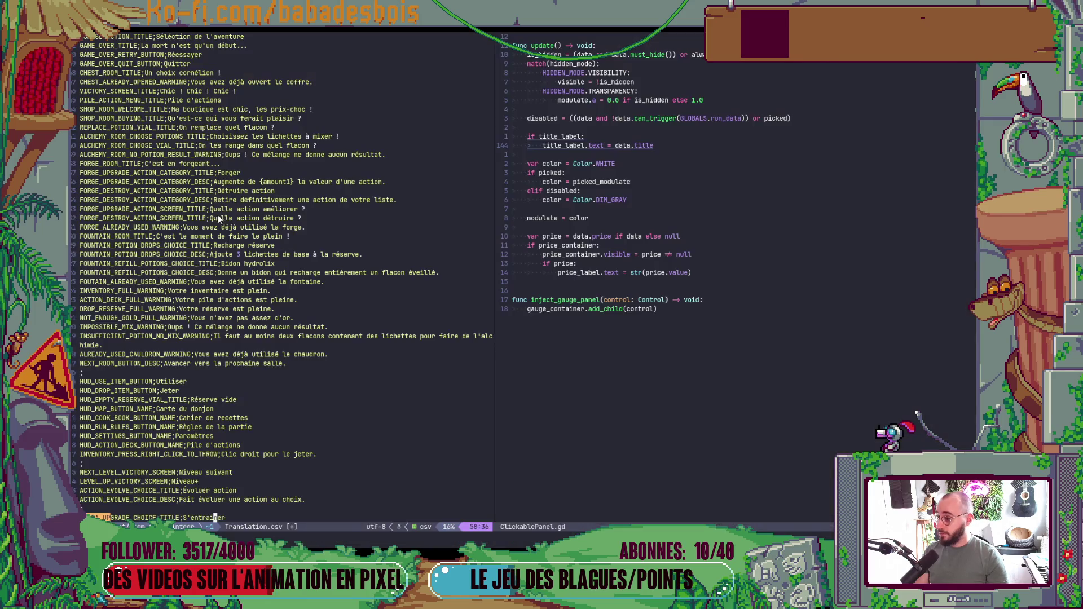
key("Escape")
key("b")
key("e")
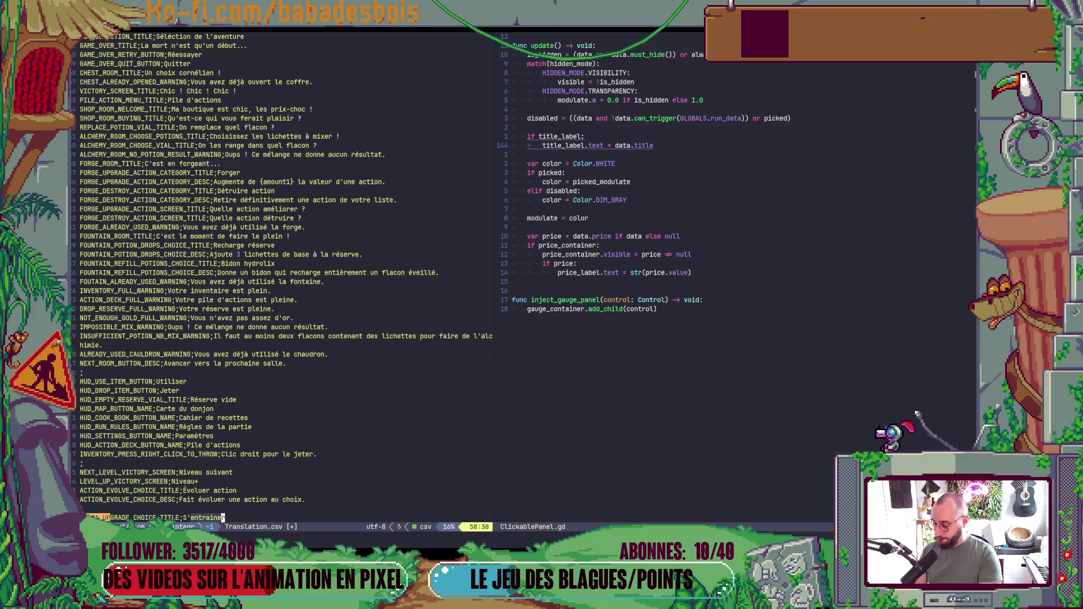
key("u")
type("b:w")
key("Return")
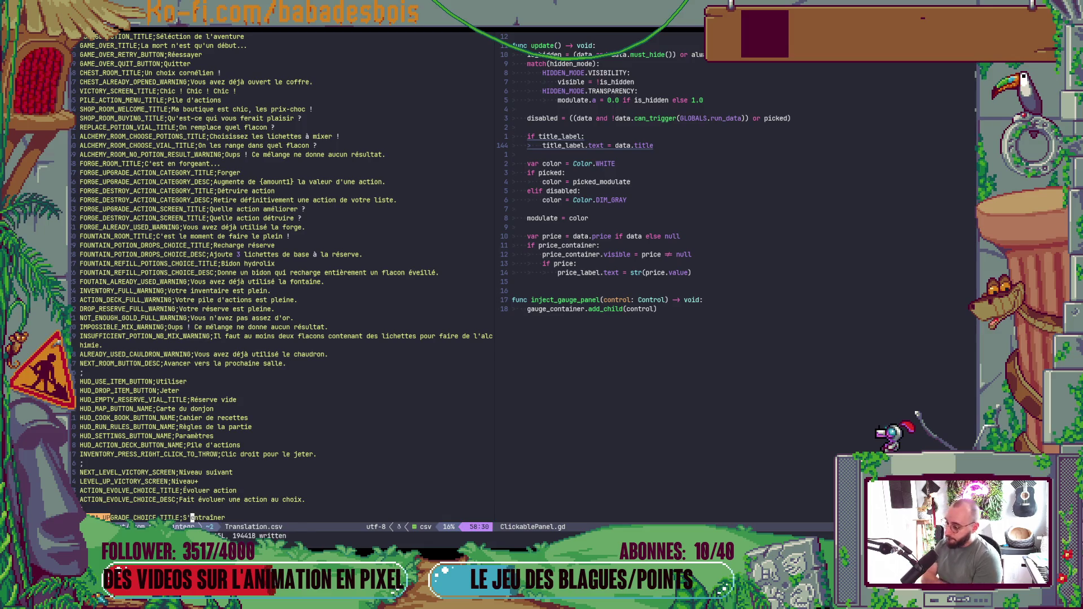
key("i")
key("Escape")
key("z")
key("z")
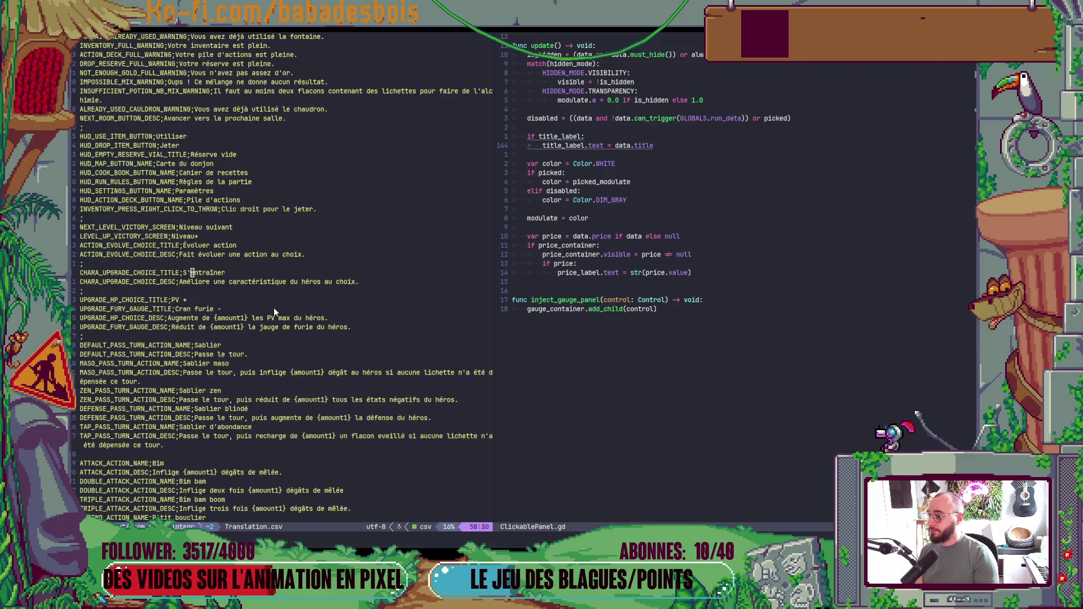
key("alt+Tab")
left_click(696, 42)
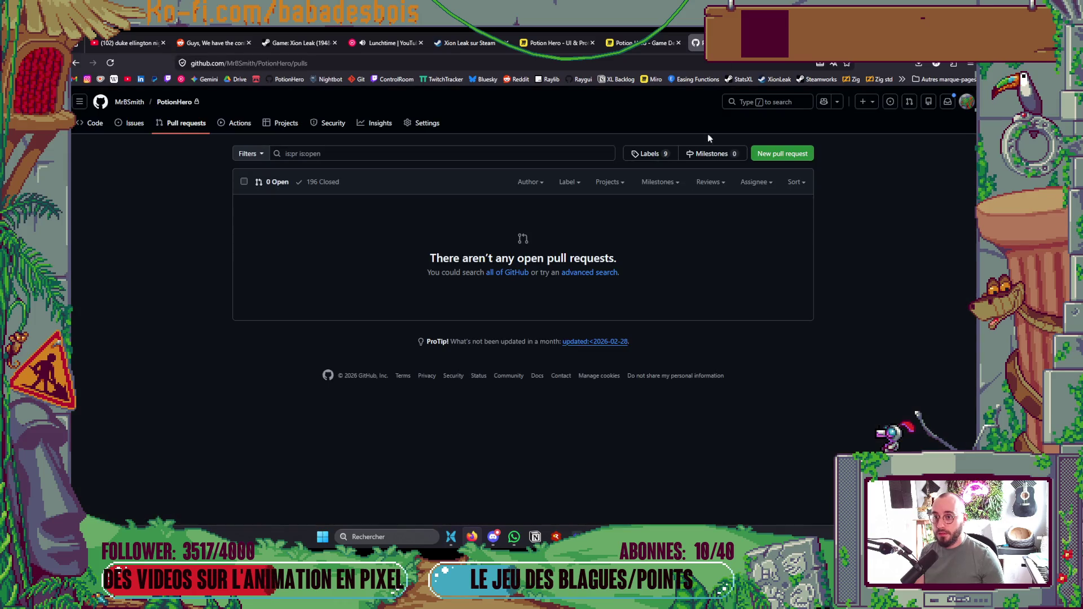
- Scroll the Potion Hero UI & Prototype board to the Améliorer héros mock-up, then return to Neovim
left_click(556, 43)
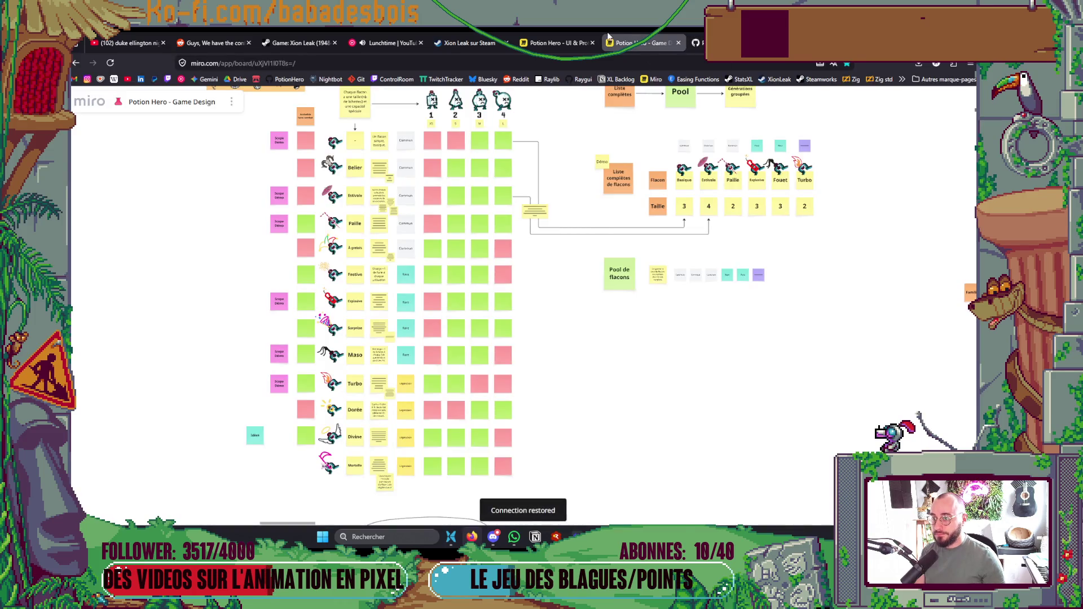
scroll(632, 282, "down", 6)
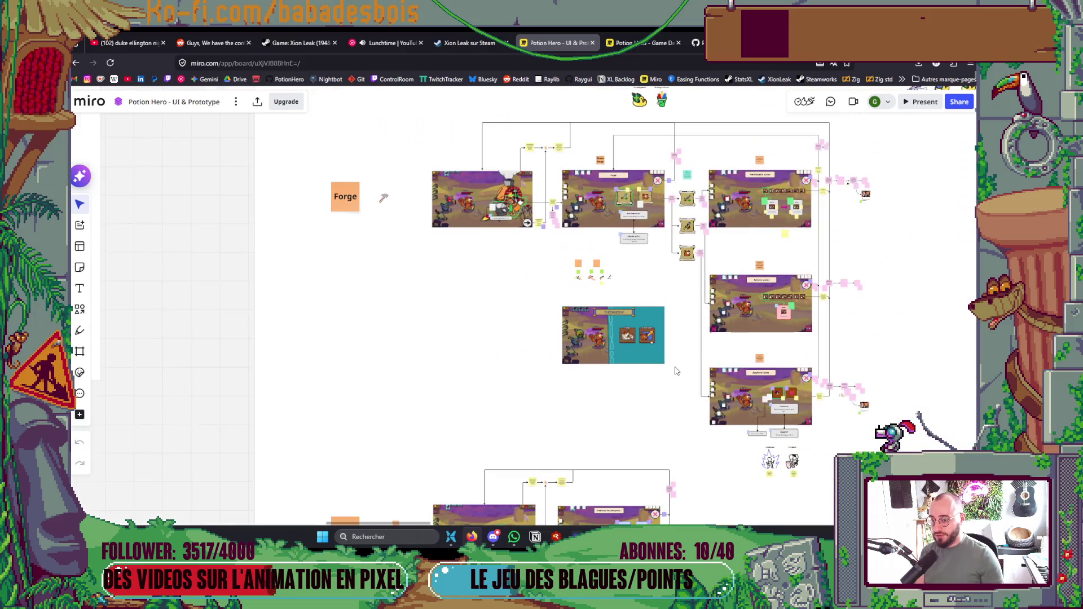
scroll(676, 371, "down", 5)
scroll(676, 370, "right", 3)
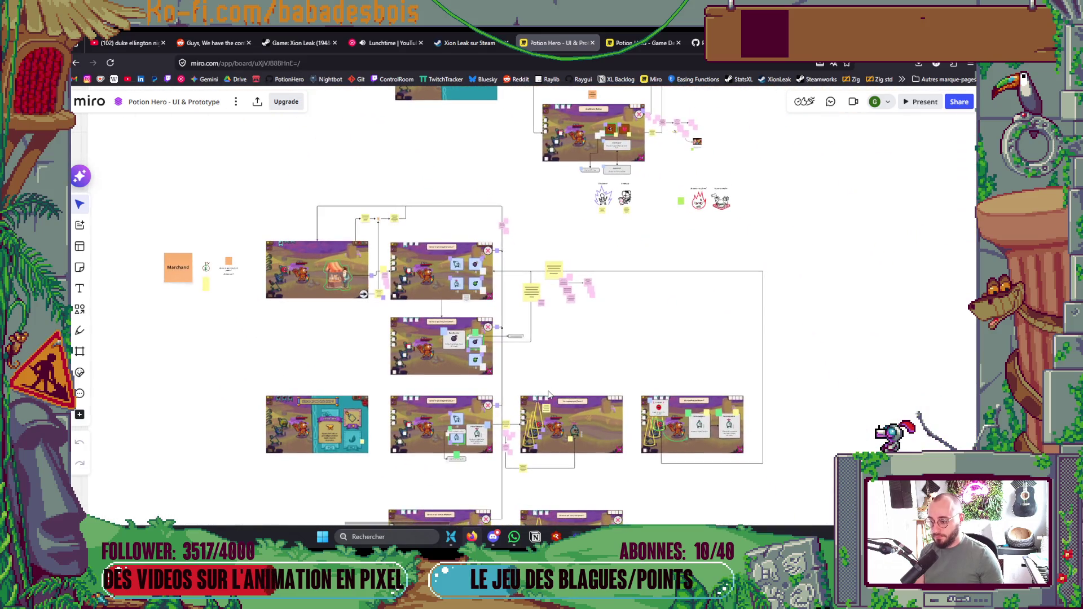
scroll(584, 366, "up", 5)
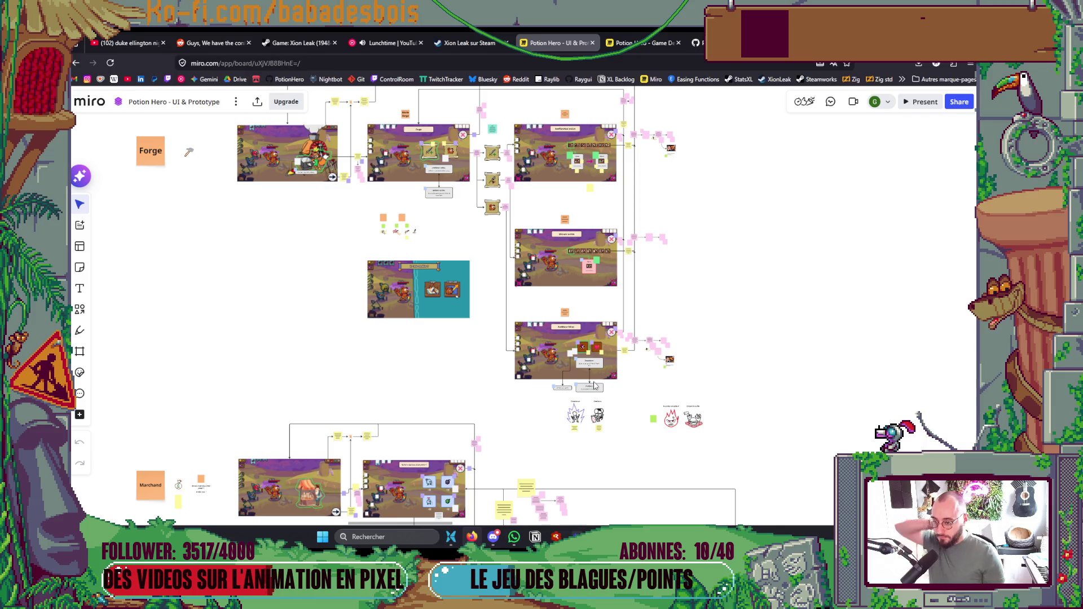
scroll(586, 412, "up", 3)
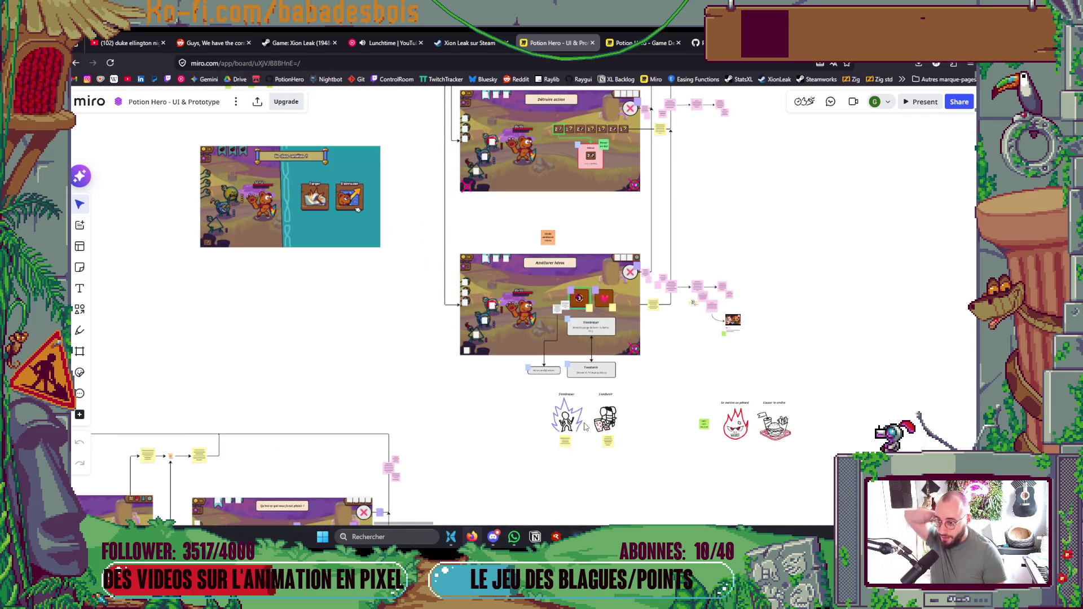
scroll(581, 429, "up", 2)
key("alt+Tab")
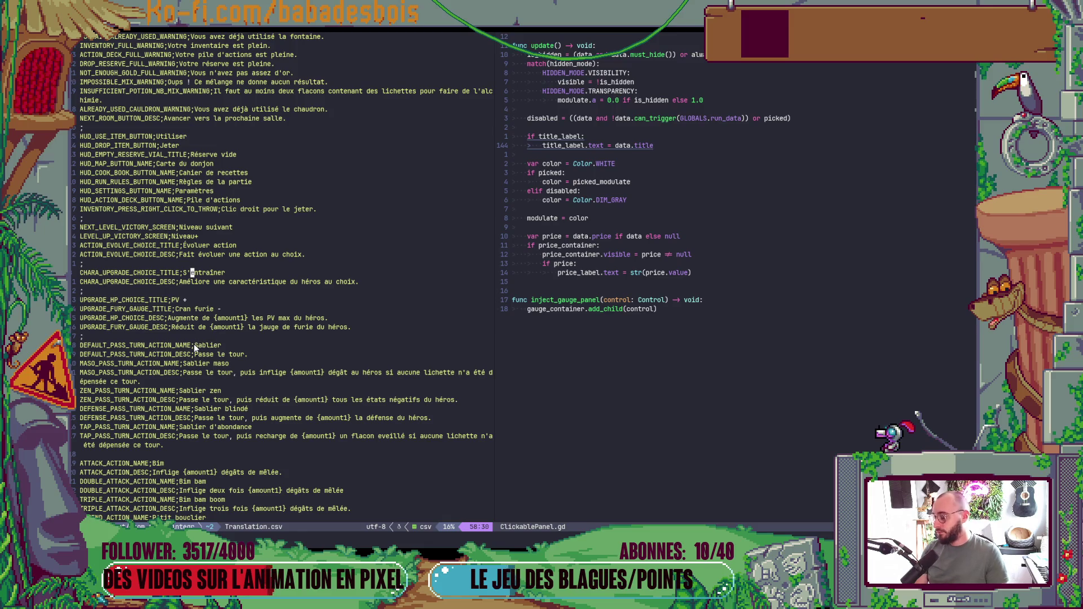
- Replace the 'PV +' upgrade title with S'endurcir, checking the Miro mock-up
left_click(176, 299)
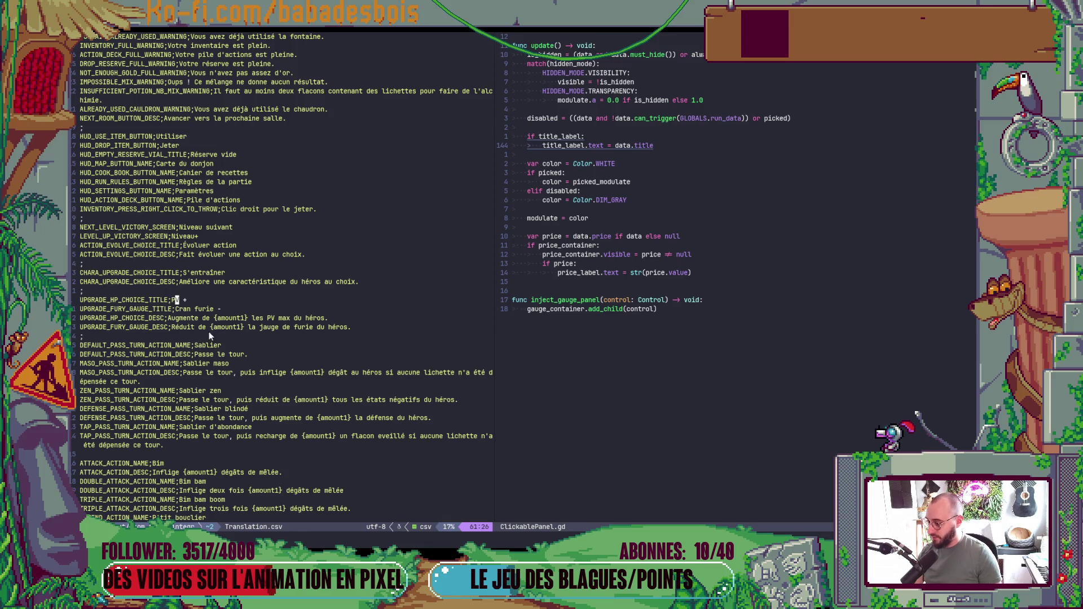
key("Left")
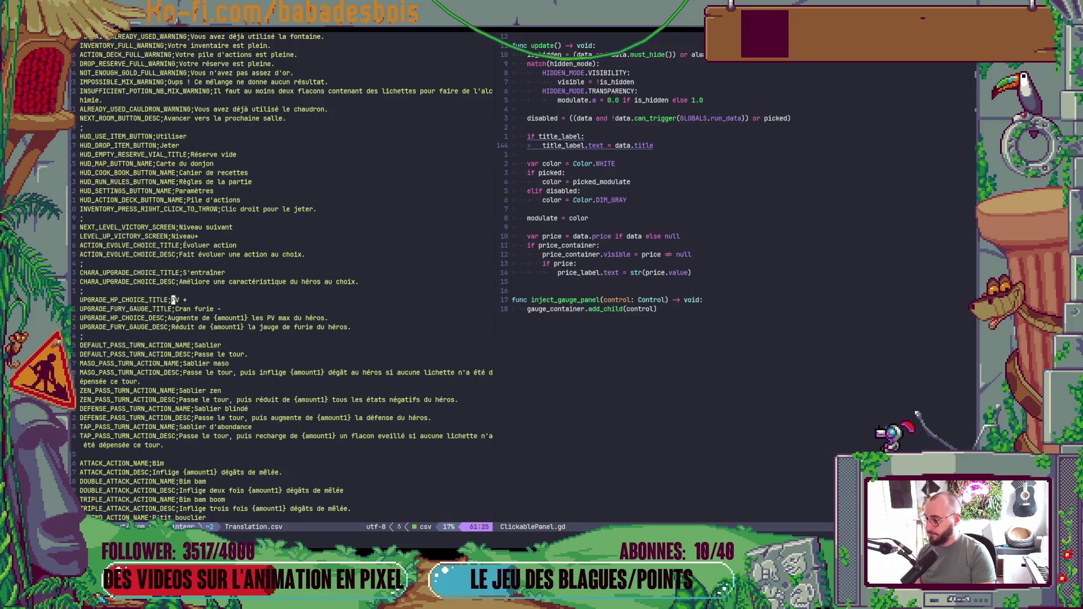
key("alt+Tab")
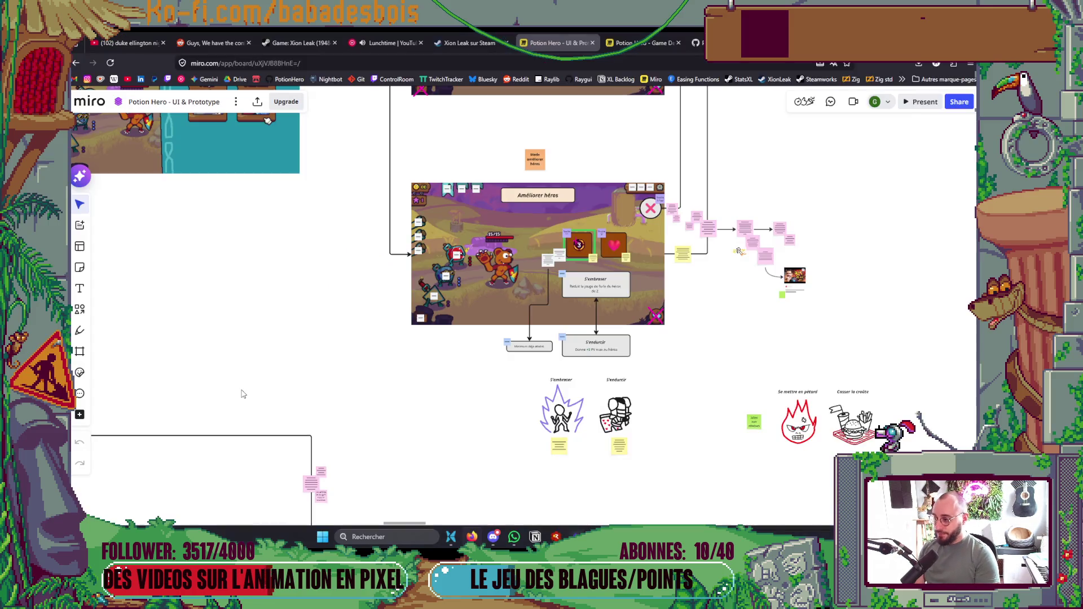
key("alt+Tab")
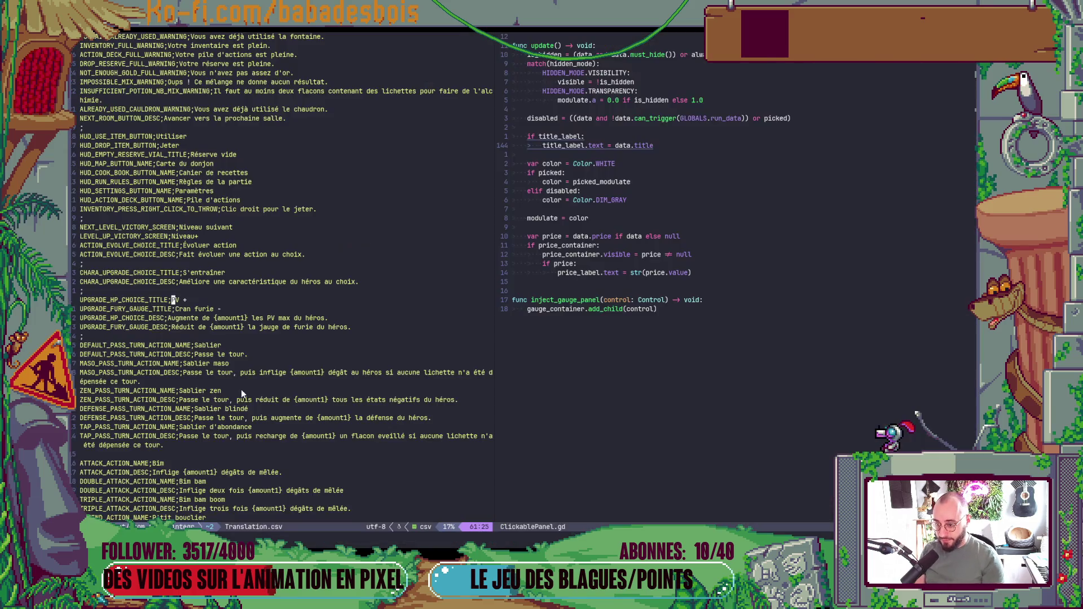
key("alt+Tab")
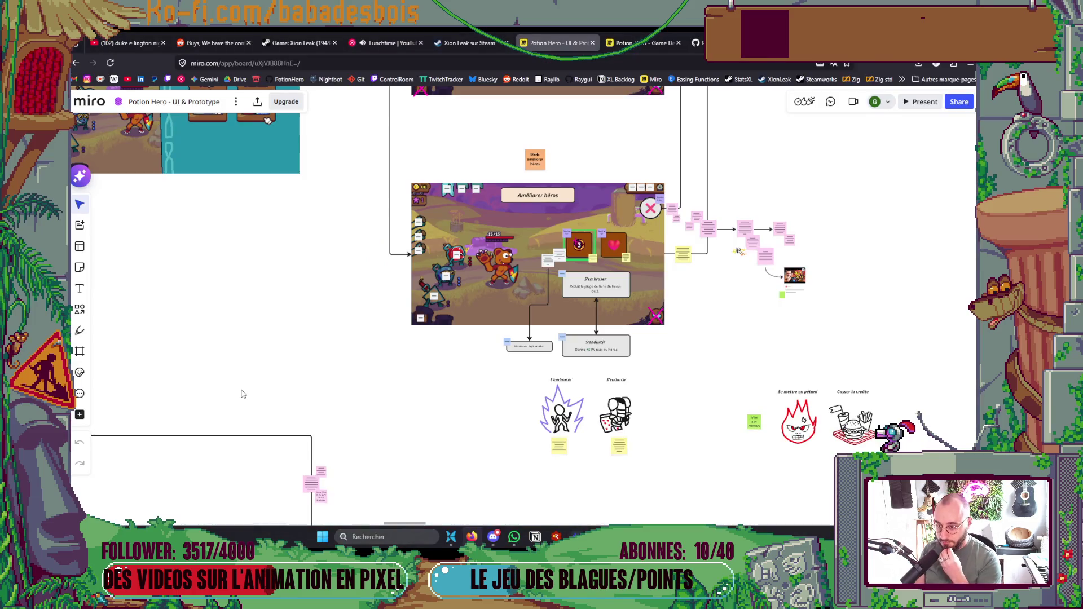
key("alt+Tab")
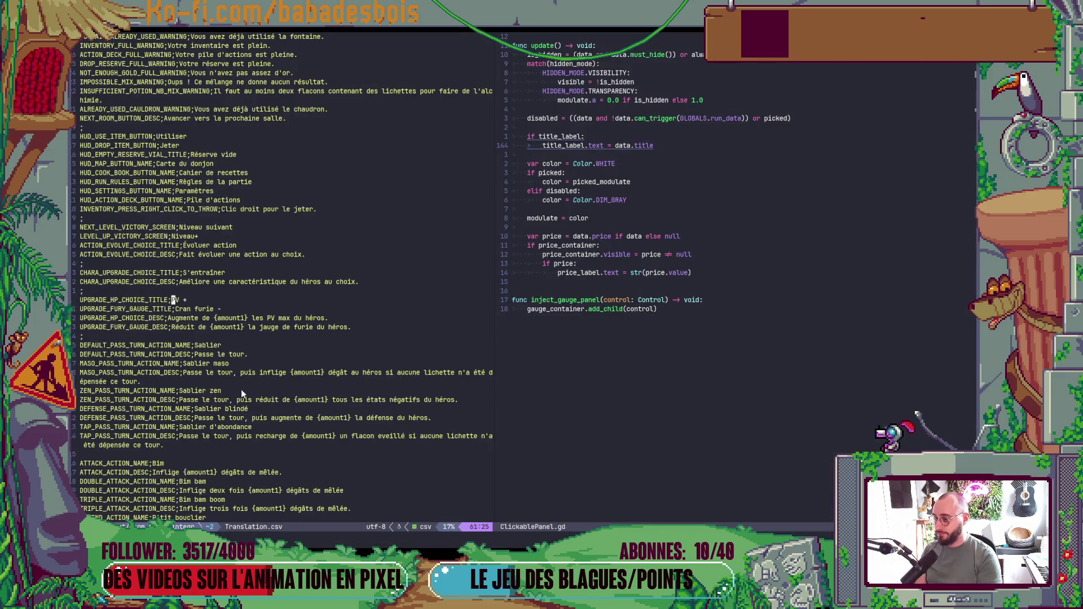
key("BackSpace")
type("CE_TITLE;S'endu")
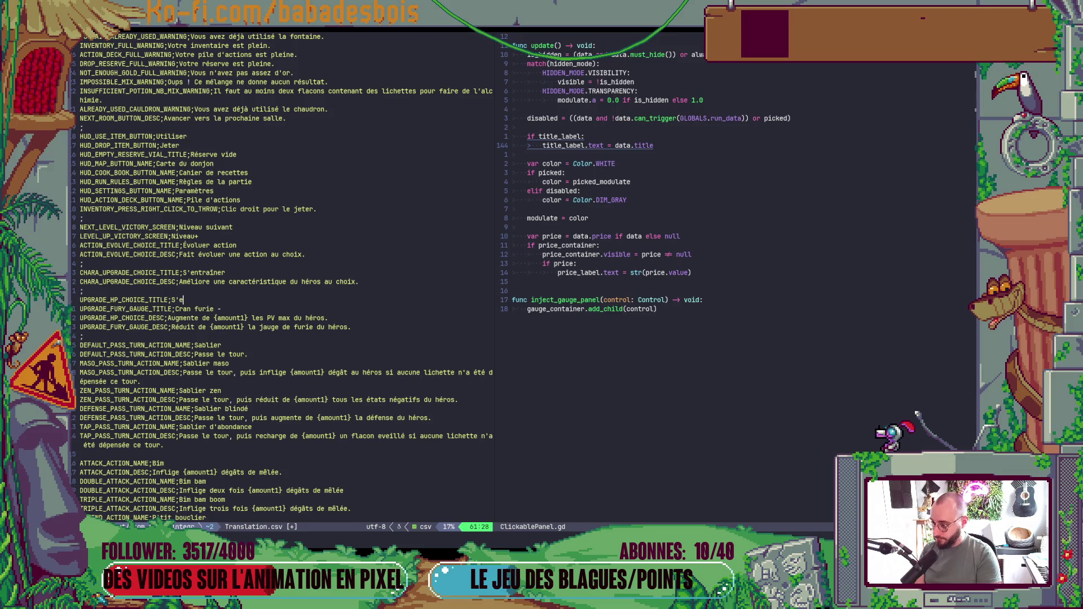
type("rci")
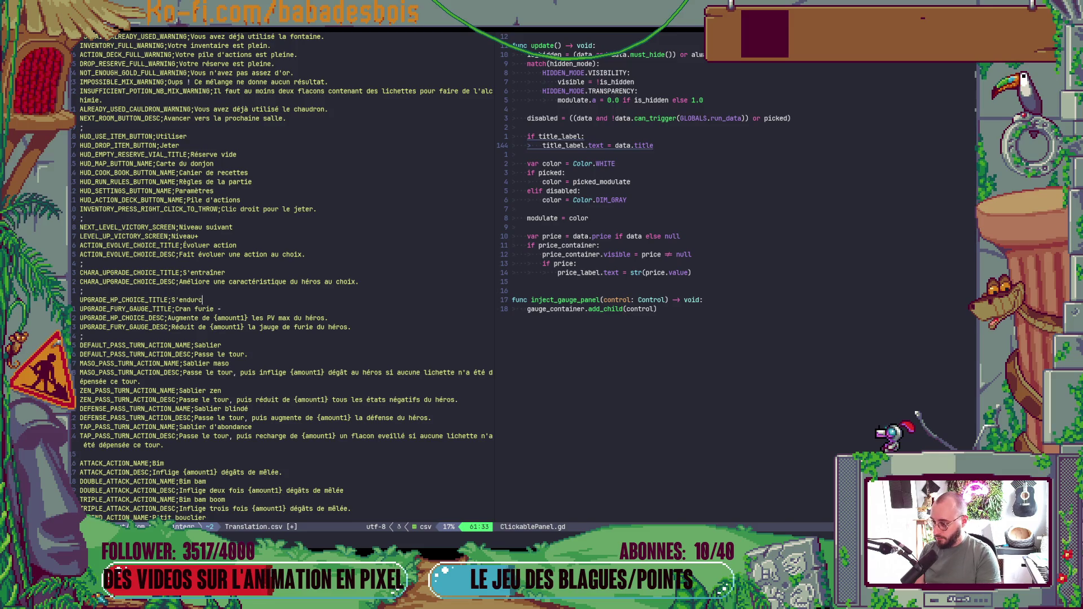
key("Escape")
- Replace the 'Cran furie -' title with S'embrase and save Translation.csv
key("alt+Tab")
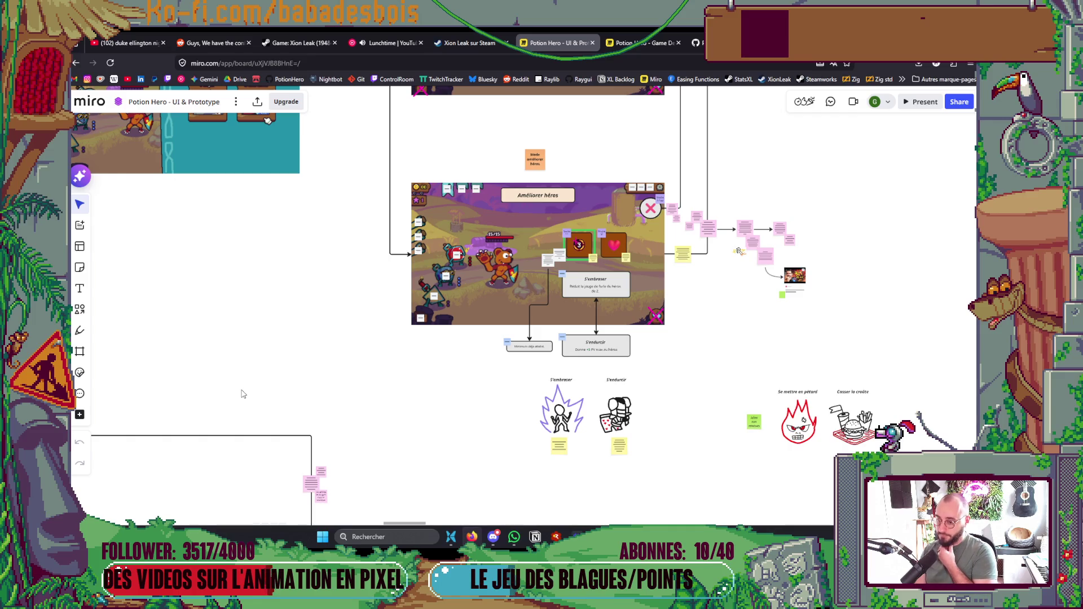
key("alt+Tab")
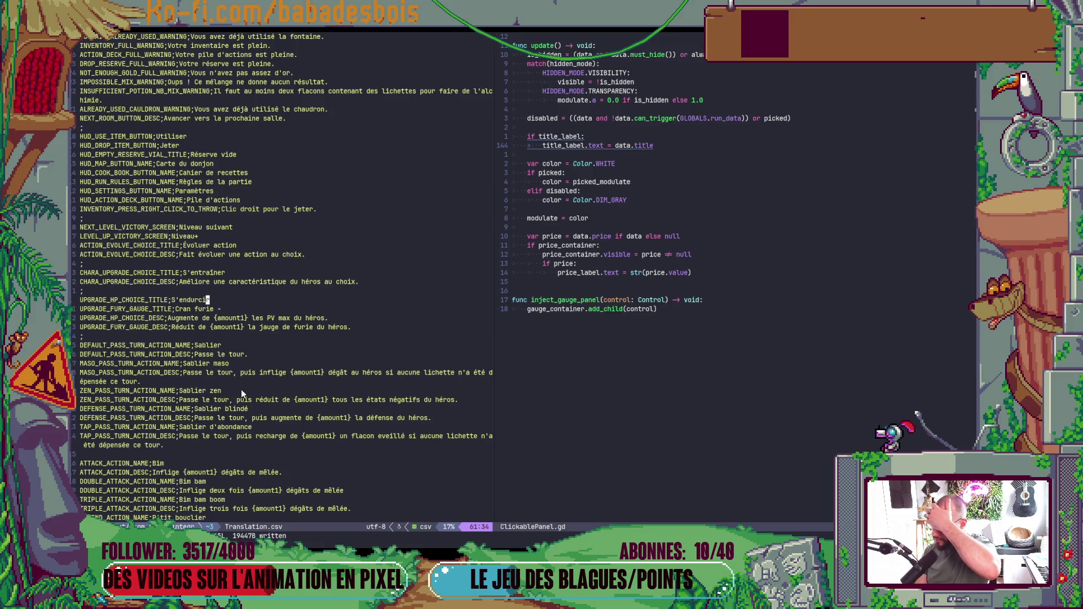
key("j")
key("A")
key("ctrl+w")
key("ctrl+w")
key("ctrl+w")
type("S'e")
key("alt+Tab")
- Browse nearby board frames, then jump to the FOUNTAIN entries in Translation.csv
key("alt+Tab")
type("mbrase")
key("Escape")
type(":w")
key("Return")
key("alt+Tab")
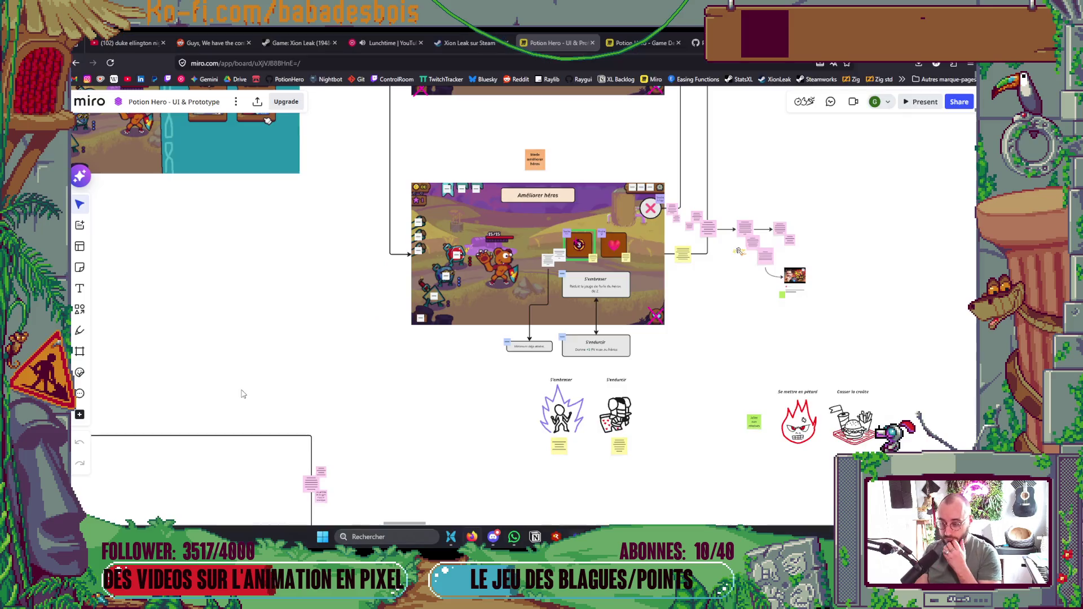
scroll(357, 333, "down", 2)
scroll(395, 389, "up", 5)
scroll(442, 449, "down", 2)
left_click_drag(441, 449, 422, 508)
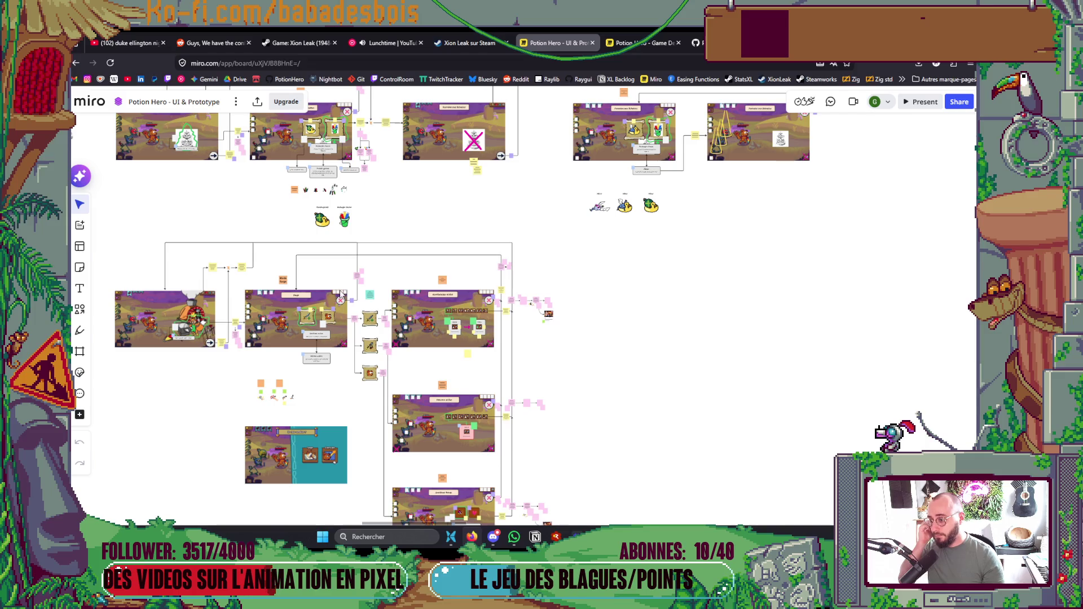
scroll(341, 293, "up", 5)
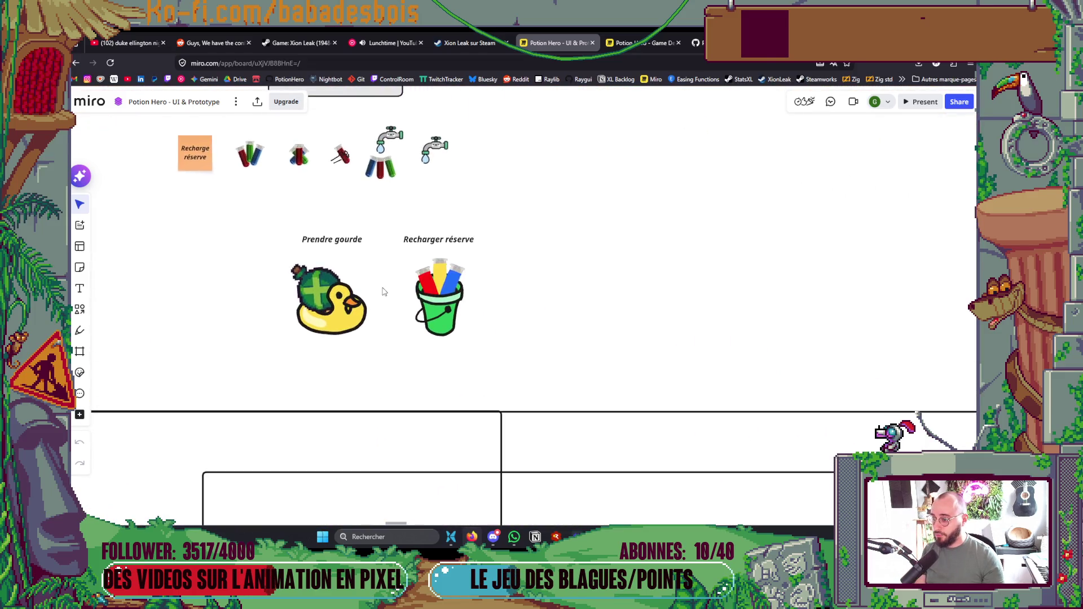
key("alt+Tab")
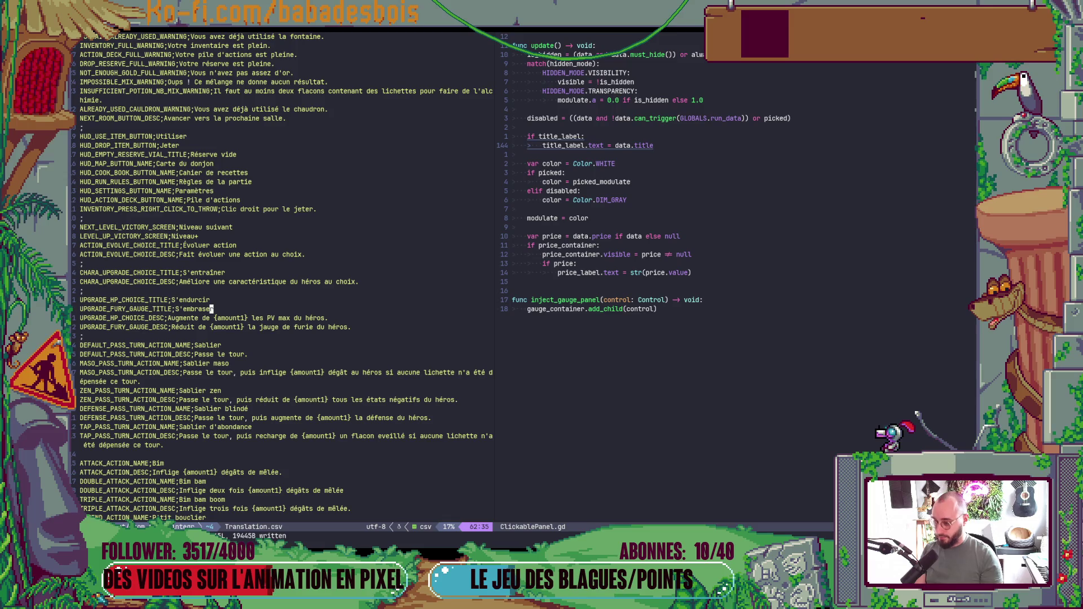
key("n")
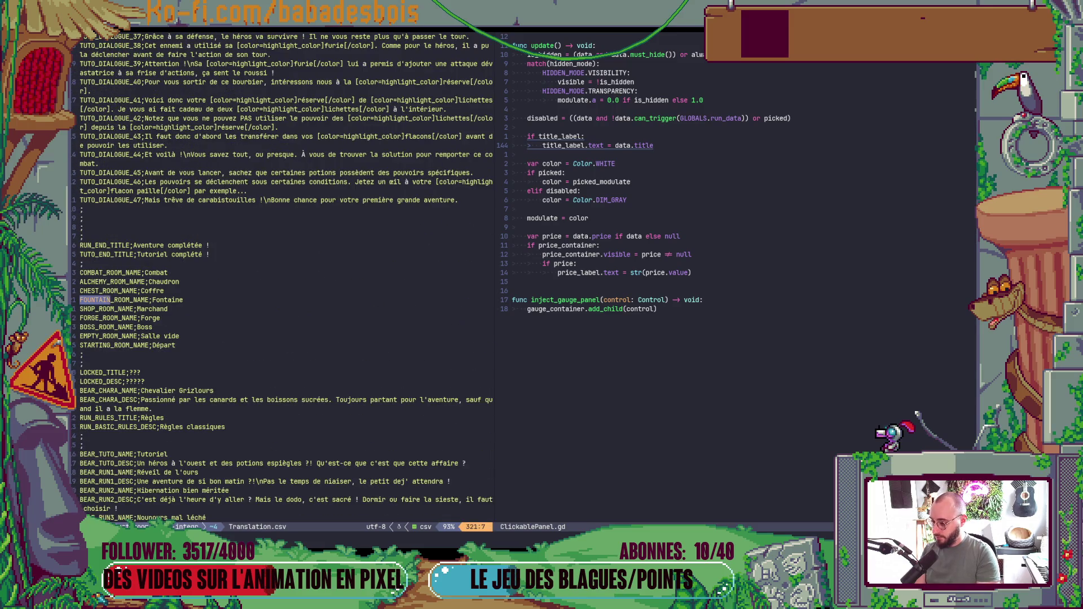
- Set the fountain refill choice to 'Prendre gourde' and save Translation.csv
scroll(282, 276, "down", 10)
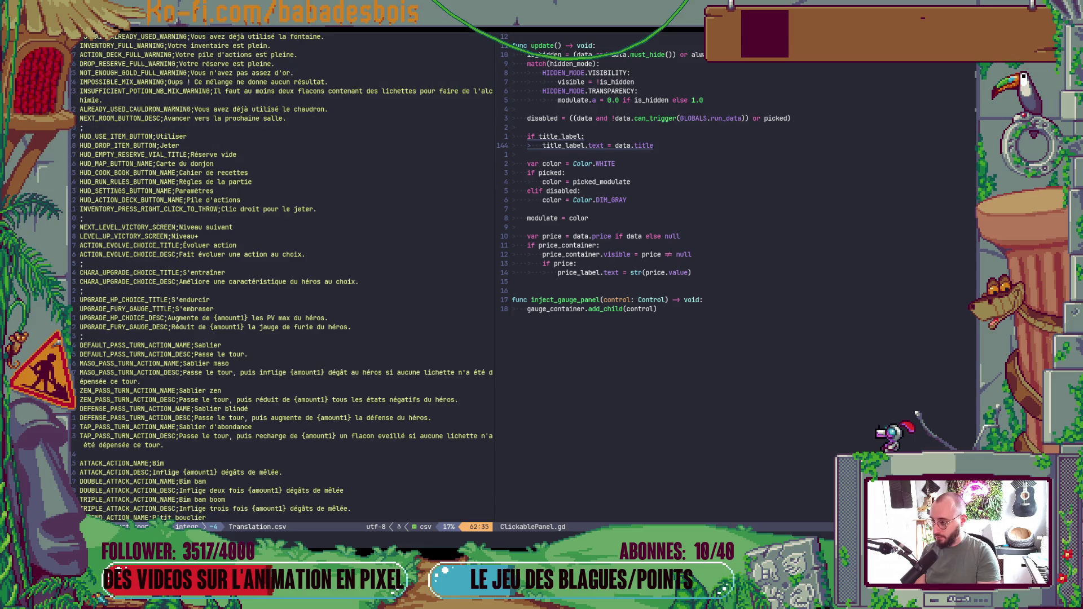
scroll(282, 276, "up", 10)
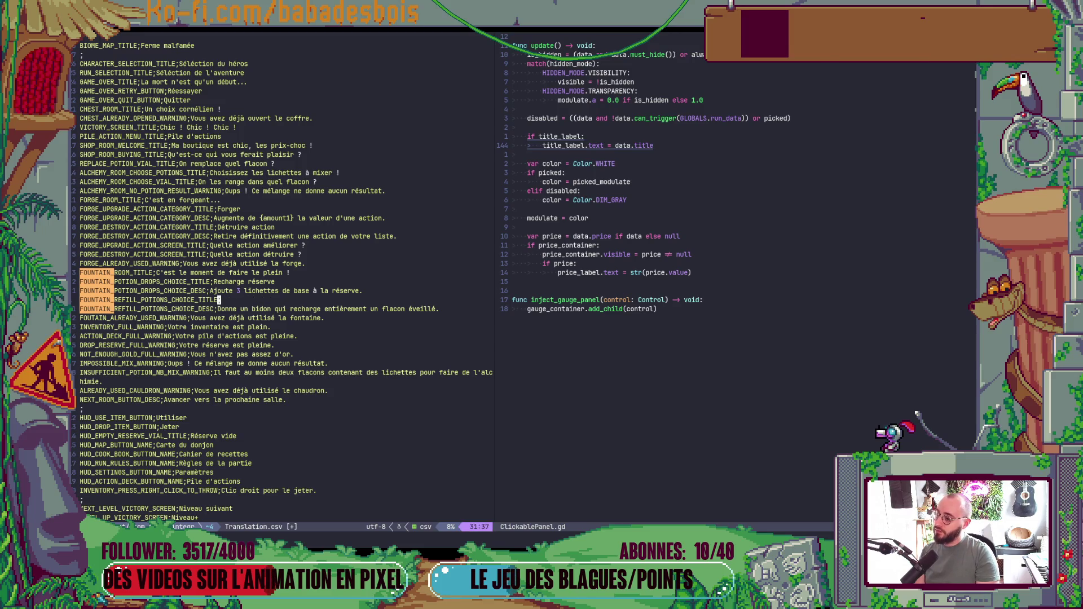
key("alt+Tab")
key("alt+Tab")
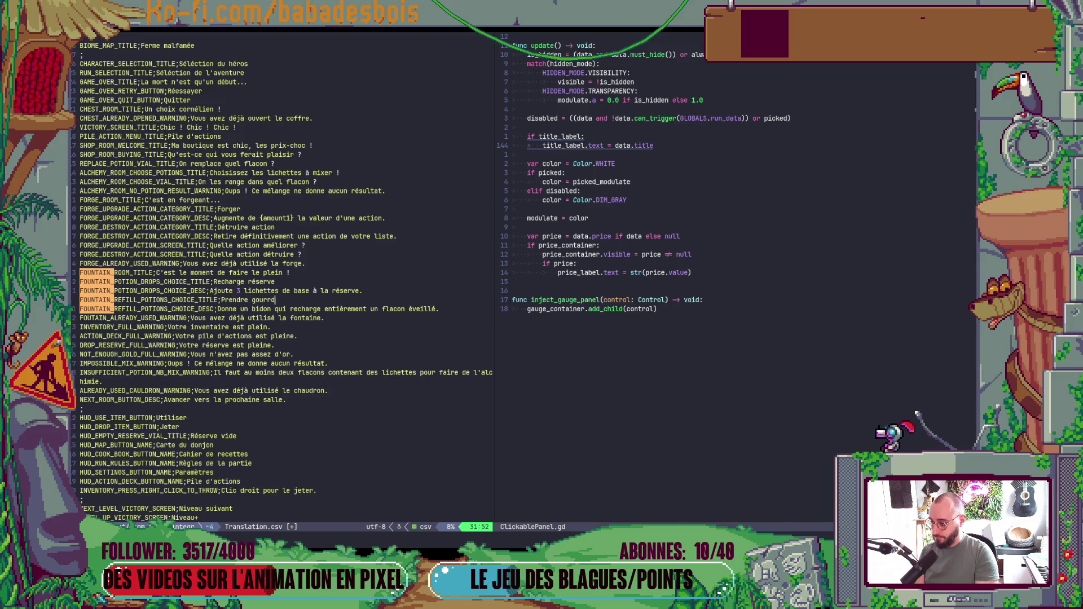
key("Escape")
type(":w")
key("Return")
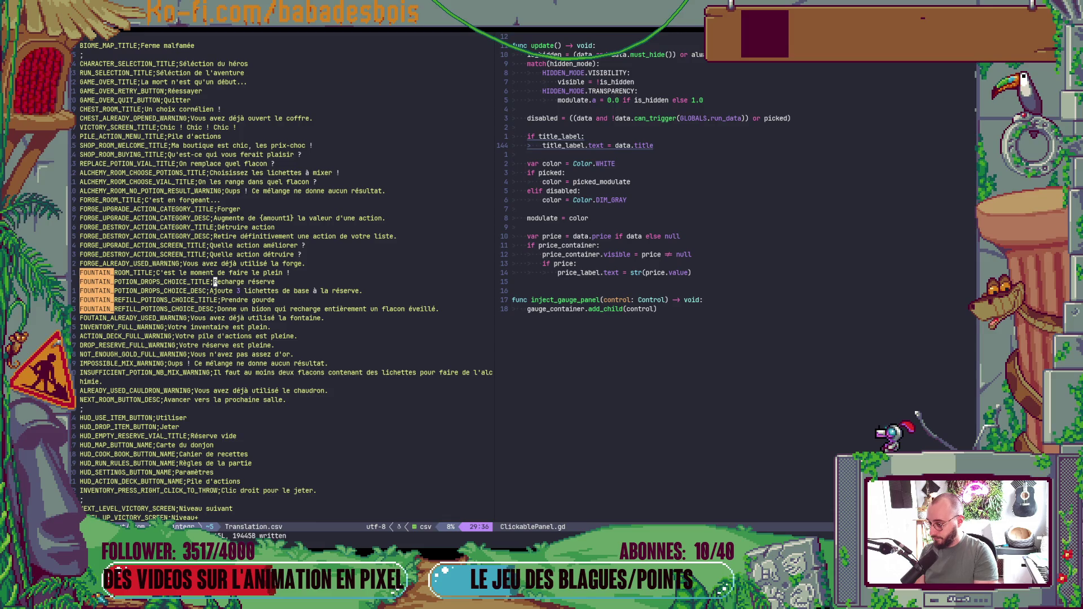
- Return to Godot and launch the game with F5
key("alt+Tab")
key("alt+Tab")
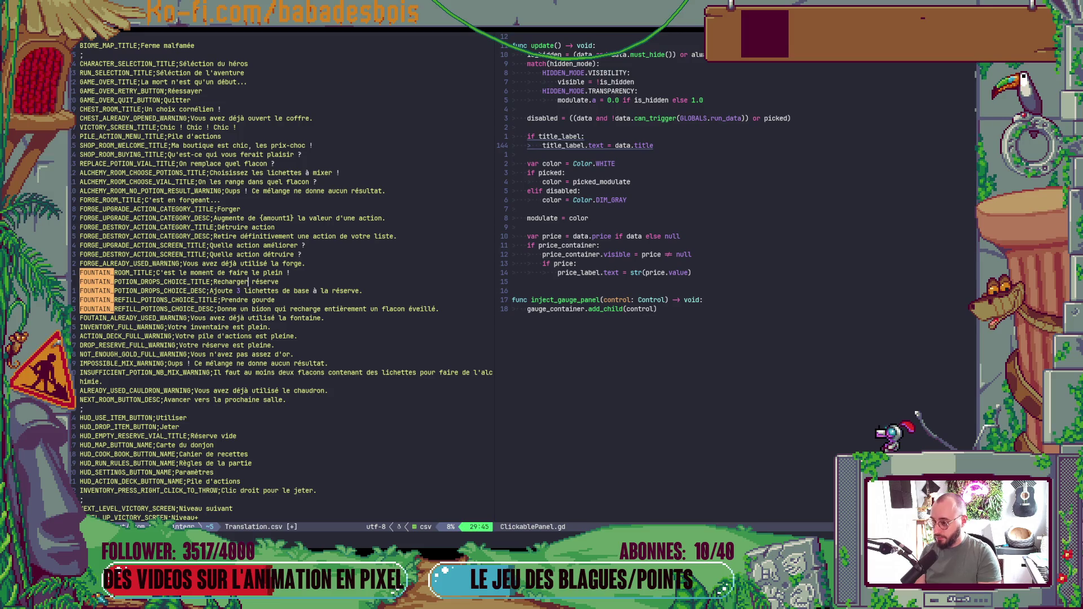
key("alt+Tab")
key("alt+Tab")
key("alt+Tab")
key("F5")
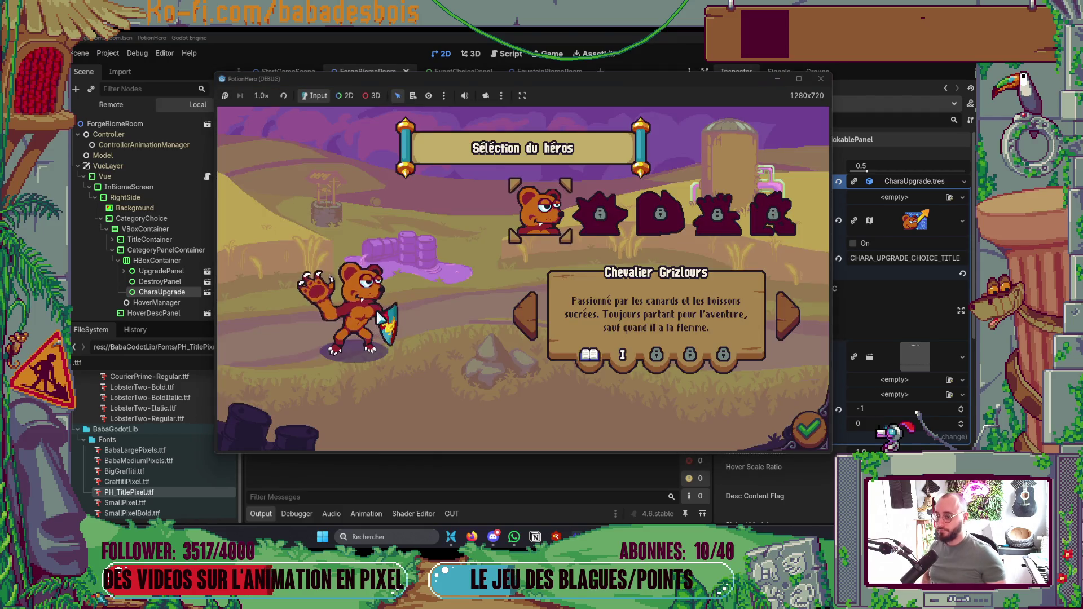
- Confirm the bear knight and adventure, click through the intro dialogue, and open the map
left_click(804, 430)
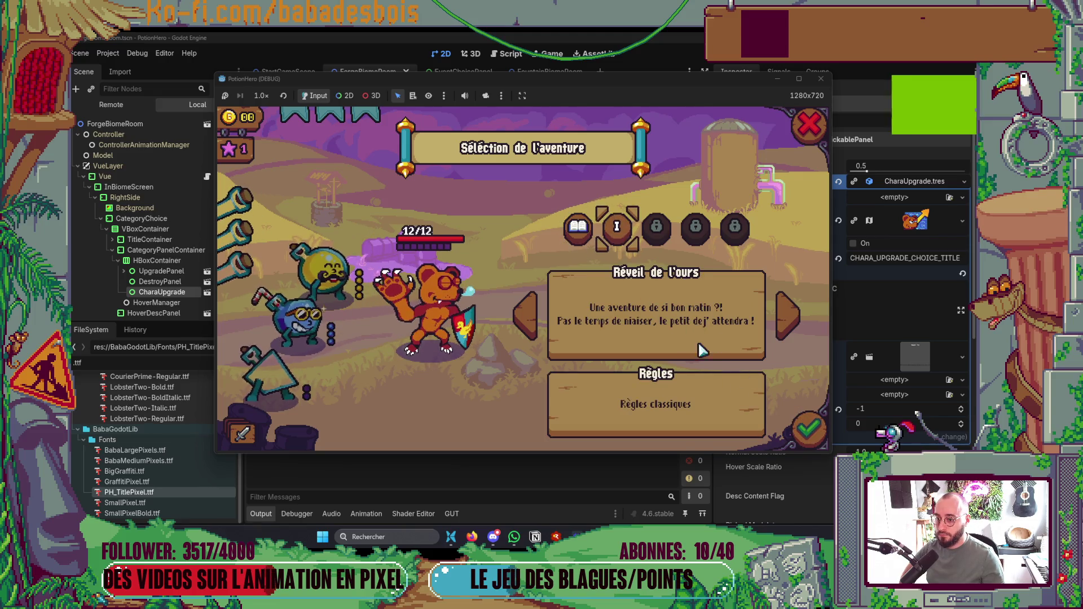
left_click(803, 429)
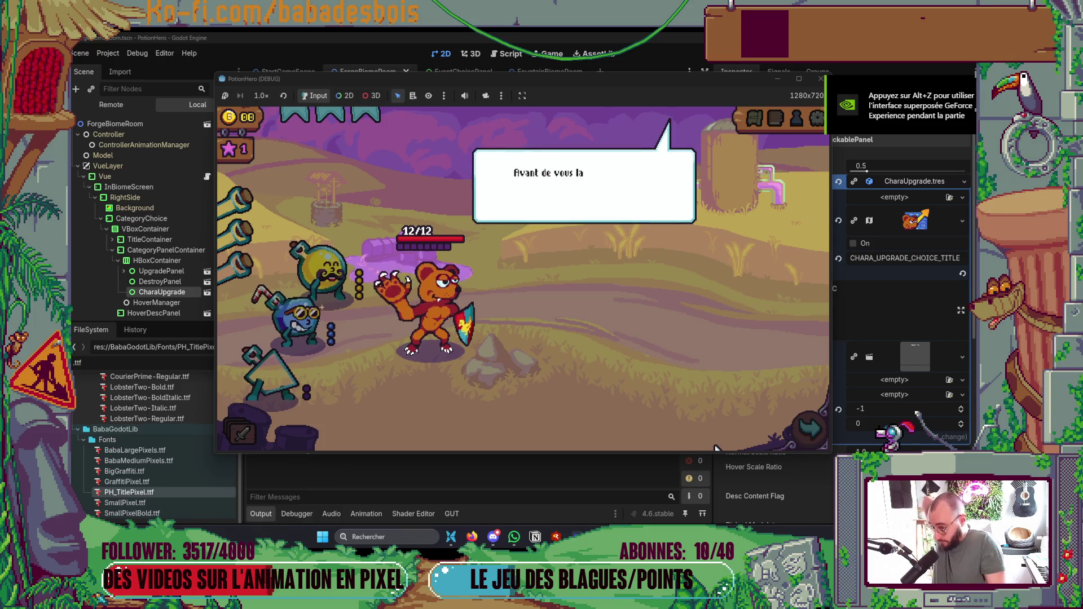
left_click(637, 274)
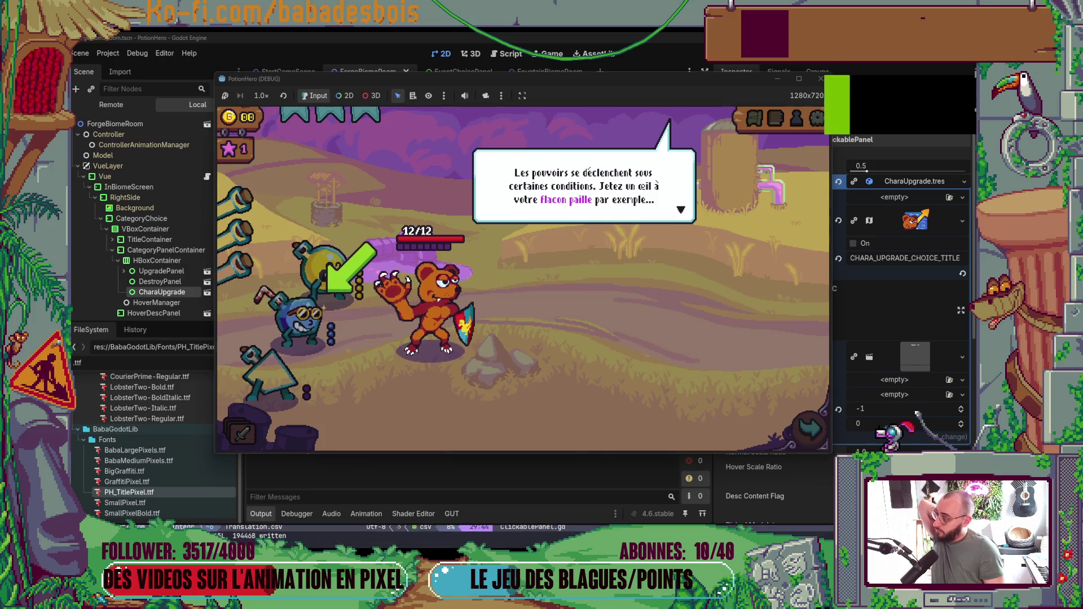
left_click(496, 254)
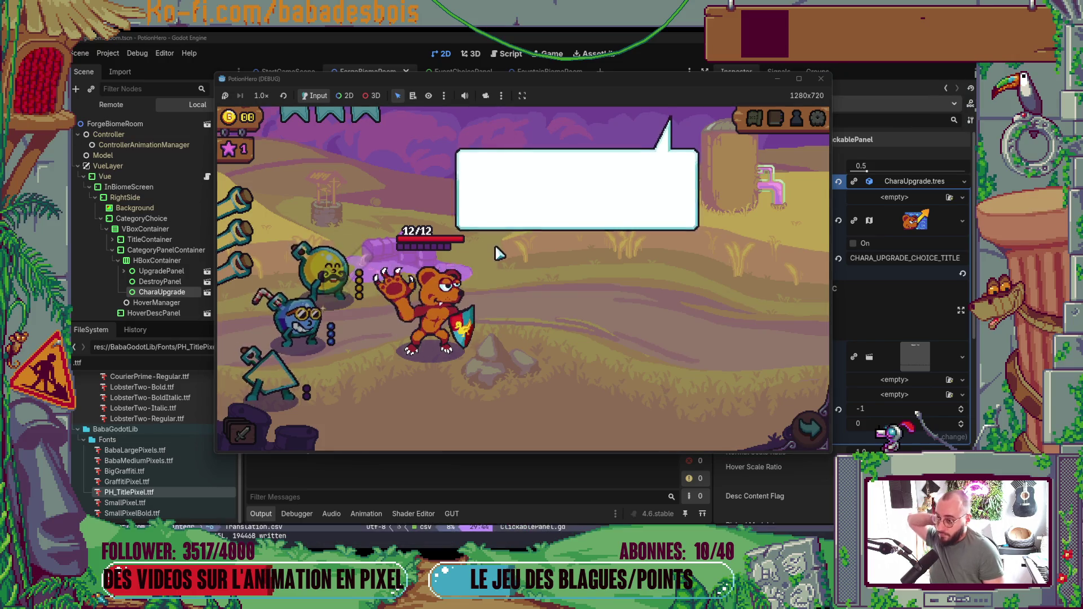
left_click(495, 307)
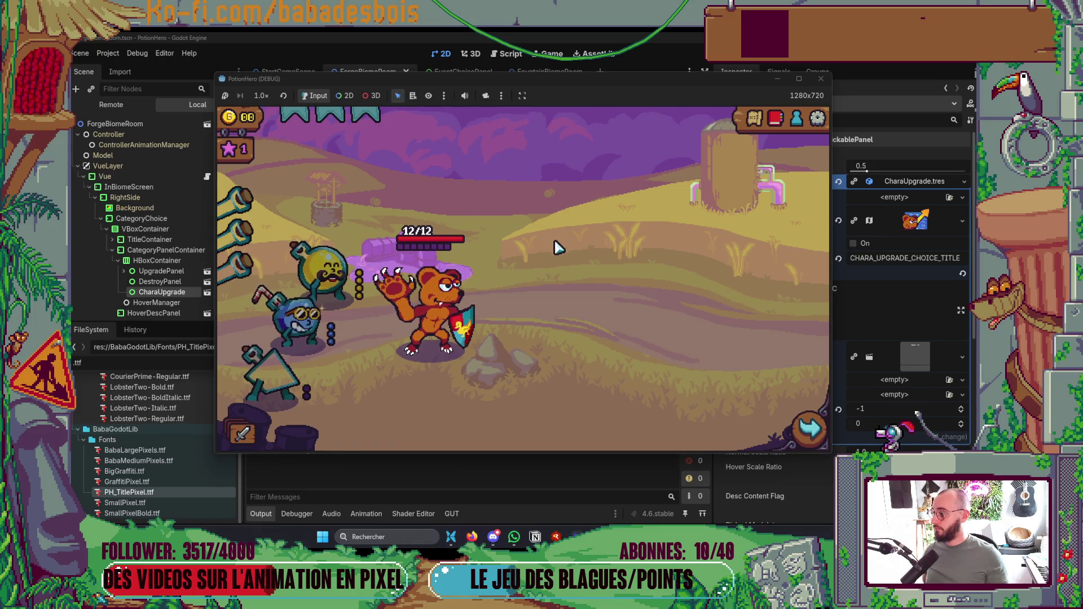
left_click(756, 118)
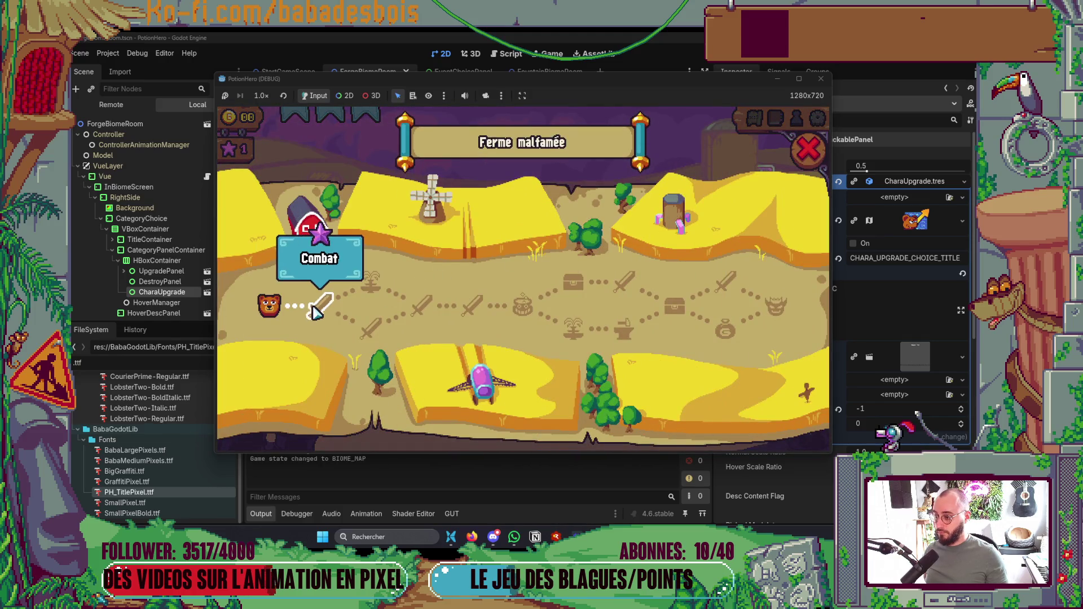
- Win the first combat with potions and an ended turn, then reach the fountain's refill choices
left_click(316, 309)
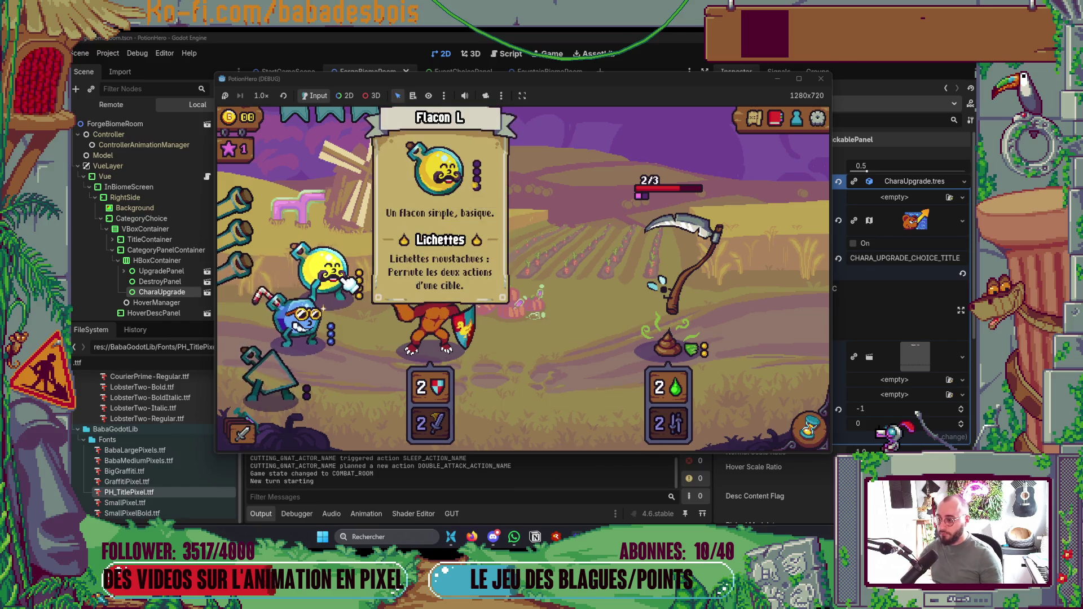
left_click(327, 270)
left_click(434, 305)
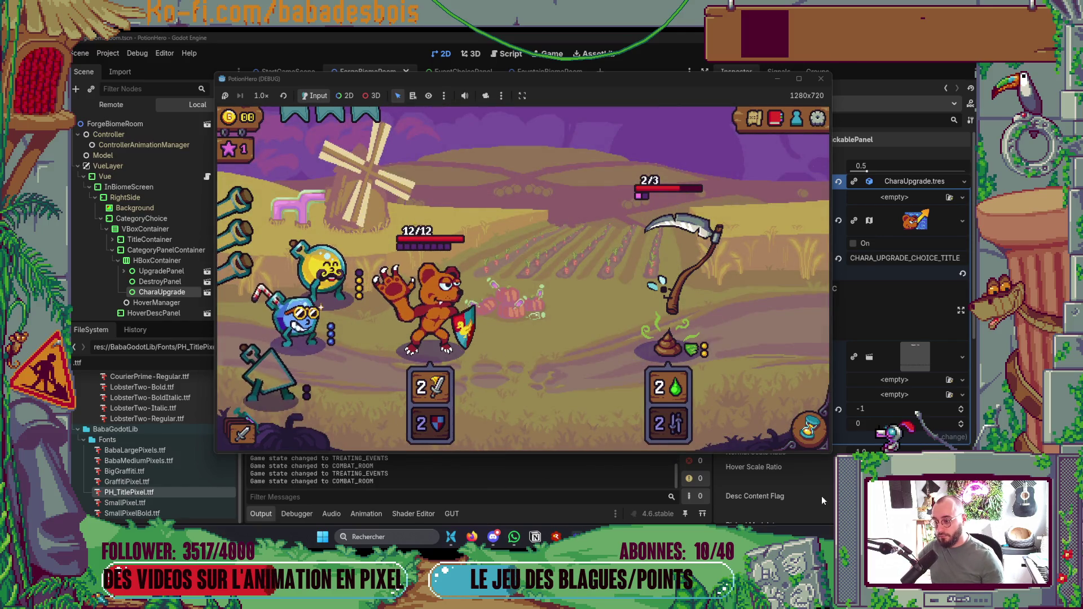
left_click(810, 429)
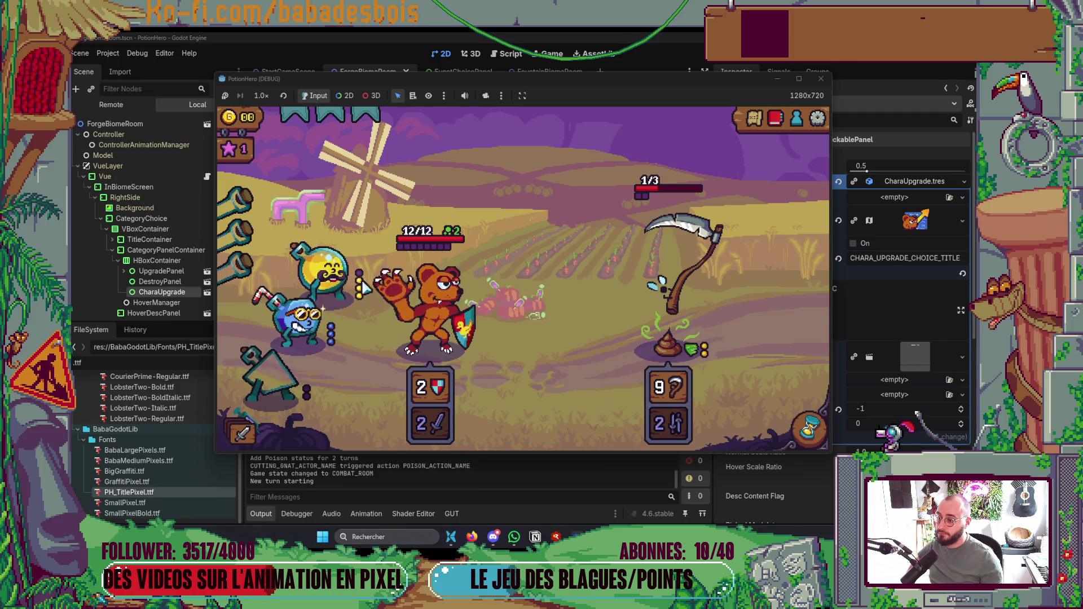
left_click(379, 316)
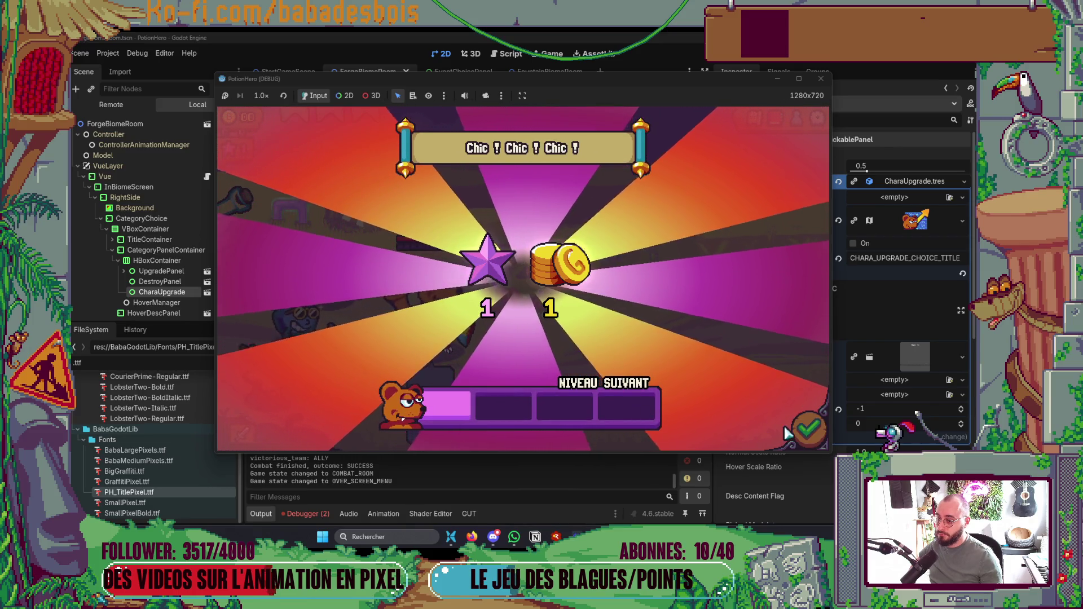
left_click(803, 431)
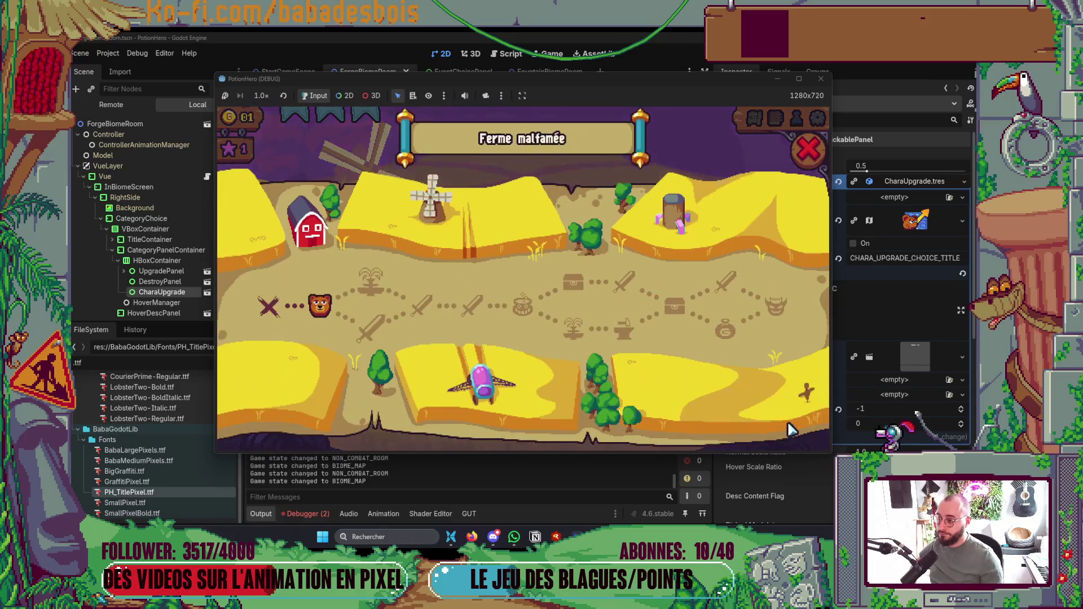
left_click(370, 327)
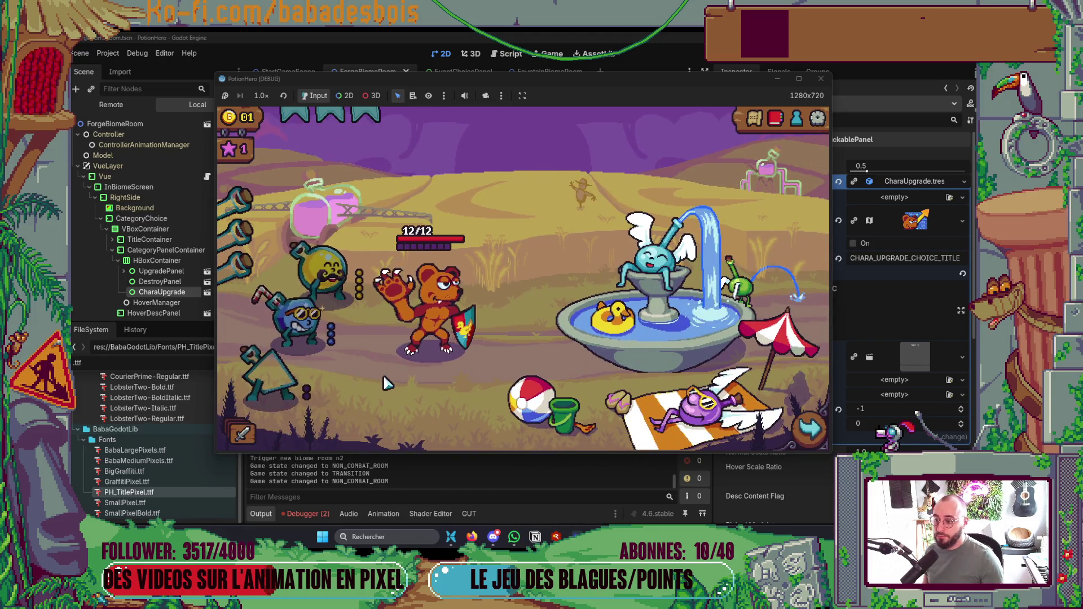
left_click(644, 364)
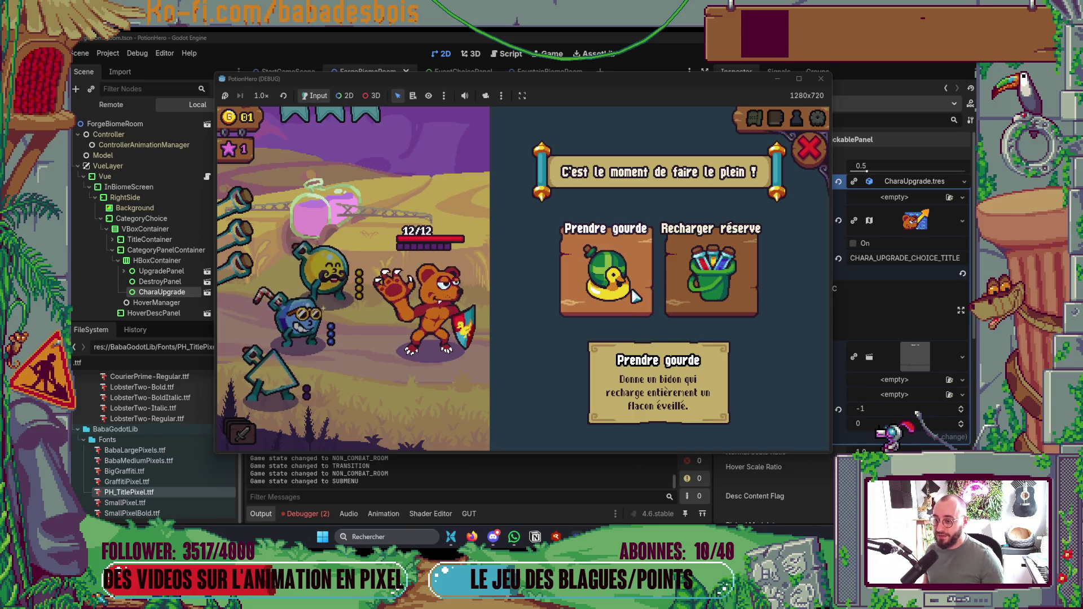
- Screenshot the game window's refill choice panel, then take the Prendre gourde option
mouse_move(705, 290)
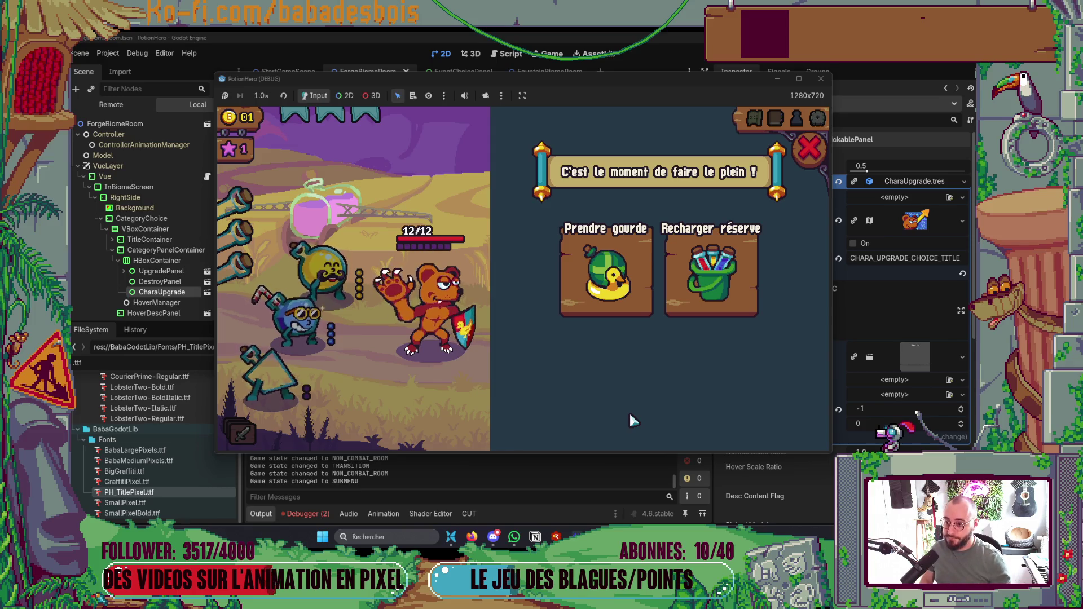
key("super+shift+s")
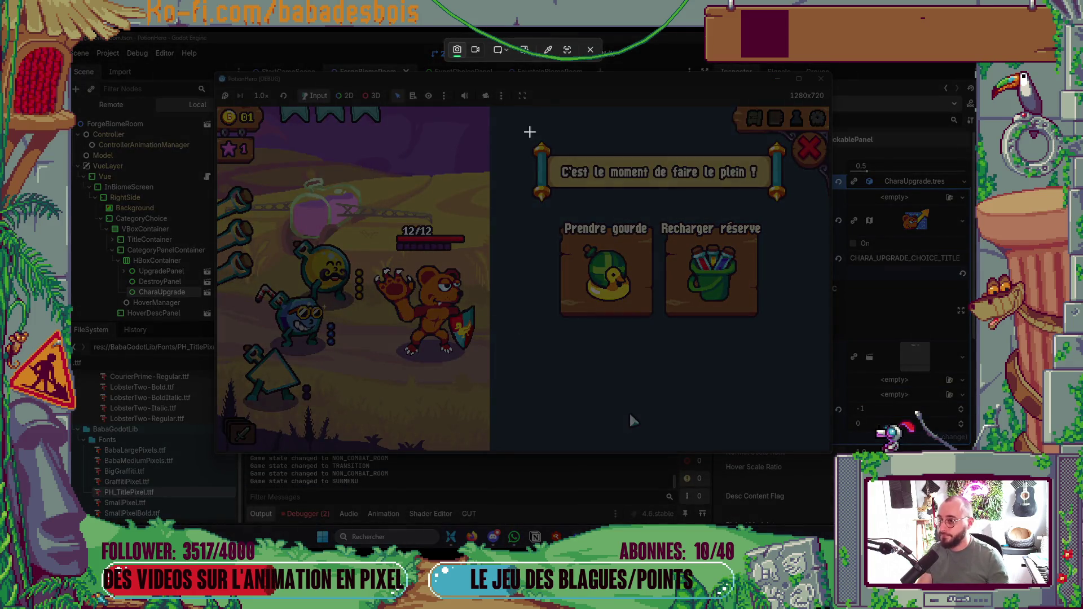
left_click(504, 50)
left_click(523, 68)
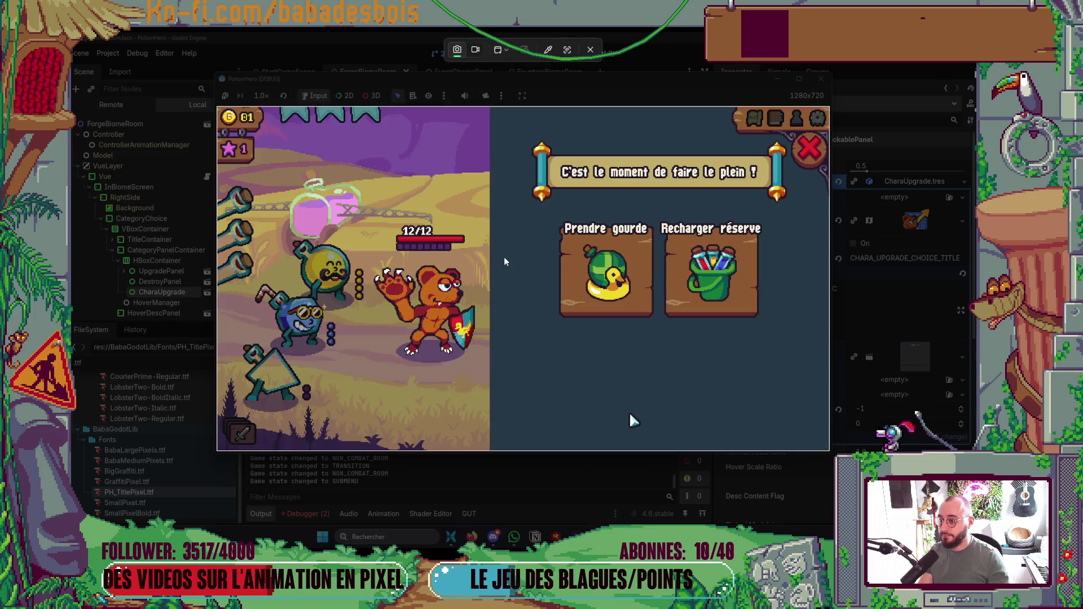
left_click(503, 256)
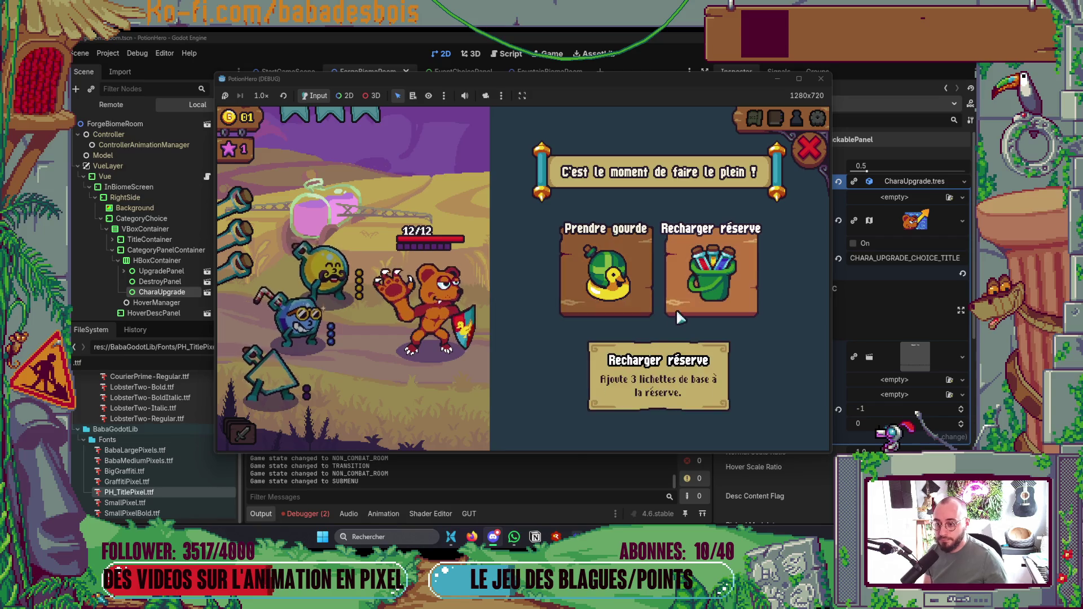
left_click(598, 296)
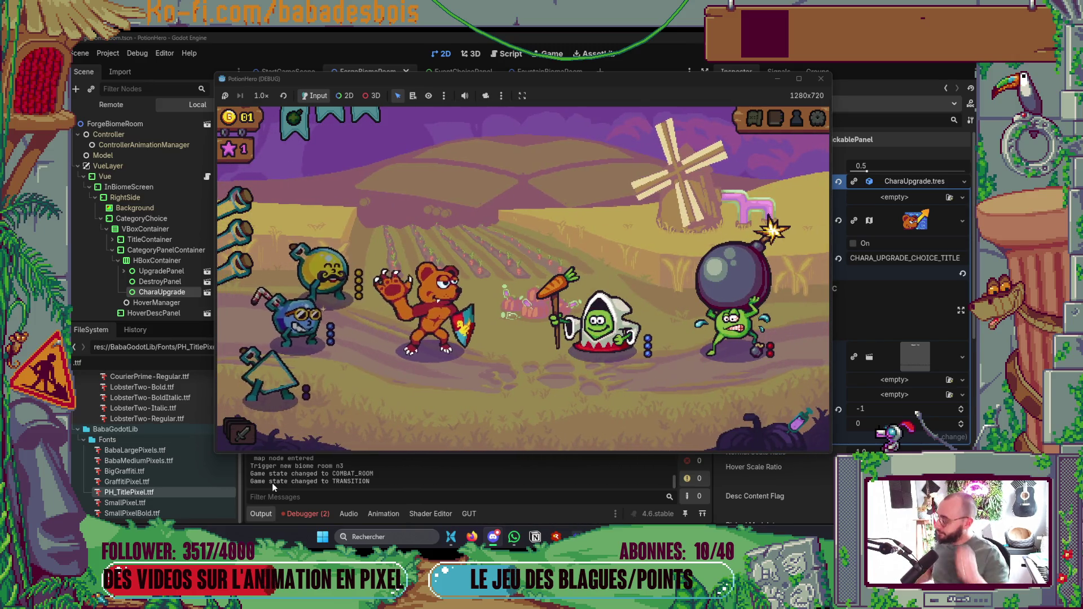
- Buff the bear's attack with potions, end the turn to defeat both enemies, and return to the map
left_click(400, 341)
left_click(398, 345)
left_click(424, 350)
left_click(425, 349)
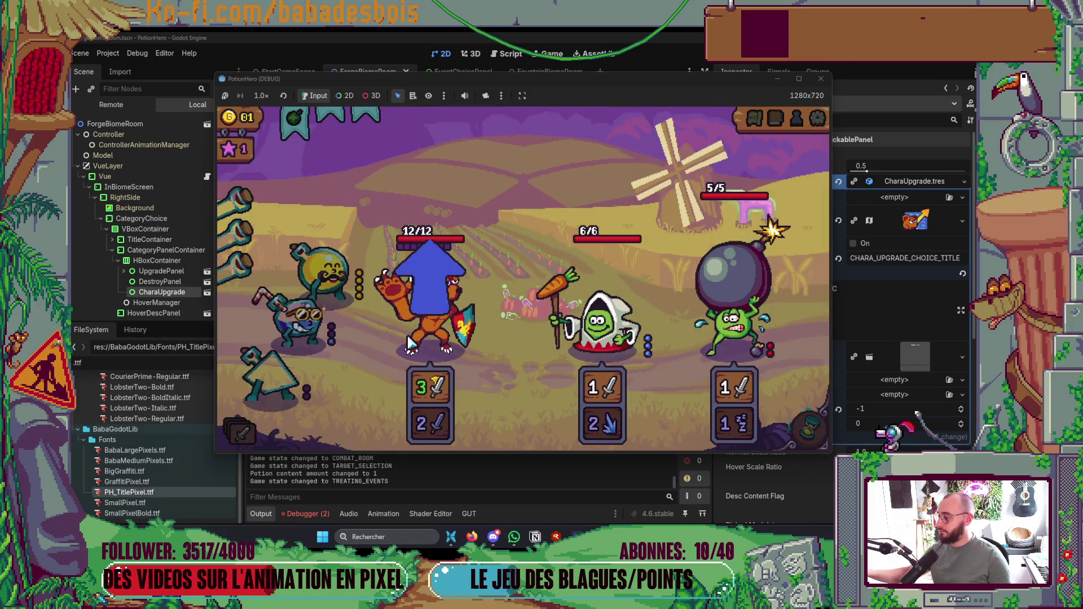
left_click(410, 343)
left_click(410, 342)
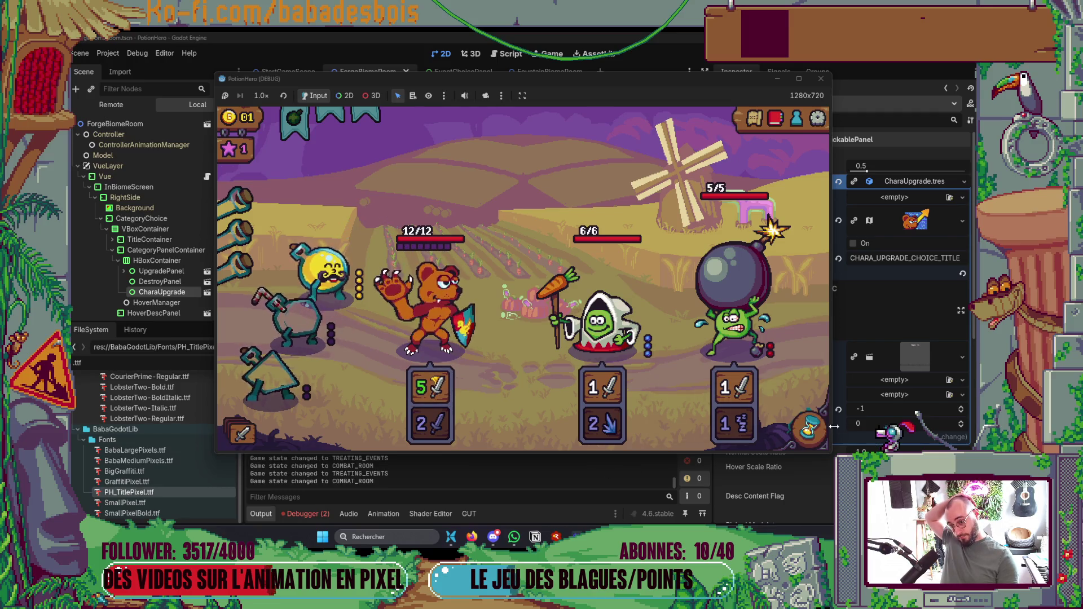
left_click(808, 429)
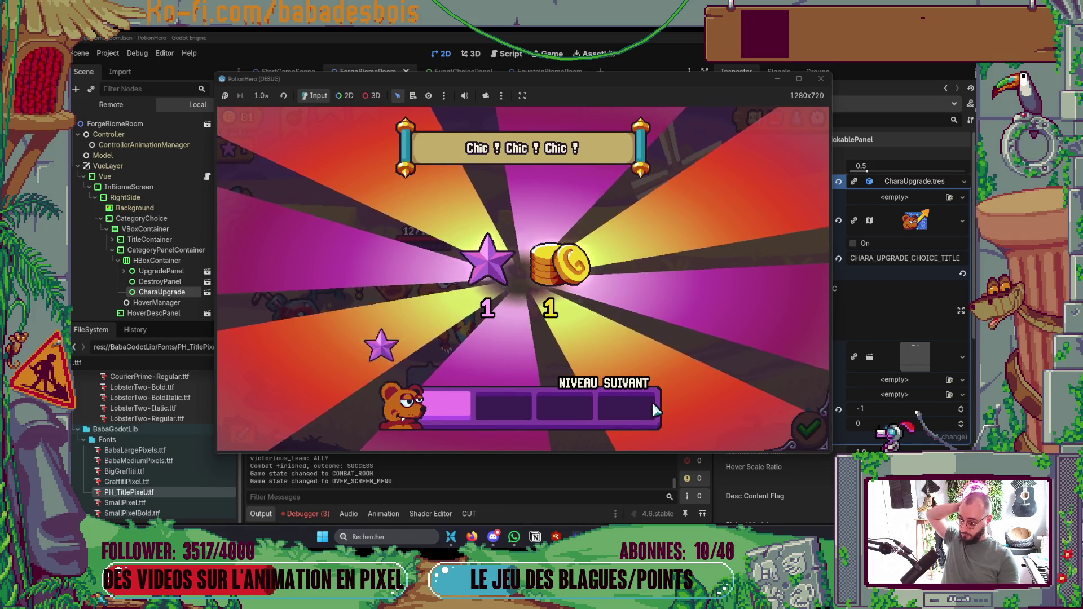
left_click(810, 435)
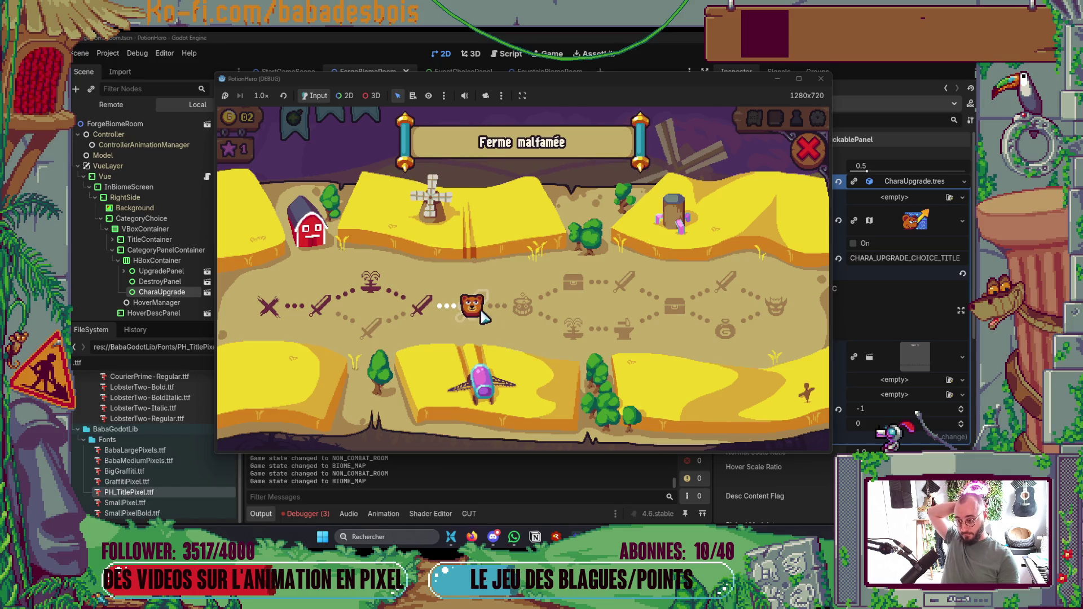
- Enter the next combat, pass a turn, and use the blue flask with the Lichettes effect
left_click(482, 317)
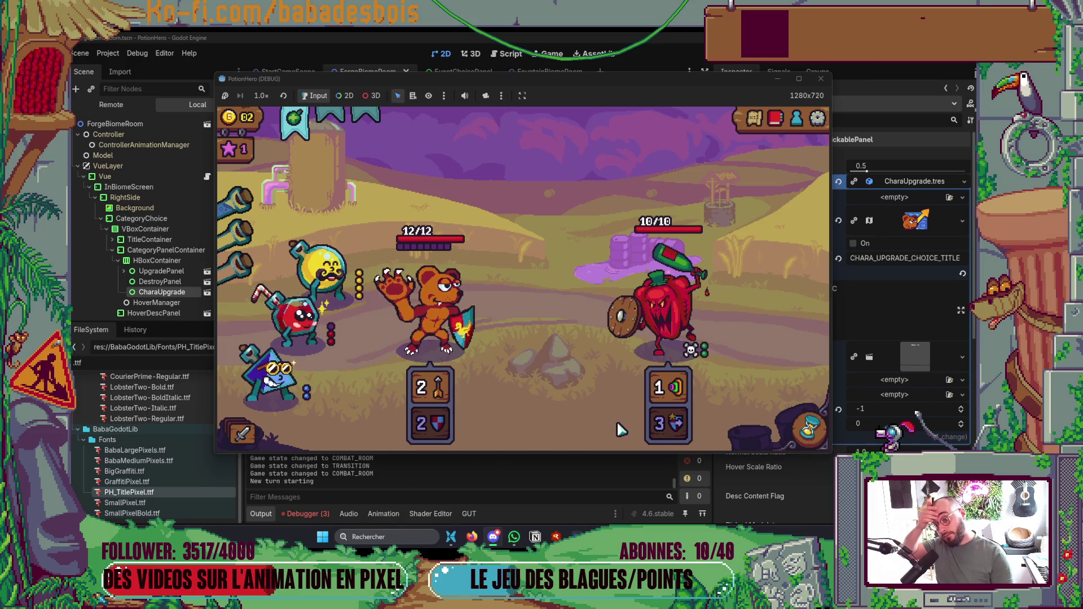
left_click(808, 430)
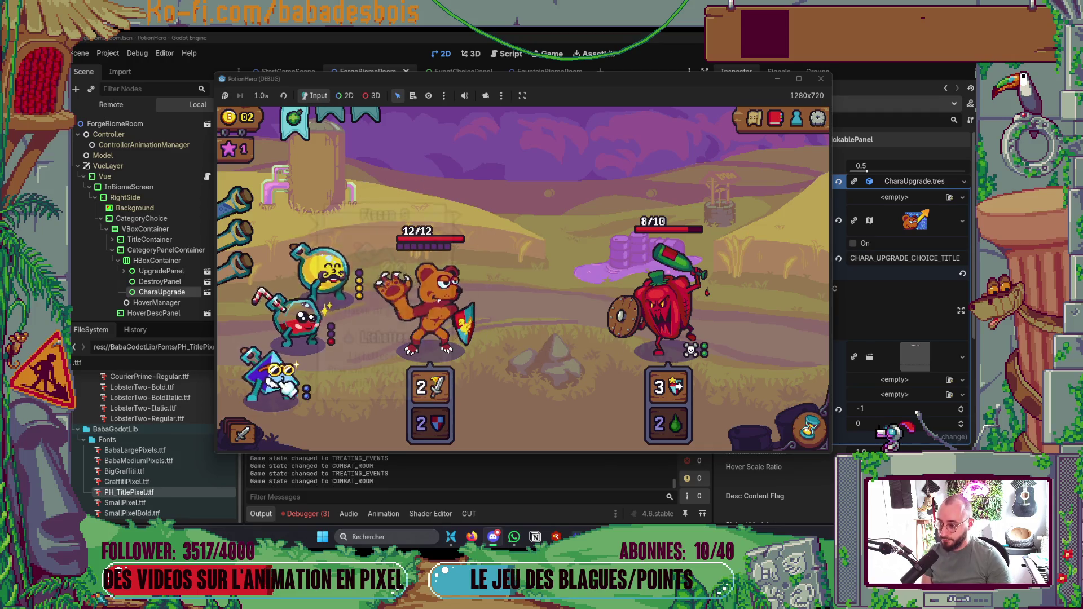
mouse_move(290, 370)
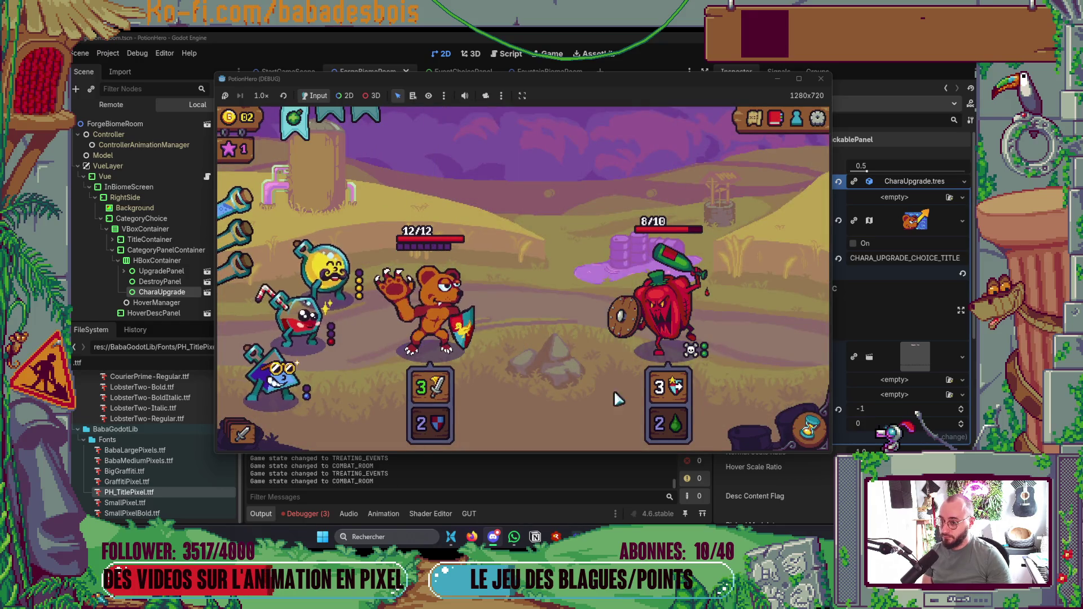
mouse_move(249, 191)
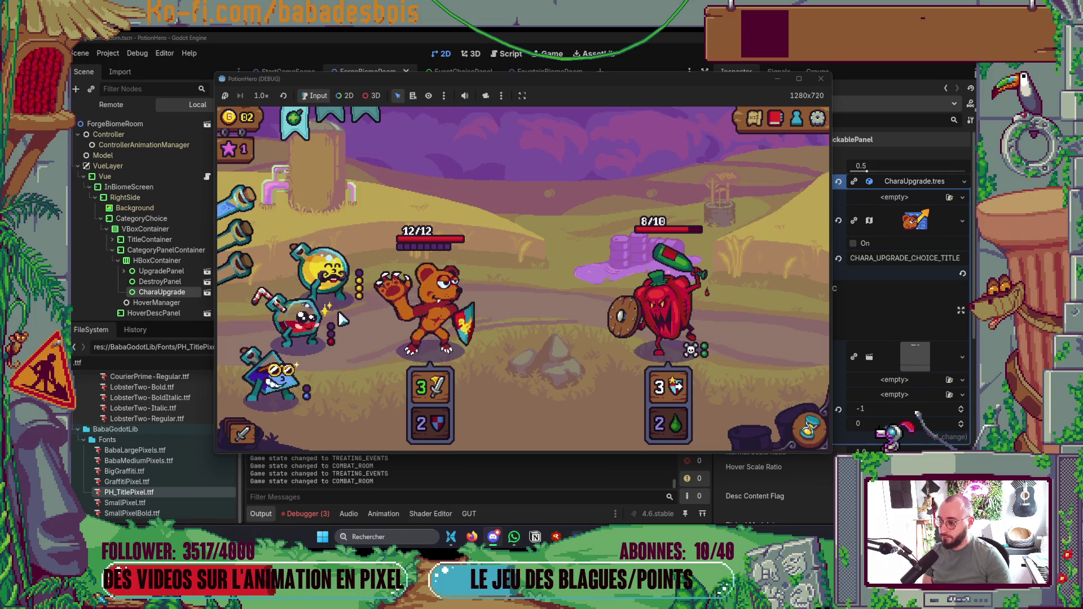
left_click(313, 326)
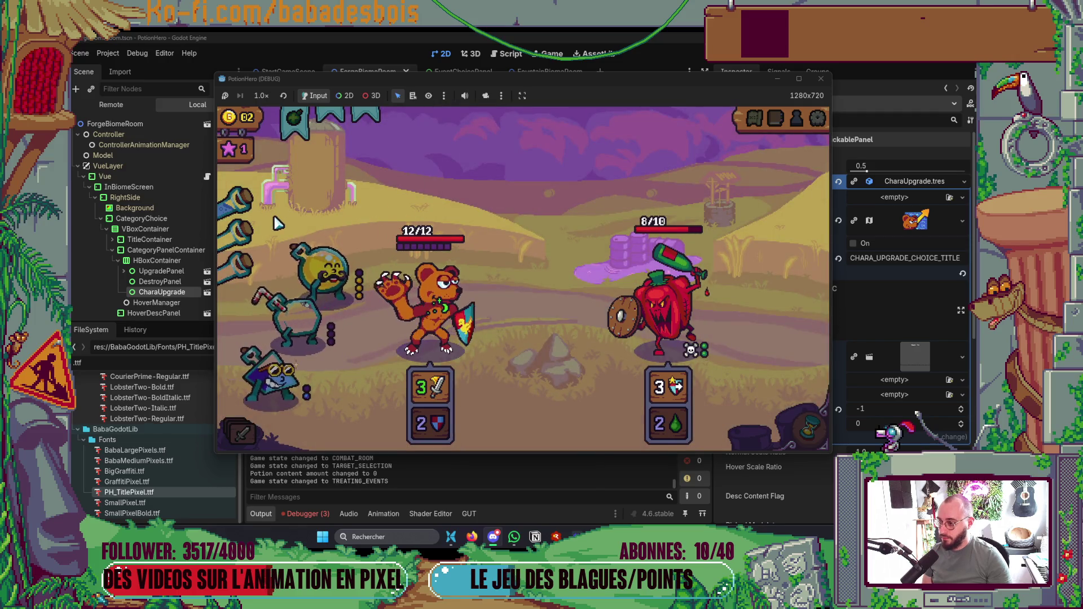
left_click(251, 194)
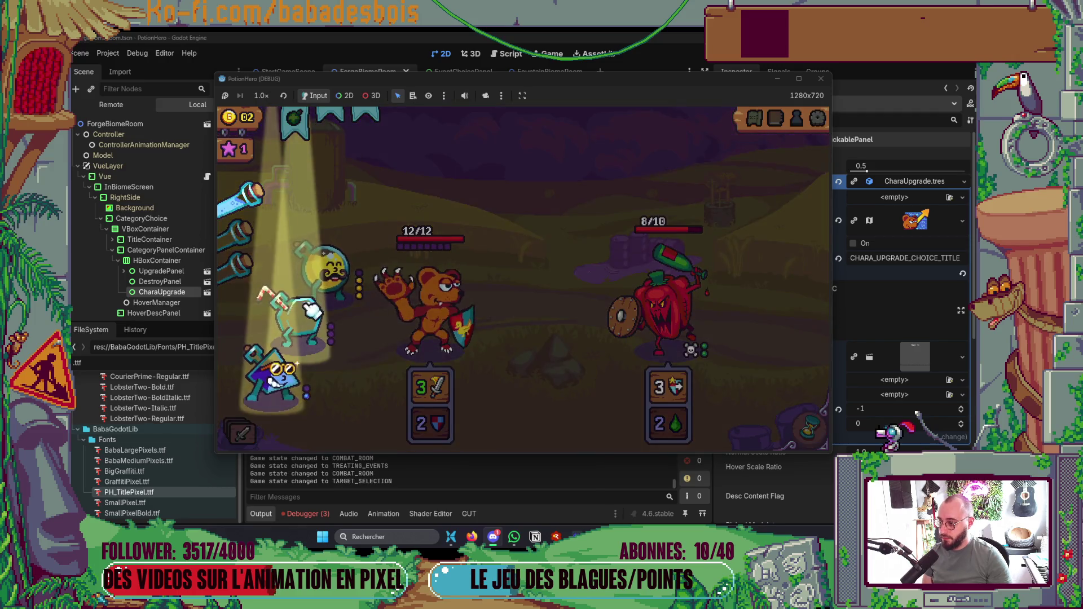
left_click(294, 386)
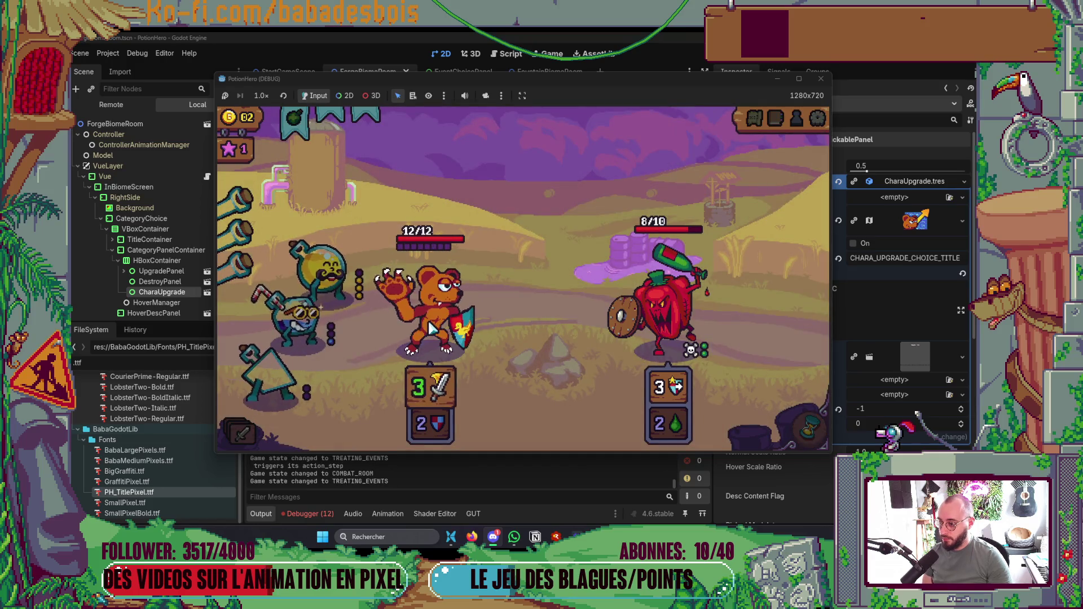
left_click(403, 342)
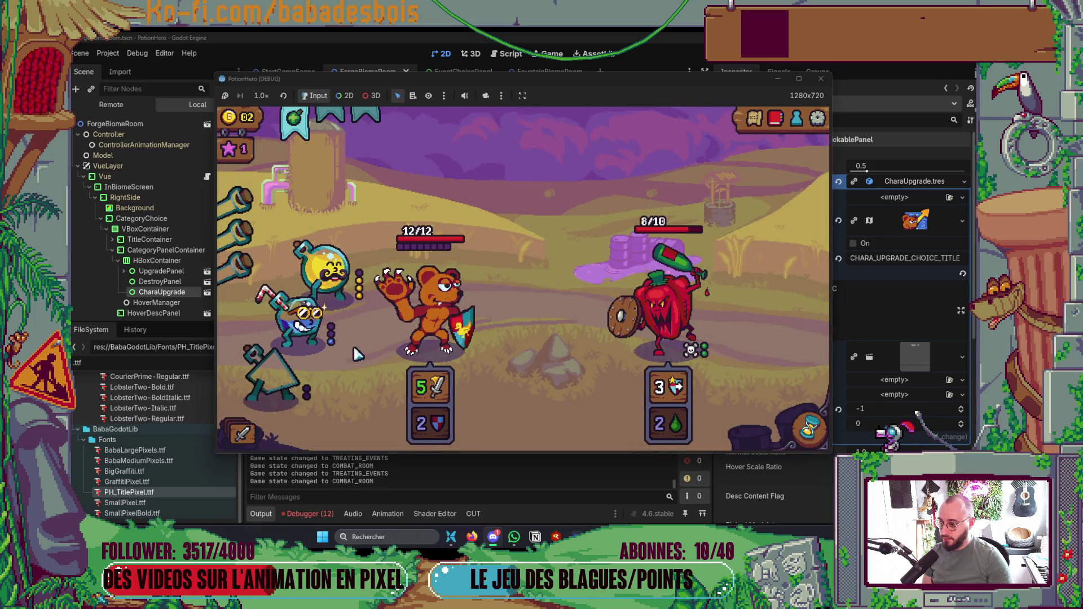
- Use the remaining flasks on their targets and end the turn to defeat the pepper
left_click(347, 367)
left_click(383, 379)
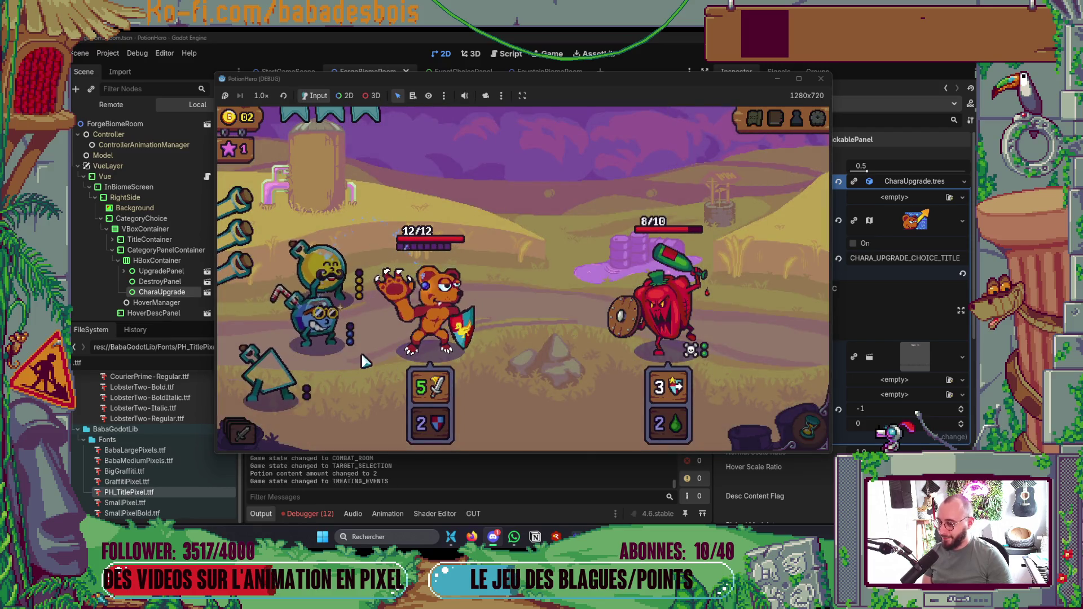
left_click(409, 322)
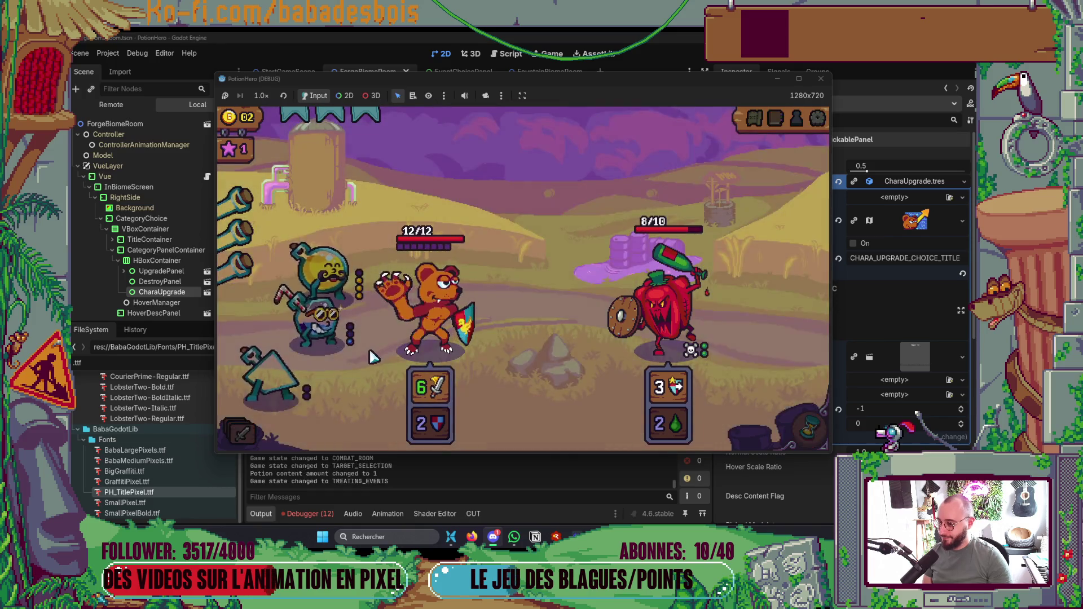
left_click(309, 326)
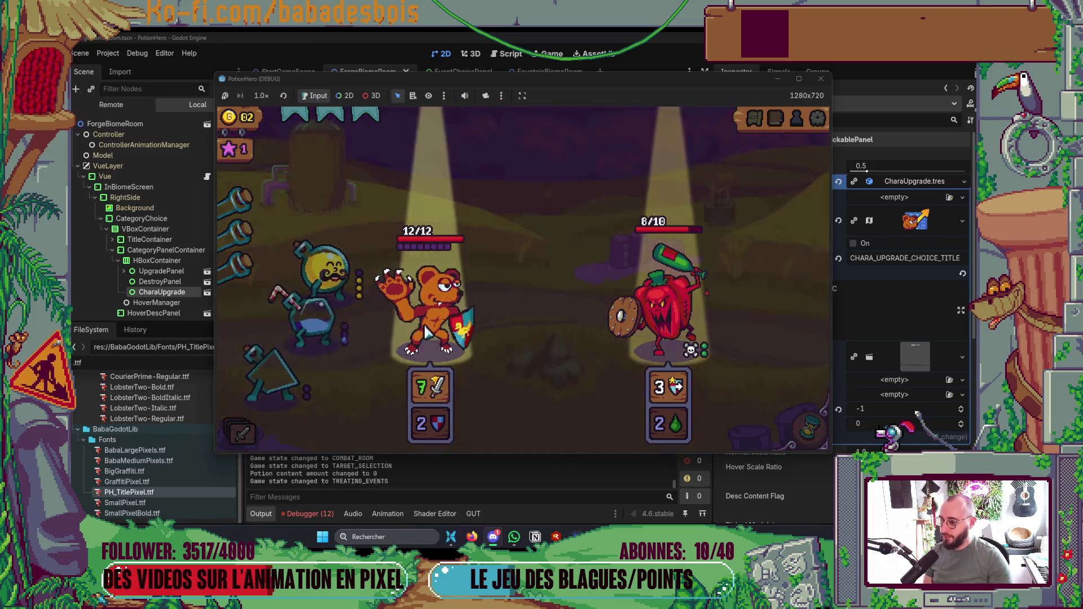
left_click(361, 367)
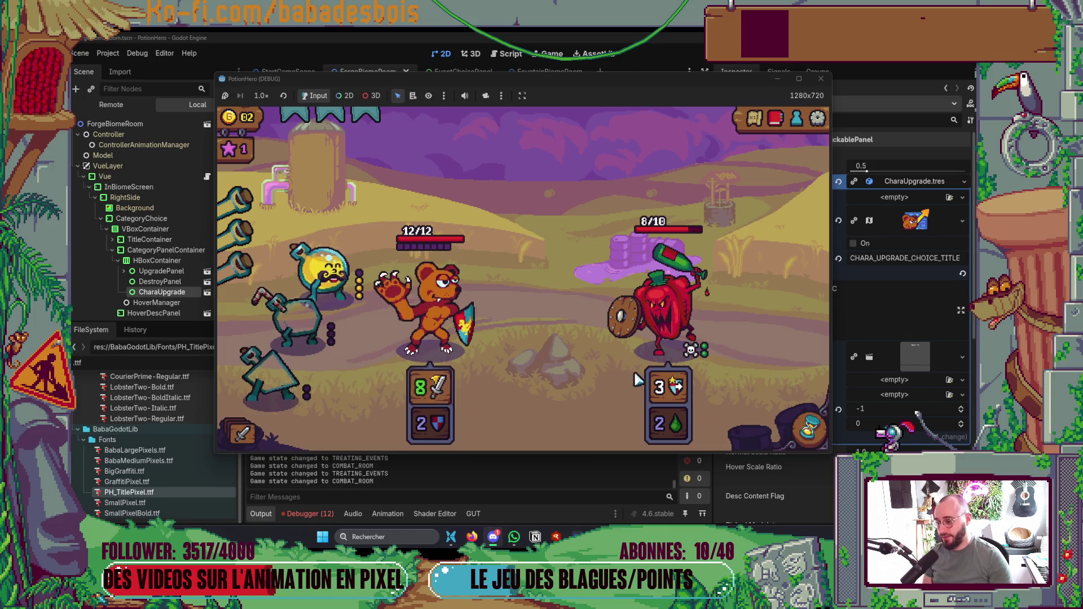
left_click(805, 431)
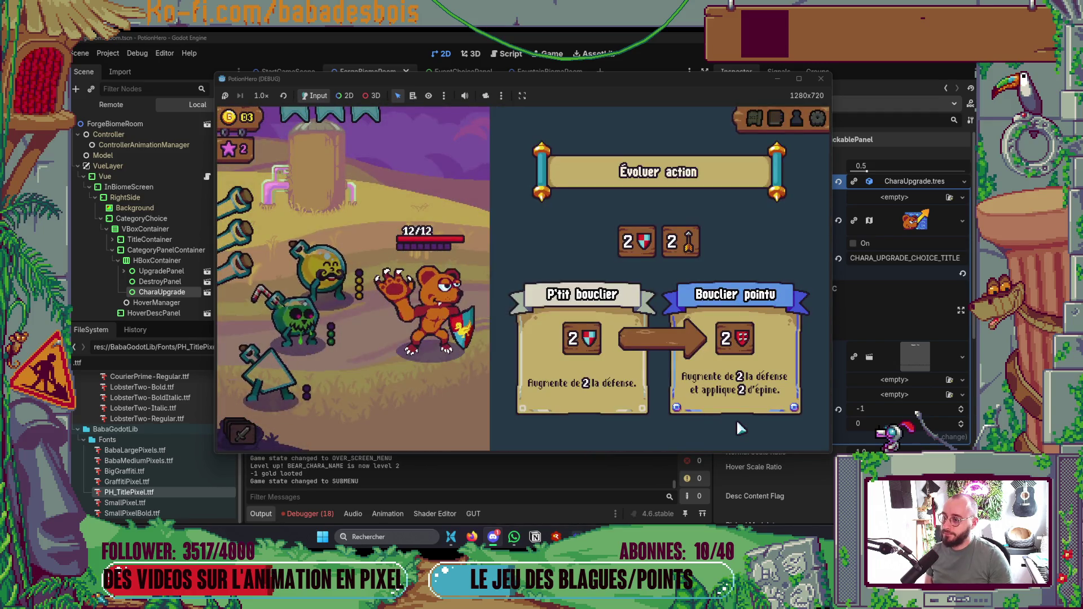
- Preview the arrow action's upgrade, then take Bouclier pointu to enter the Chaudron room
left_click(670, 243)
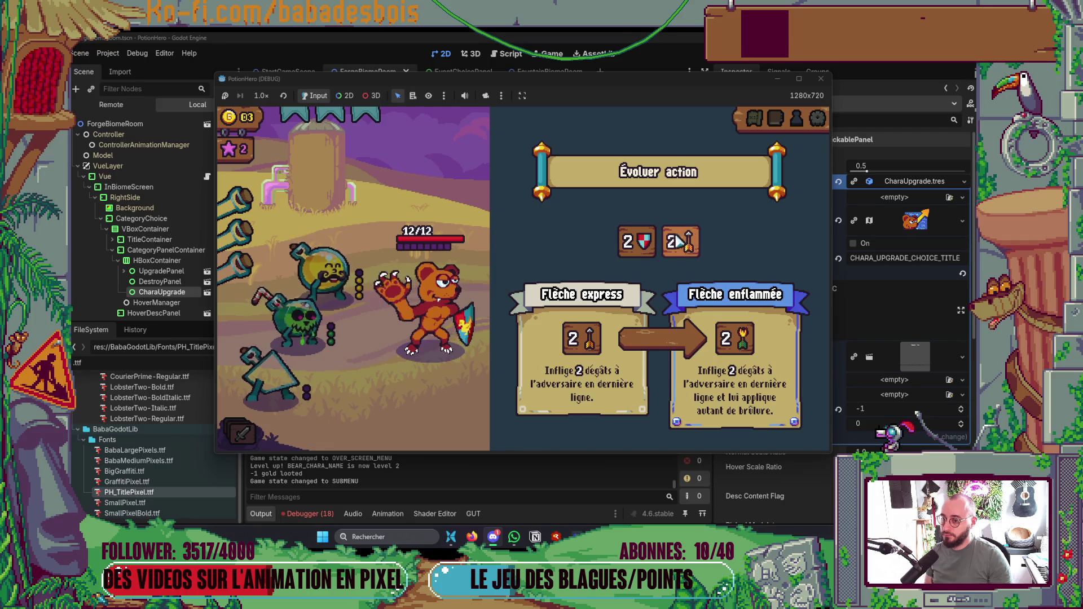
mouse_move(655, 242)
left_click(724, 372)
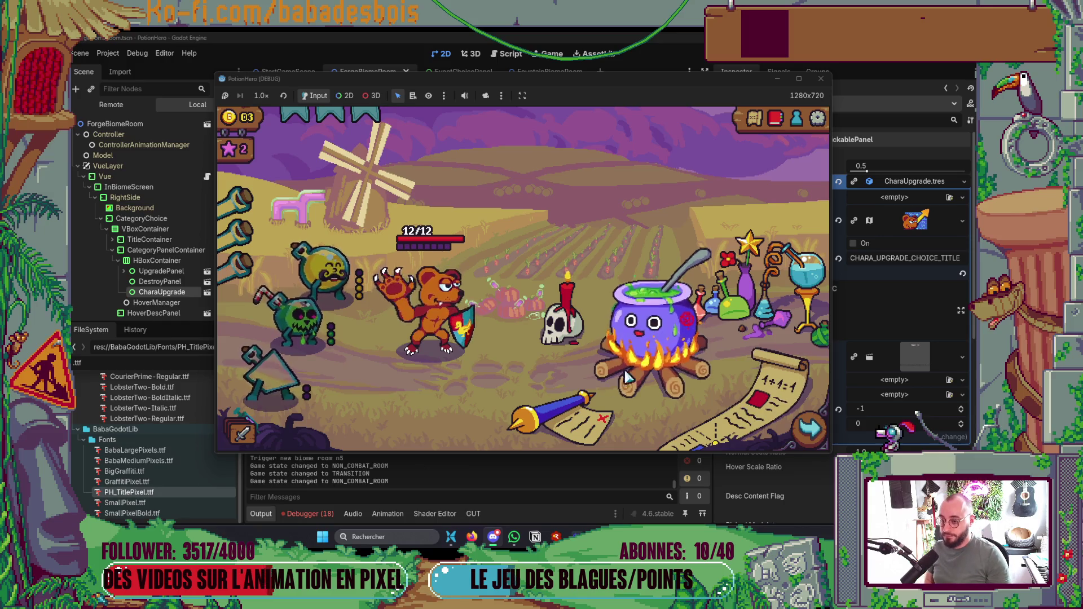
- Mix the poison and moustache flasks at the cauldron, then travel to the fountain room
left_click(646, 341)
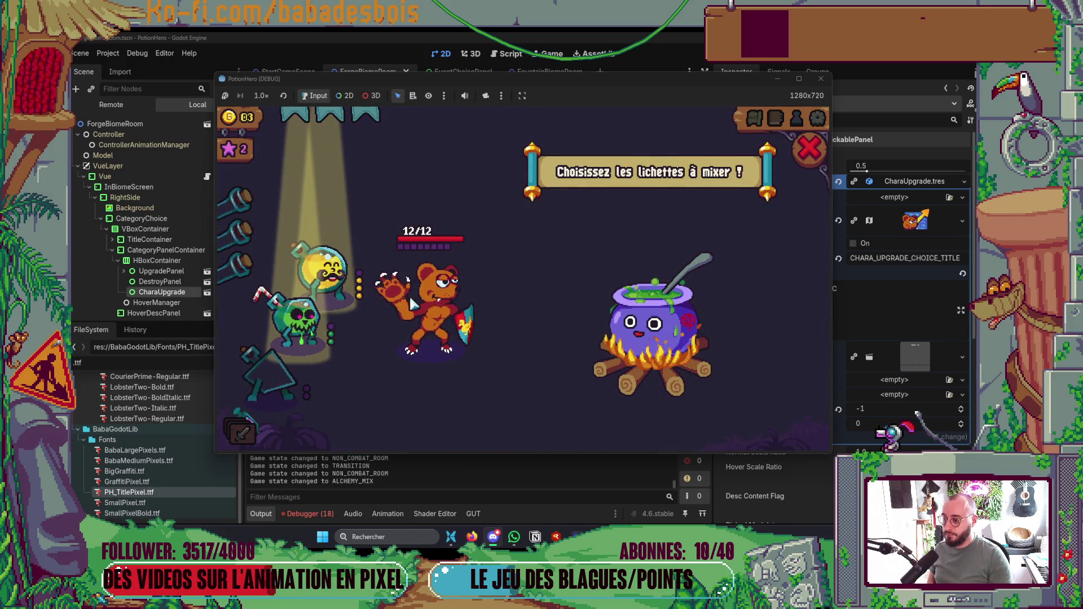
left_click(303, 333)
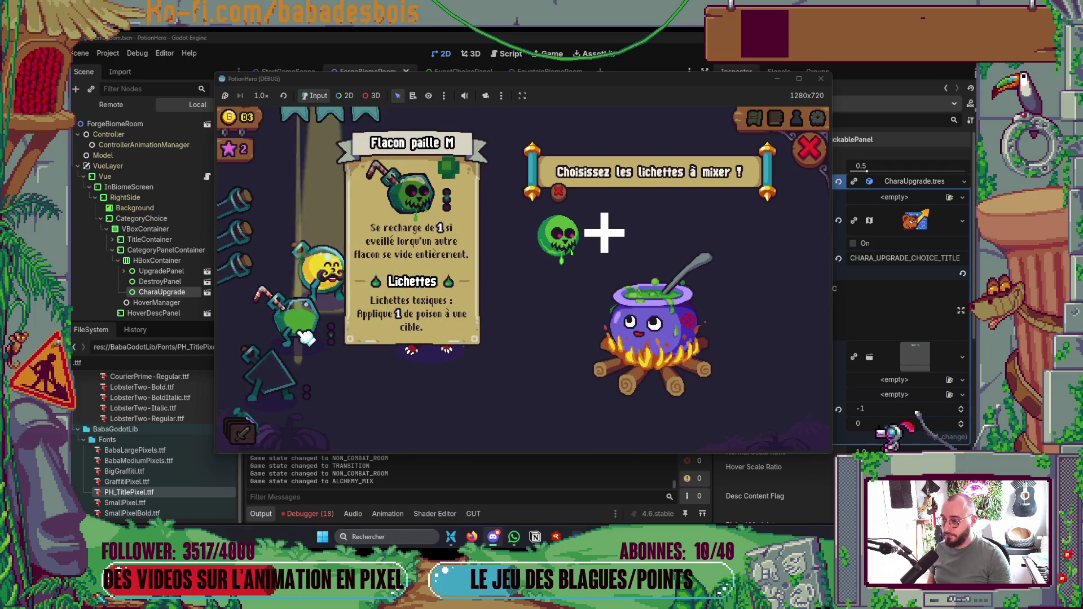
left_click(347, 285)
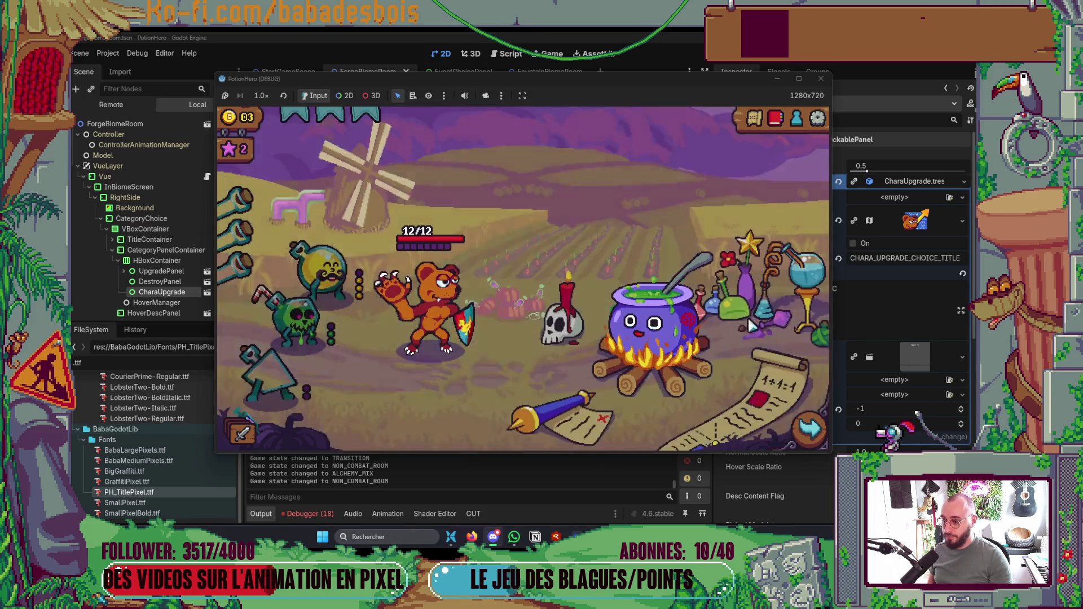
left_click(815, 434)
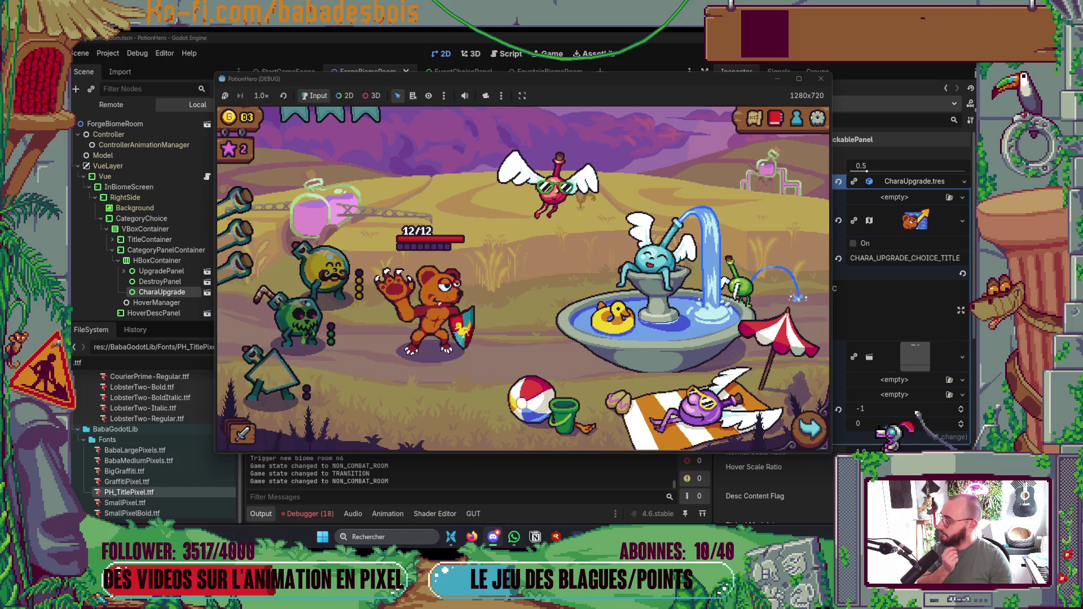
- Bring the Godot editor forward on the EventChoicePanel scene
mouse_move(682, 537)
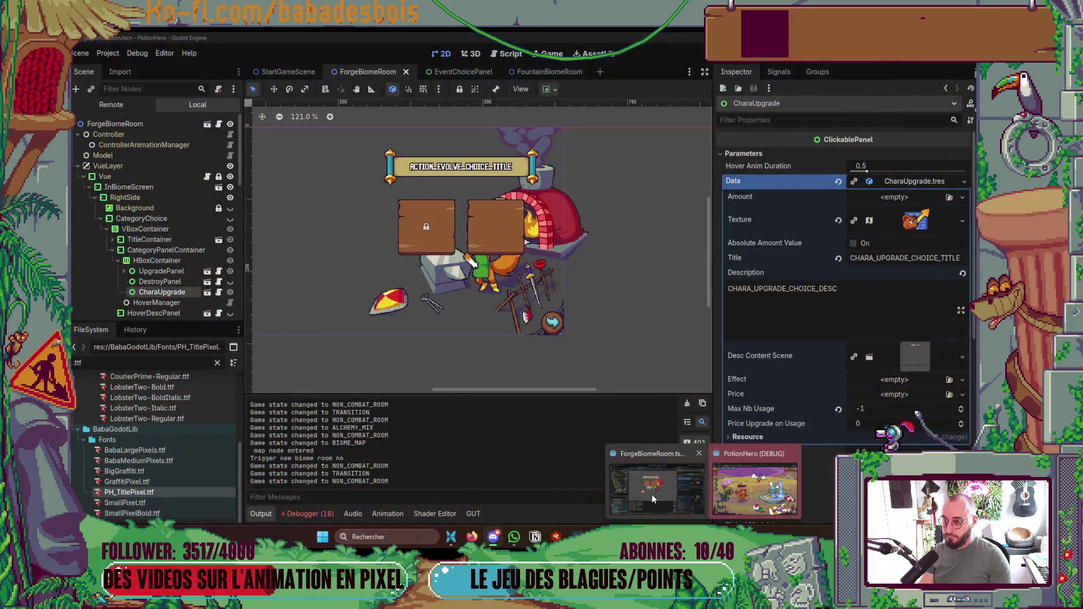
left_click(651, 494)
left_click(464, 70)
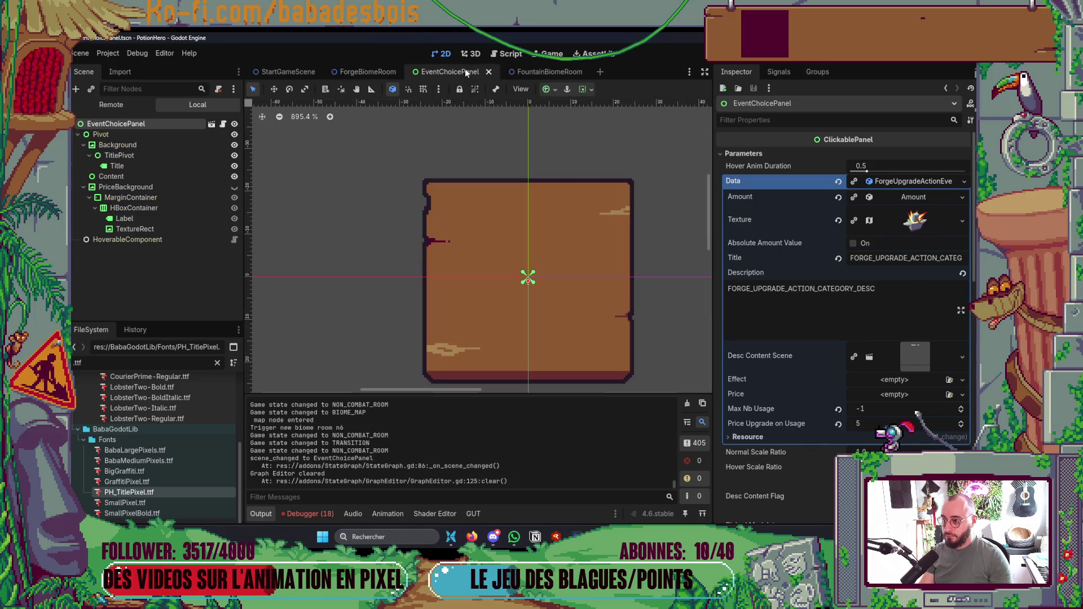
- Nudge the EventChoicePanel Title label up to (0, -8), then return to the running game
left_click(156, 164)
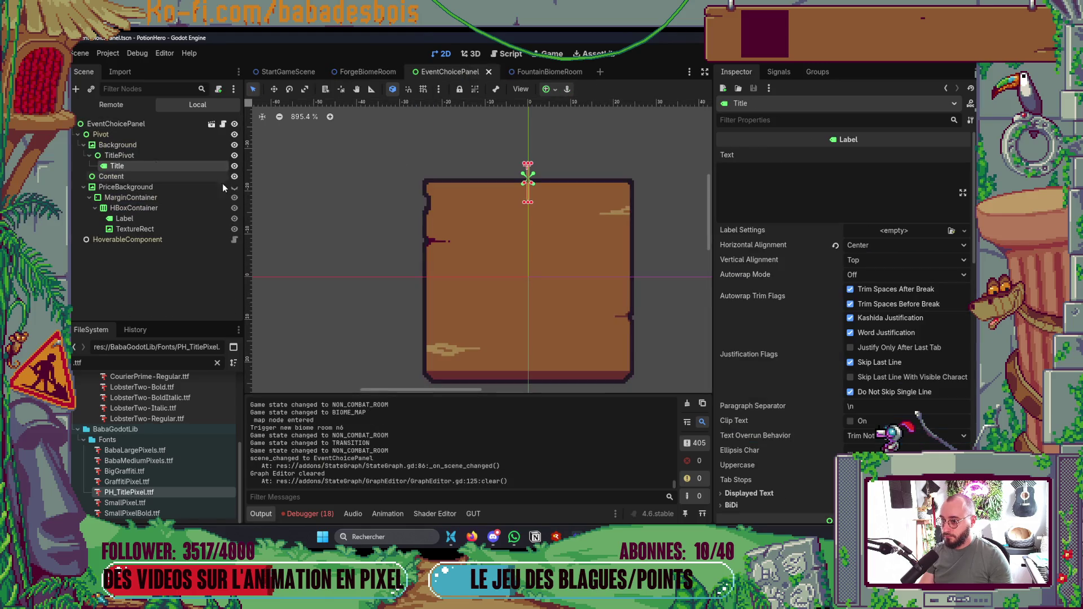
key("Up")
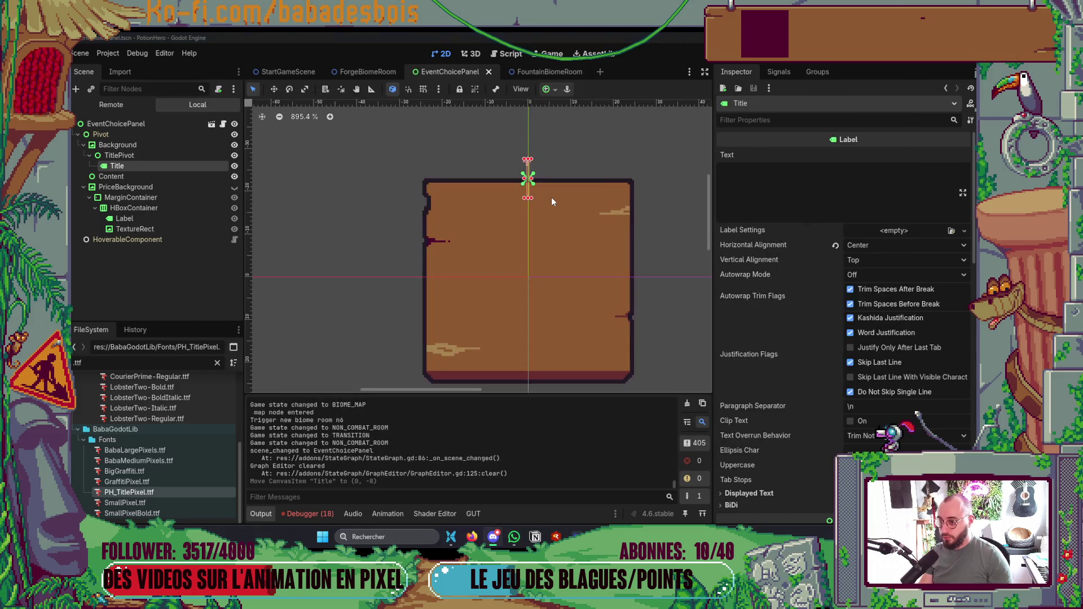
key("alt+Tab")
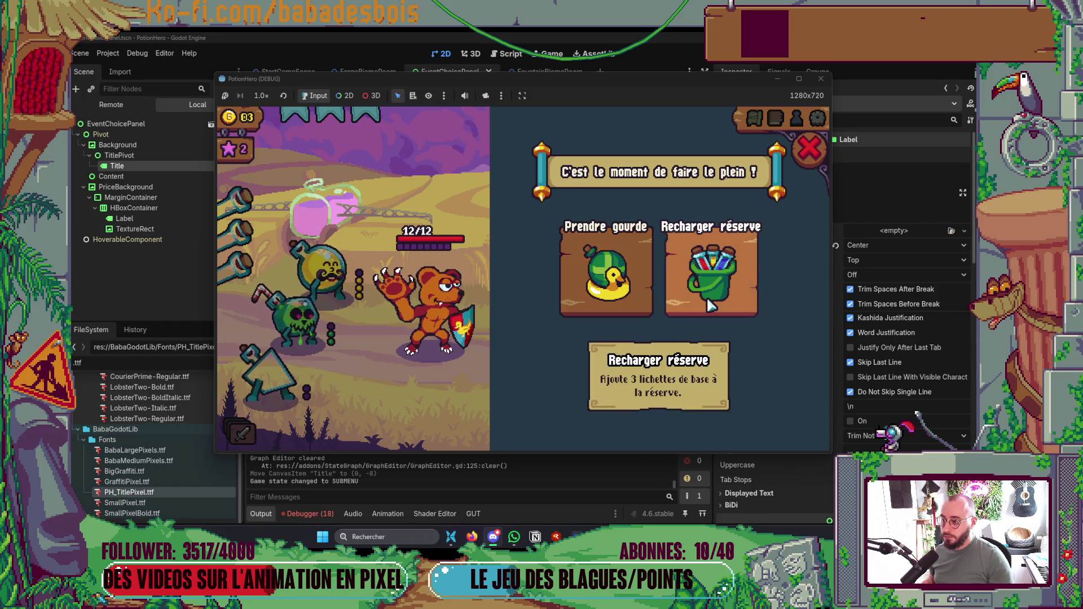
- Leave the fountain, open the forge's C'est en forgeant... panel and advance to Évoluer action
left_click(697, 316)
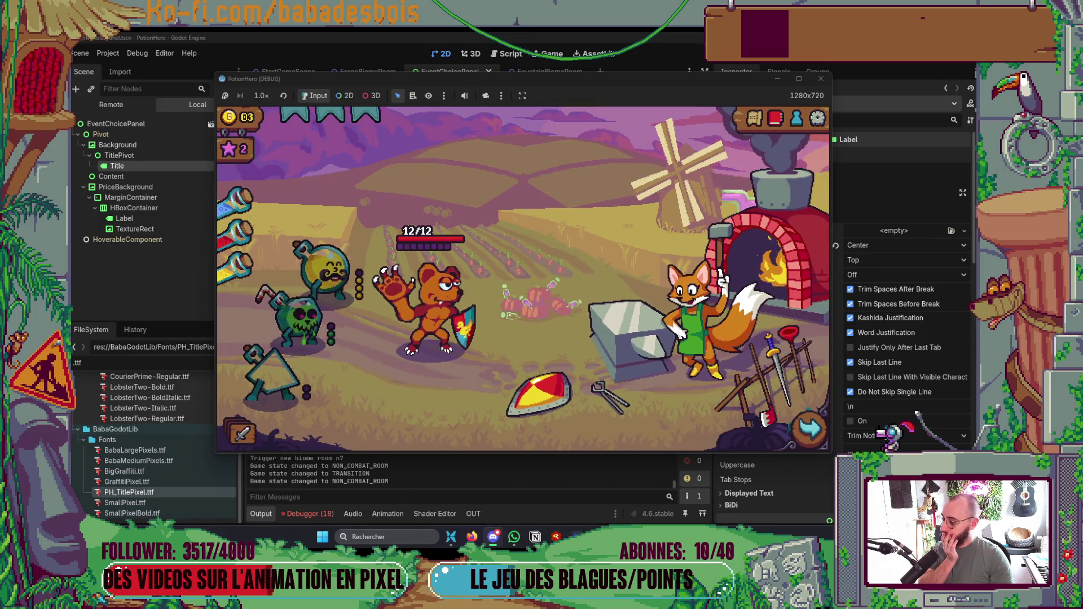
left_click(670, 361)
mouse_move(620, 308)
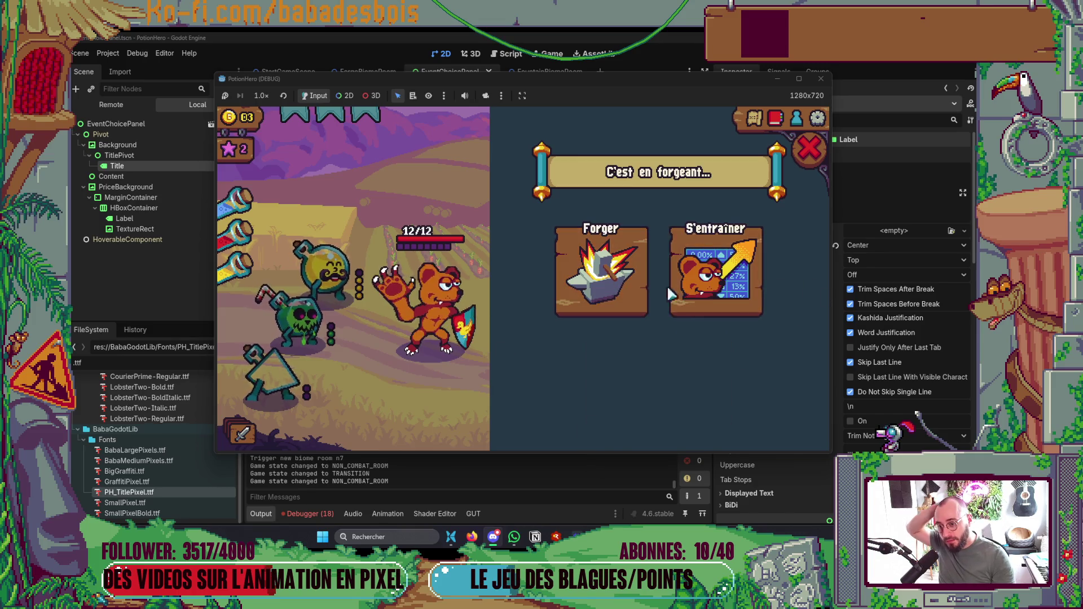
left_click(714, 389)
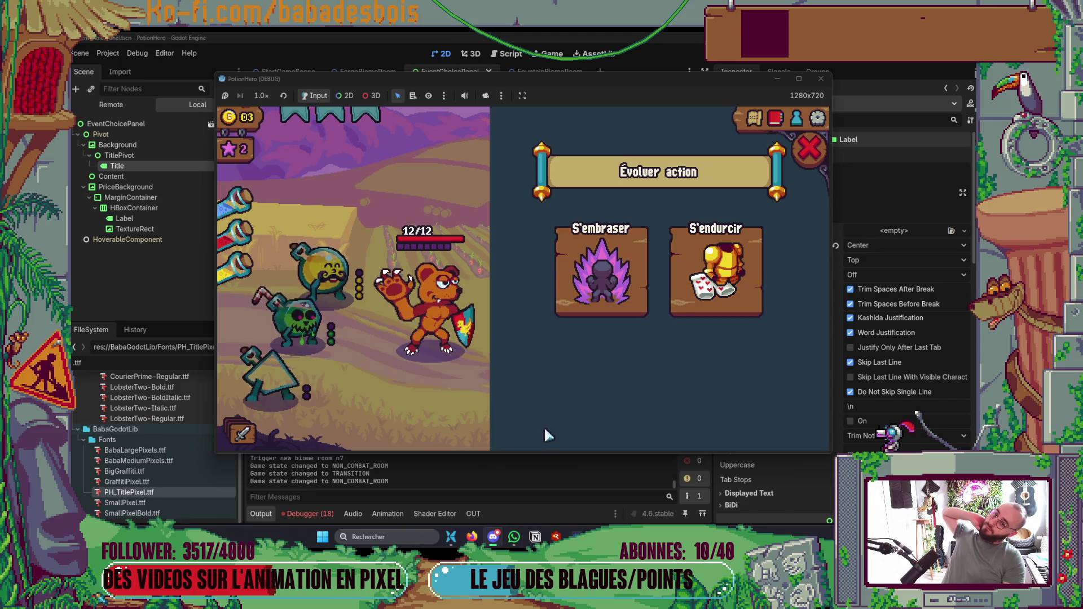
- Compare the Évoluer action and C'est en forgeant... card descriptions, then bring up the Miro board
mouse_move(693, 282)
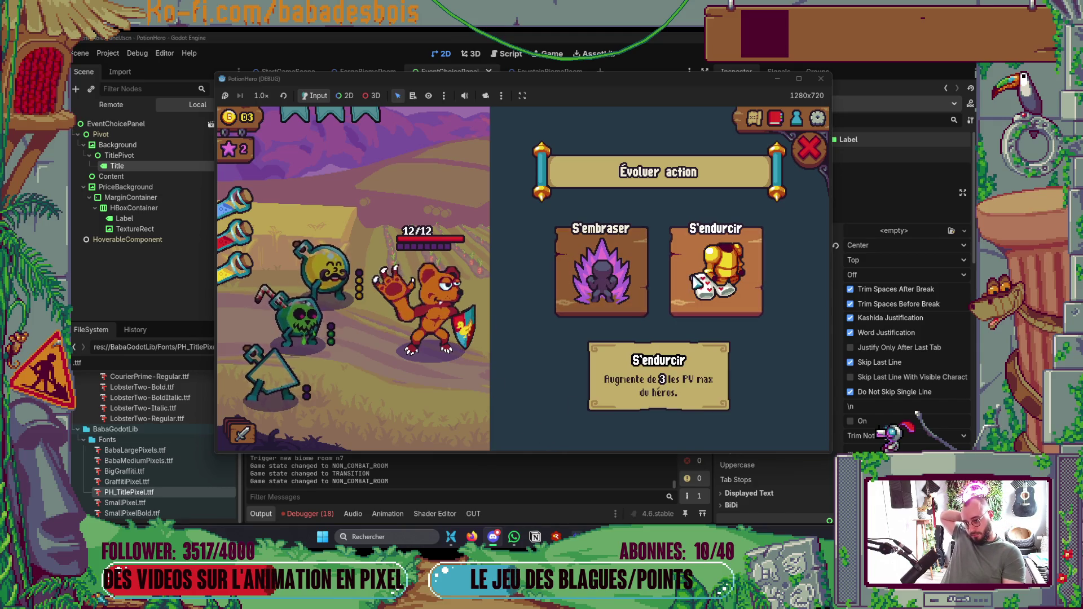
mouse_move(639, 273)
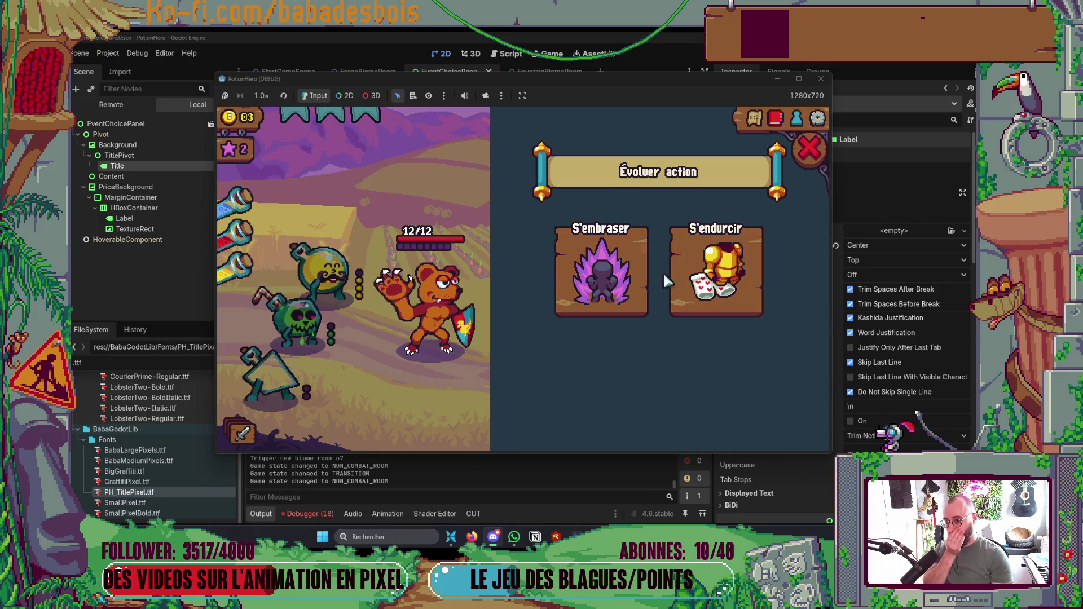
left_click(808, 148)
mouse_move(727, 290)
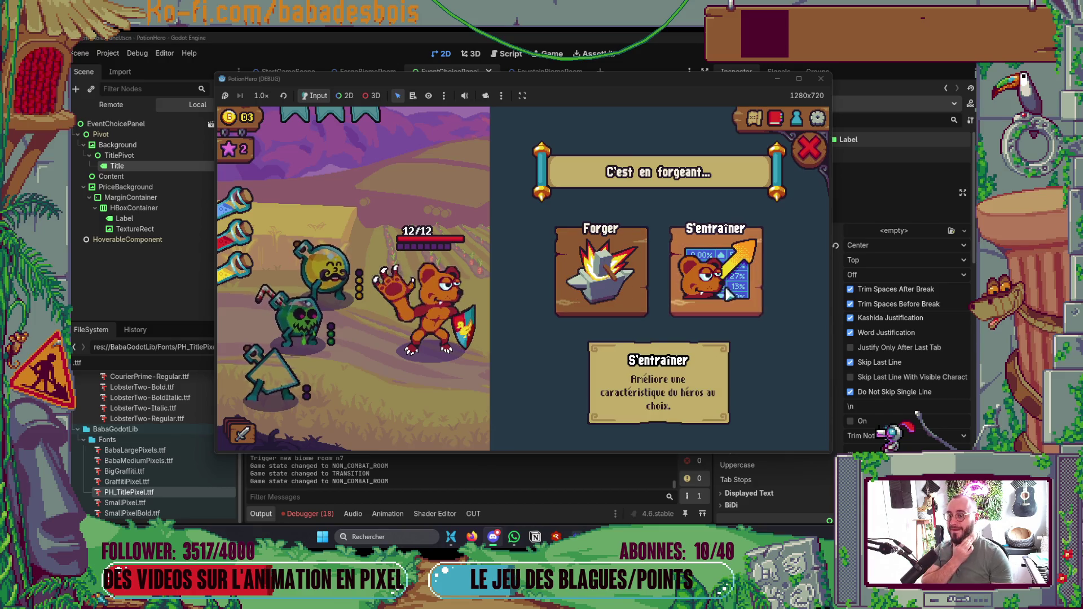
mouse_move(640, 276)
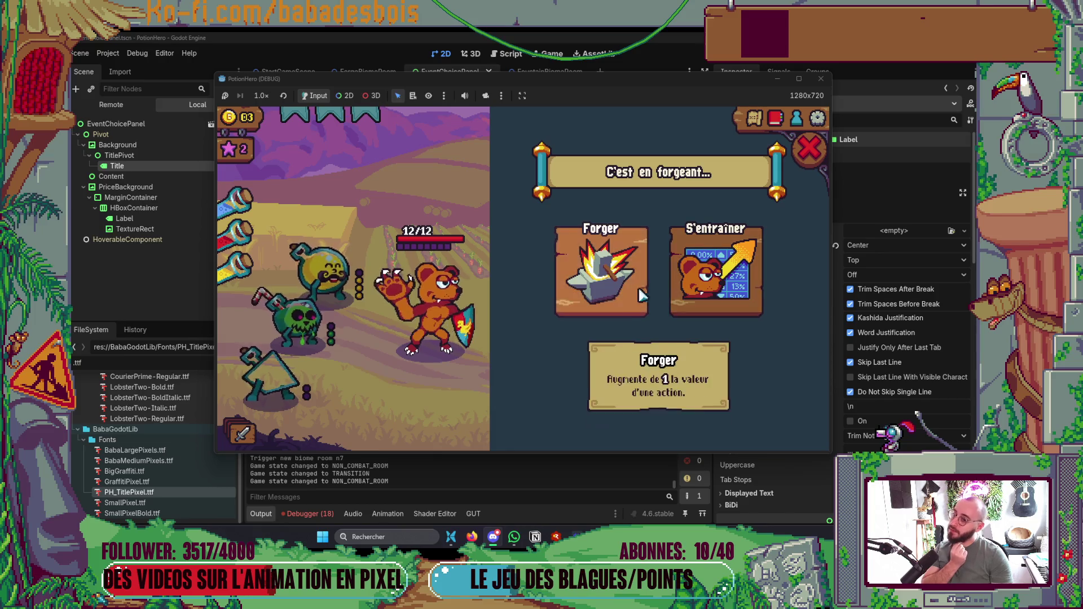
left_click(715, 297)
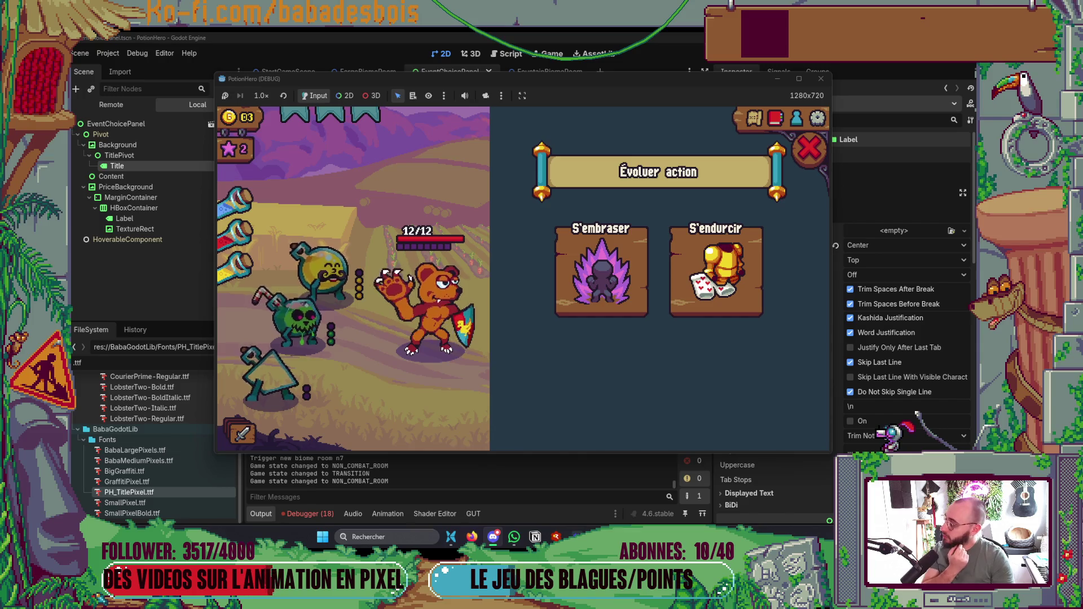
key("alt+Tab")
scroll(346, 390, "down", 5)
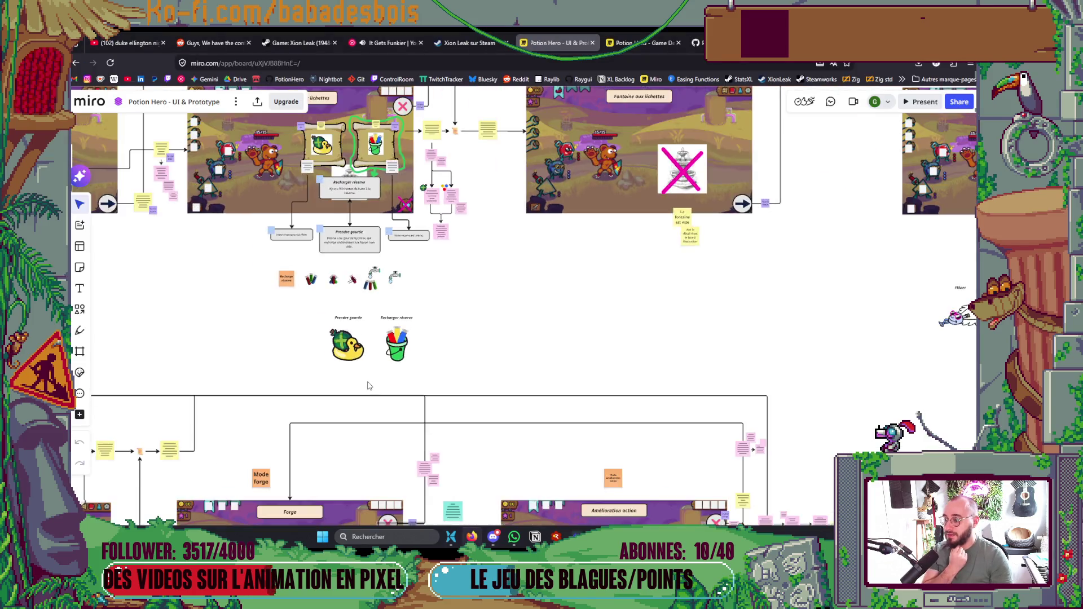
- Scroll through the Potion Hero UI & Prototype flows, then return to Neovim's Translation.csv
scroll(428, 325, "up", 3)
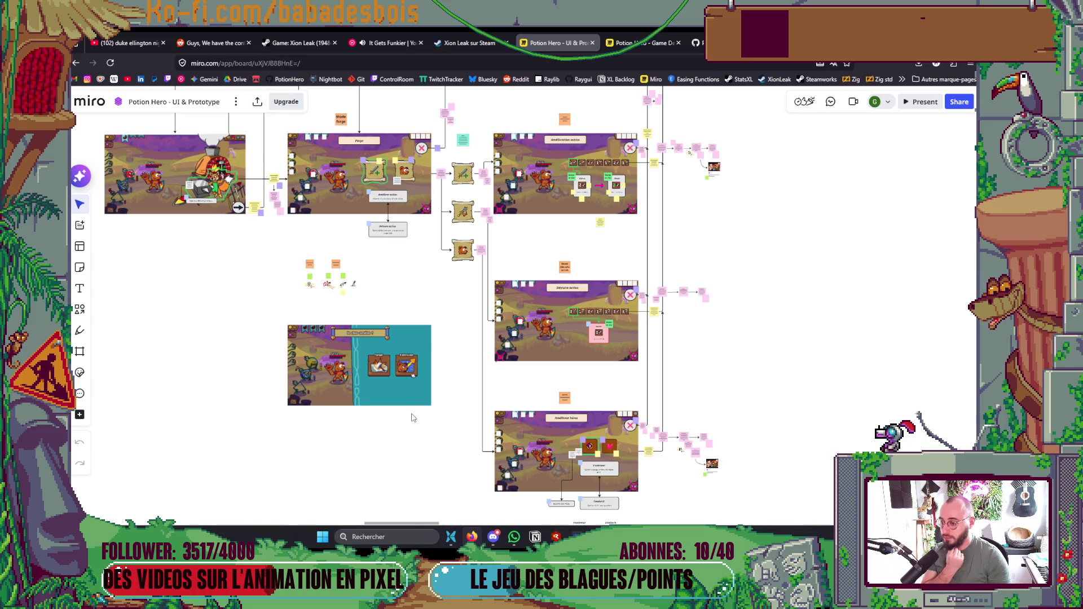
scroll(428, 325, "down", 6)
scroll(460, 312, "down", 2)
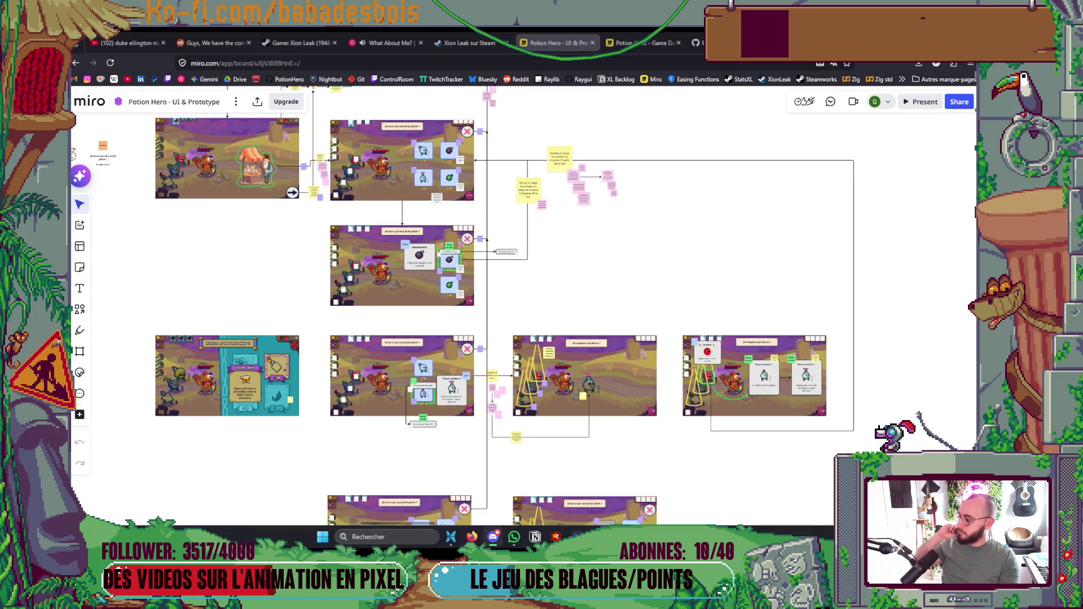
key("alt+Tab")
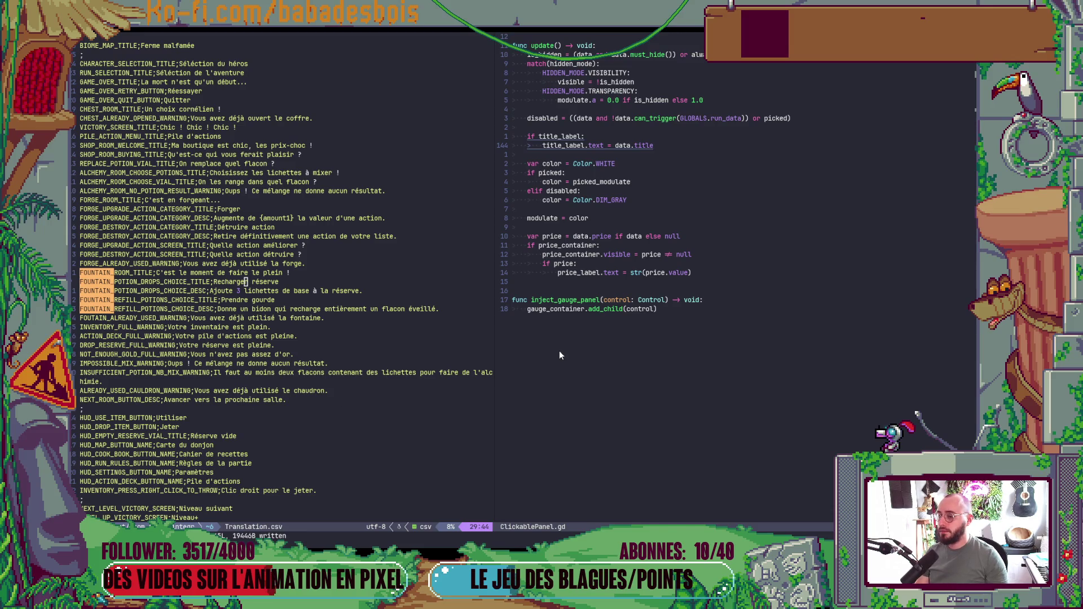
- Cycle through the window switcher to bring the PotionHero debug game back to the front
key("alt+Tab")
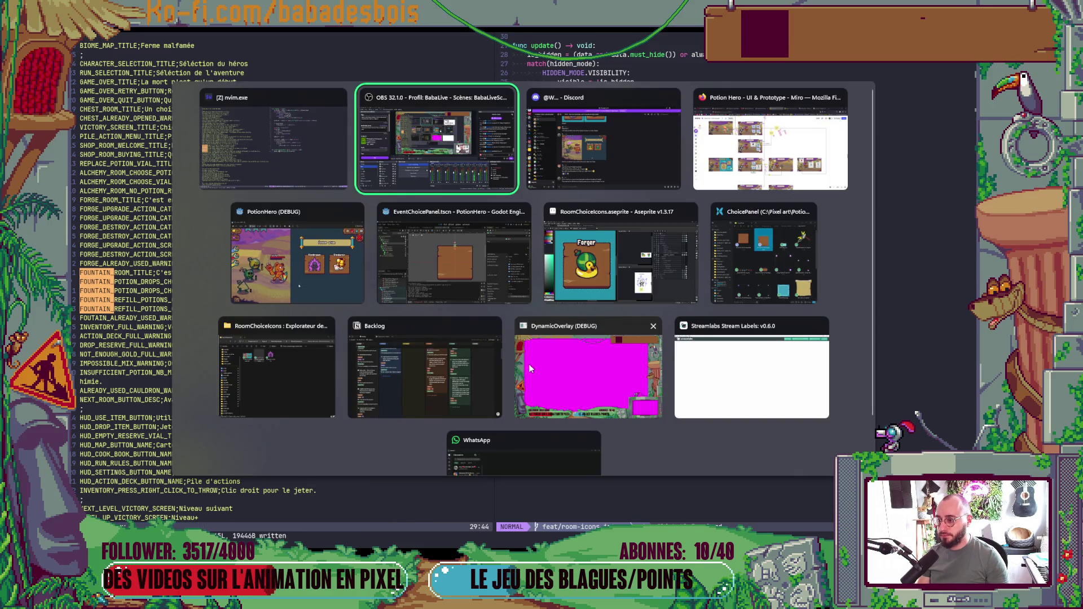
key("alt+Tab")
key("alt+Tab")
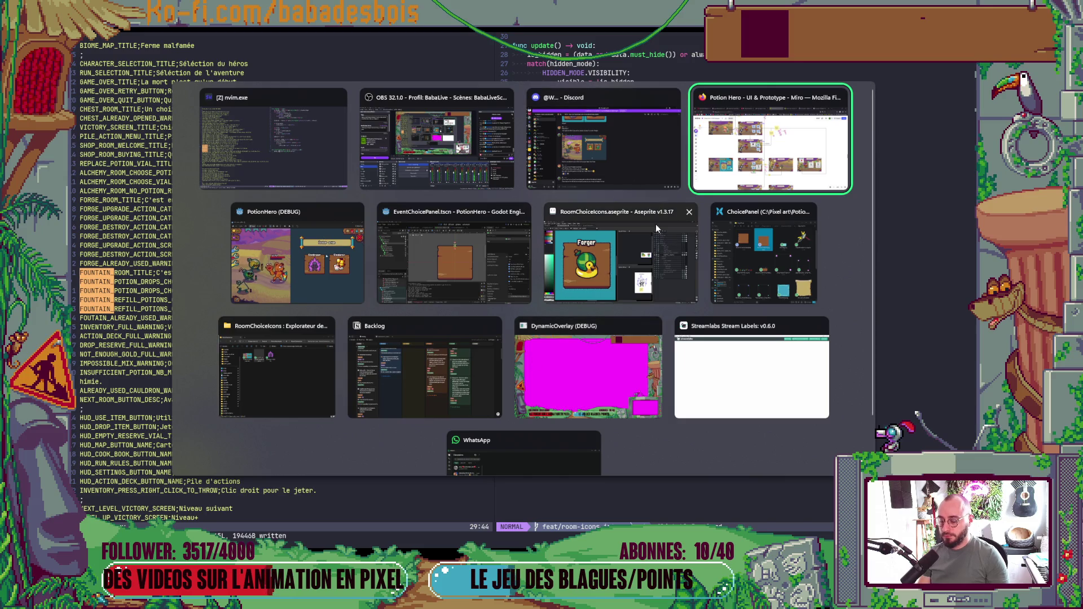
left_click(283, 157)
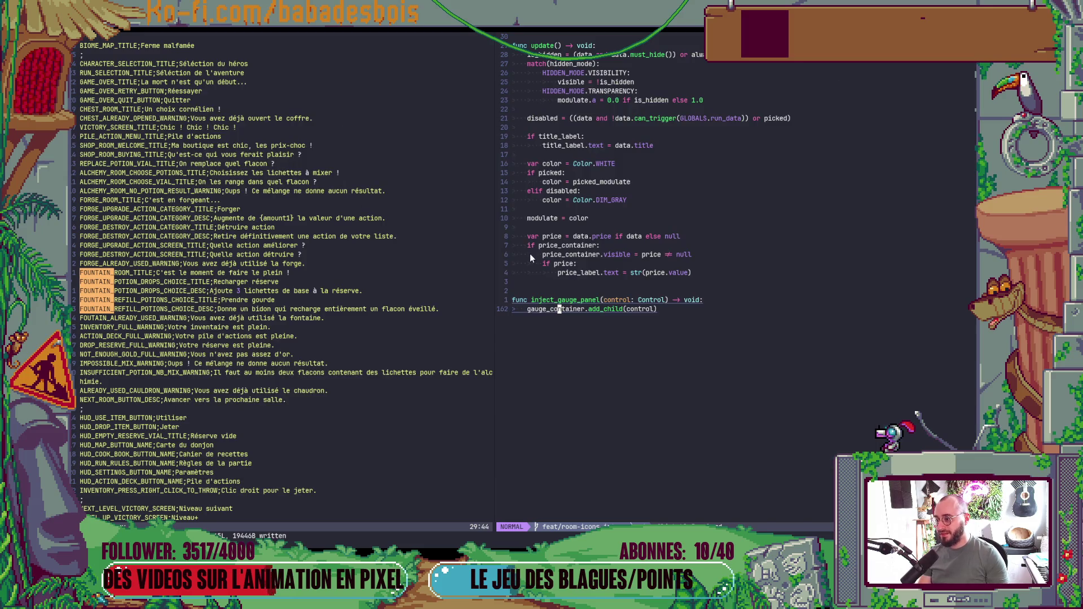
key("alt+Tab")
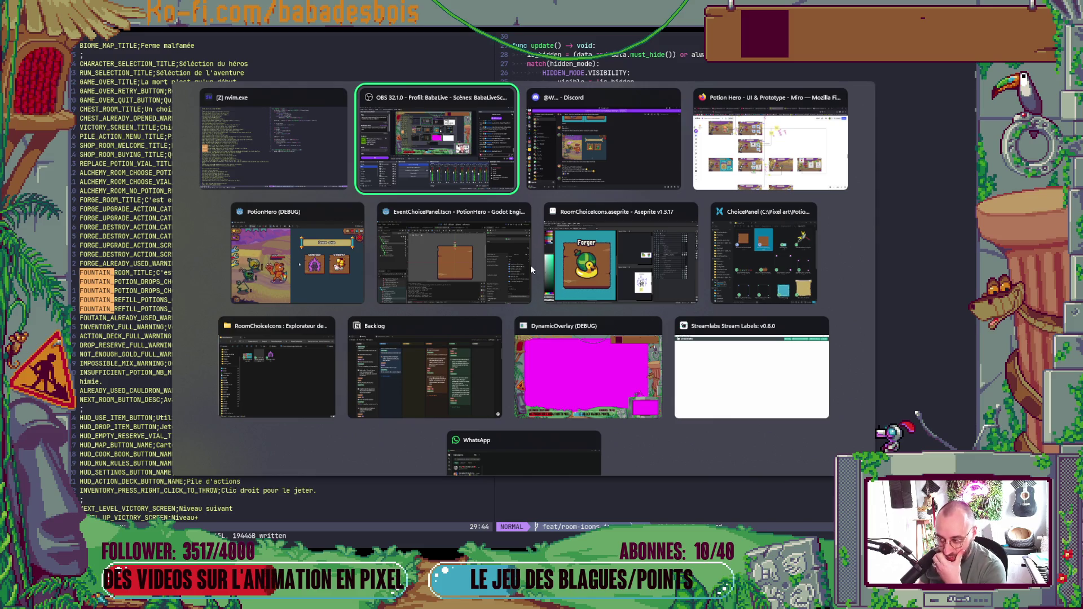
key("Down")
key("Left")
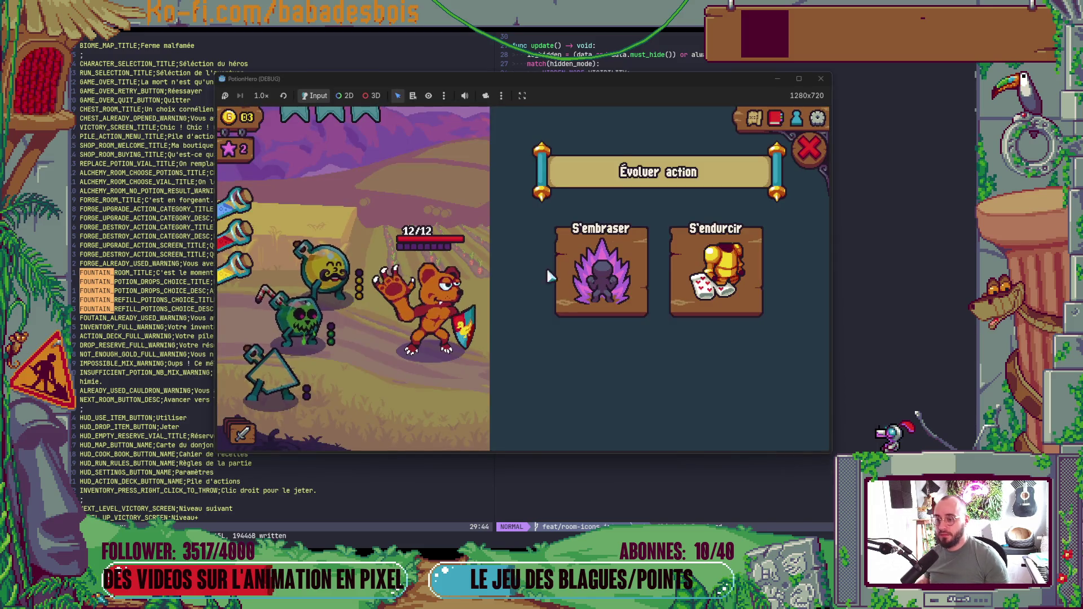
- Read the S'embraser and S'endurcir card tooltips, then stop the debug game with F8
mouse_move(586, 259)
mouse_move(759, 283)
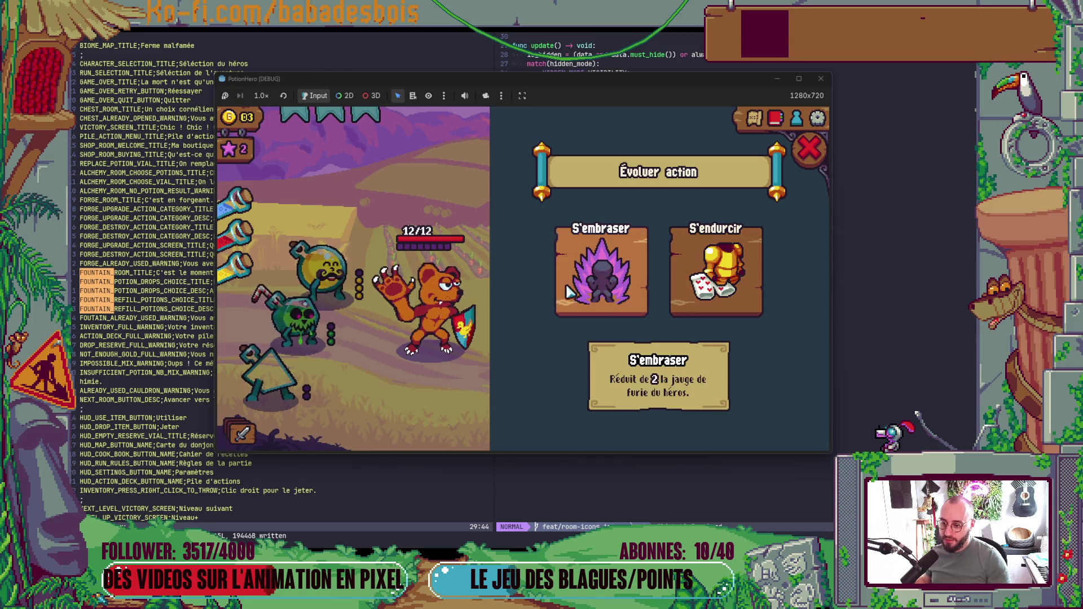
mouse_move(623, 300)
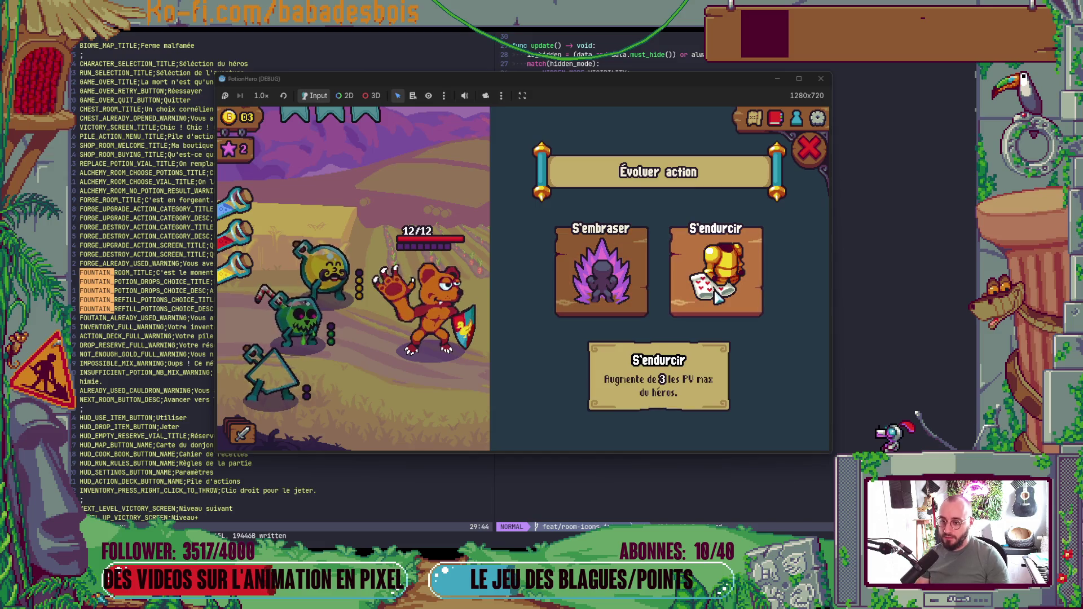
key("F8")
key("space")
- Open ClickablePanel.gd beside Translation.csv, at its hoverable_component declaration
key("f")
key("f")
type("Click")
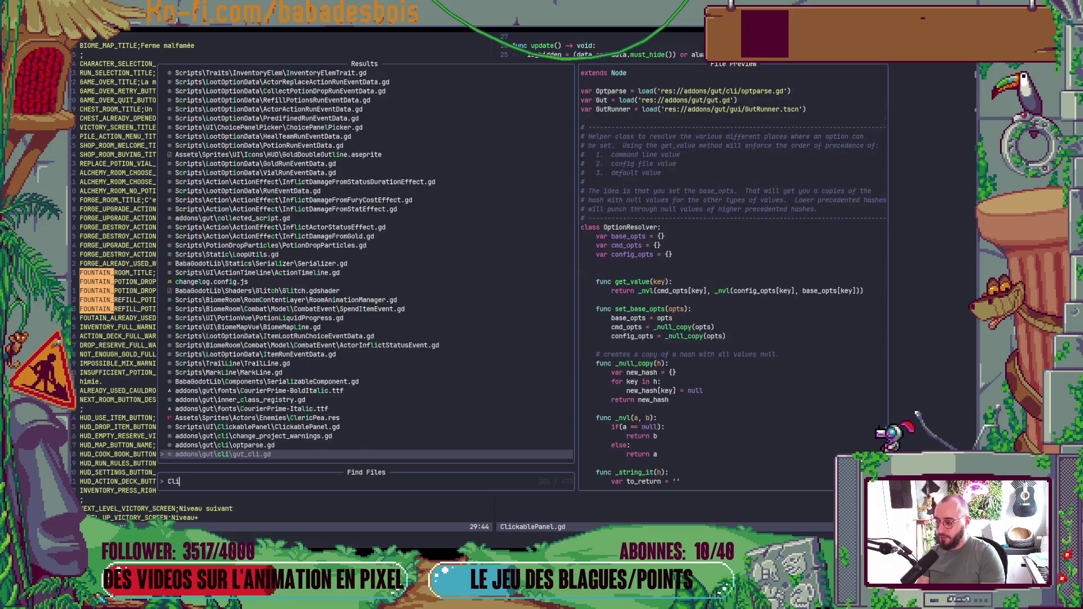
key("Return")
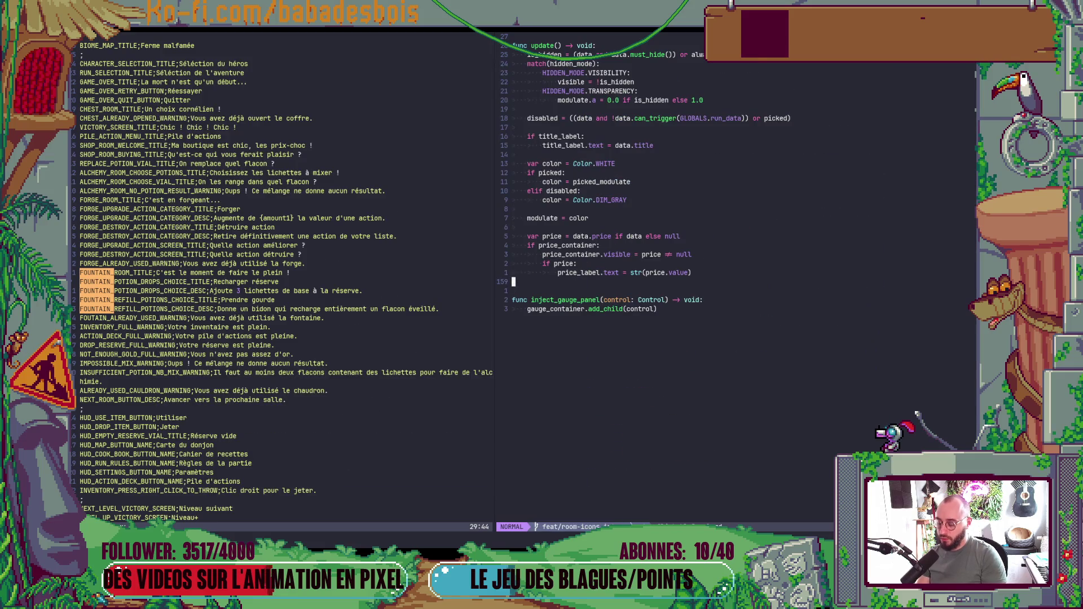
key("2")
key("3")
key("k")
key("z")
key("z")
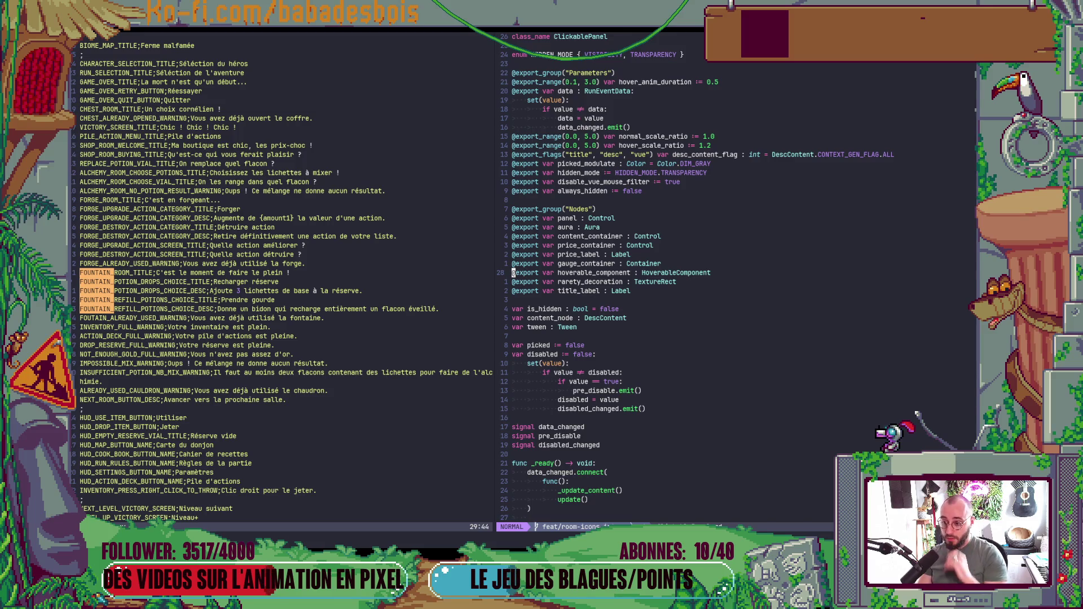
- Scroll through ClickablePanel.gd's _update_content, feed and update code, then focus Translation.csv
scroll(738, 310, "down", 9)
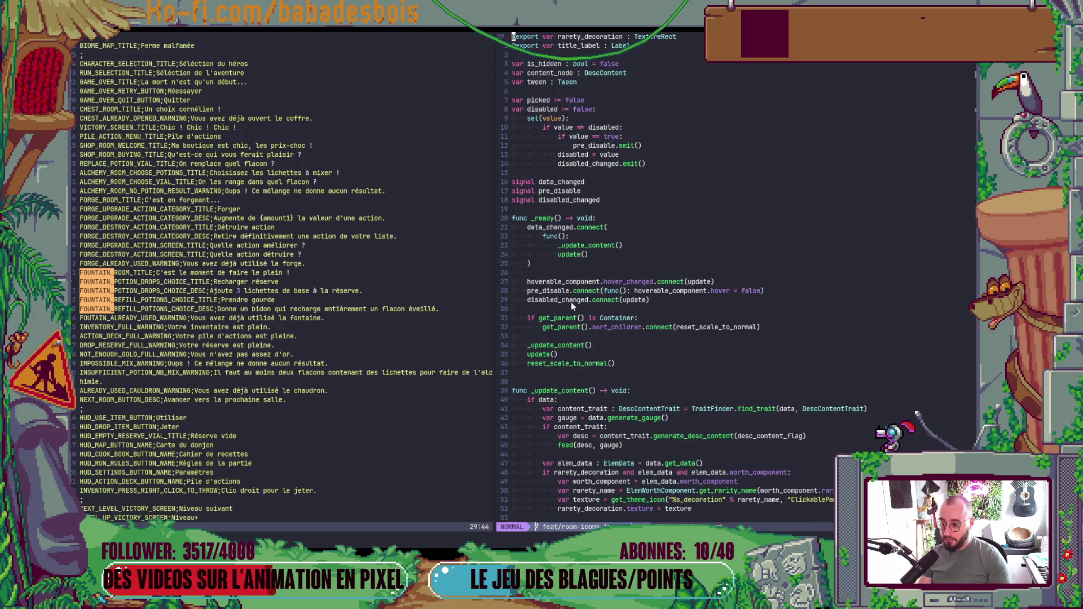
scroll(589, 379, "down", 3)
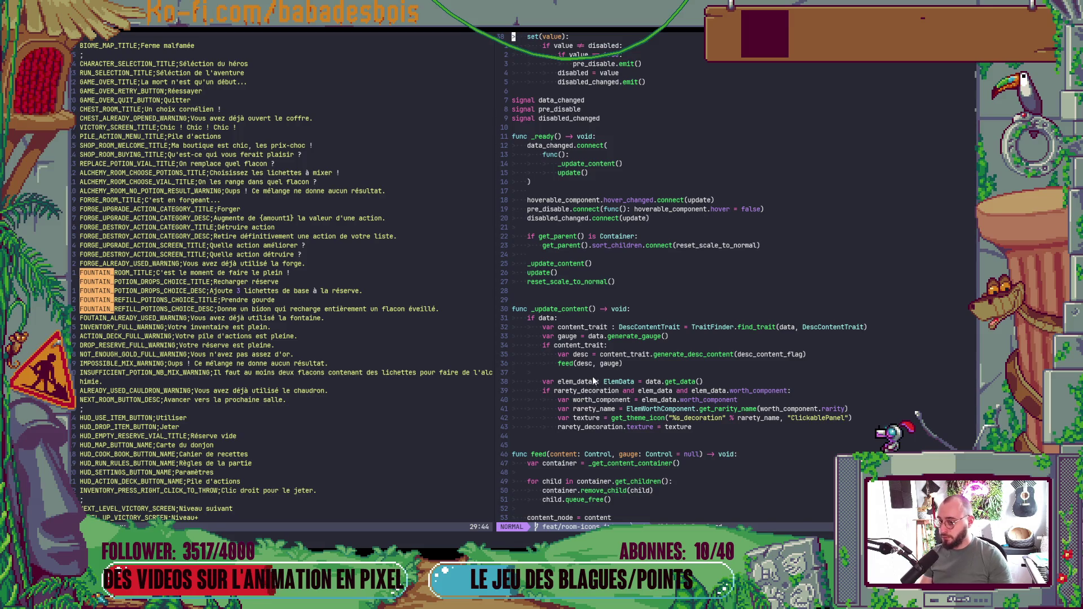
scroll(590, 362, "down", 14)
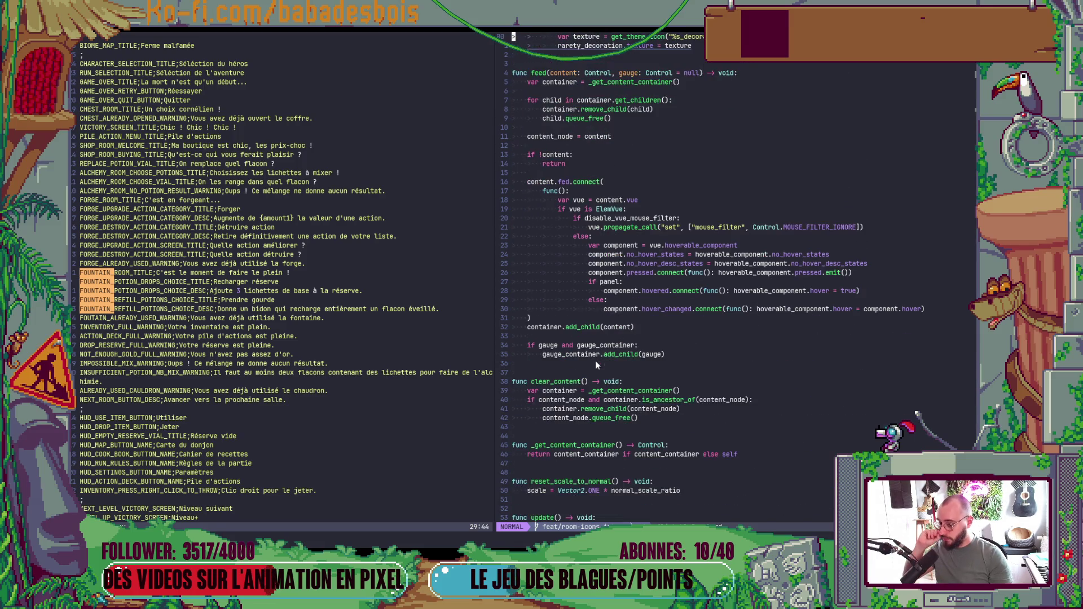
scroll(599, 364, "down", 11)
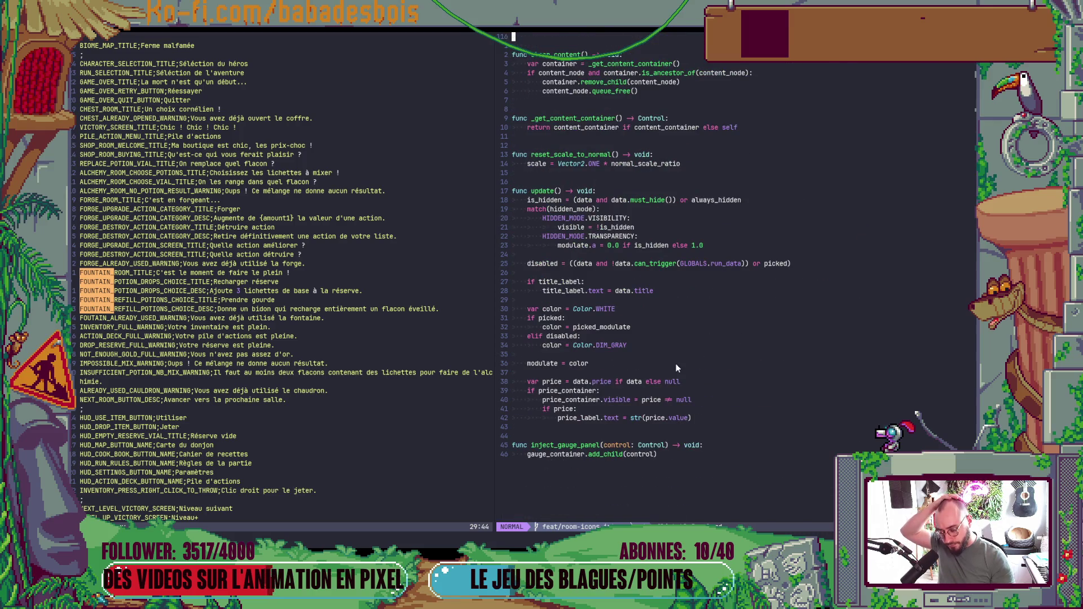
scroll(691, 357, "up", 20)
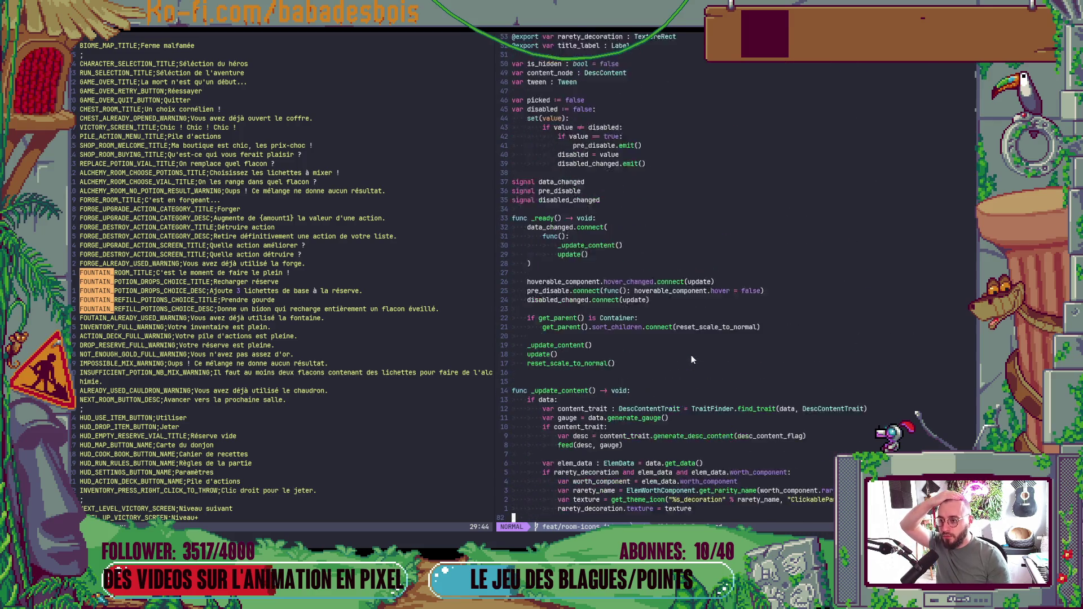
left_click(311, 291)
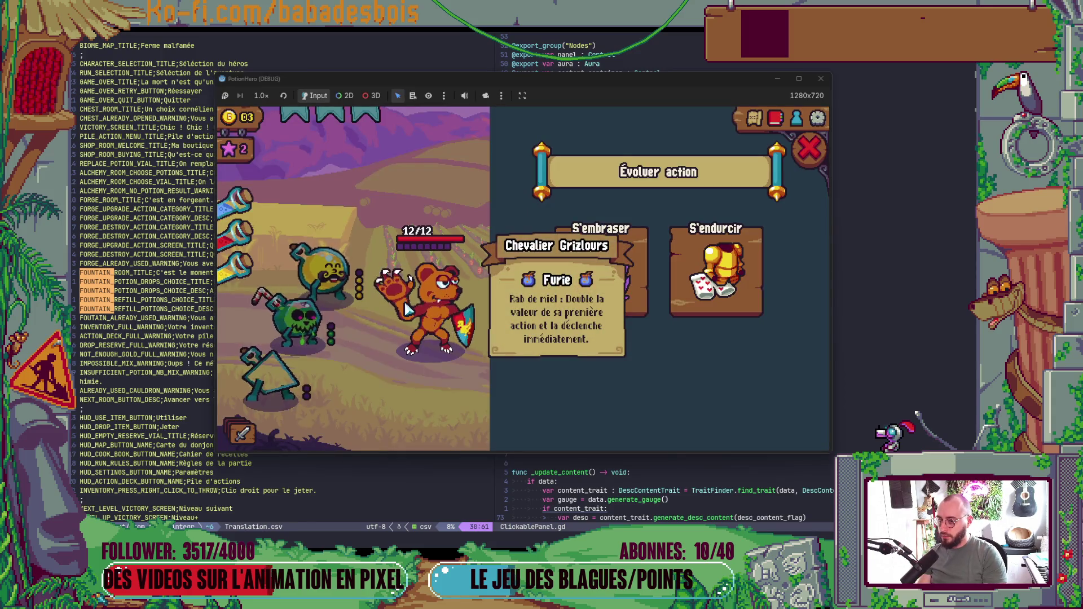
mouse_move(692, 287)
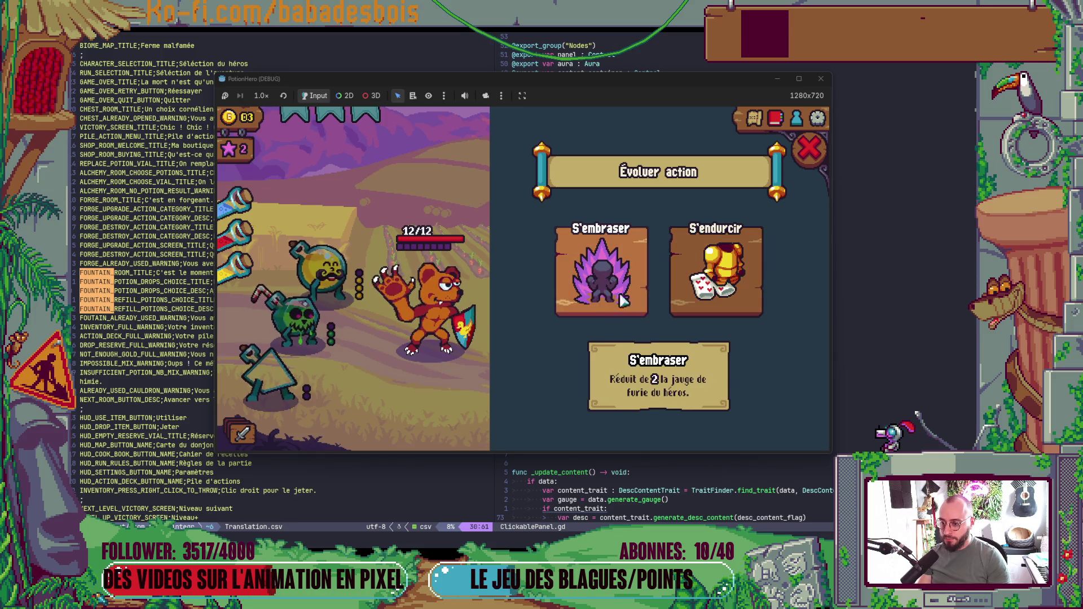
key("alt+F4")
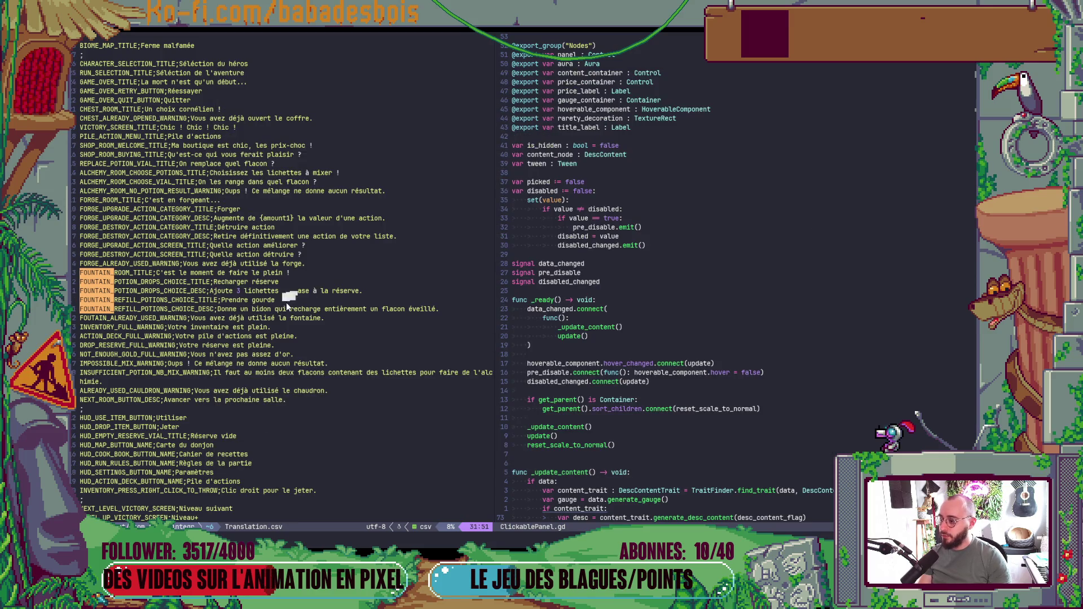
- Open BiomeRoom.gd and scroll through its _ready() function
key("space")
key("f")
key("f")
type("BiomeMr")
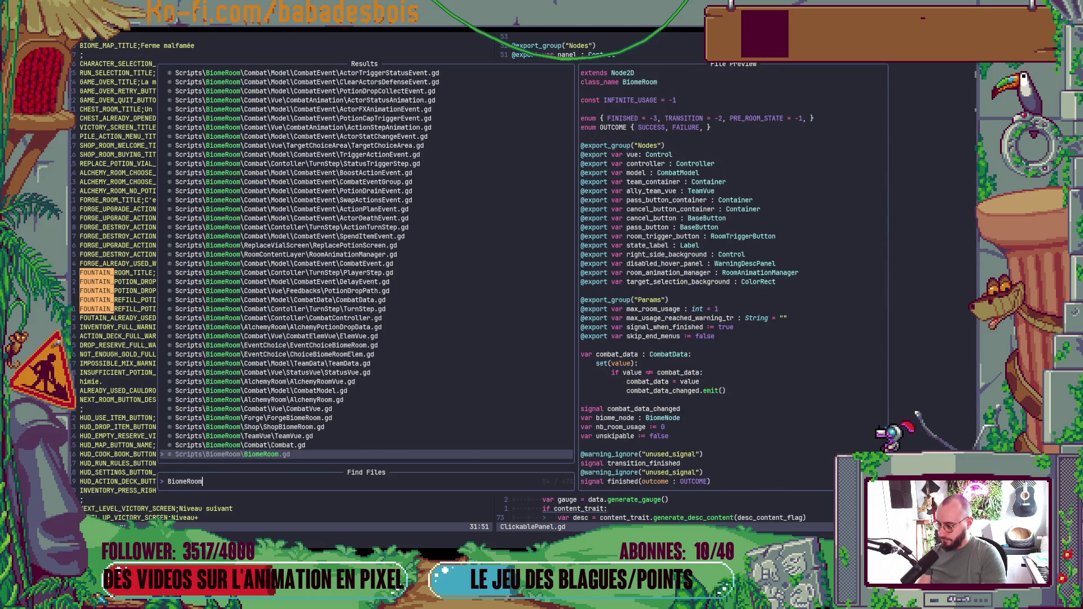
key("Return")
key("ctrl+d")
key("ctrl+d")
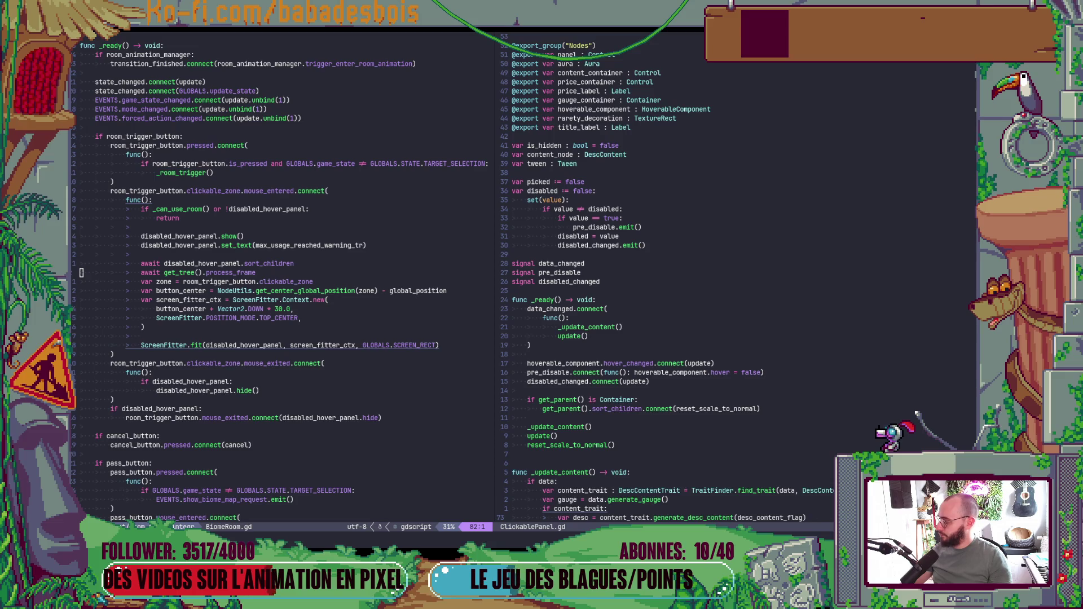
scroll(267, 365, "up", 4)
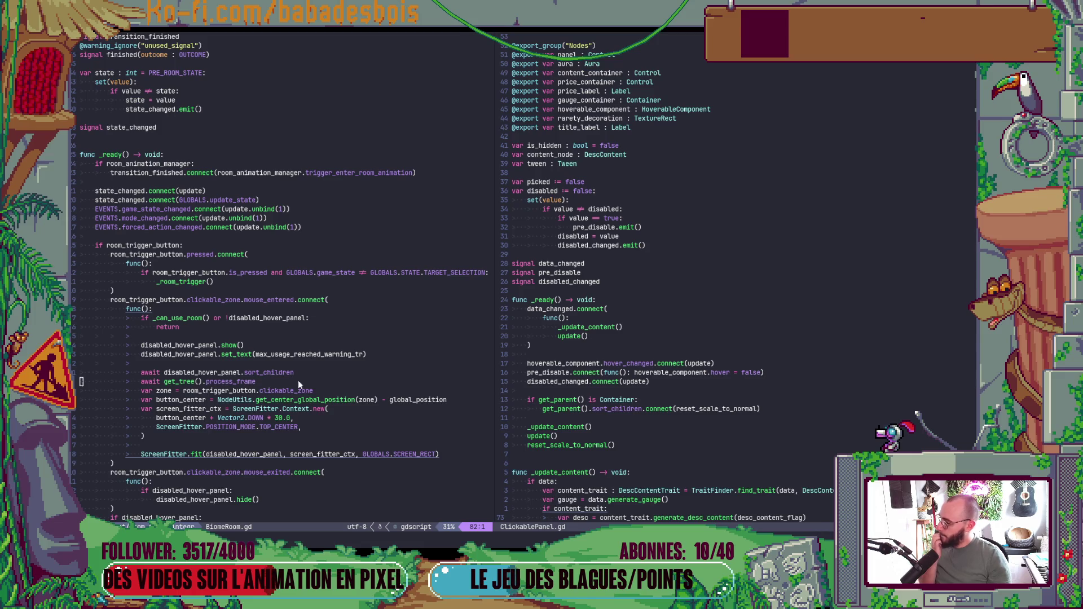
scroll(395, 352, "down", 6)
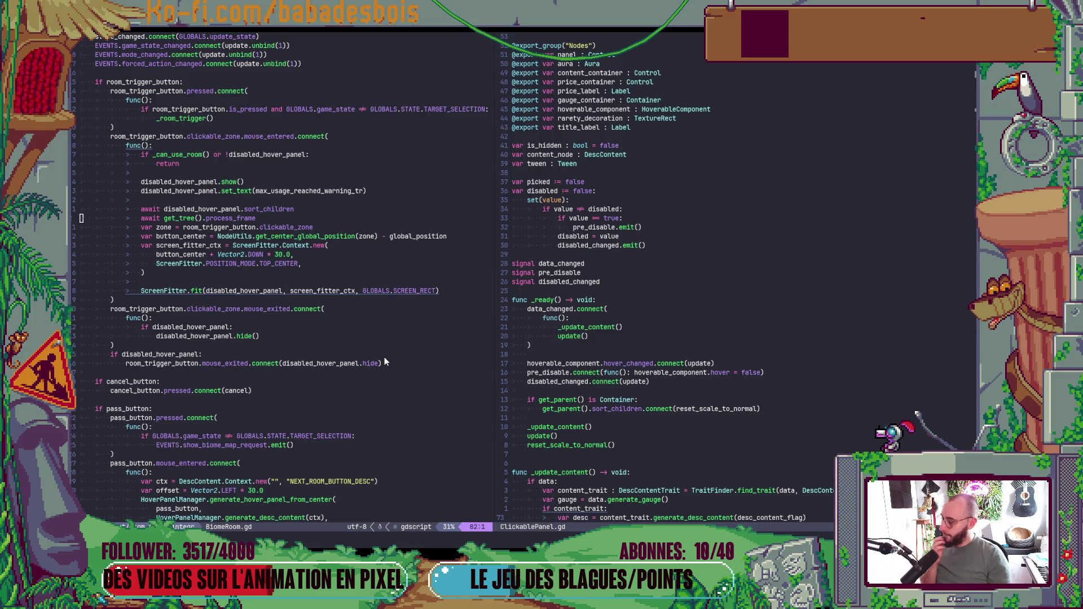
scroll(381, 354, "up", 3)
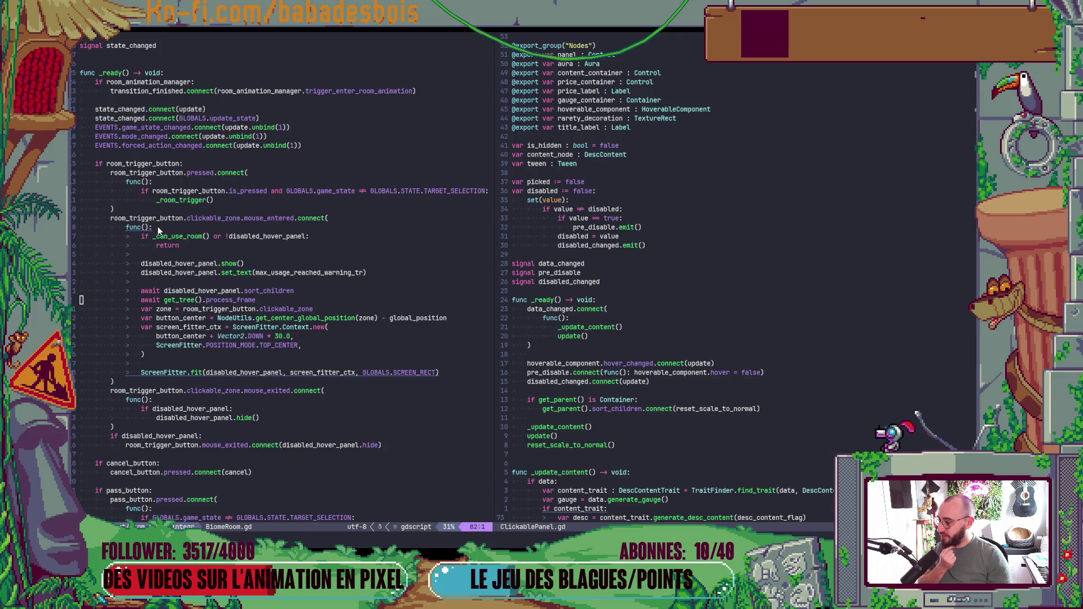
scroll(165, 323, "down", 9)
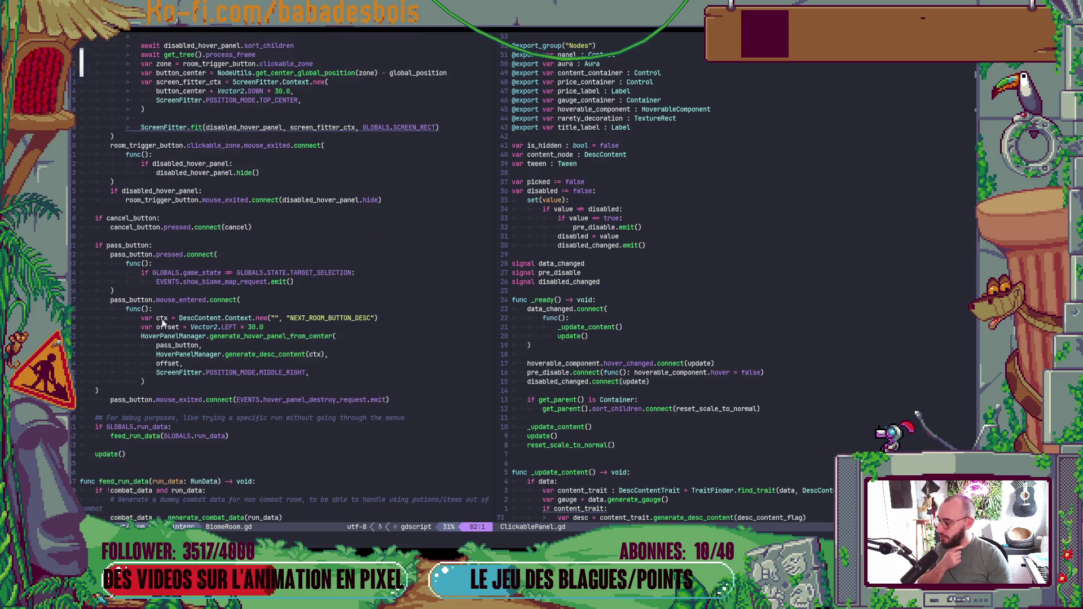
scroll(158, 310, "down", 10)
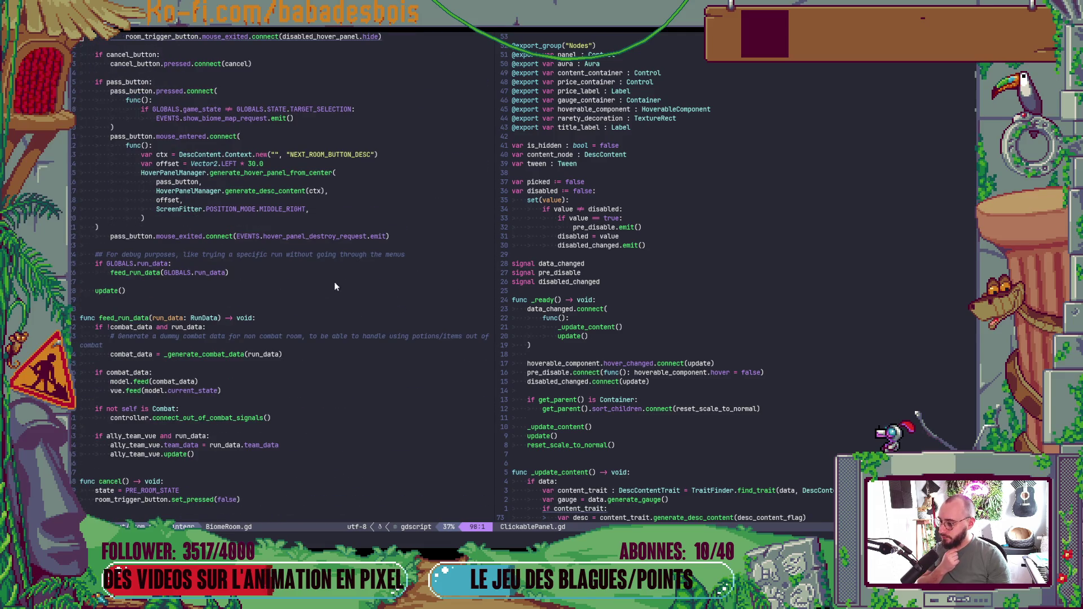
scroll(311, 288, "down", 10)
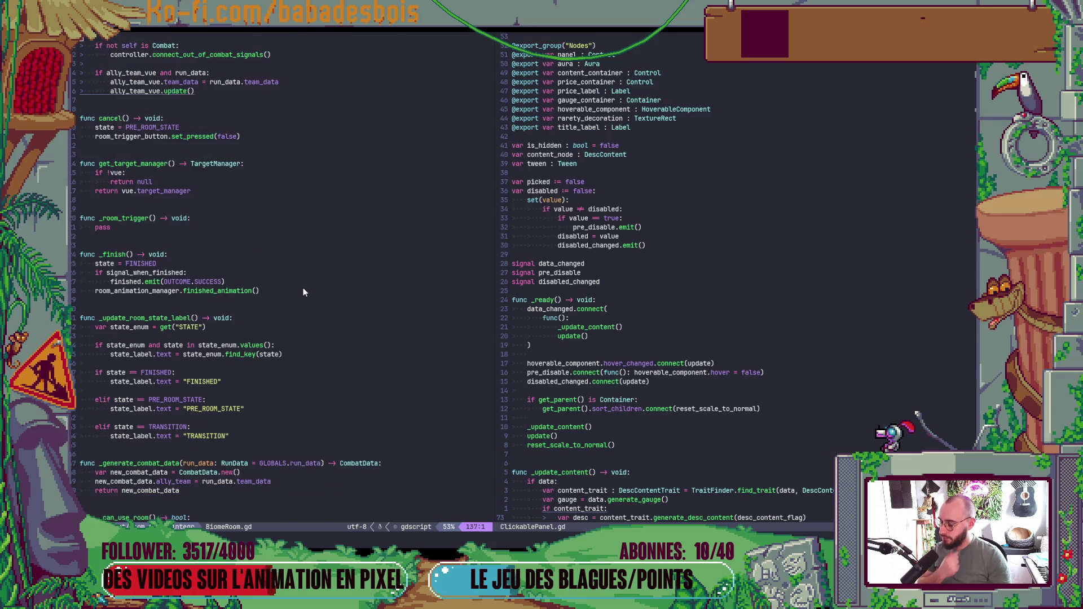
- Open ForgeBiomeRoom.gd and go to the generate_desc_content definition from its hover code
key("space")
key("f")
key("f")
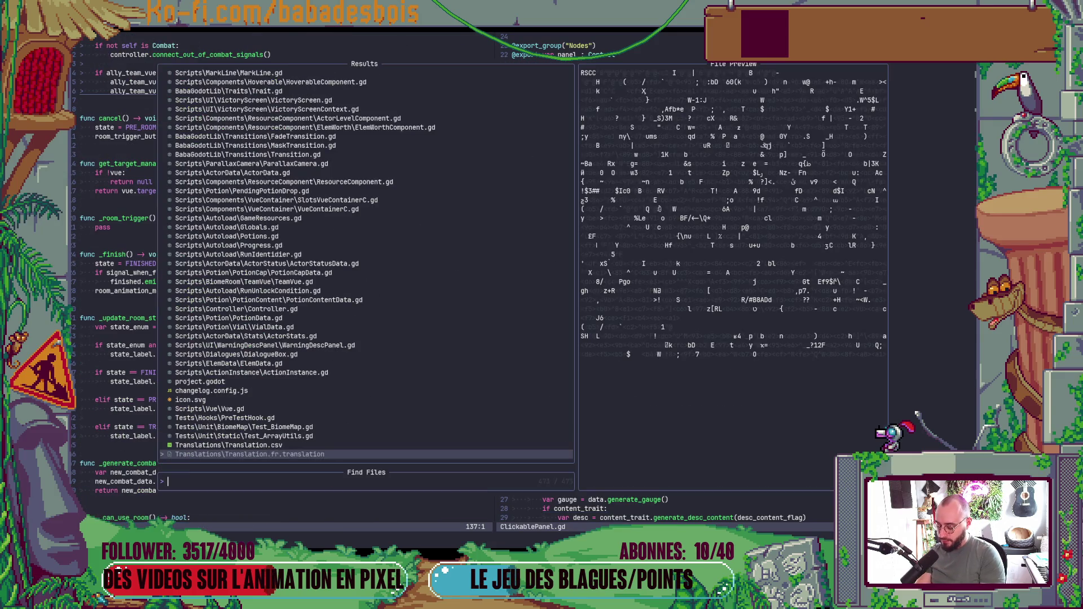
type("Forge")
key("Return")
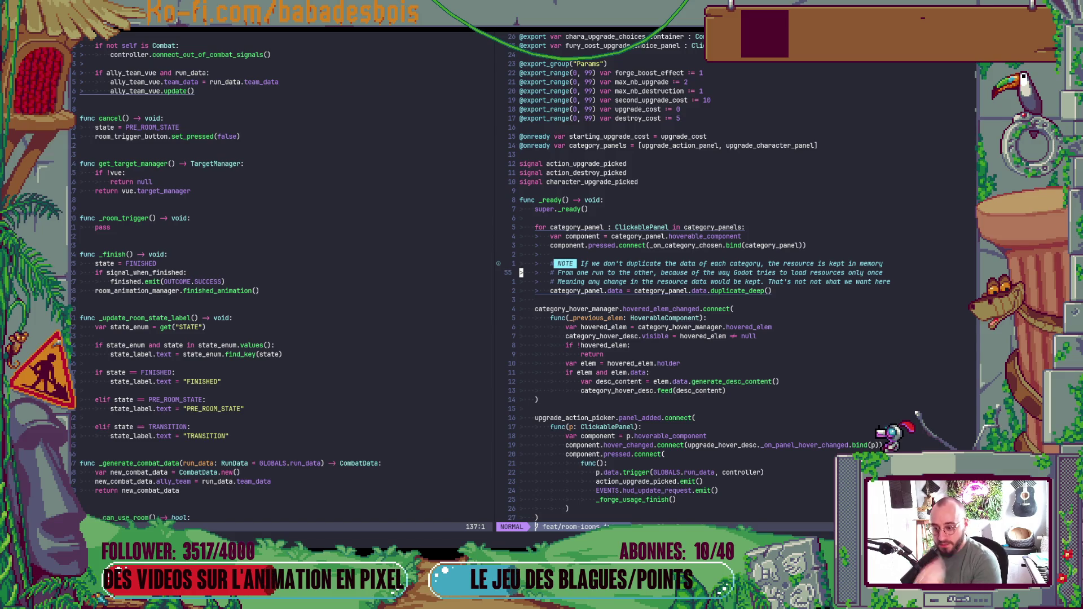
key("j")
key("j")
key("j")
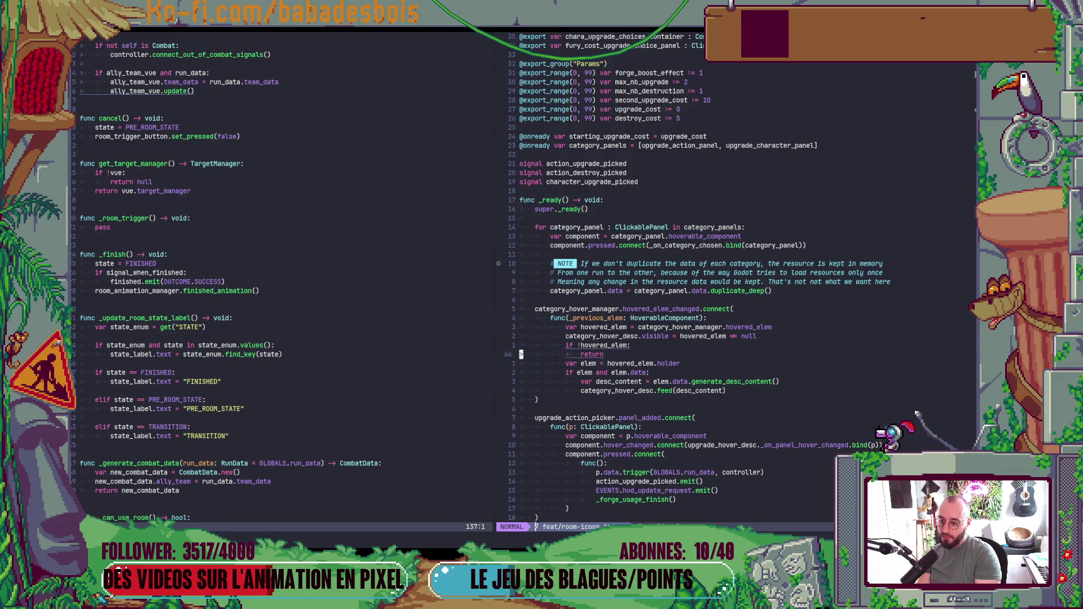
key("j")
key("k")
key("$")
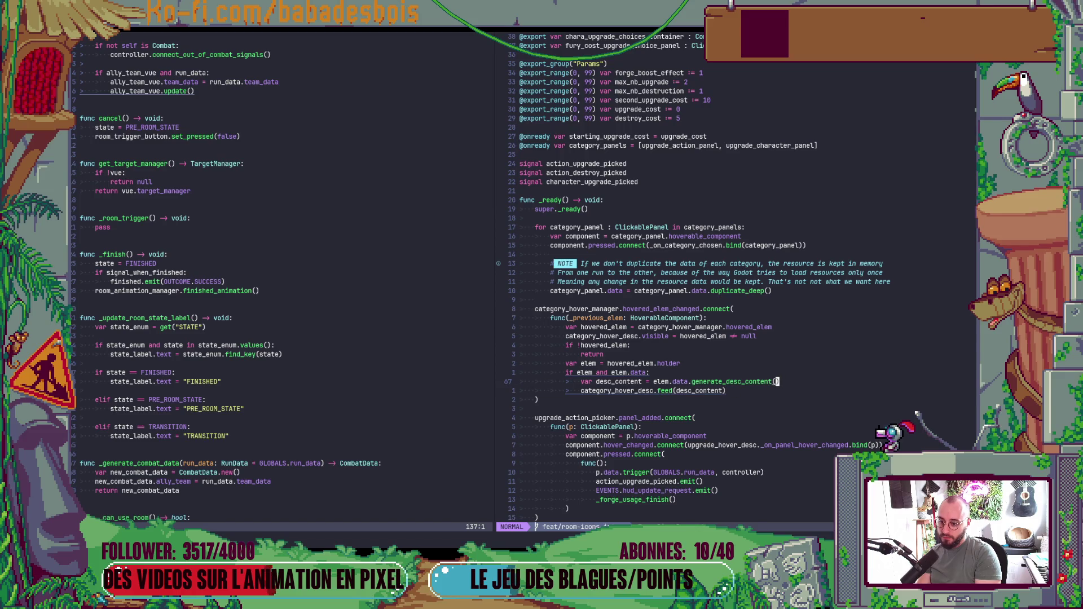
key("h")
key("h")
key("g")
key("d")
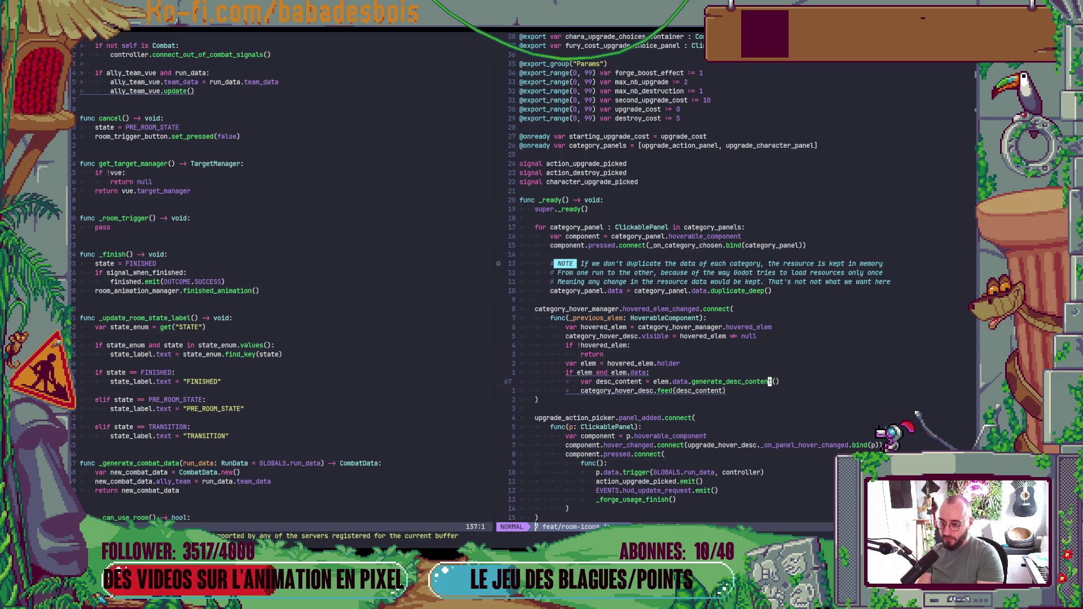
- Open ElemData.gd, quit Neovim with :qa, then relaunch and reopen ElemData.gd
key("space")
key("f")
key("f")
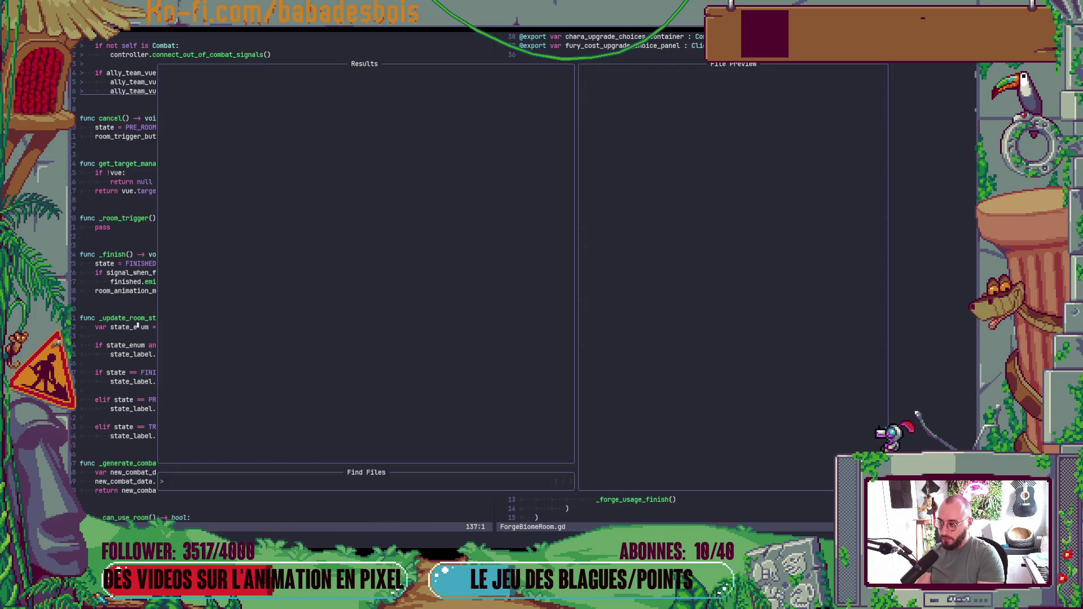
type("ElemData")
key("Return")
type("j:qa")
key("Return")
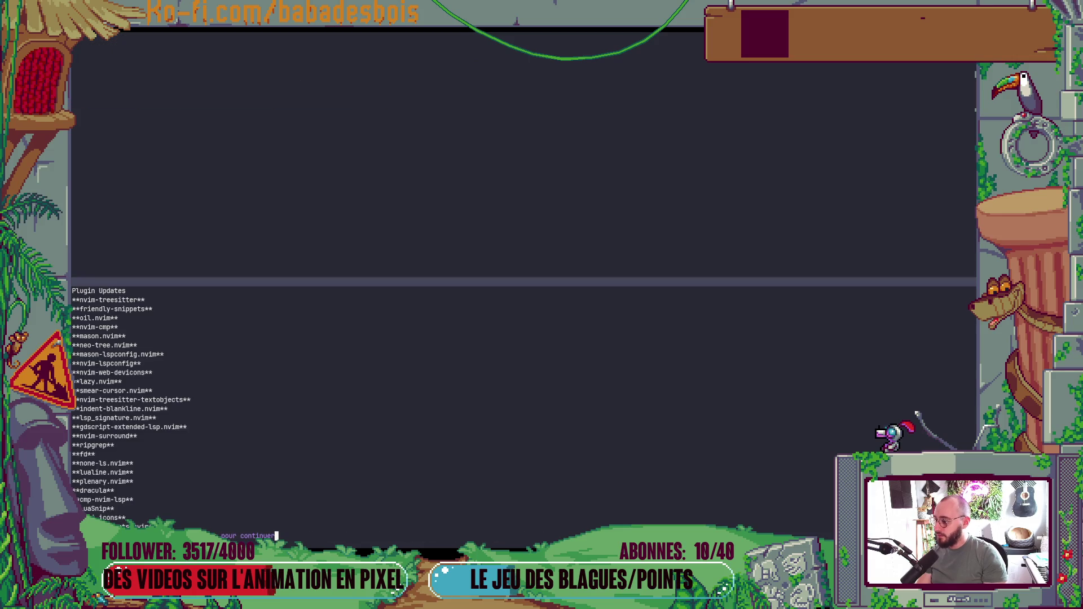
key("Return")
key("space")
key("f")
key("f")
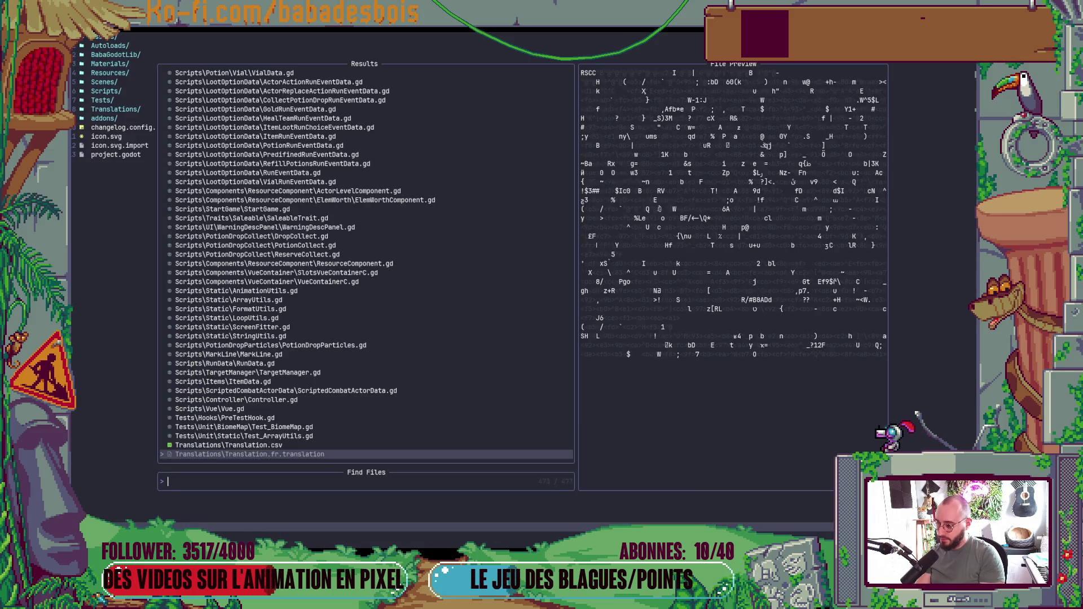
type("elemdata")
key("Return")
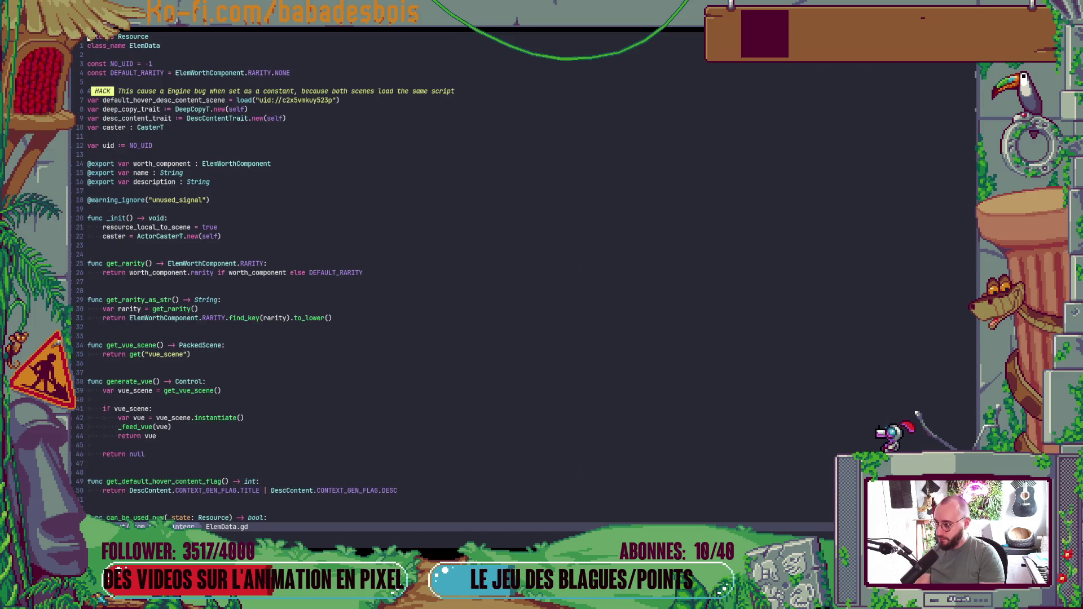
- Open ForgeBiomeRoom.gd in a vertical split beside ElemData.gd at its desc_content line
key("space")
key("f")
key("f")
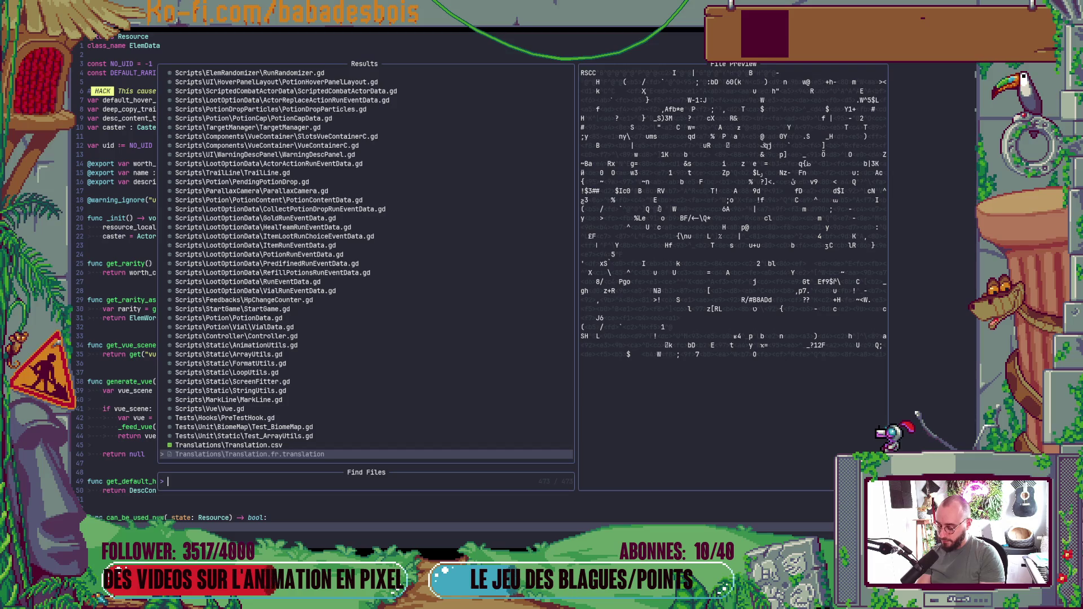
type("For")
key("Up")
key("ctrl+v")
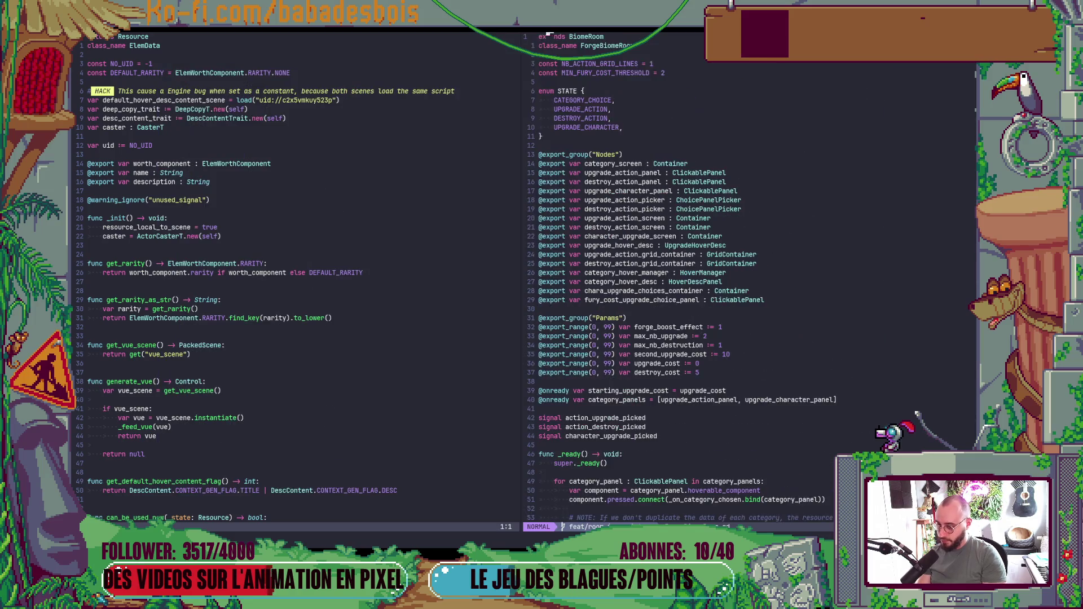
key("5")
key("5")
key("G")
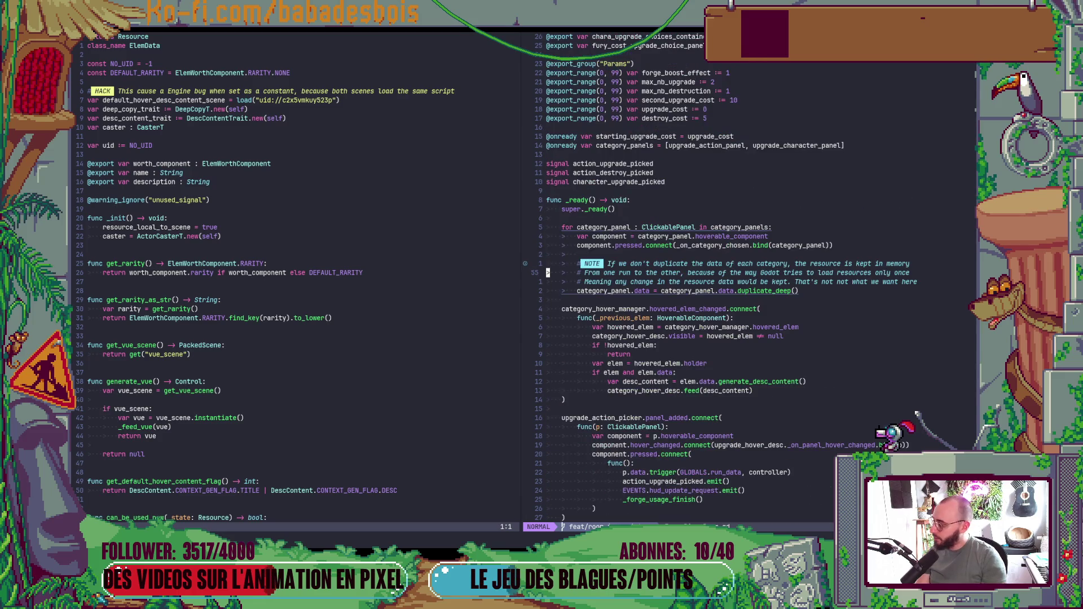
key("ctrl+d")
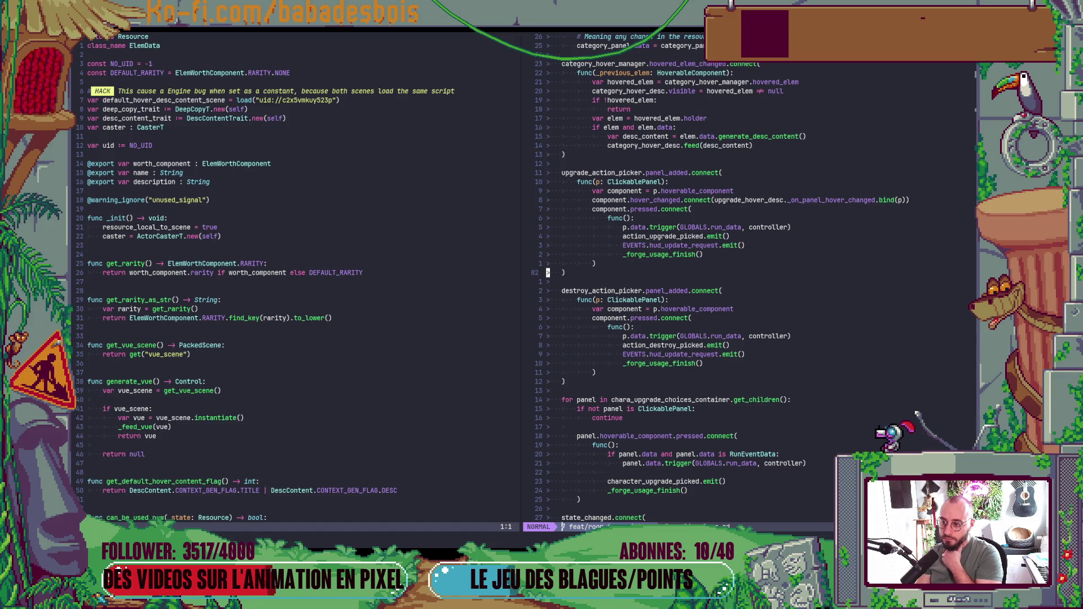
key("k")
key("k")
key("k")
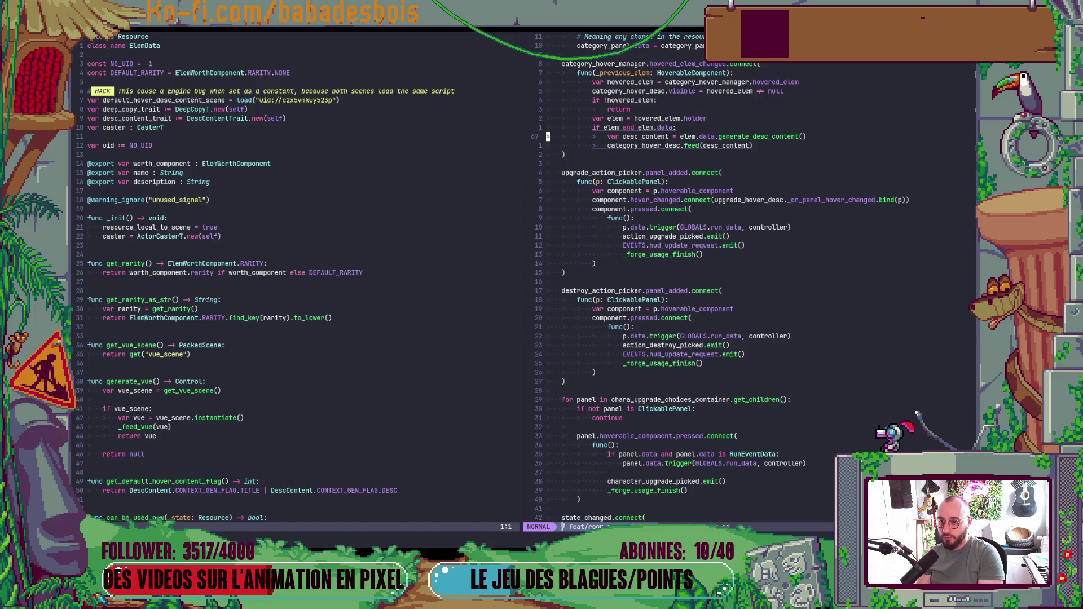
- Search ElemData's document symbols for 'gener' to list its generate methods
key("space")
key("f")
key("f")
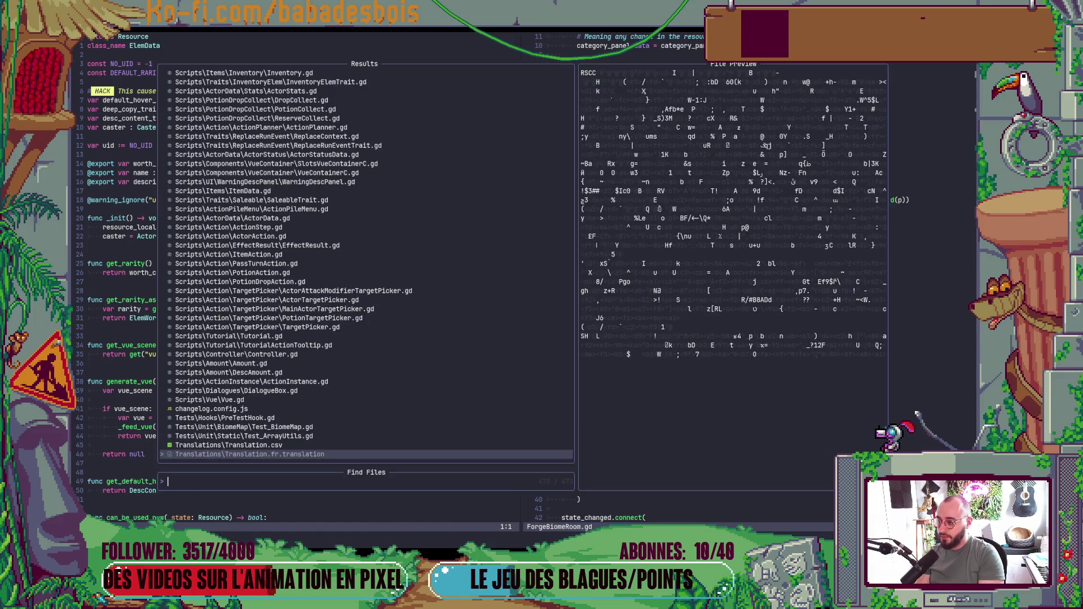
key("Escape")
key("space")
- Jump to the generate_desc_content definition and compare it with its call in ForgeBiomeRoom.gd
key("s")
key("s")
type("gener")
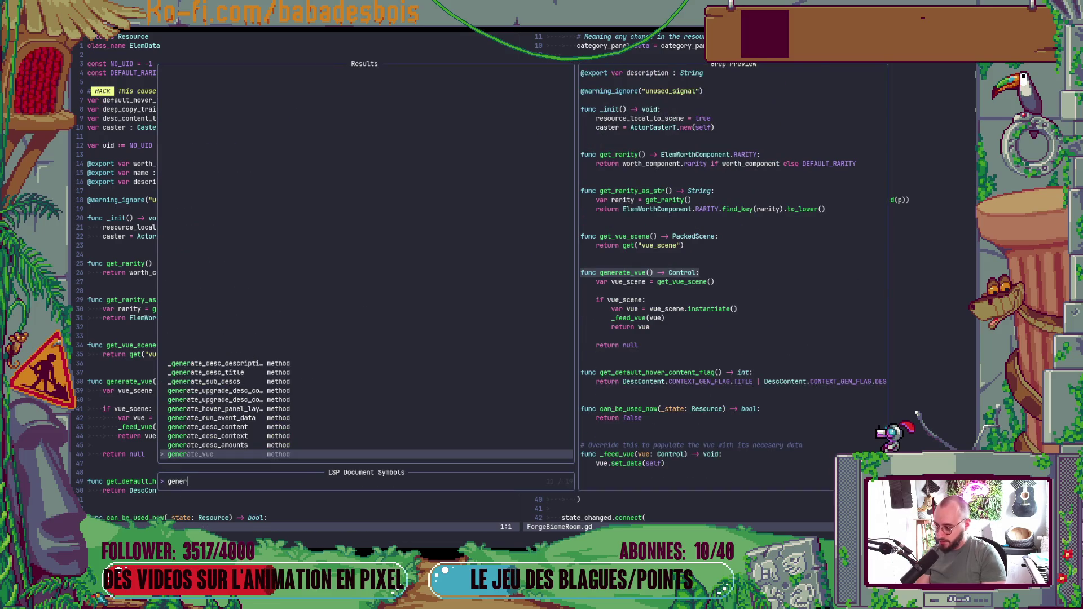
key("Up")
key("Up")
key("Up")
key("Return")
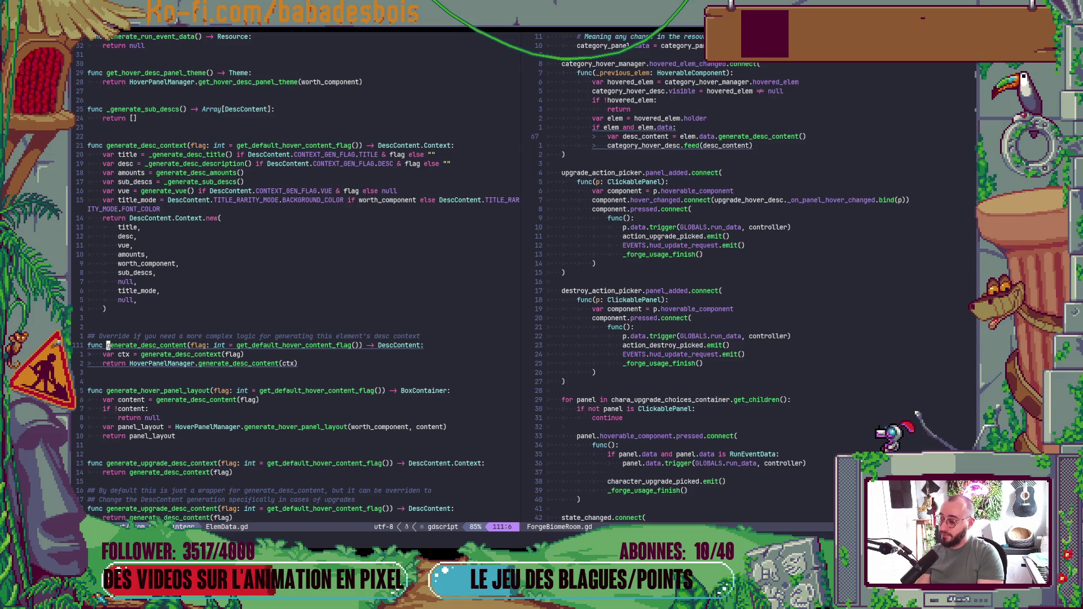
key("ctrl+w")
key("l")
key("w")
key("w")
key("w")
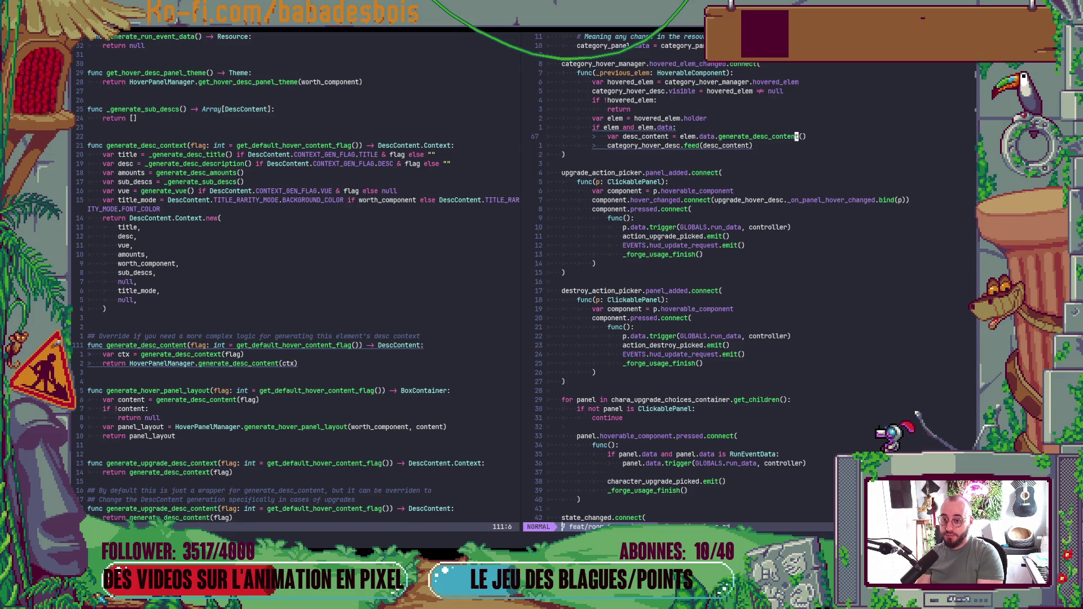
key("l")
key("a")
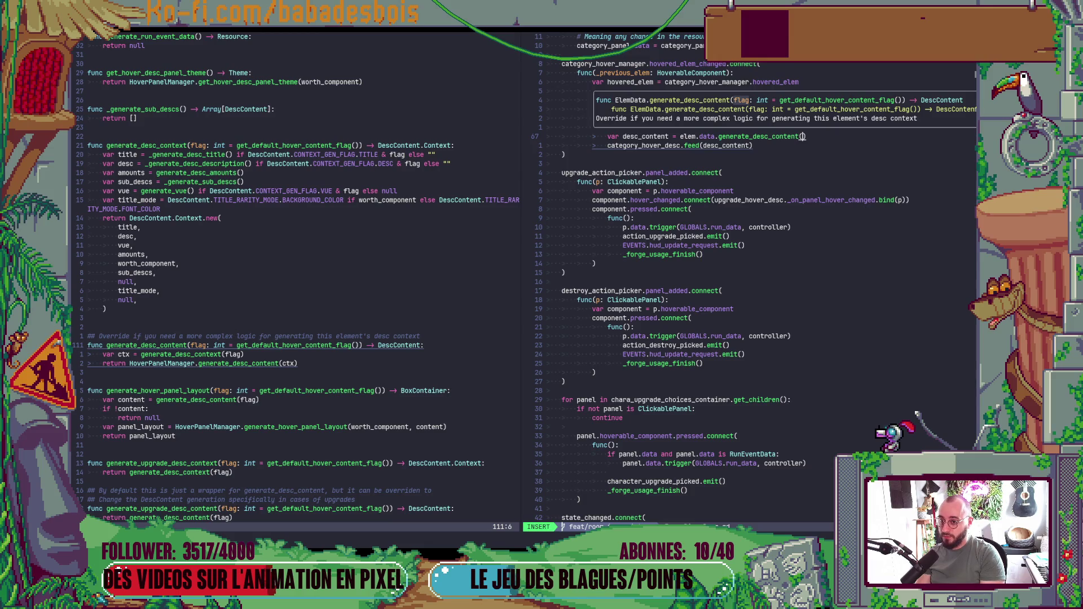
key("Escape")
key("ctrl+w")
key("h")
key("$")
key("h")
key("h")
key("h")
- Check the definition's default flag by looking up get_default_hover_content_flag
key("ctrl+w")
key("l")
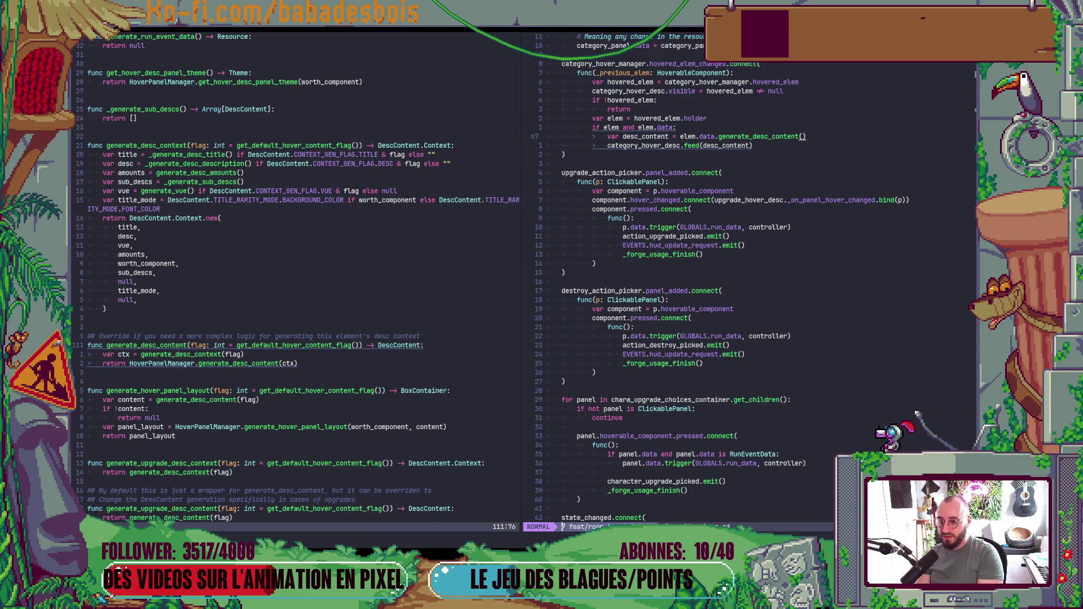
key("a")
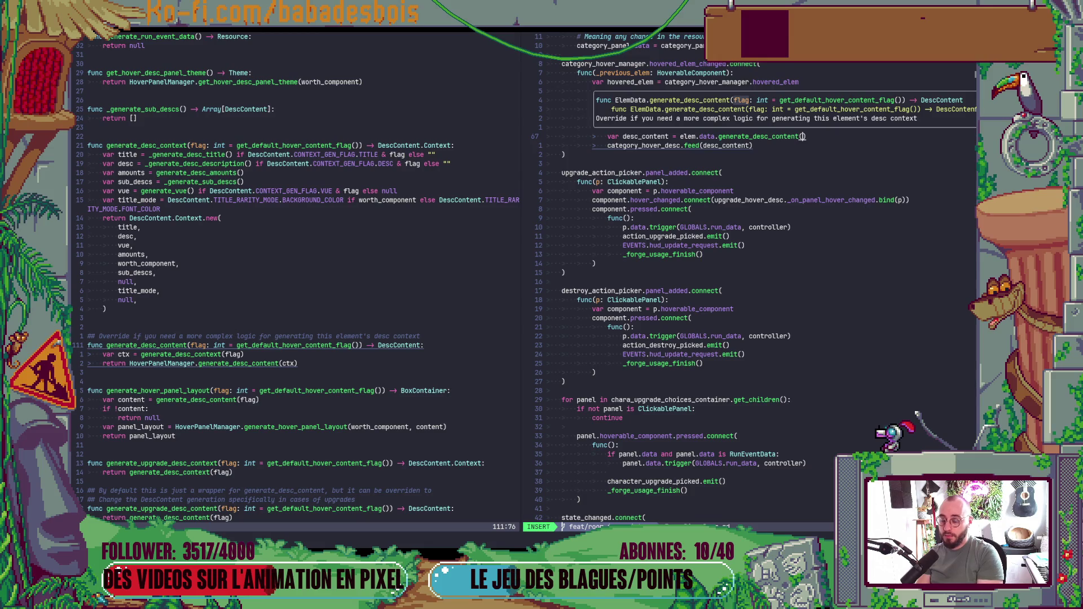
key("Escape")
key("ctrl+w")
key("h")
key("h")
key("h")
key("h")
key("g")
key("d")
key("j")
key("ctrl+w")
- Pass DescContent.CONTEXT_GEN_FLAG.DESC into the call, save ForgeBiomeRoom.gd with :w, then view the game
type("laDescC")
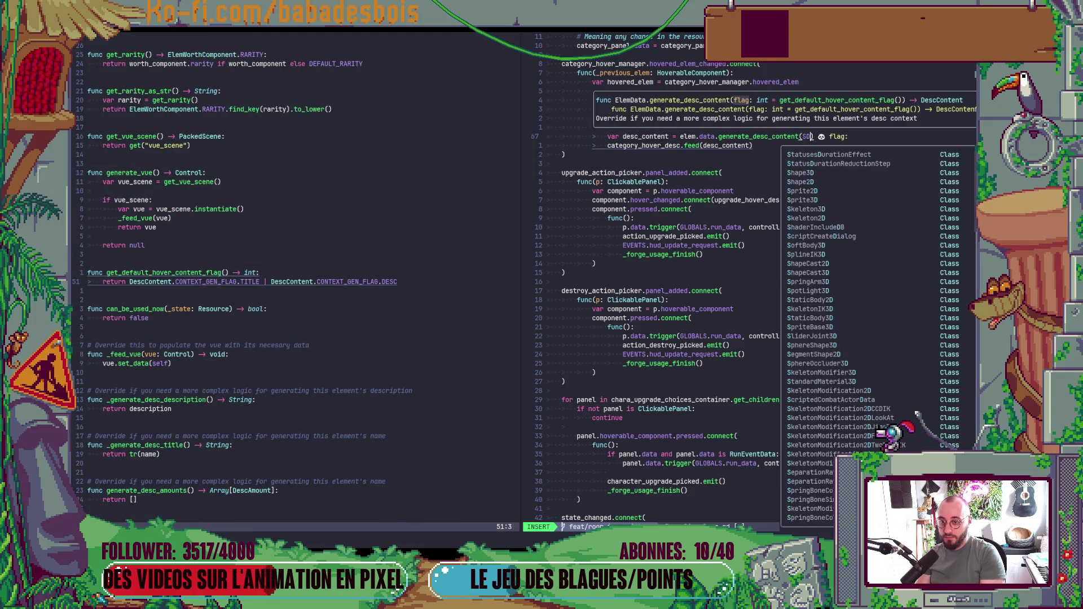
type("ontent.")
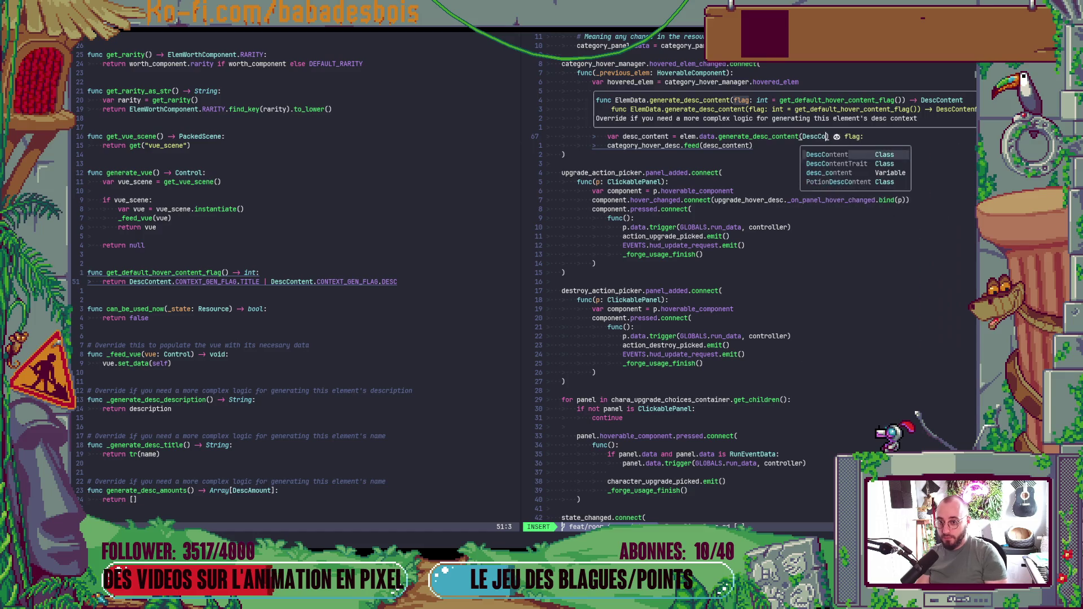
type("CON")
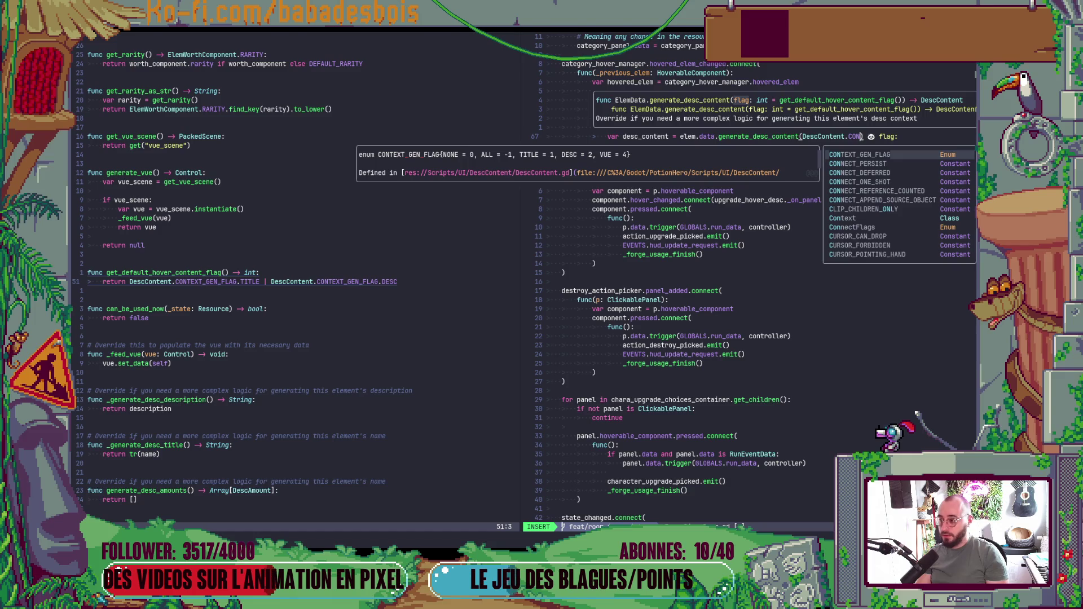
key("Tab")
type(".DESC")
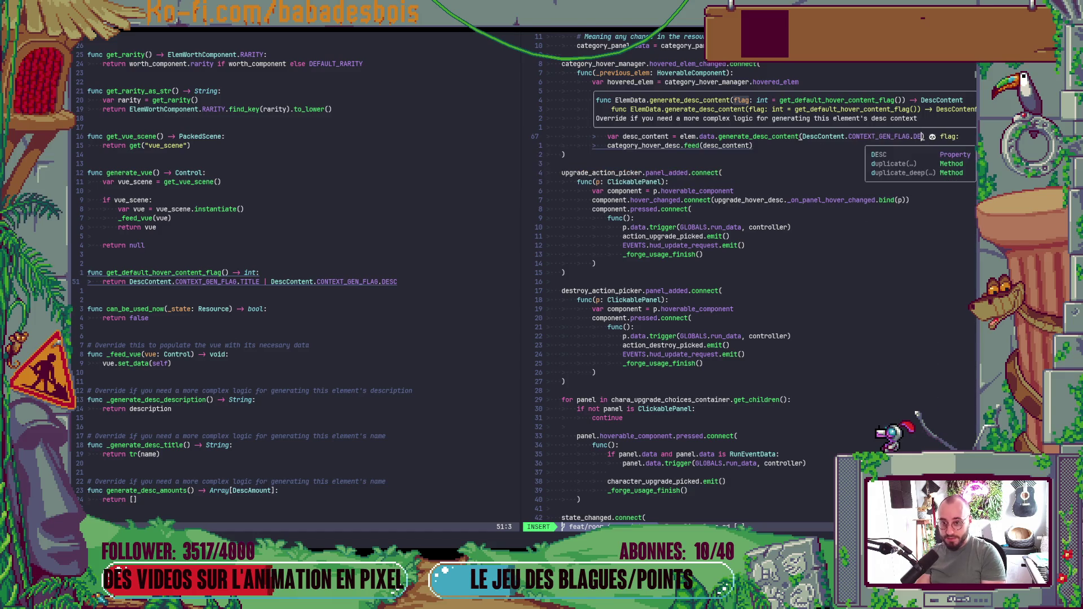
key("Escape")
type(":w")
key("Return")
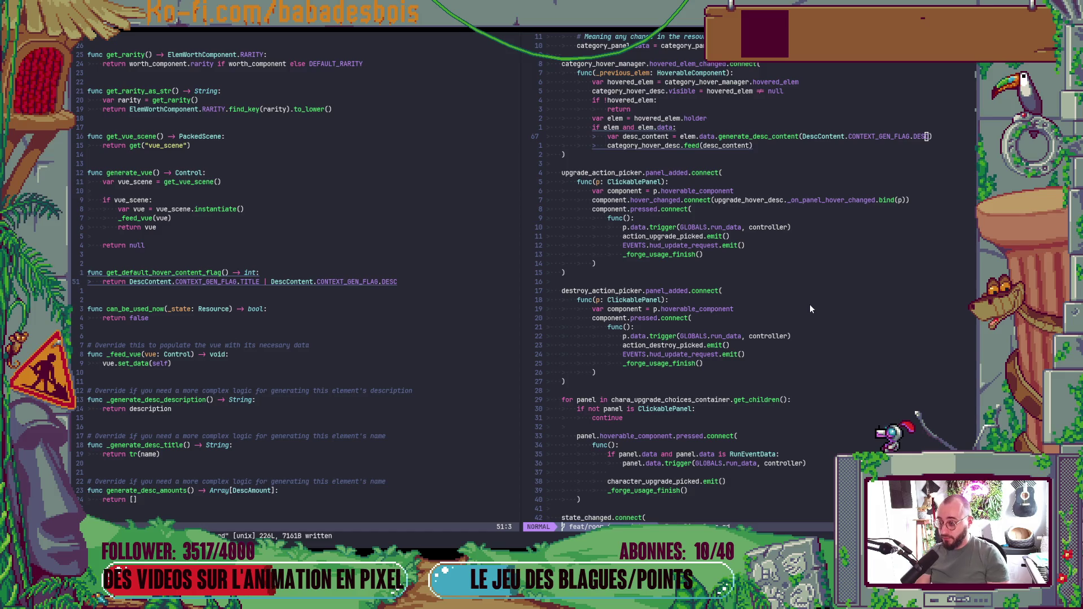
key("alt+Tab")
mouse_move(726, 265)
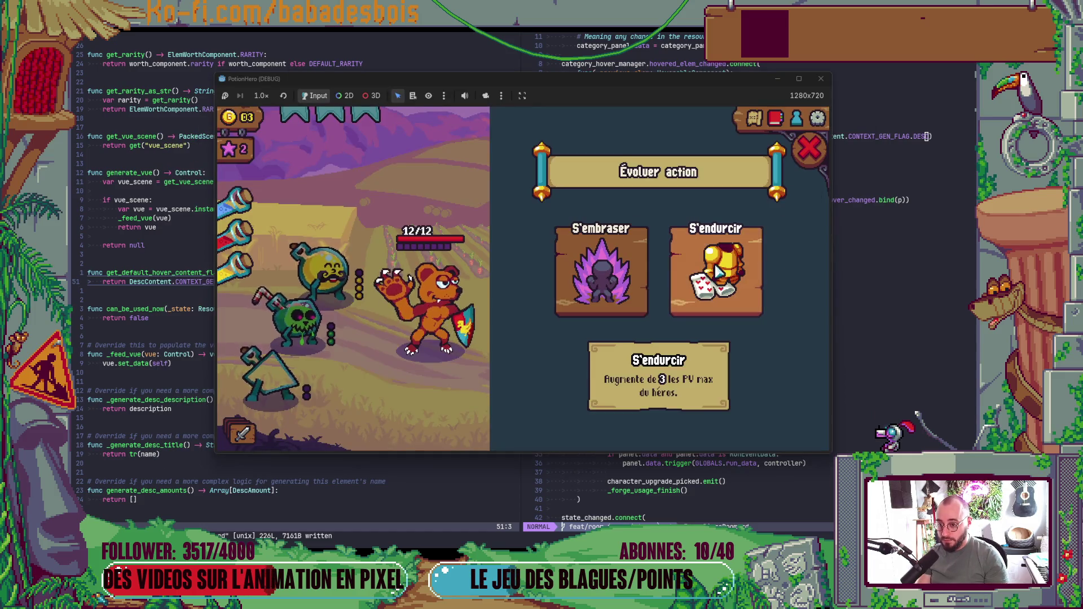
- Check the S'endurcir card's French hover description in the running PotionHero game, then return to Neovim
left_click(855, 177)
left_click(820, 167)
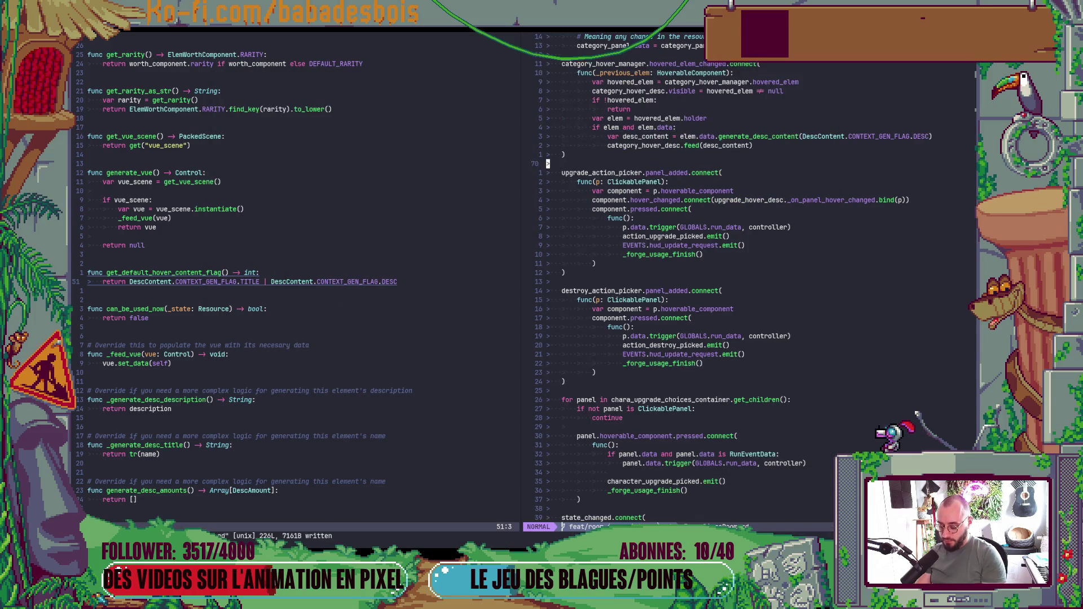
key("alt+Tab")
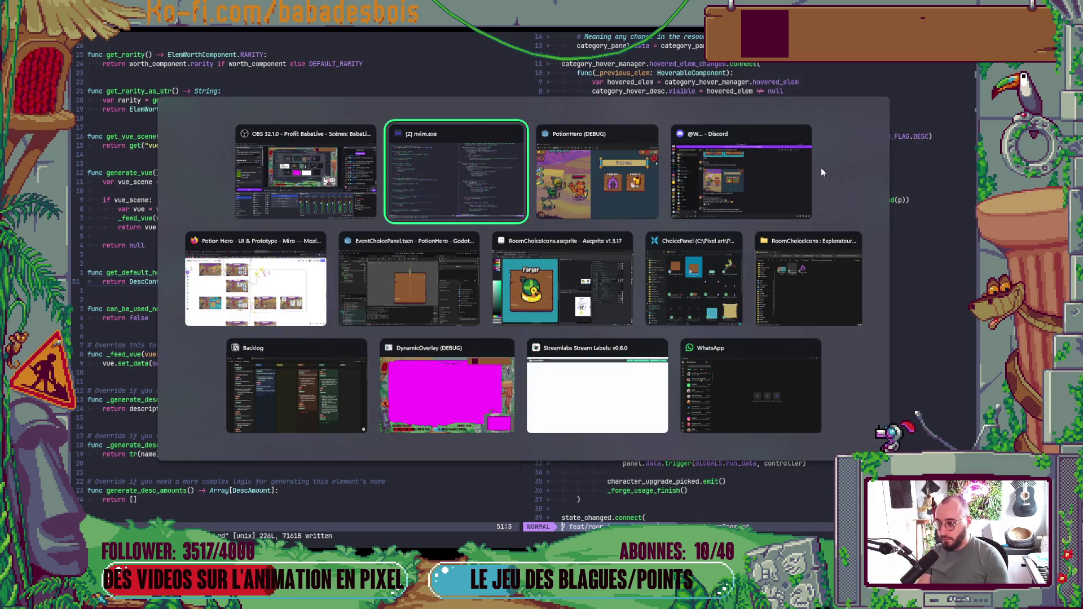
mouse_move(675, 297)
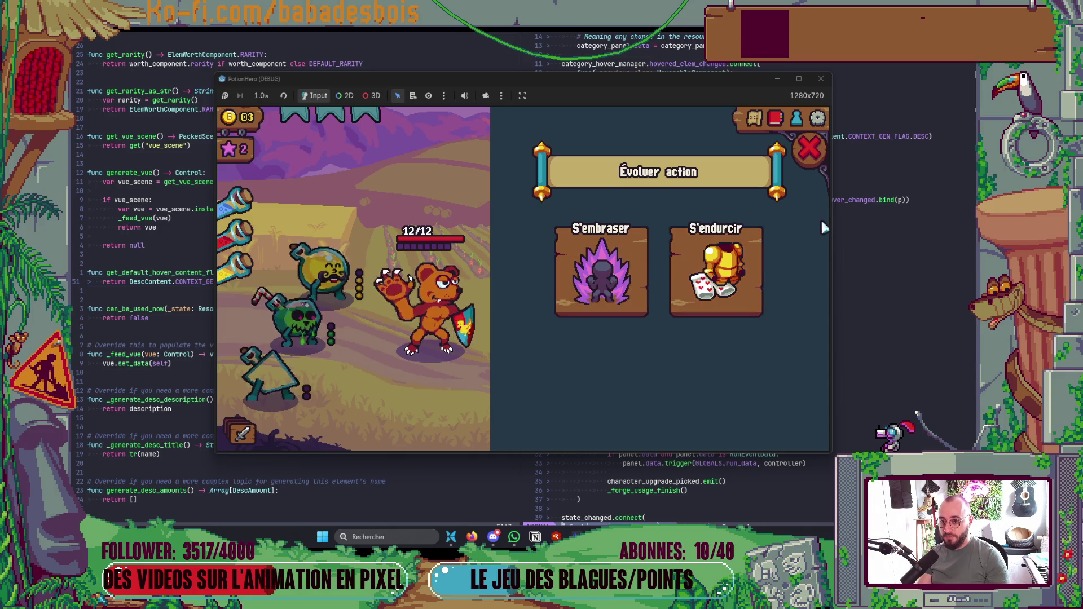
left_click(882, 158)
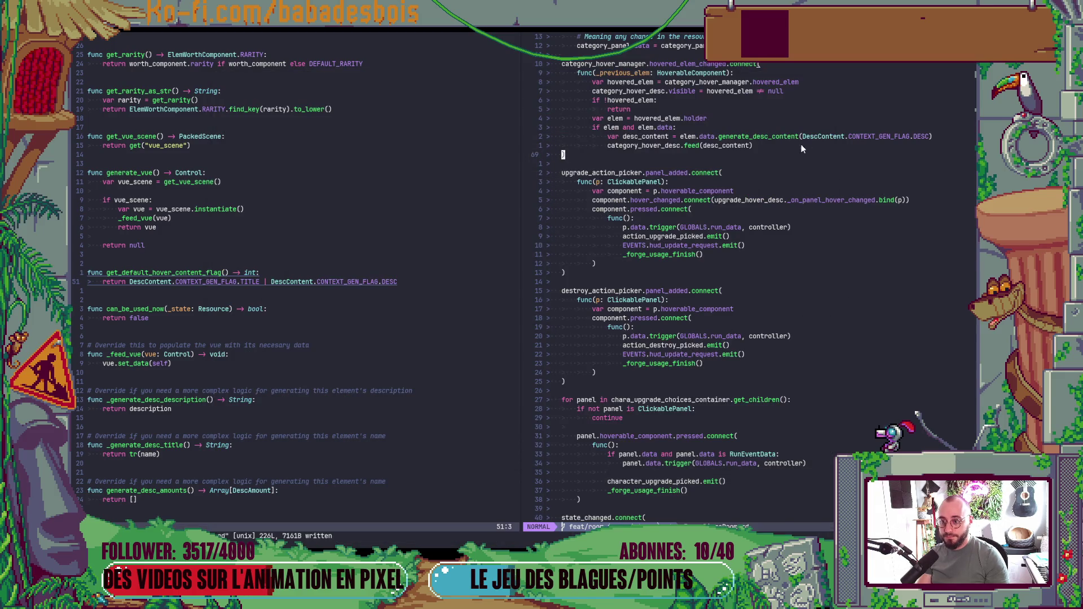
scroll(788, 148, "up", 4)
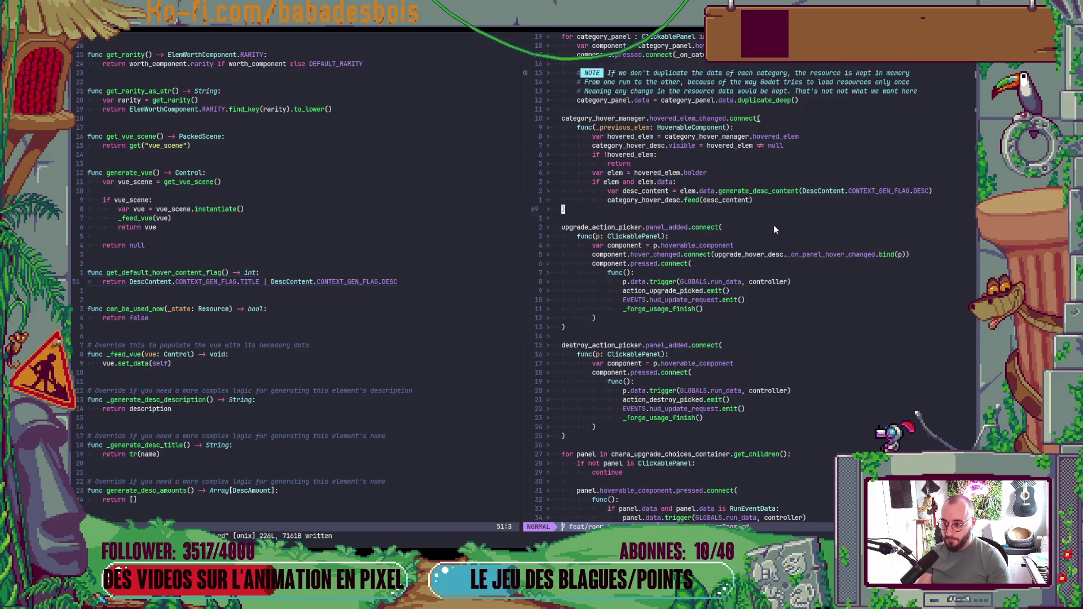
- Find and open EventChoiceBiomeRoom.gd in the left pane with the file finder
left_click(408, 290)
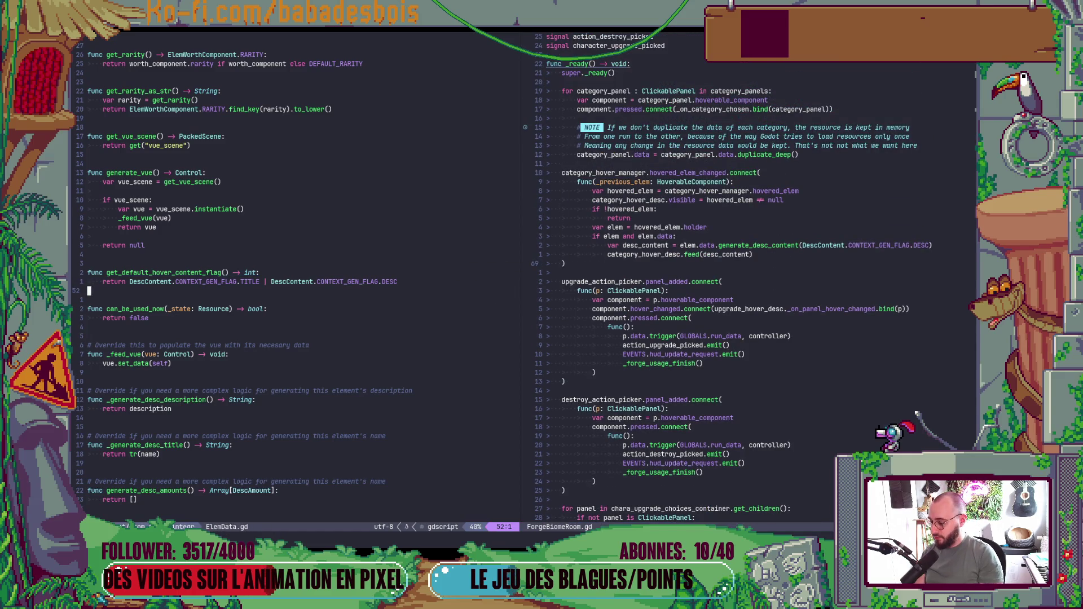
key("space")
key("f")
key("f")
type("Founta")
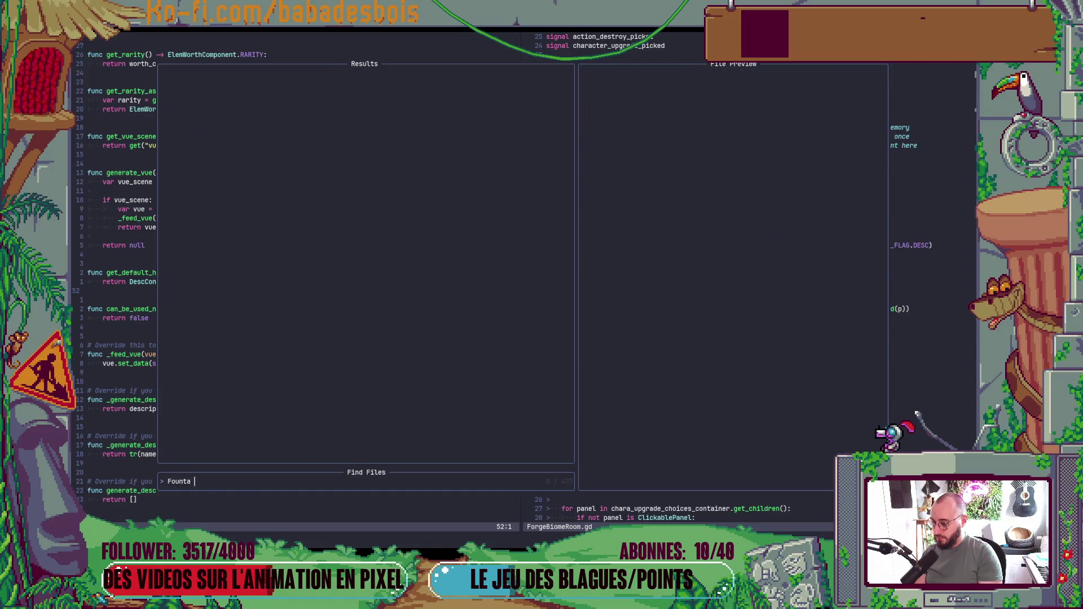
key("BackSpace")
key("BackSpace")
key("BackSpace")
key("BackSpace")
key("BackSpace")
type("nt")
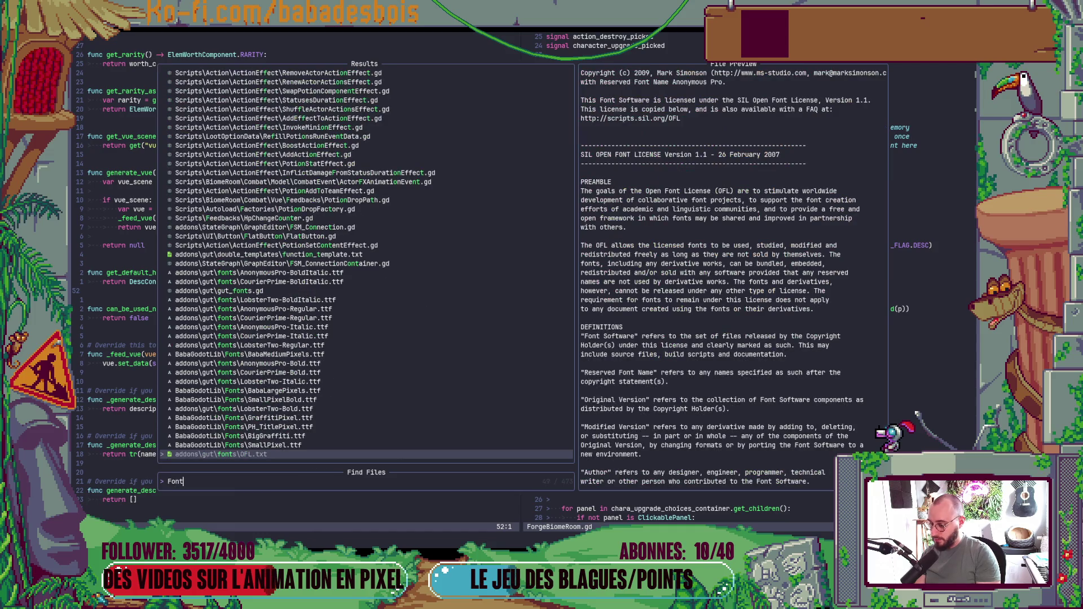
key("BackSpace")
key("BackSpace")
key("BackSpace")
type("EventChoi")
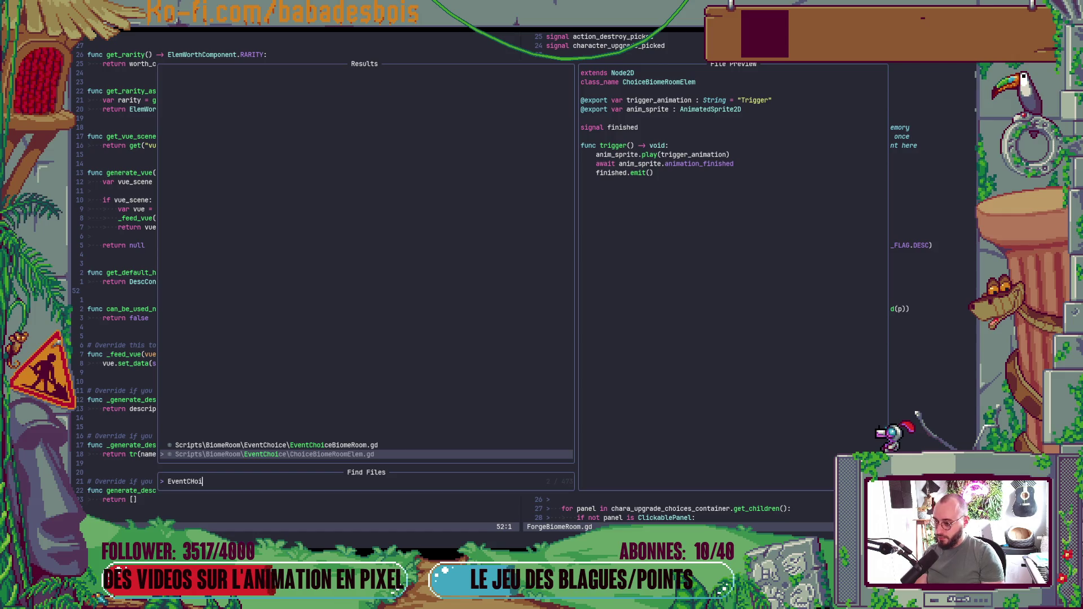
key("Up")
key("Return")
- Browse its _ready() disabled panel visibility line and the hover_manager handler code
left_click(80, 282)
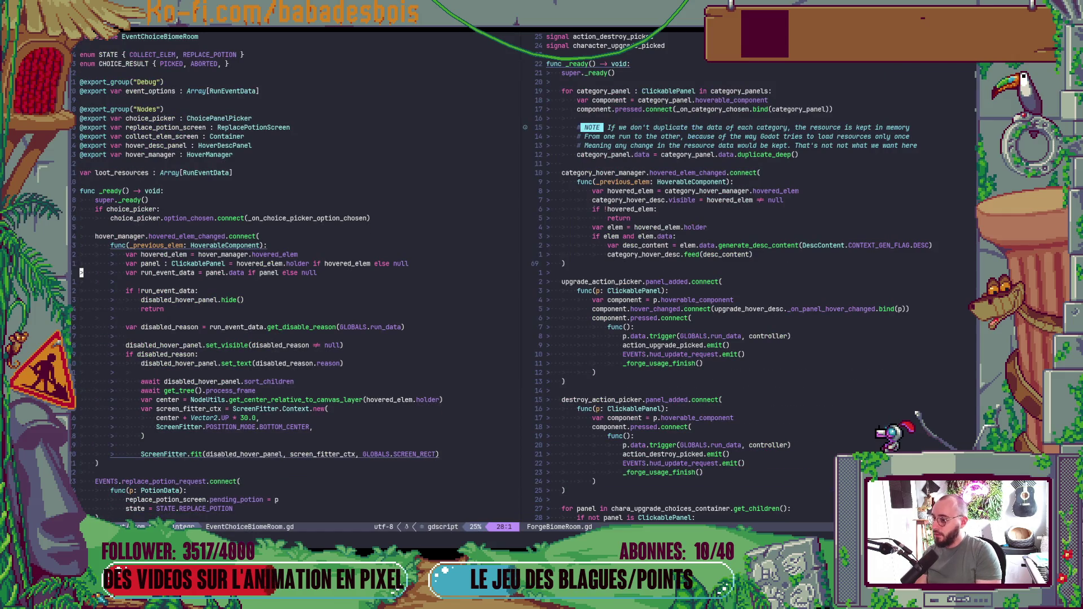
left_click(81, 263)
key("j")
key("j")
key("j")
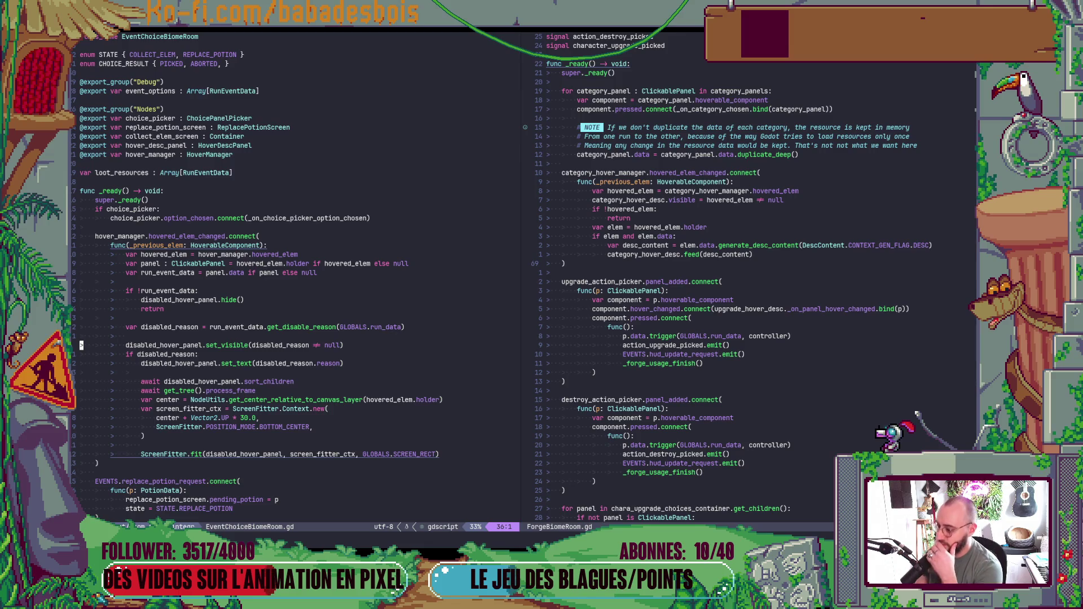
key("ctrl+d")
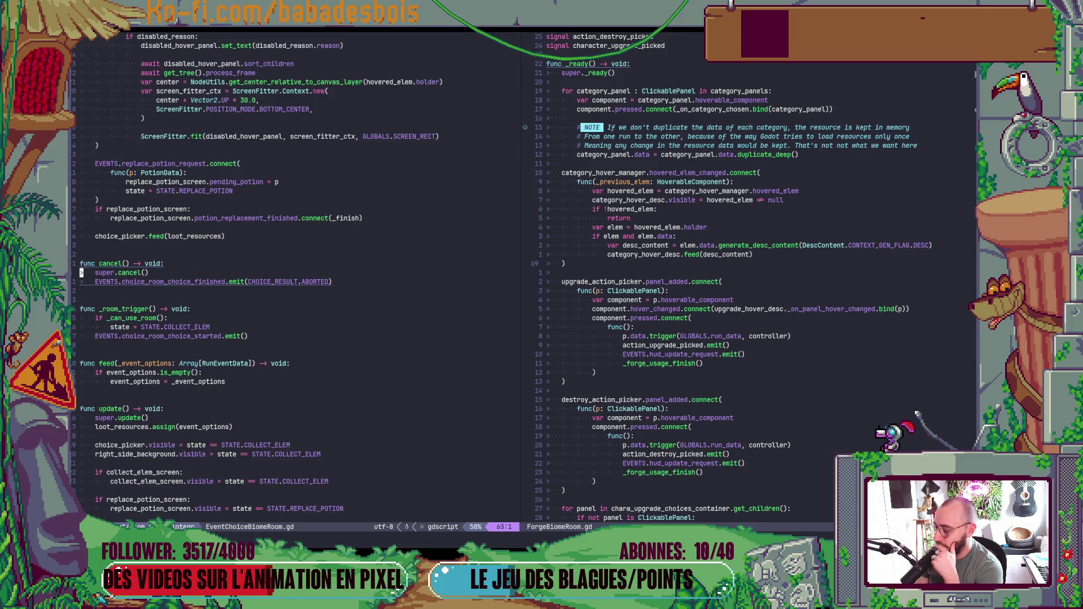
key("ctrl+u")
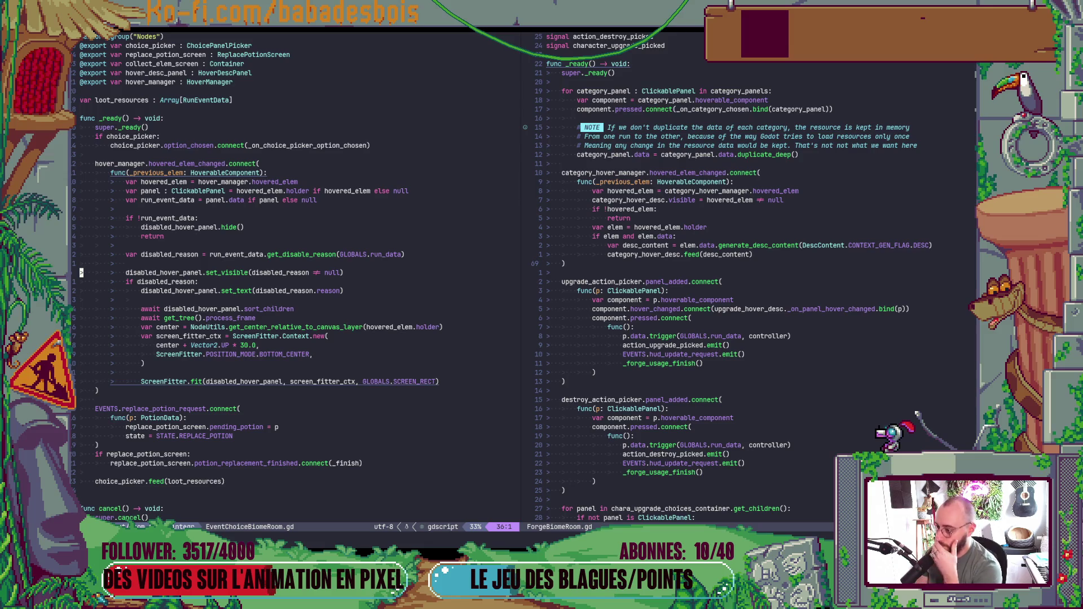
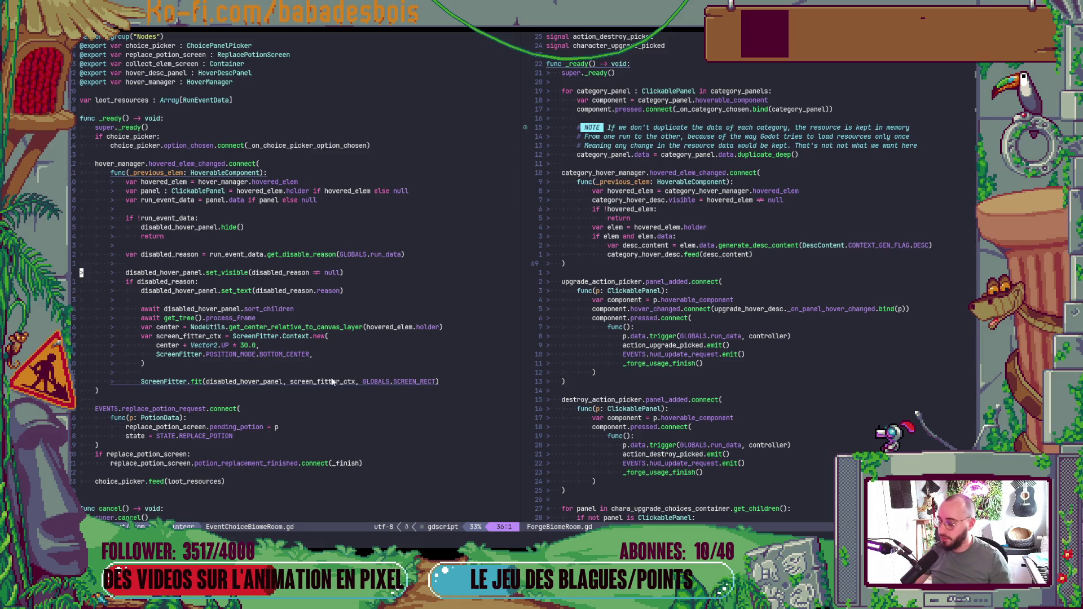
- Trace ForgeBiomeRoom's hovered_elem_changed signal hookup, then return to EventChoiceBiomeRoom.gd
key("alt+Tab")
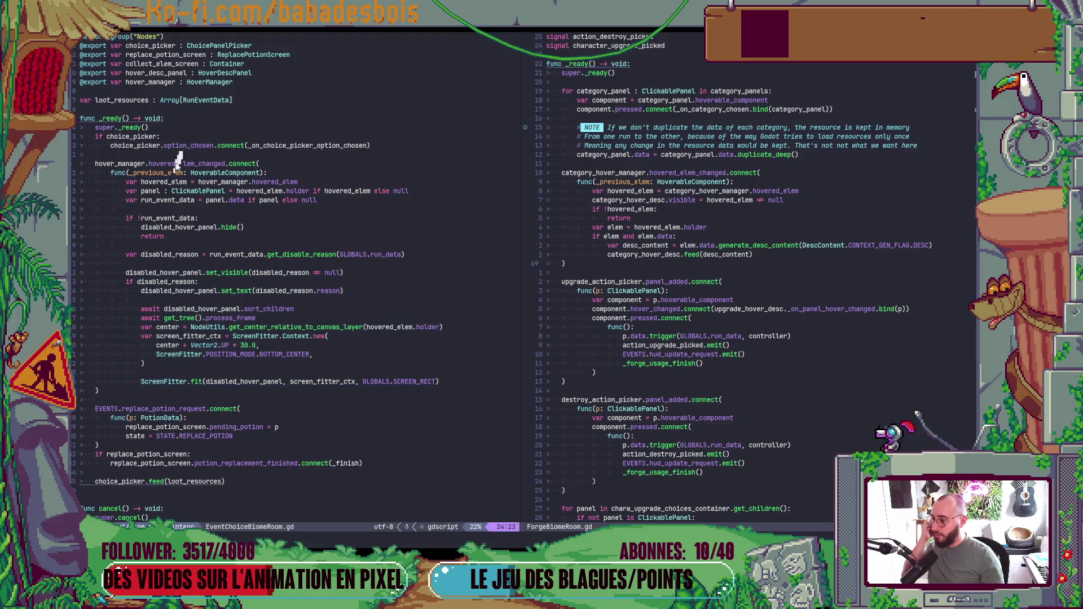
double_click(186, 164)
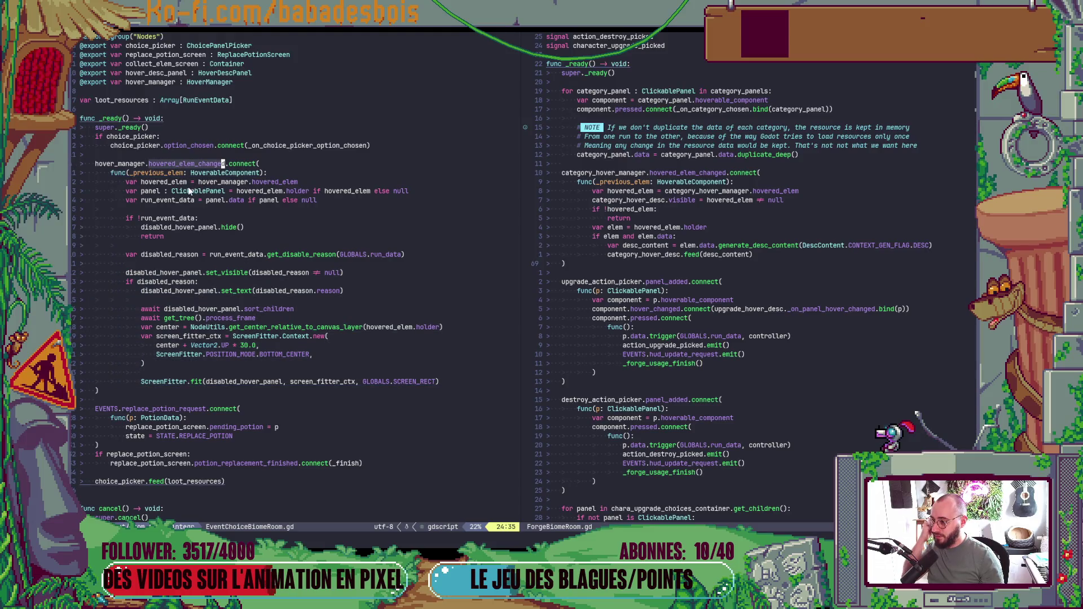
scroll(190, 377, "down", 6)
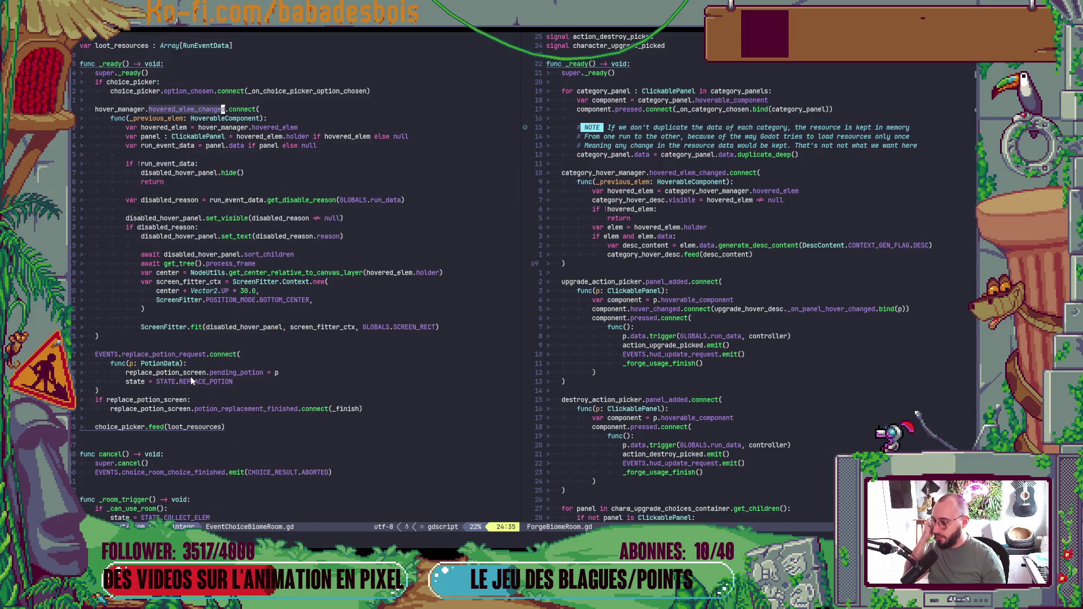
scroll(190, 380, "down", 3)
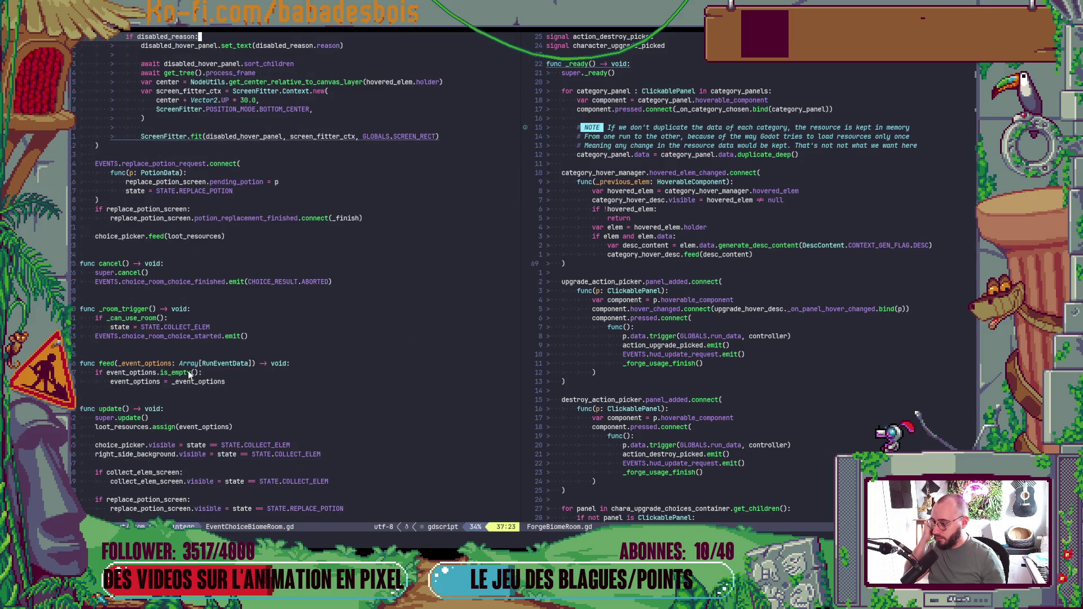
scroll(189, 375, "down", 9)
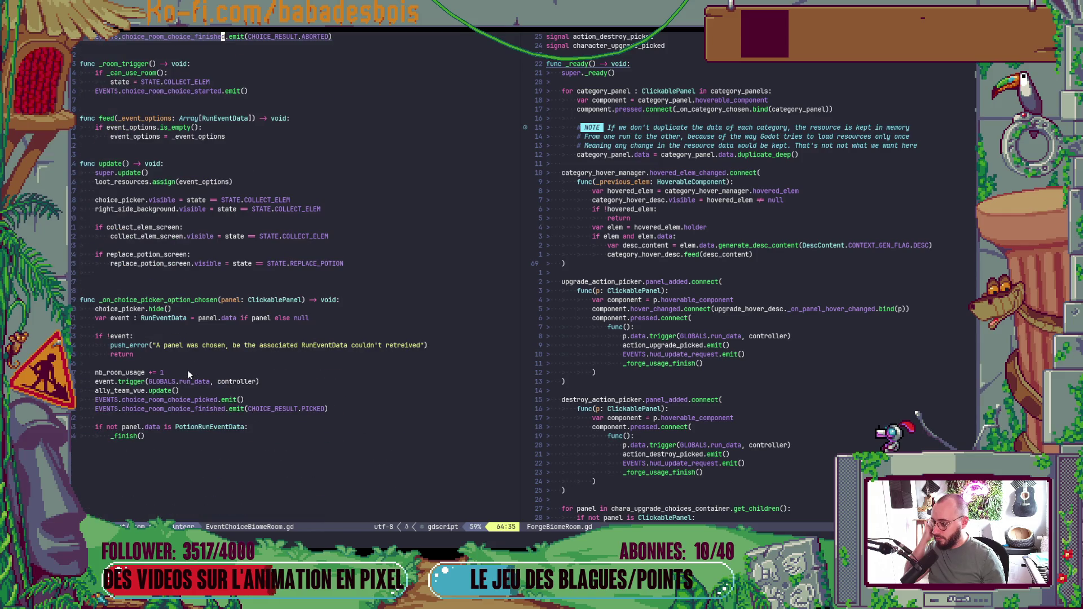
scroll(186, 367, "up", 10)
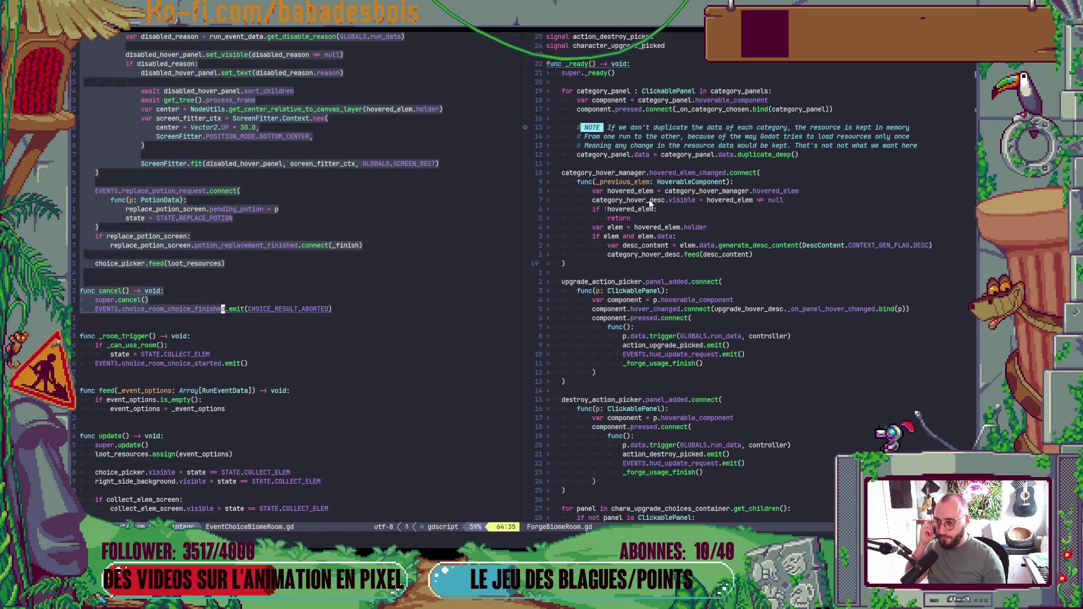
left_click(678, 172)
scroll(397, 241, "up", 7)
scroll(397, 239, "up", 4)
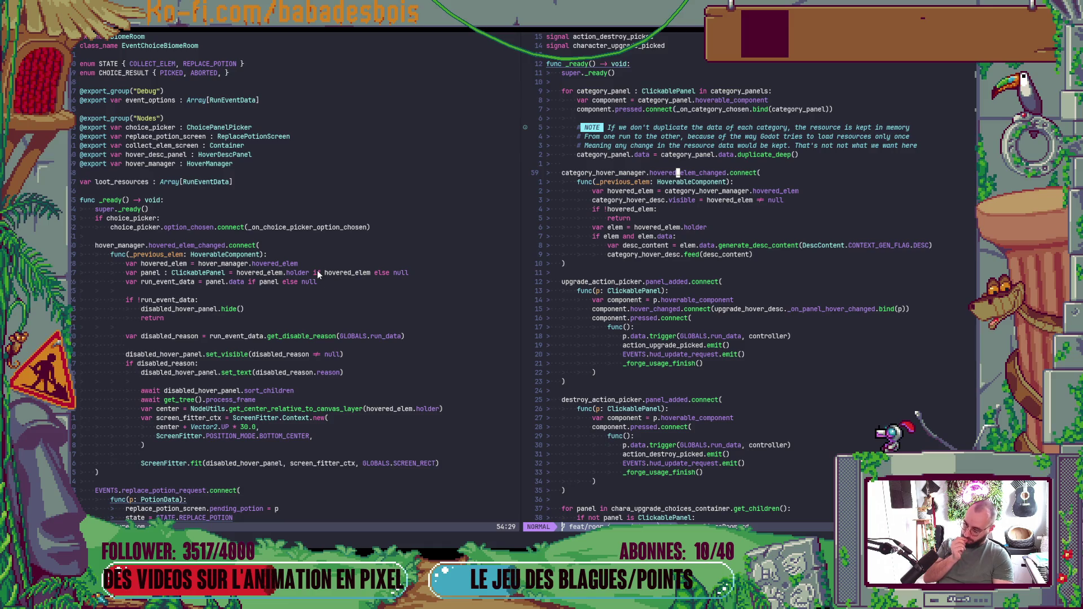
left_click(344, 288)
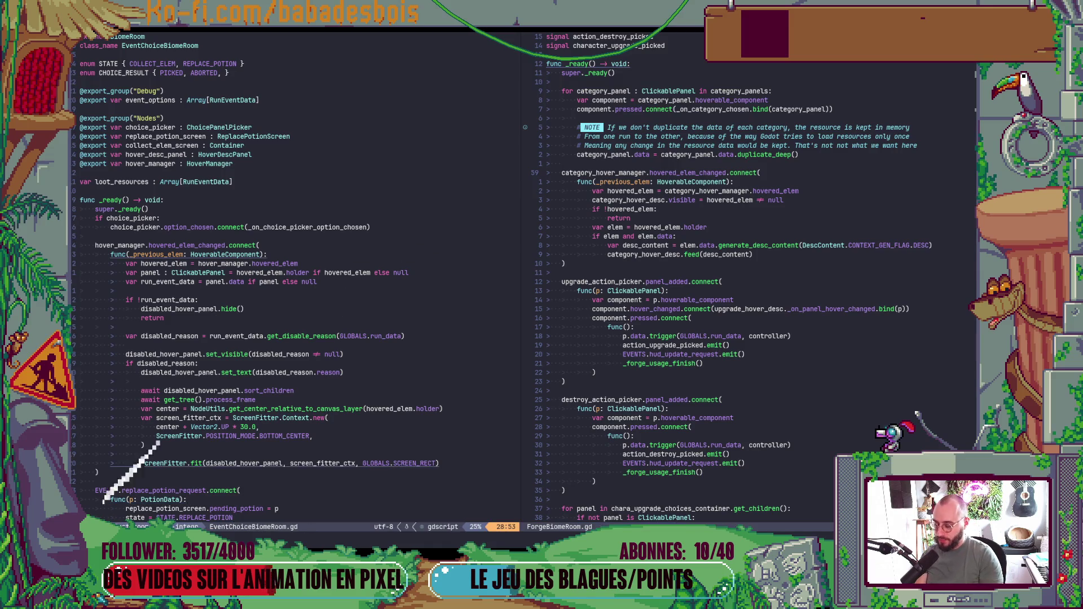
- Find and open HoverManager.gd by searching the project files for 'Hover'
key("space")
key("f")
key("f")
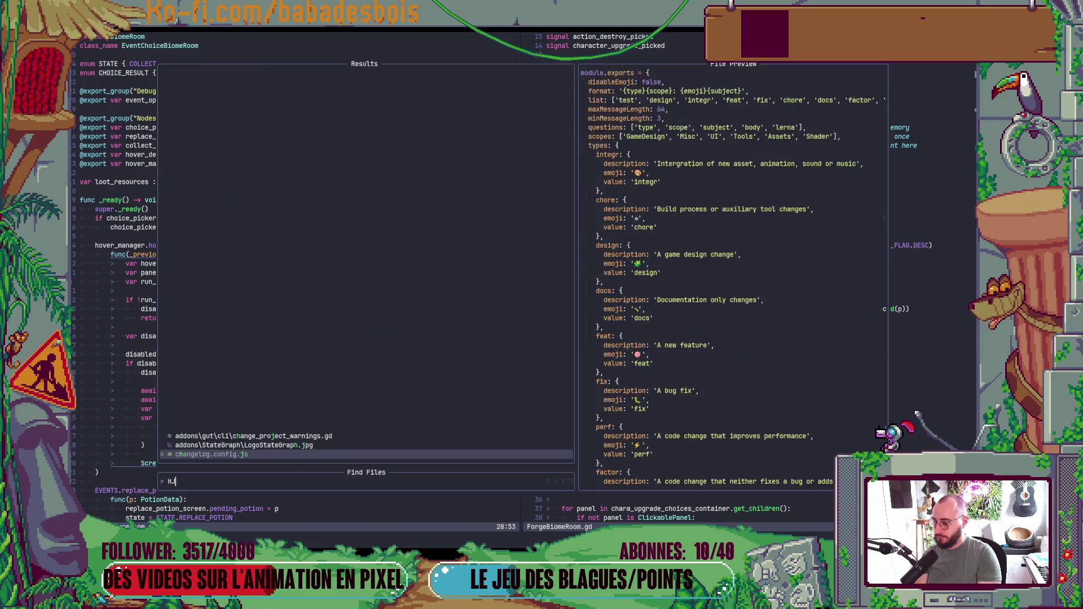
type("Hover")
key("Return")
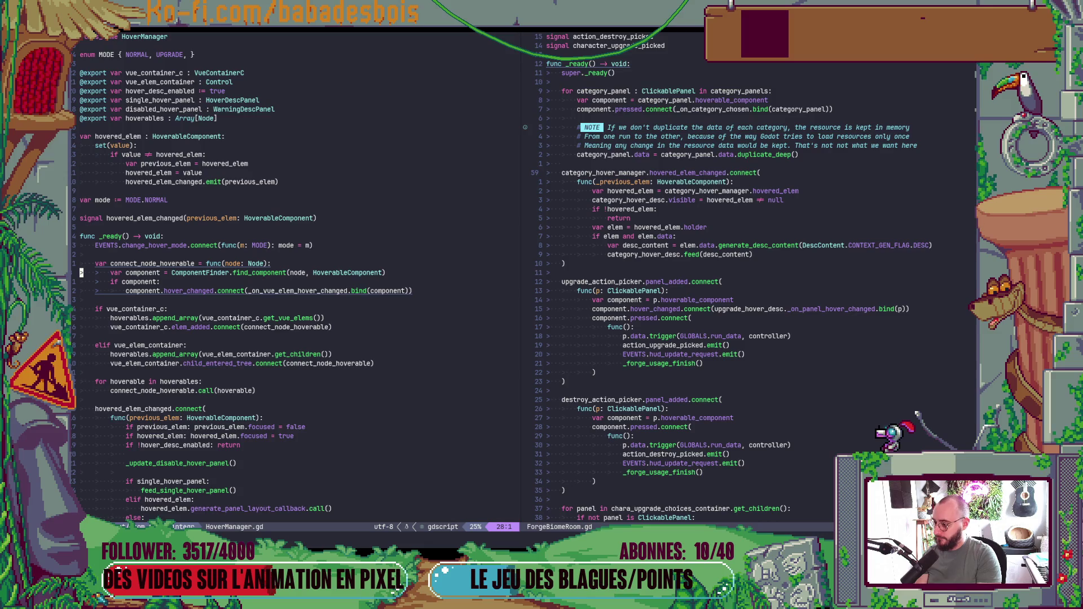
- Jump from the feed_single_hover_panel call to its definition in HoverManager.gd
key("ctrl+d")
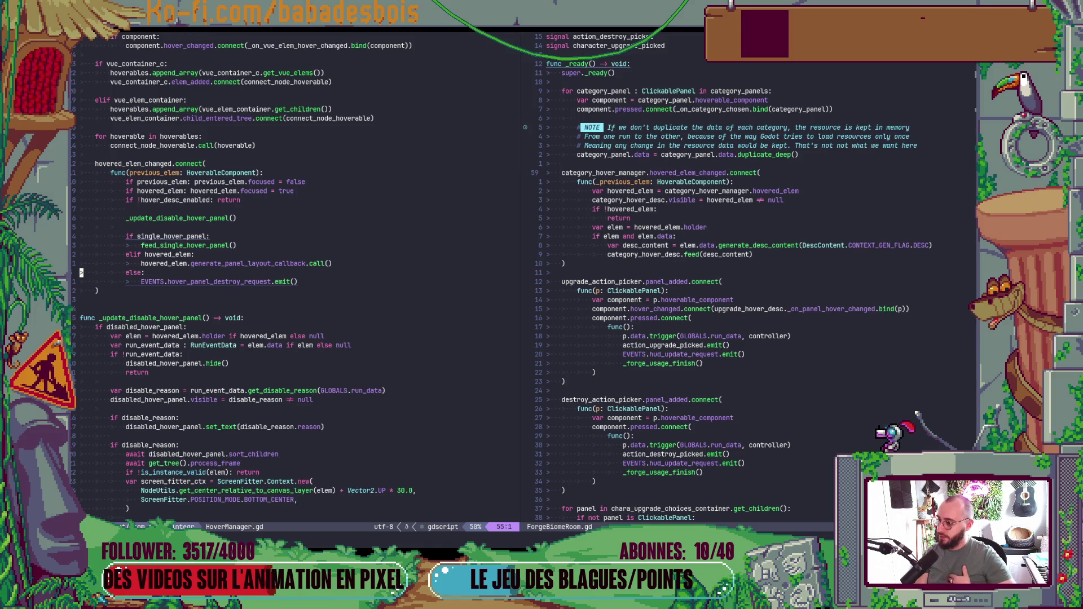
left_click(223, 245)
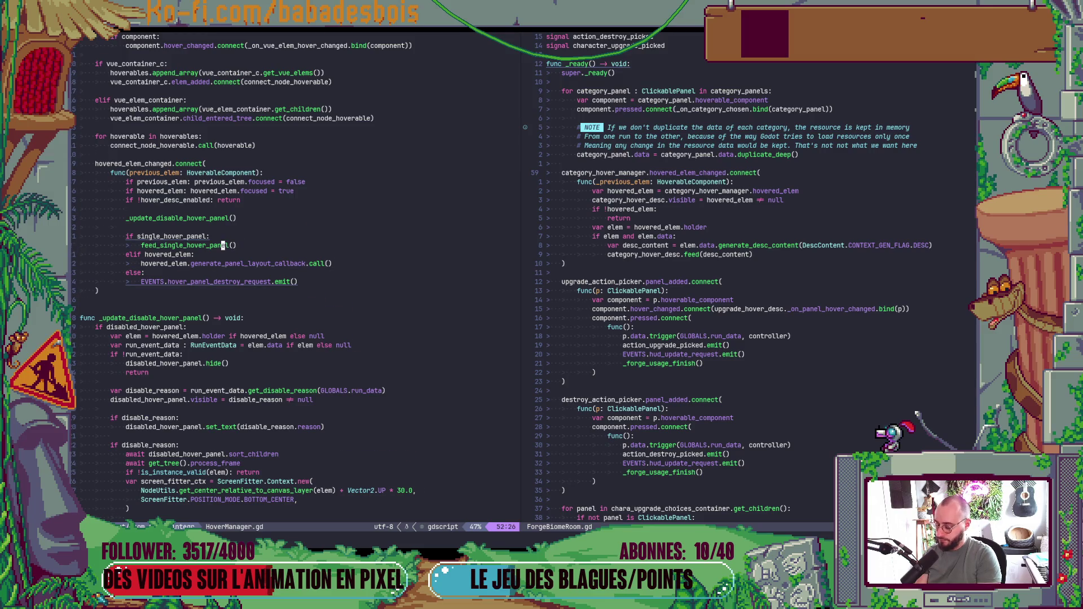
key("g")
key("d")
key("z")
key("z")
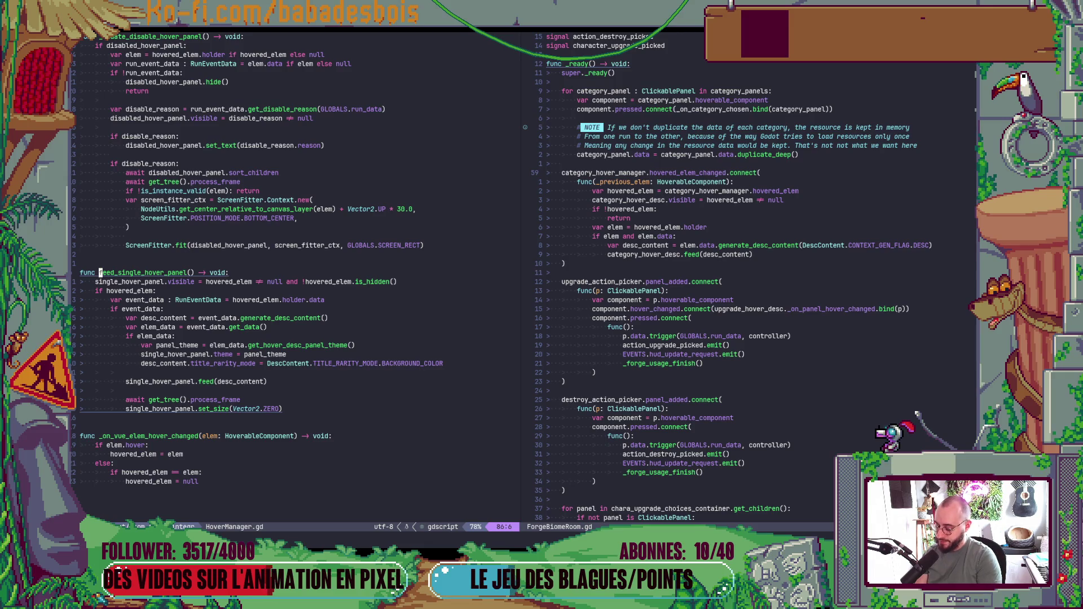
key("ctrl+o")
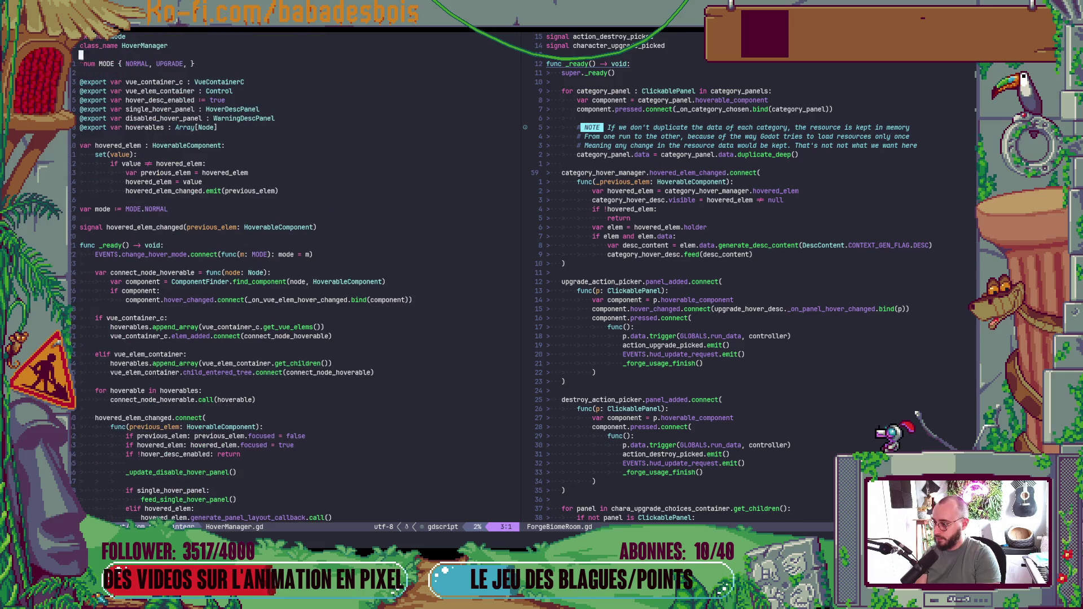
- Add a new exported property named desc_content_flag below the existing exports
key("j")
key("j")
key("j")
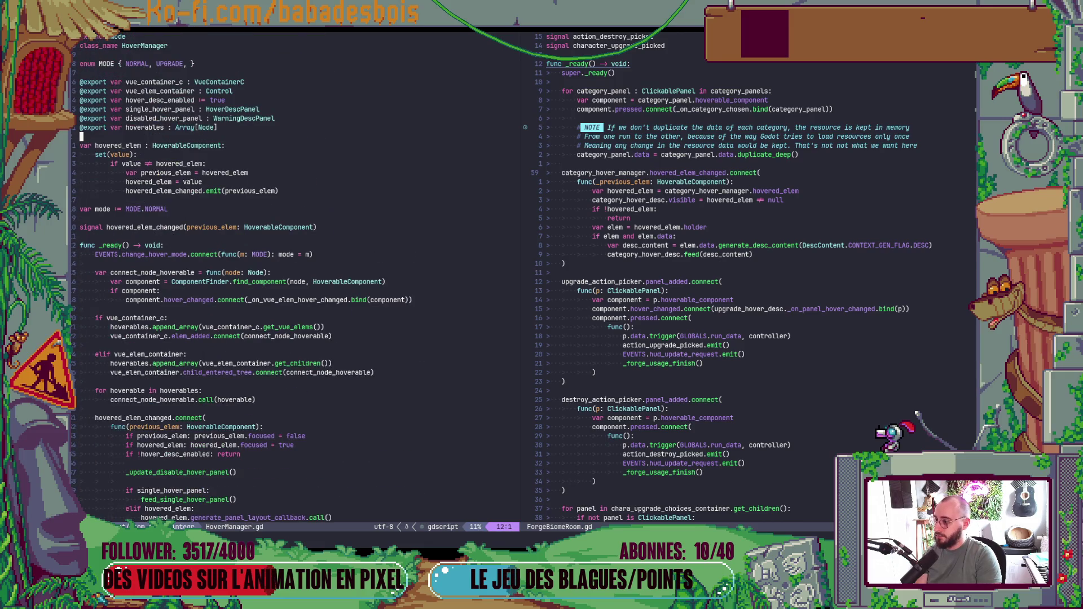
key("shift+o")
type("@export var ")
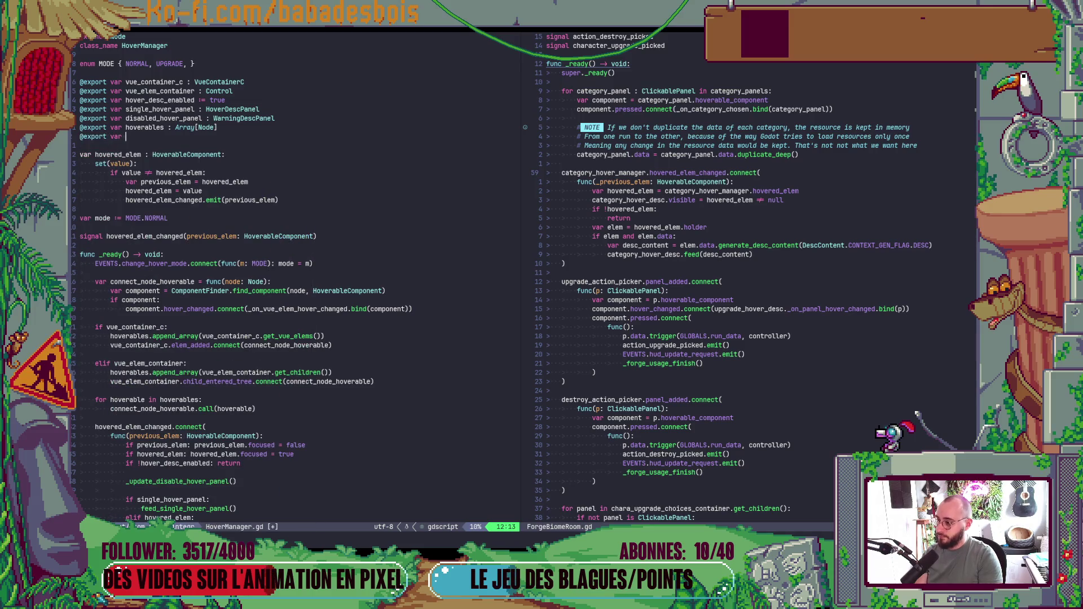
type("pnal")
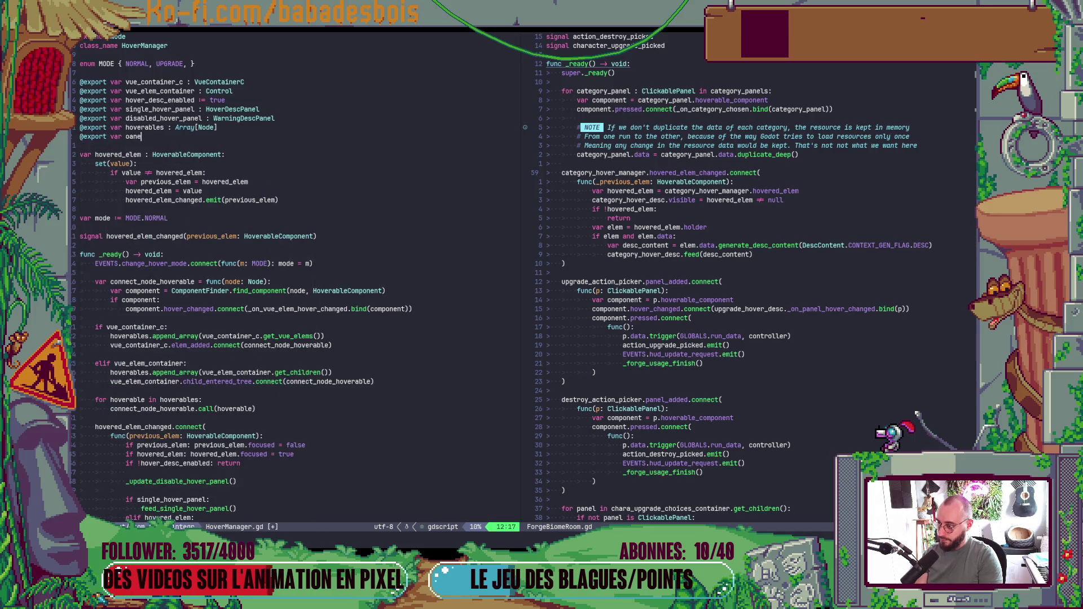
key("BackSpace")
key("BackSpace")
key("BackSpace")
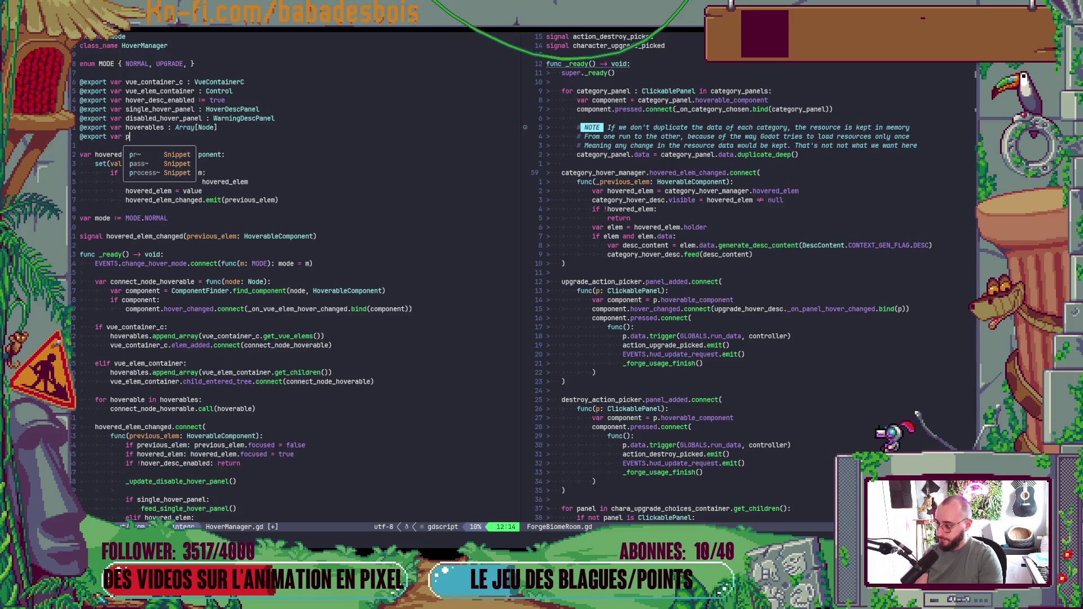
type("anel")
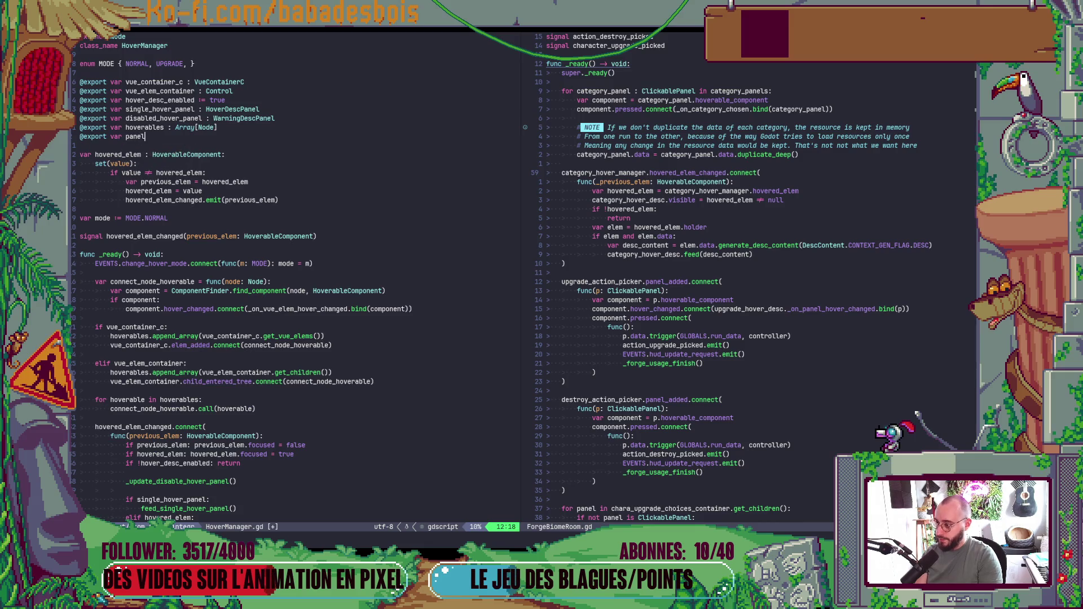
type("_")
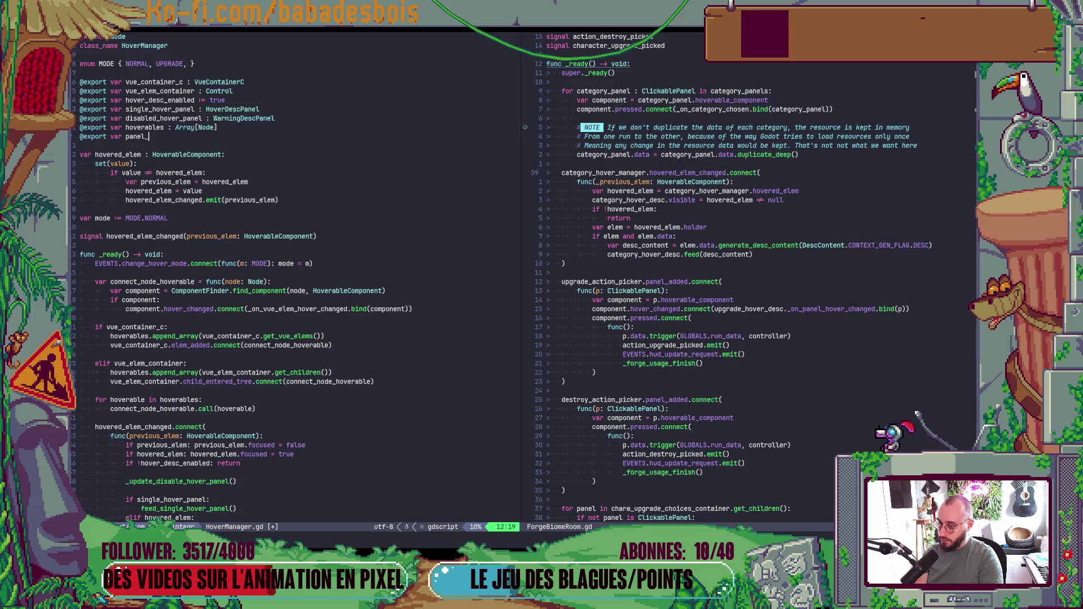
key("ctrl+w")
type("desc_contentPf")
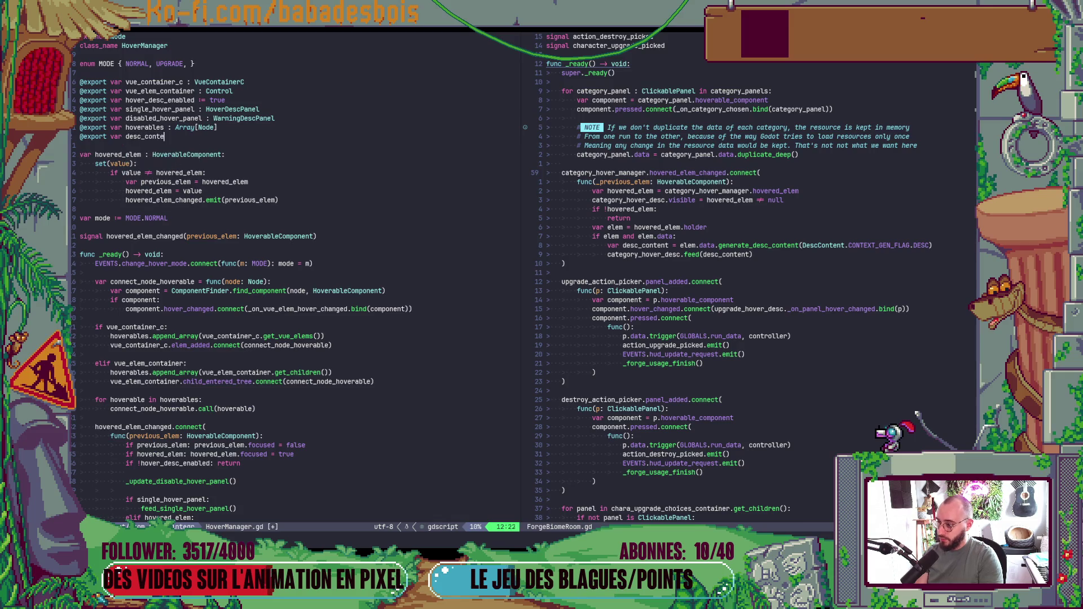
key("BackSpace")
key("BackSpace")
type("_flag :")
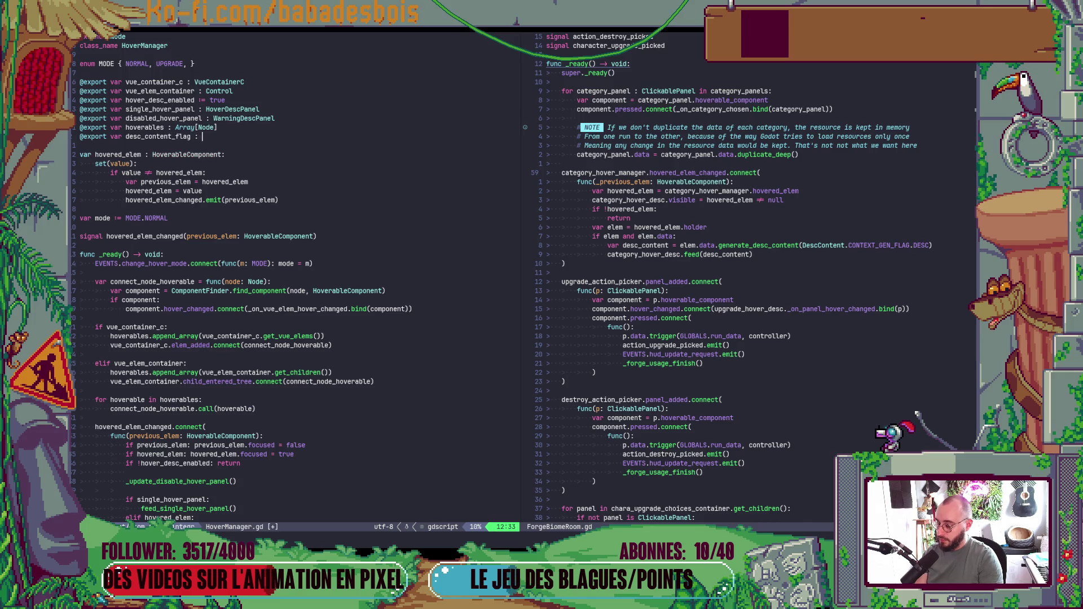
key("Escape")
key("b")
key("b")
type("h")
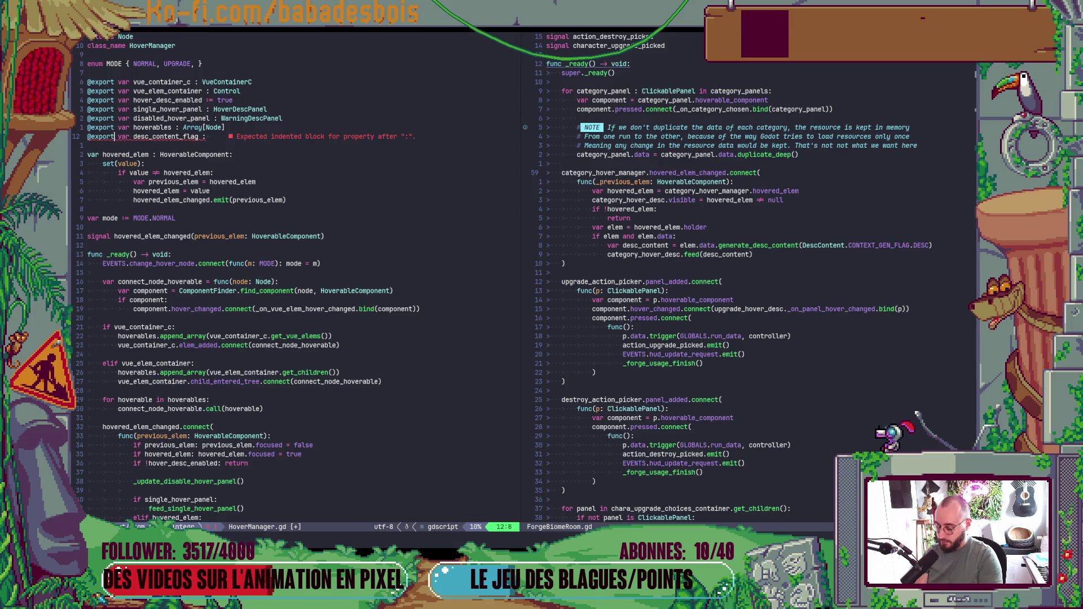
type("i_")
type("fla")
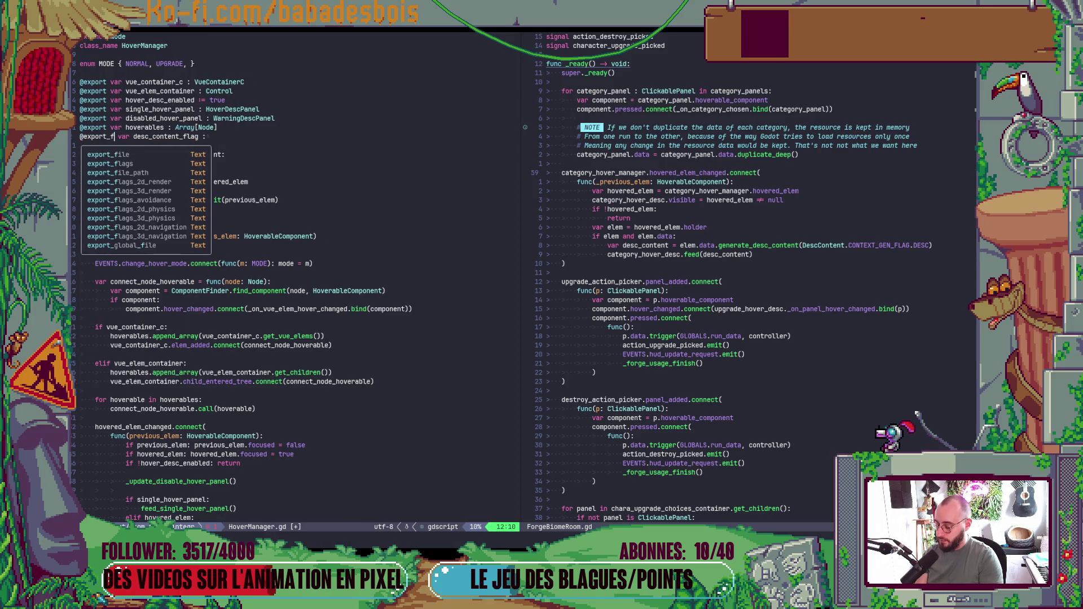
key("Return")
key("Escape")
key("k")
key("j")
key("l")
key("r")
key("parenright")
type("i")
type("\"")
key("Escape")
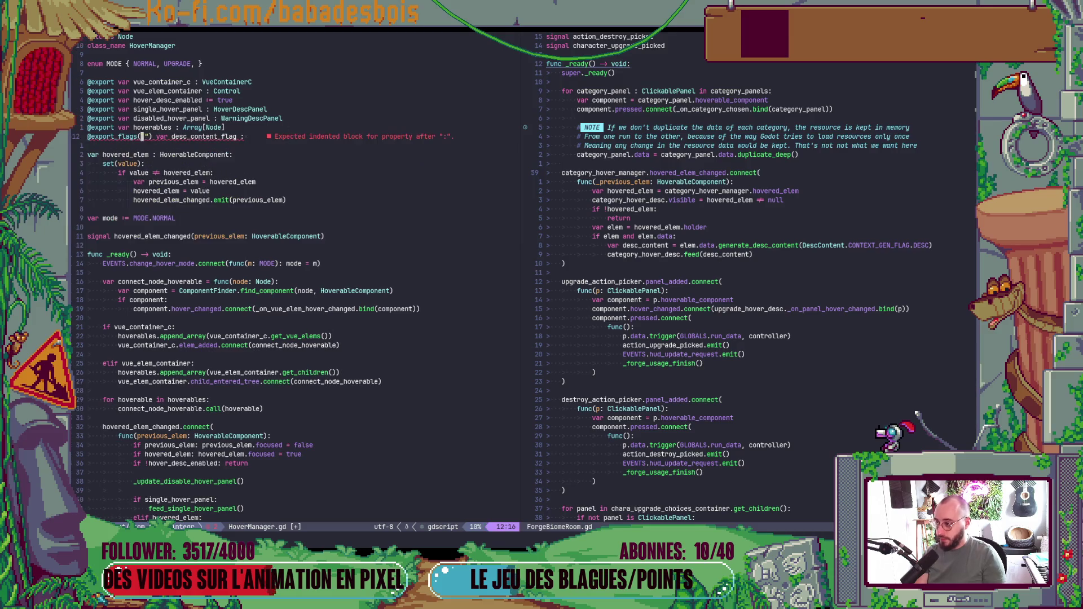
- Jump to the CONTEXT_GEN_FLAG enum definition from its usage in ForgeBiomeRoom
key("j")
key("j")
key("j")
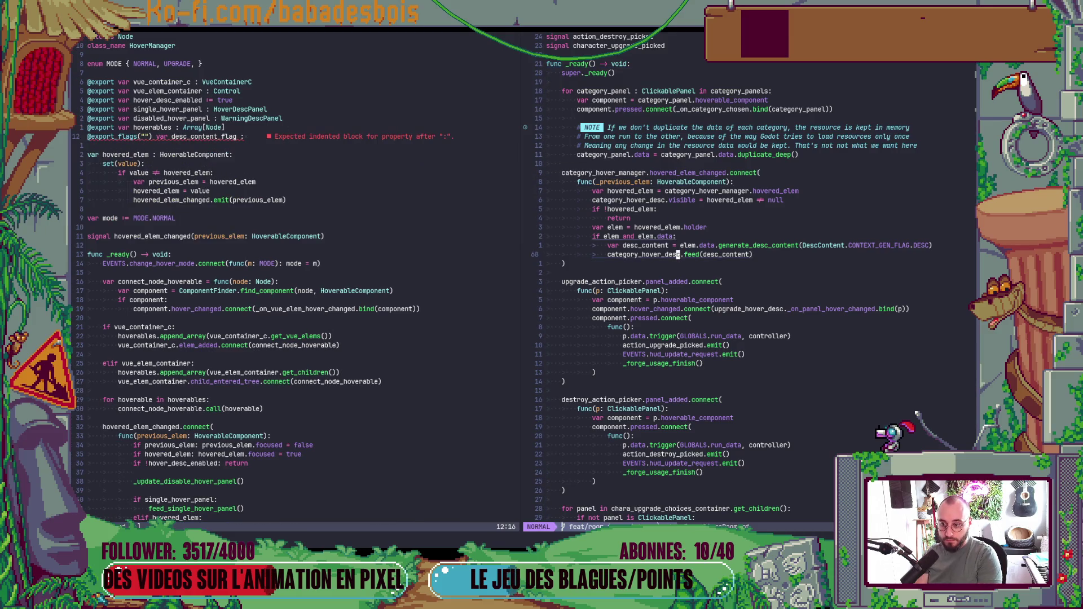
key("t")
key("parenright")
key("h")
key("h")
key("h")
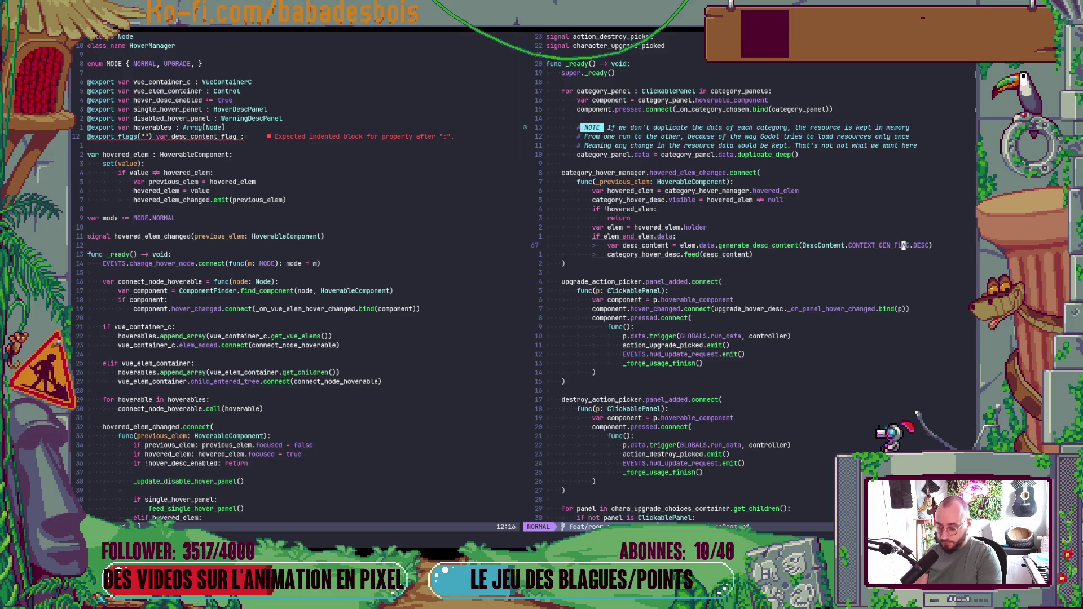
key("g")
key("d")
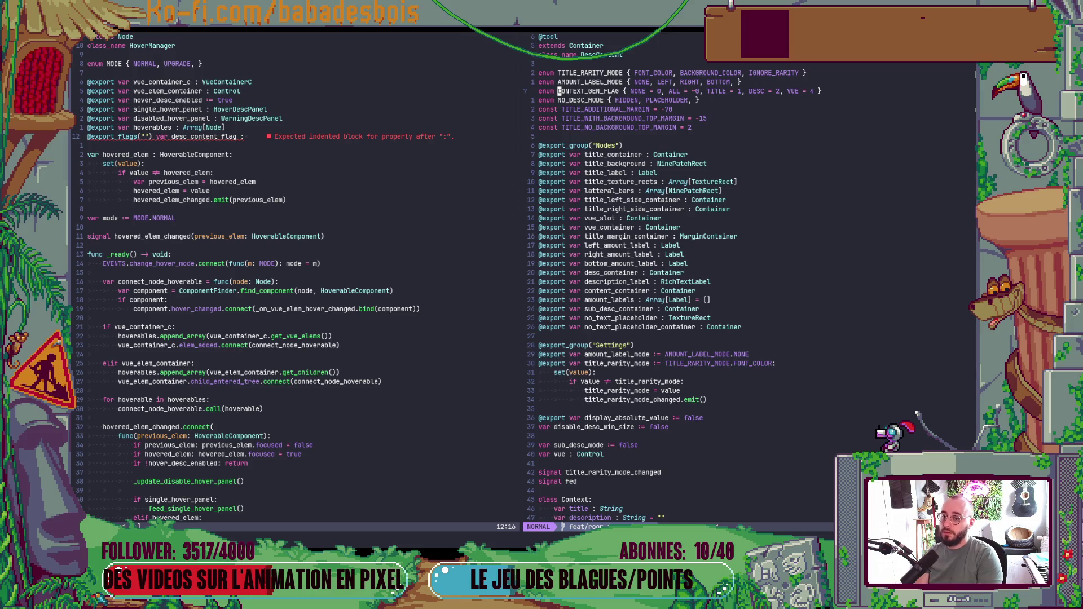
- List "Title", "Desc", "Vue" as export flags and default to DescContent.CONTEXT_GEN_FLAG.TITLE
key("ctrl+w")
type("hiTitle")
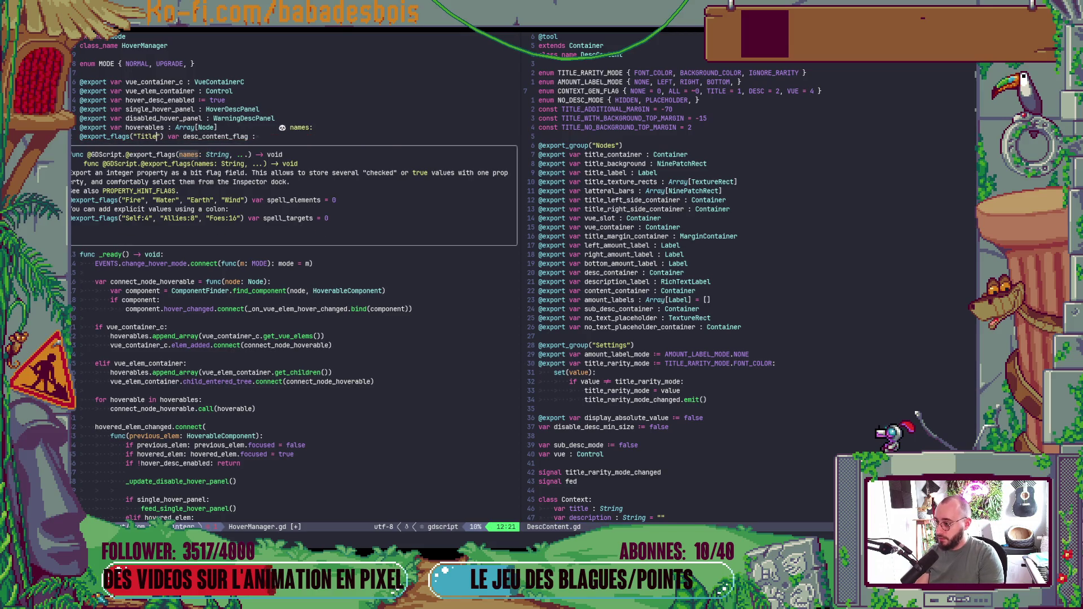
type("\", \"De")
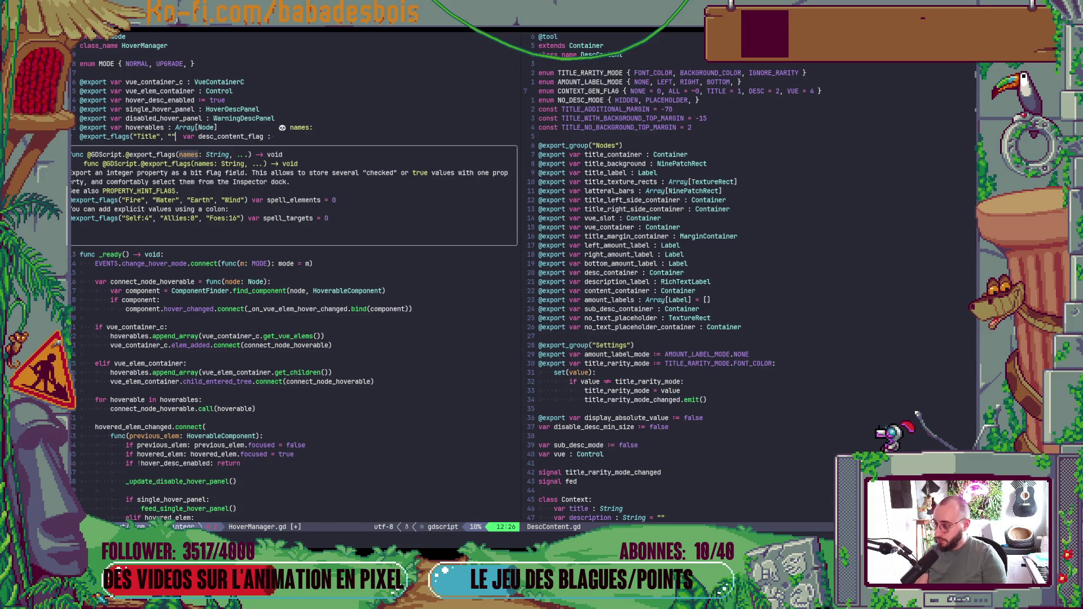
type("sc\", \"")
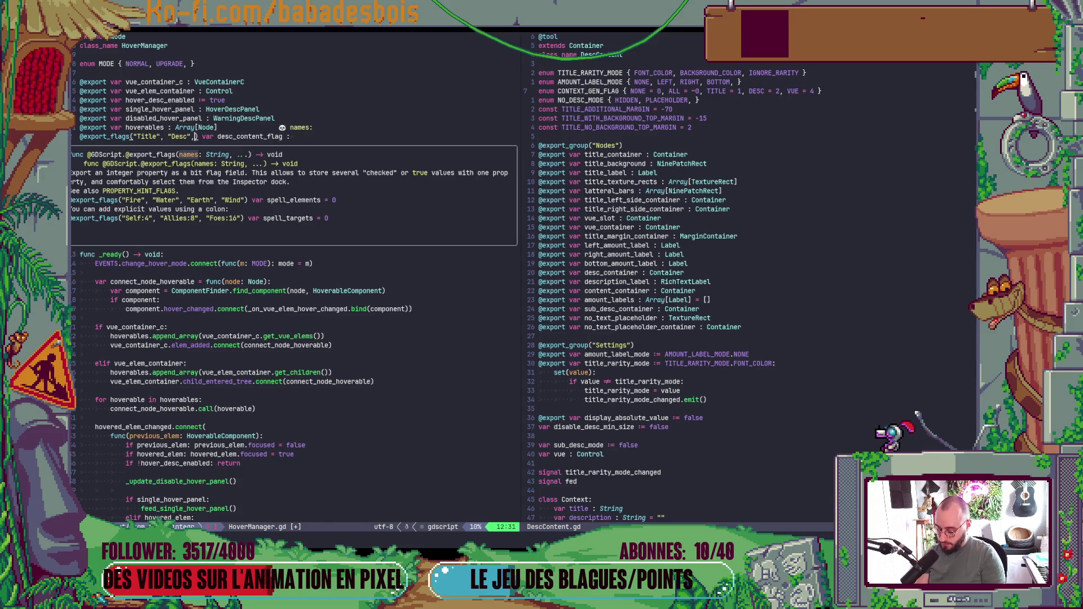
type("Vue\")")
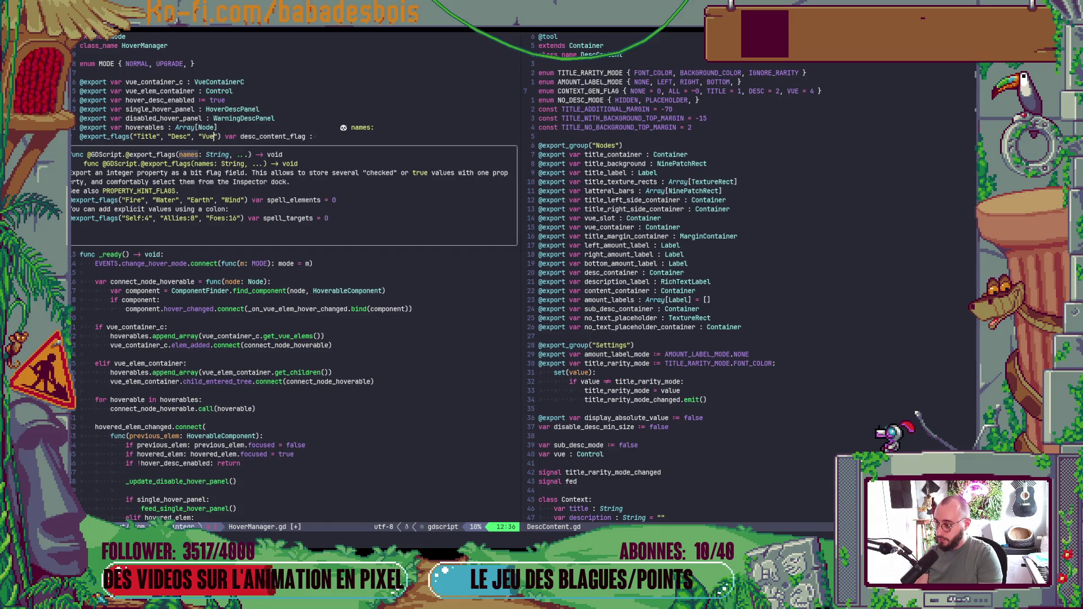
key("End")
type("= ")
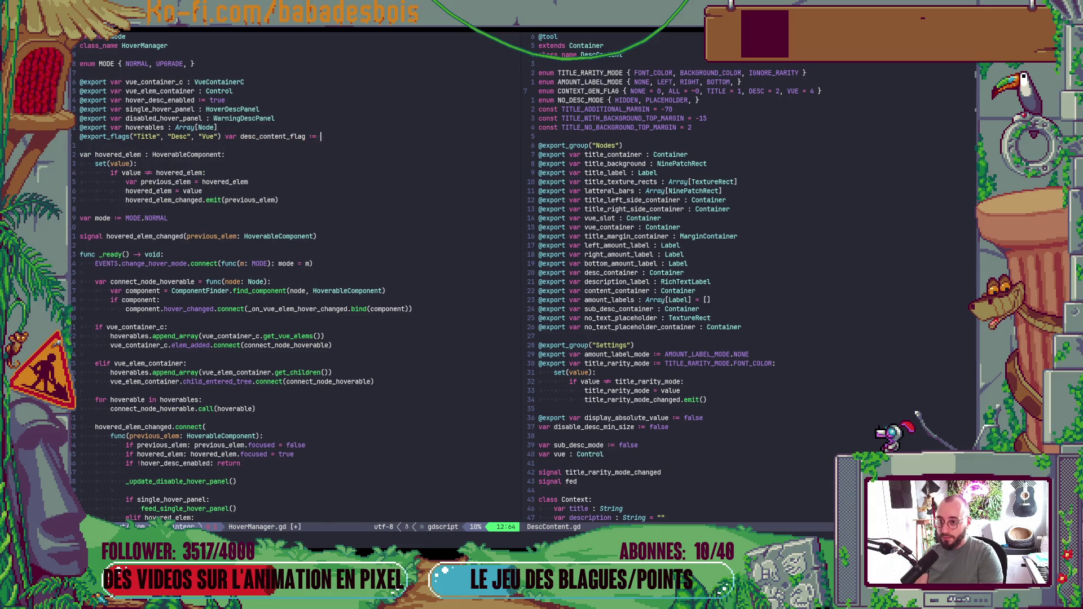
type("DescContent.")
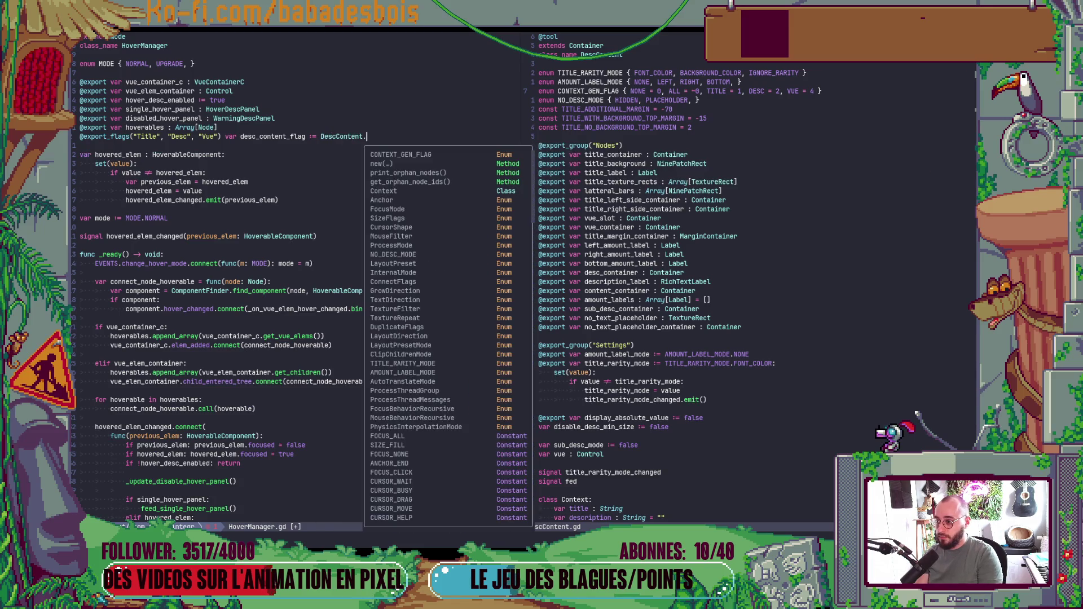
key("Return")
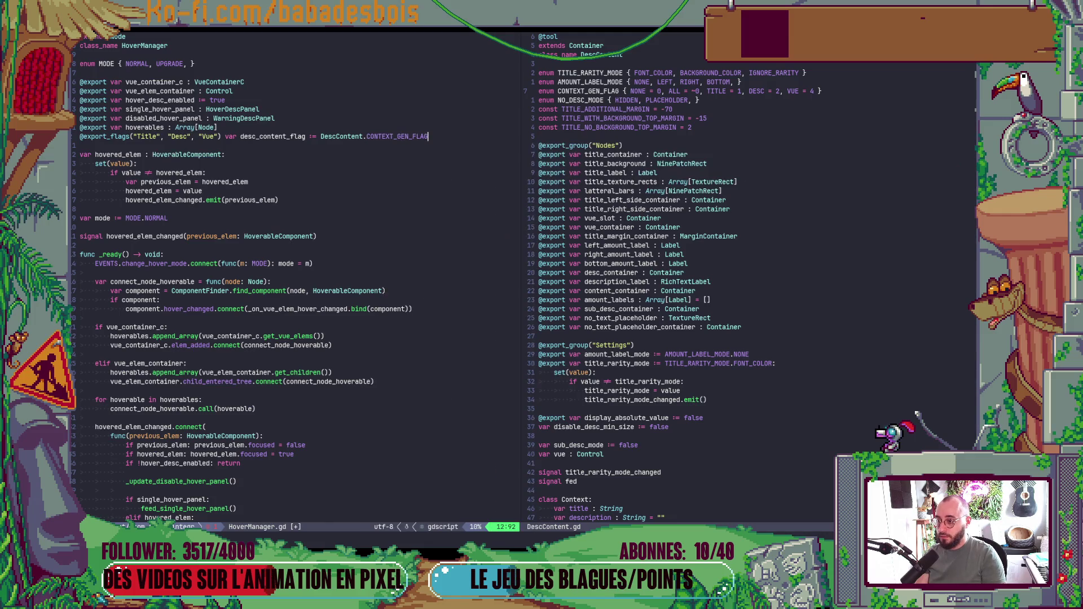
type(".")
type("TITL")
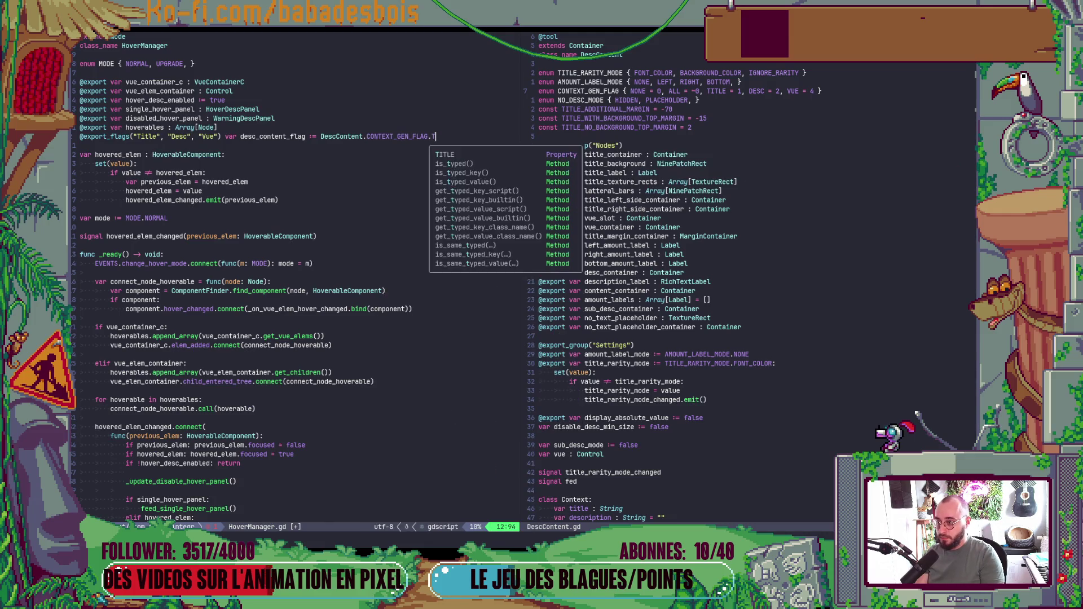
type("E ")
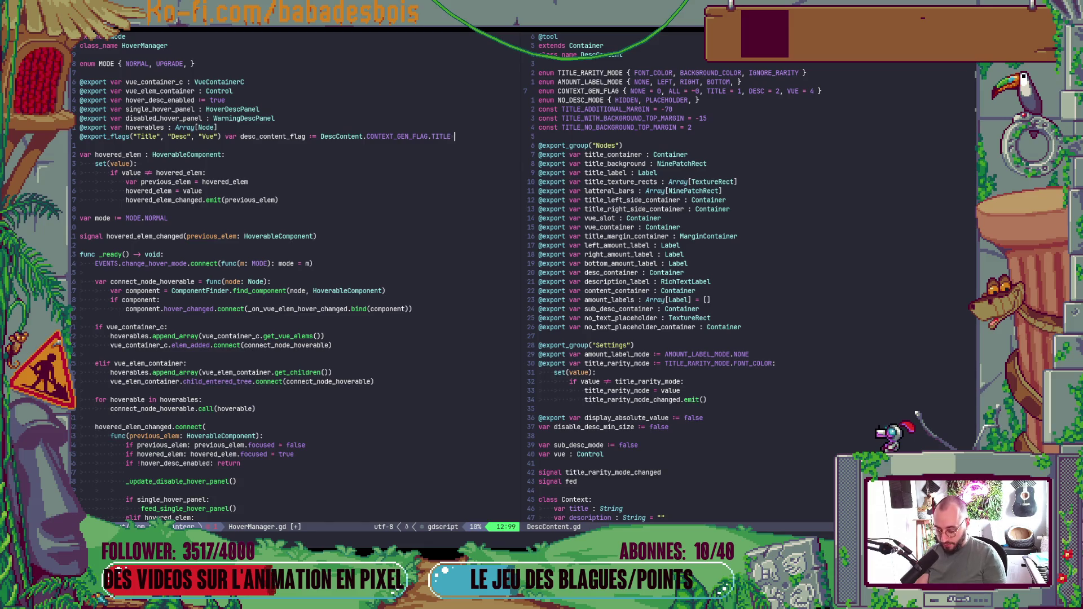
type("|")
- OR in CONTEXT_GEN_FLAG.DESC as the second default flag and save the file
key("Escape")
type("B")
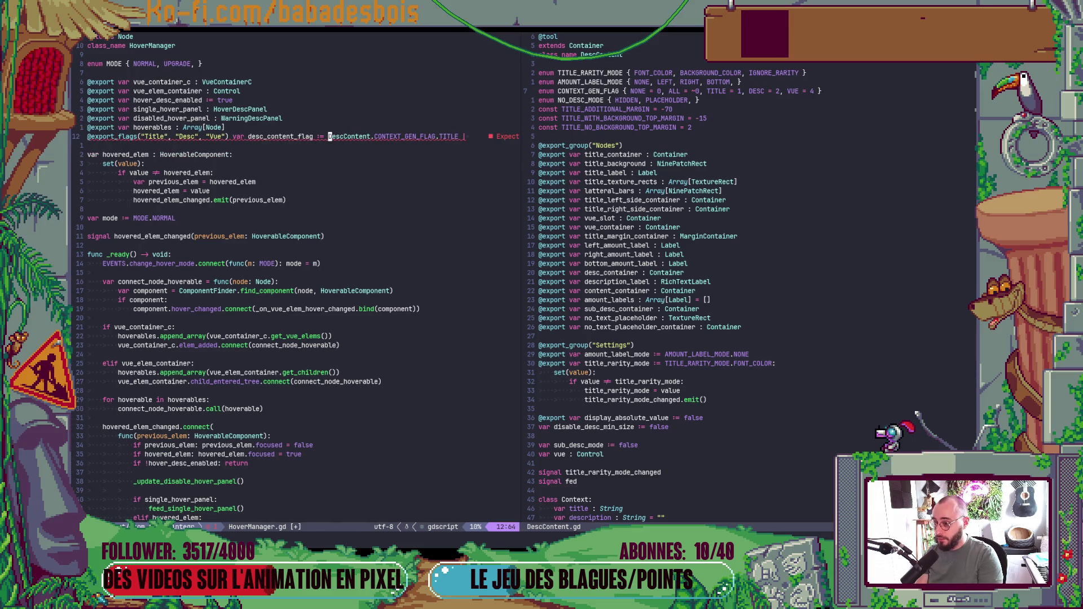
type("yWA")
key("Escape")
key("p")
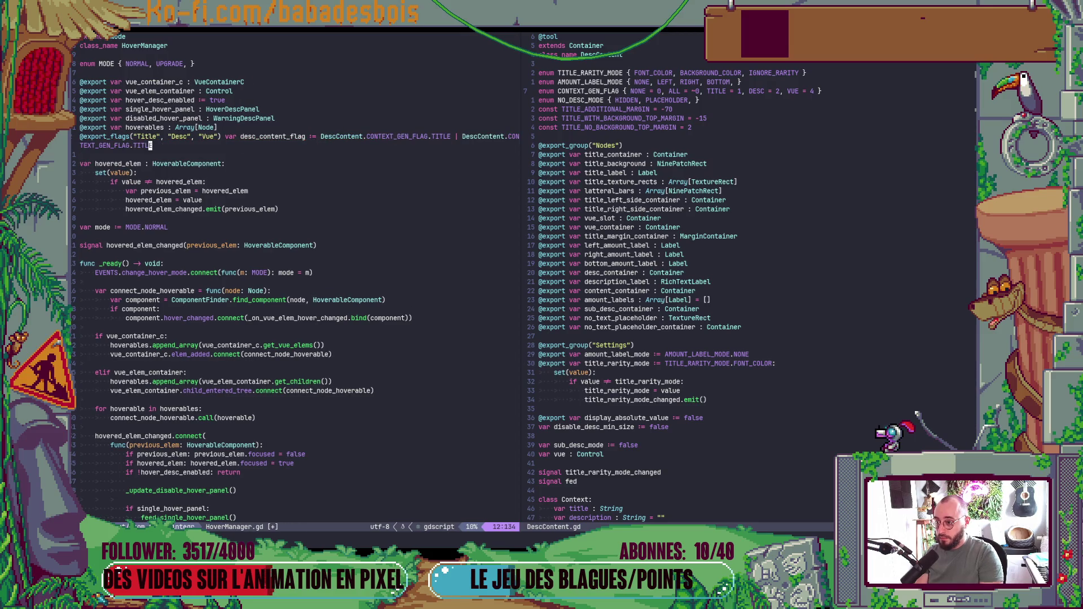
type("bcwD ")
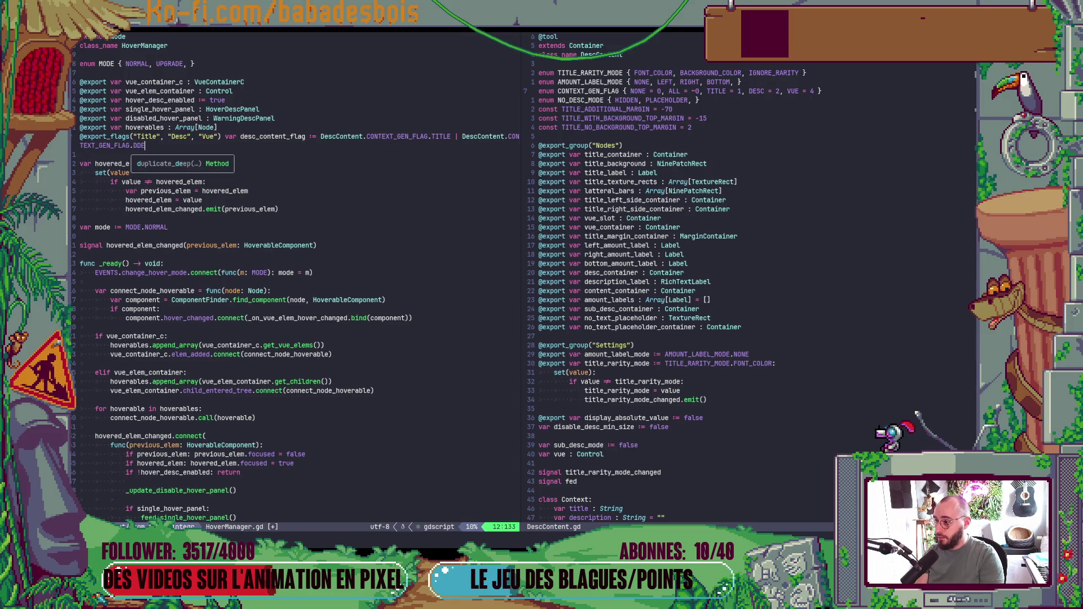
type("ES")
key("Escape")
type(":w")
key("Return")
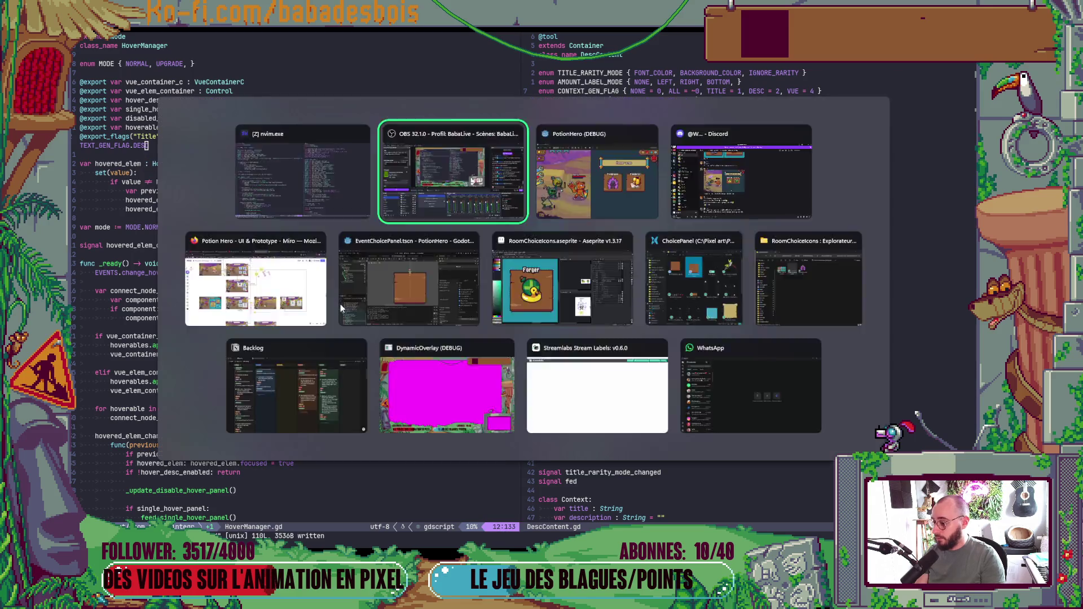
- Switch to the Godot editor and open the EventChoicePanel scene
key("alt+Tab")
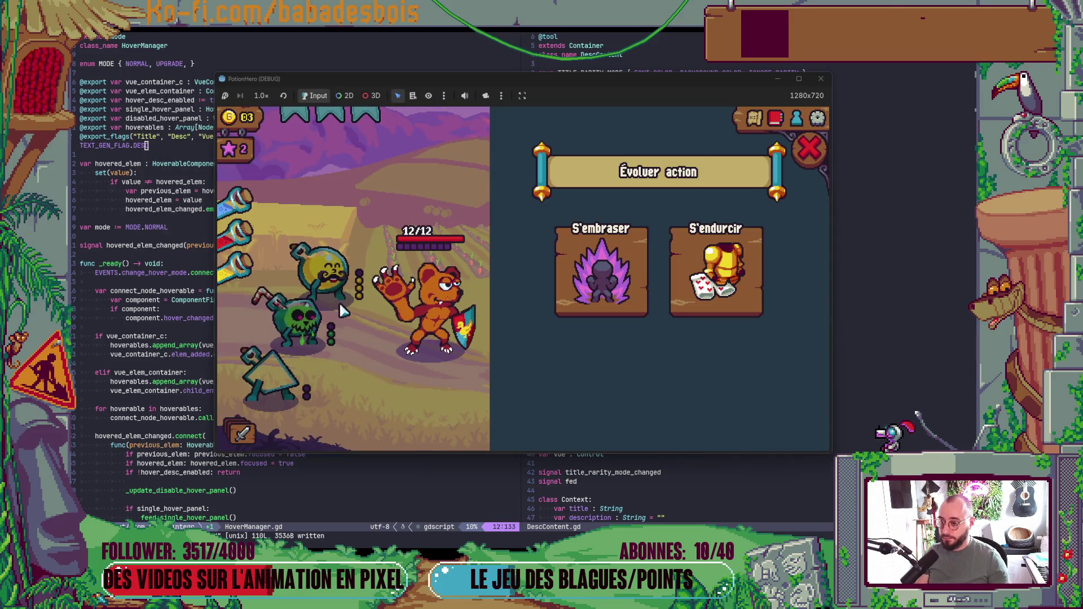
key("alt+Tab")
left_click(345, 236)
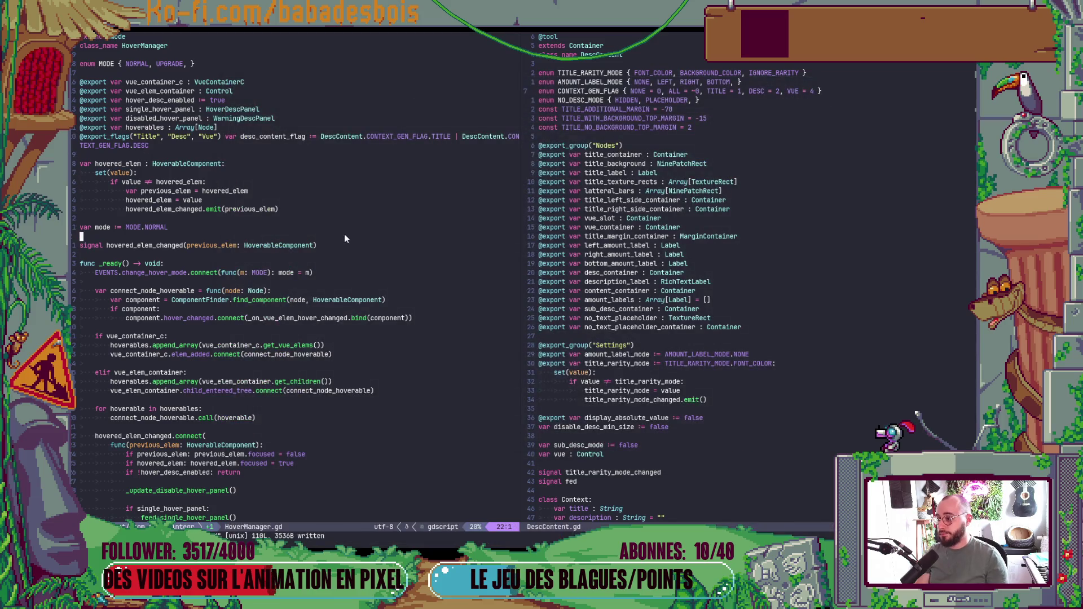
key("alt+Tab")
key("alt+shift+Tab")
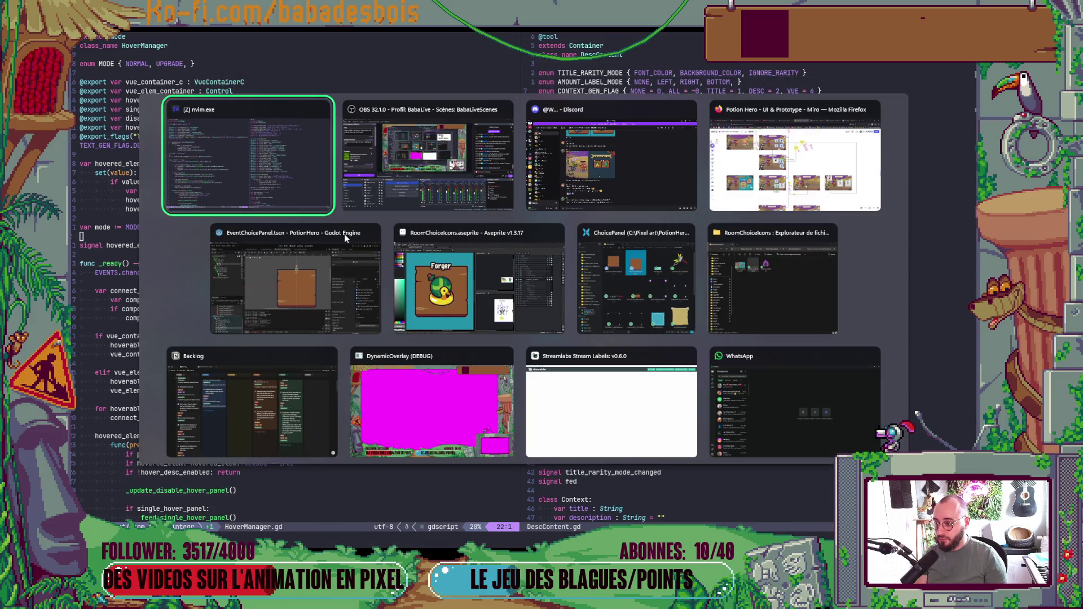
left_click(345, 237)
key("ctrl+shift+o")
type("Event")
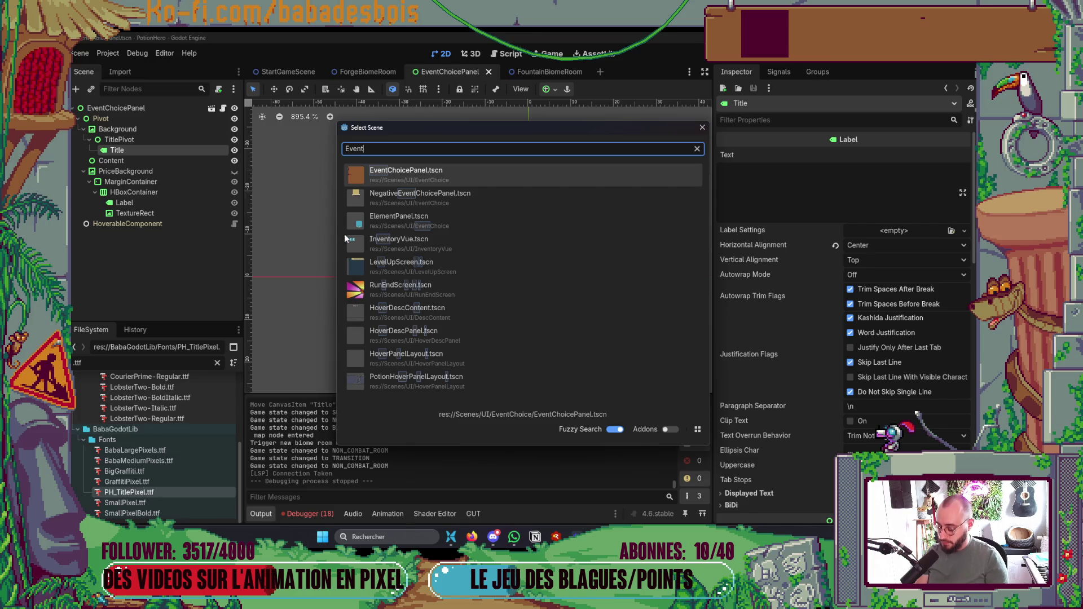
type("Choice")
key("Return")
- Browse the BiomeRoom scripts in quick search without opening any
key("ctrl+alt+o")
type("BiomeRoom")
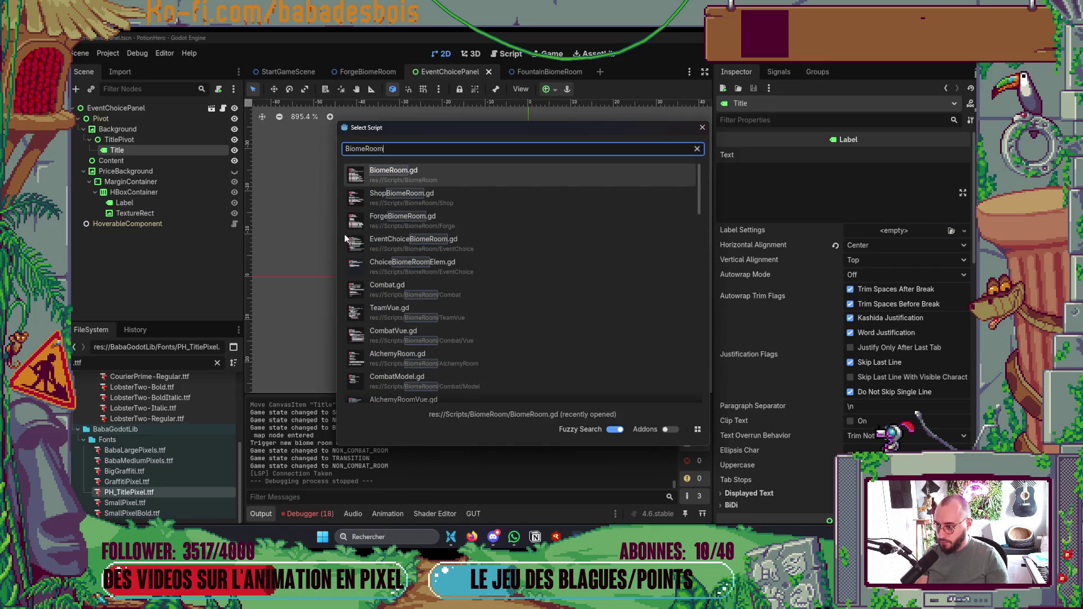
scroll(345, 238, "down", 2)
scroll(409, 218, "up", 2)
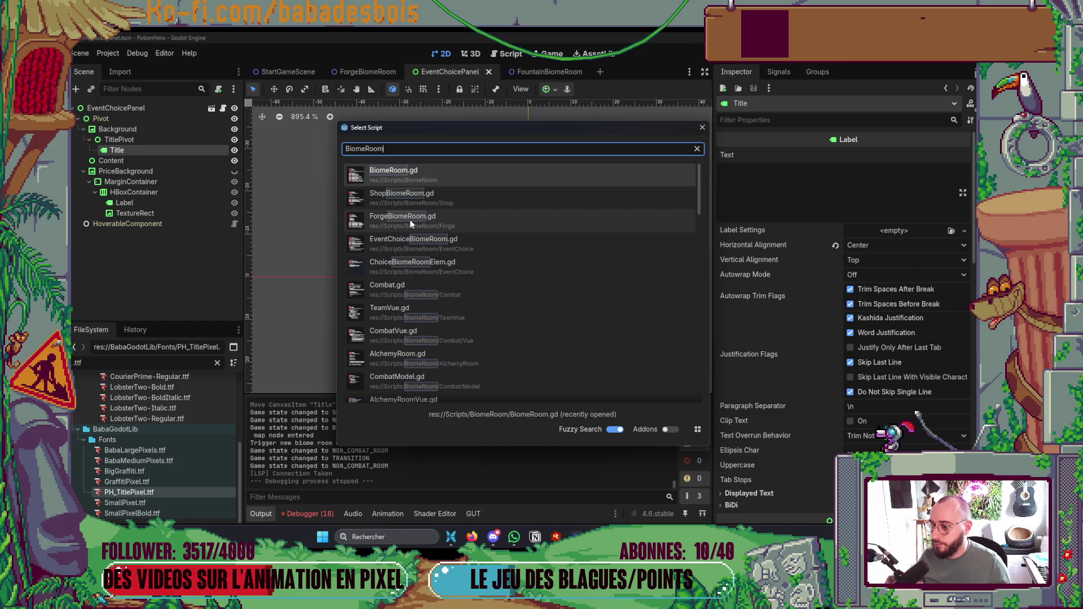
key("Escape")
- Open FountainBiomeRoom.tscn via scene quick-open, searching 'fount'
key("ctrl+shift+o")
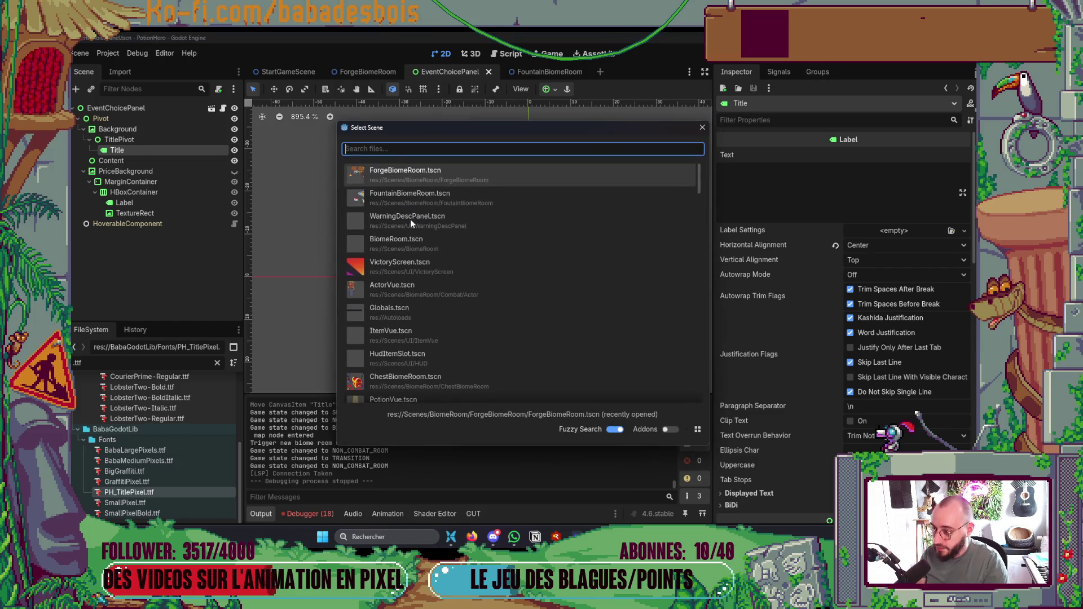
type("Biome")
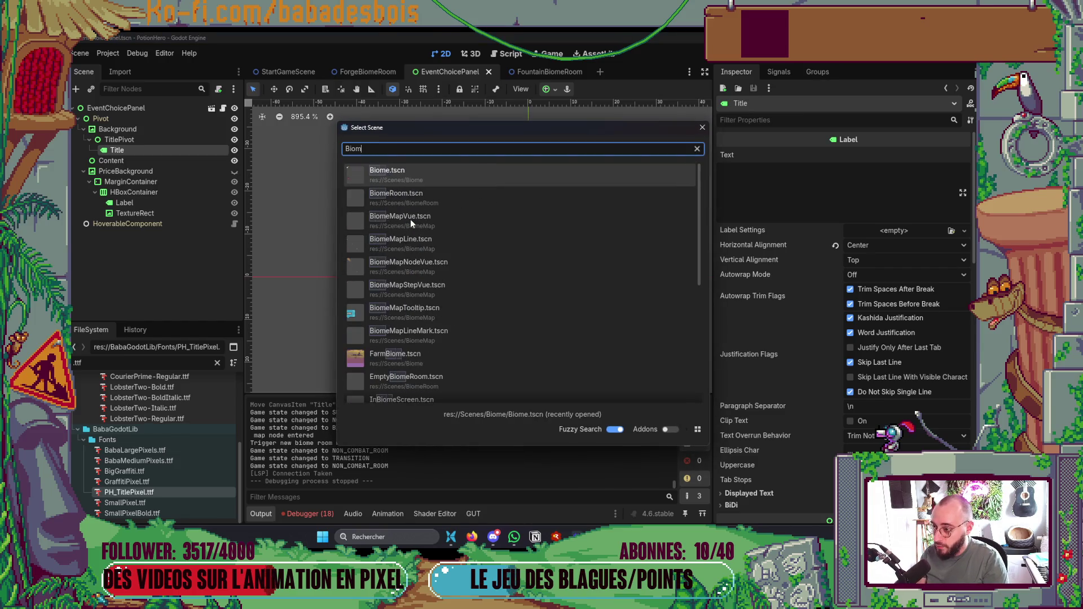
key("BackSpace")
key("BackSpace")
key("BackSpace")
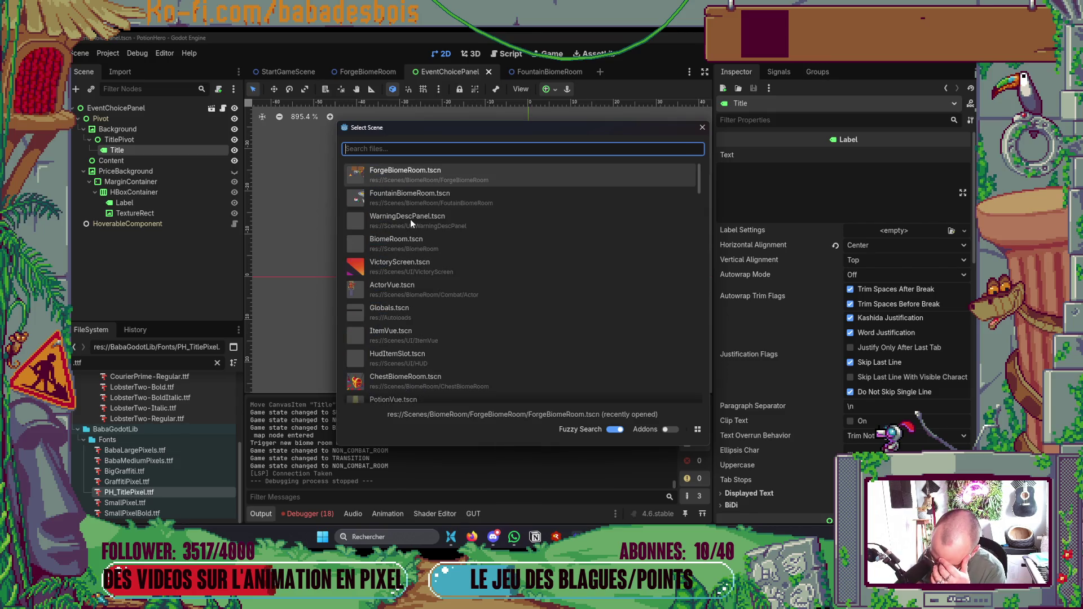
type("fount")
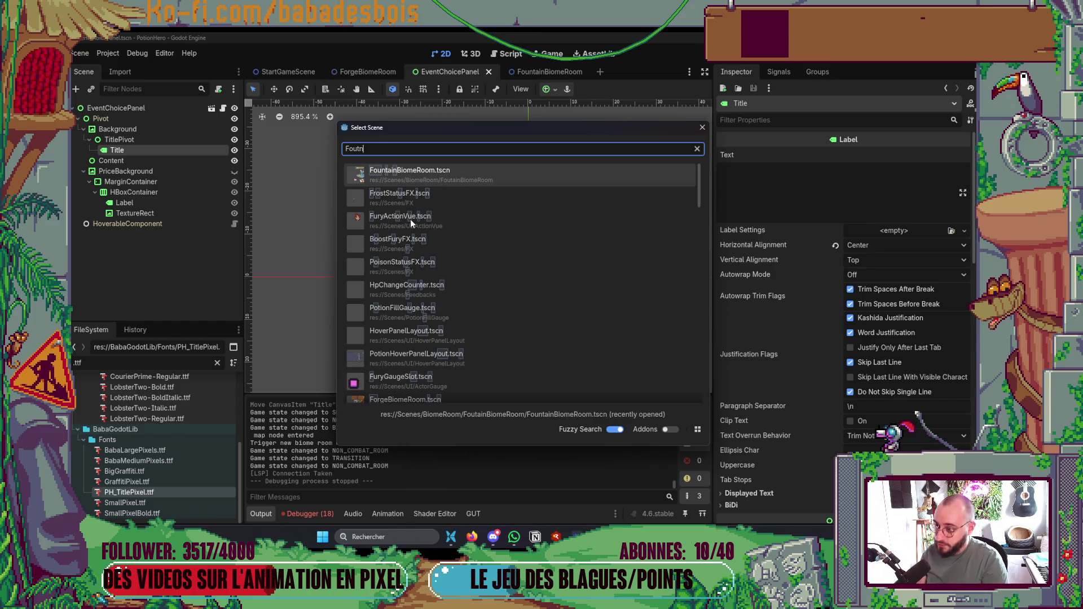
key("Return")
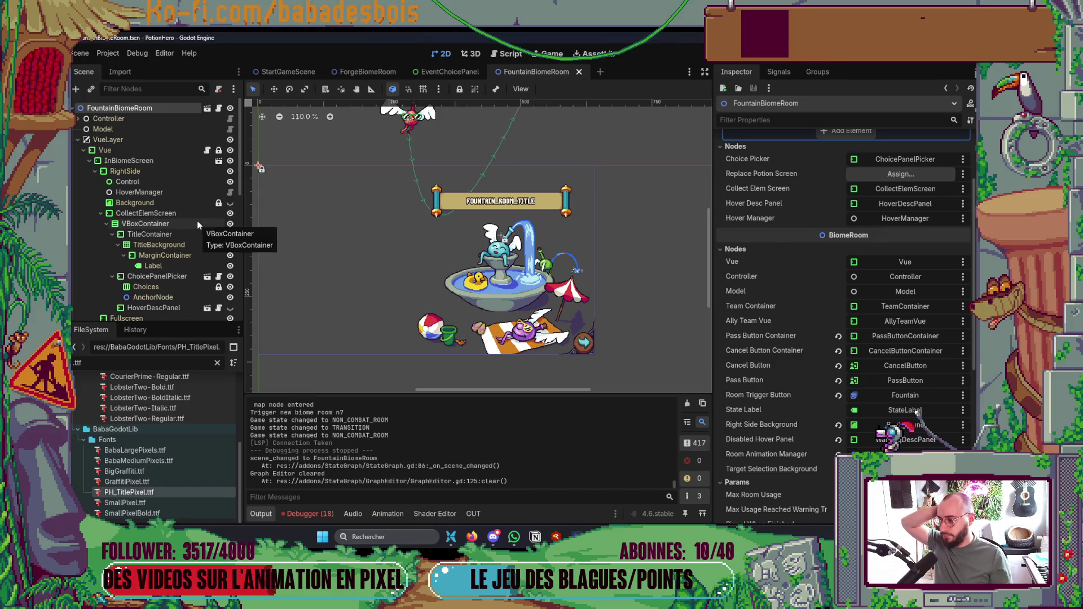
- Select the Fountain room's HoverManager node and uncheck Title in its Desc Content Flag
scroll(198, 221, "down", 1)
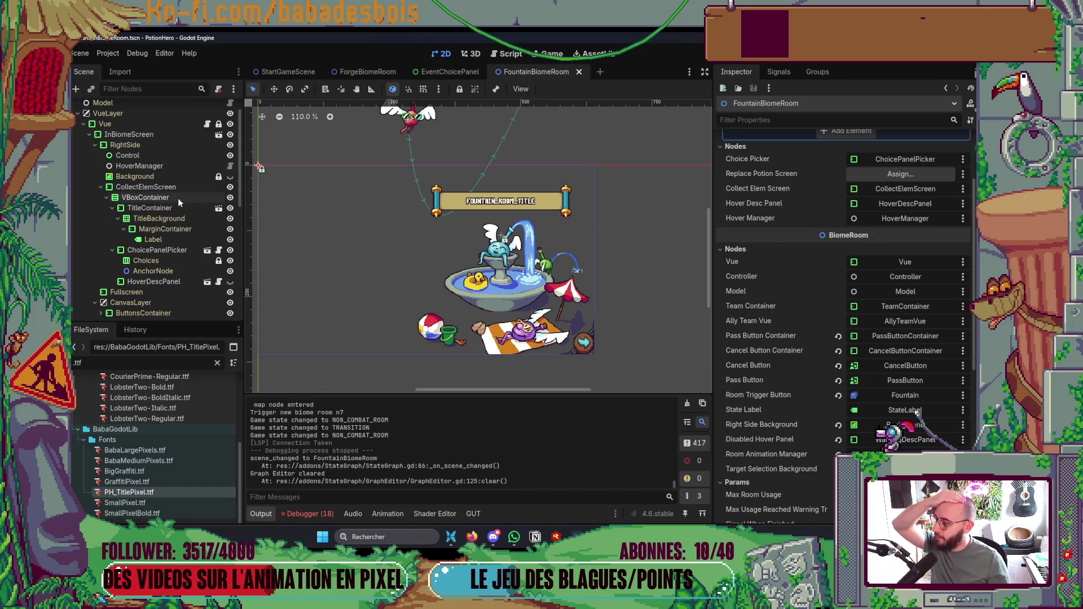
left_click(149, 167)
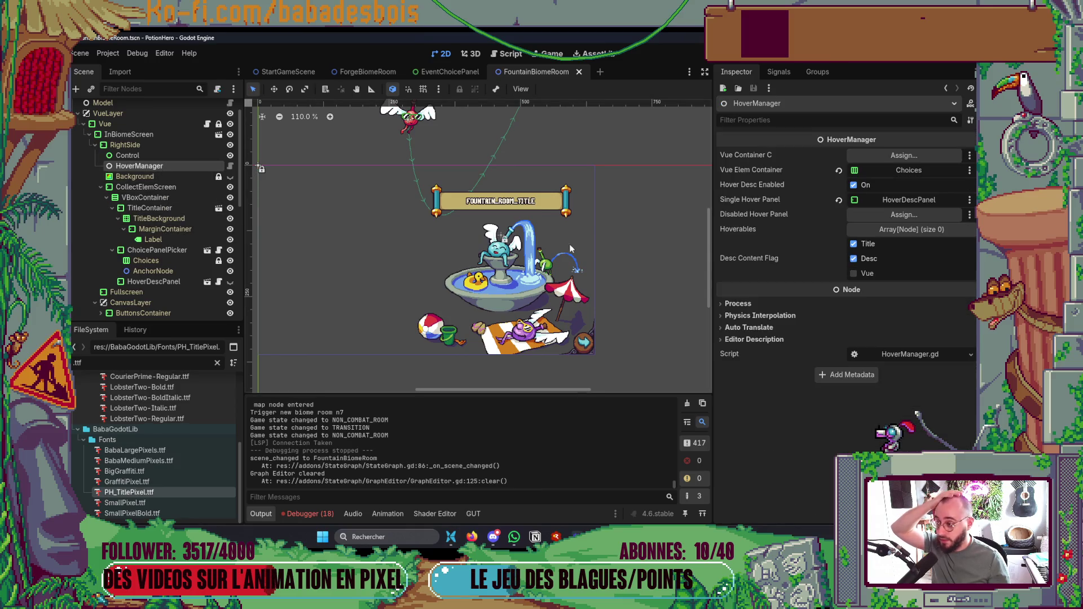
left_click(854, 245)
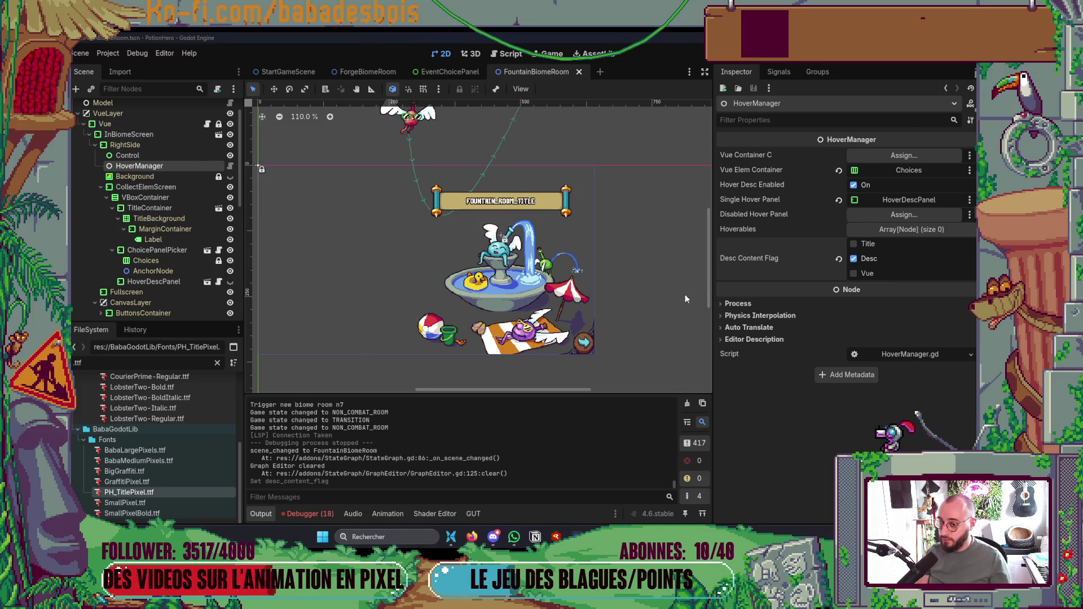
key("alt+Tab")
scroll(344, 295, "down", 20)
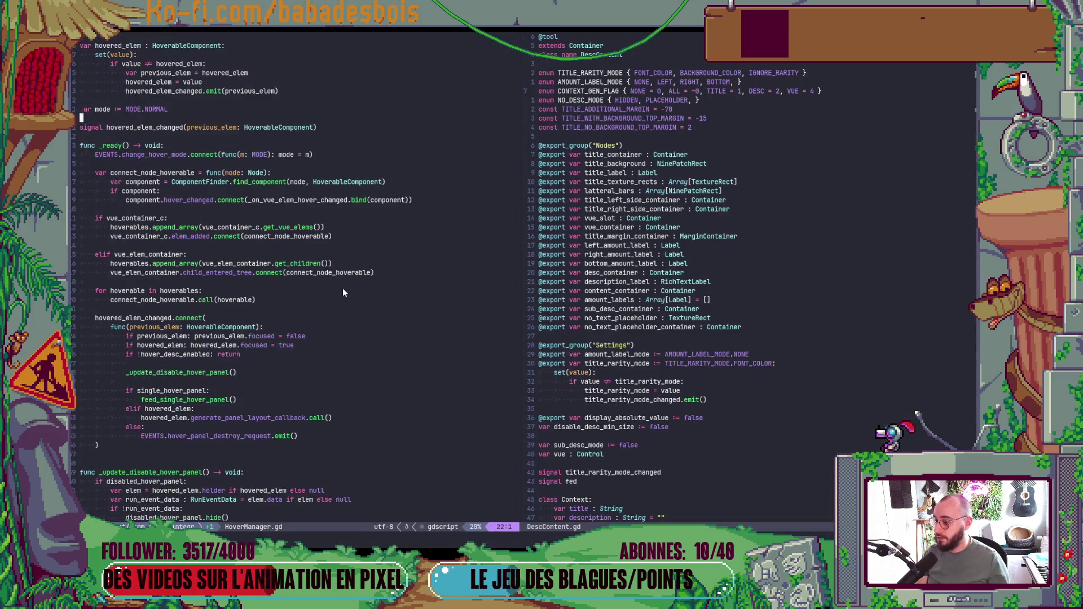
- Pass desc_content_flag into generate_desc_content in HoverManager.gd, save, and run the game with F5
scroll(335, 297, "down", 4)
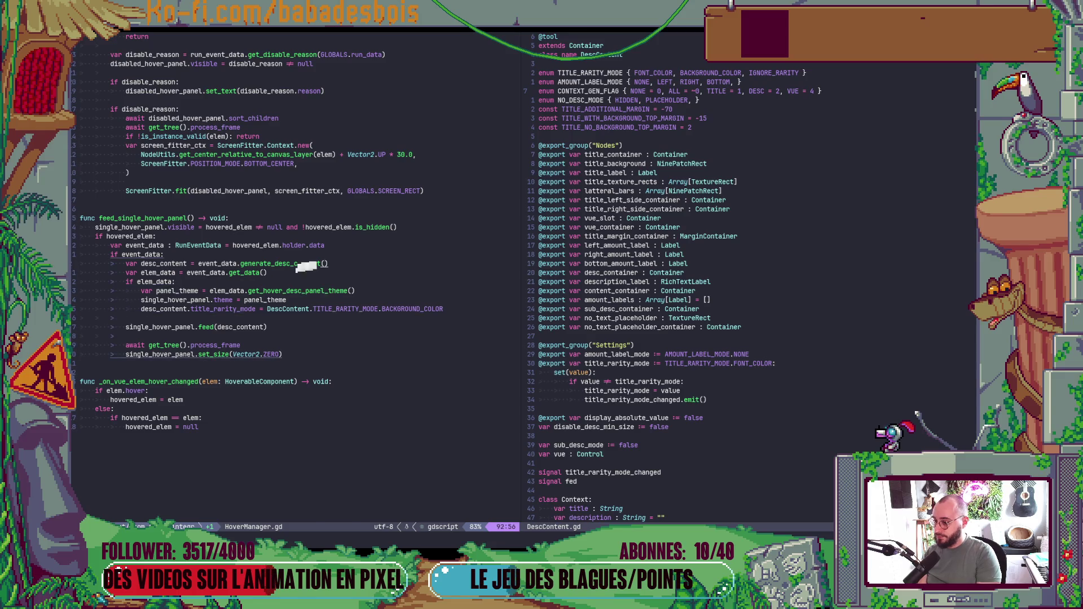
key("Right")
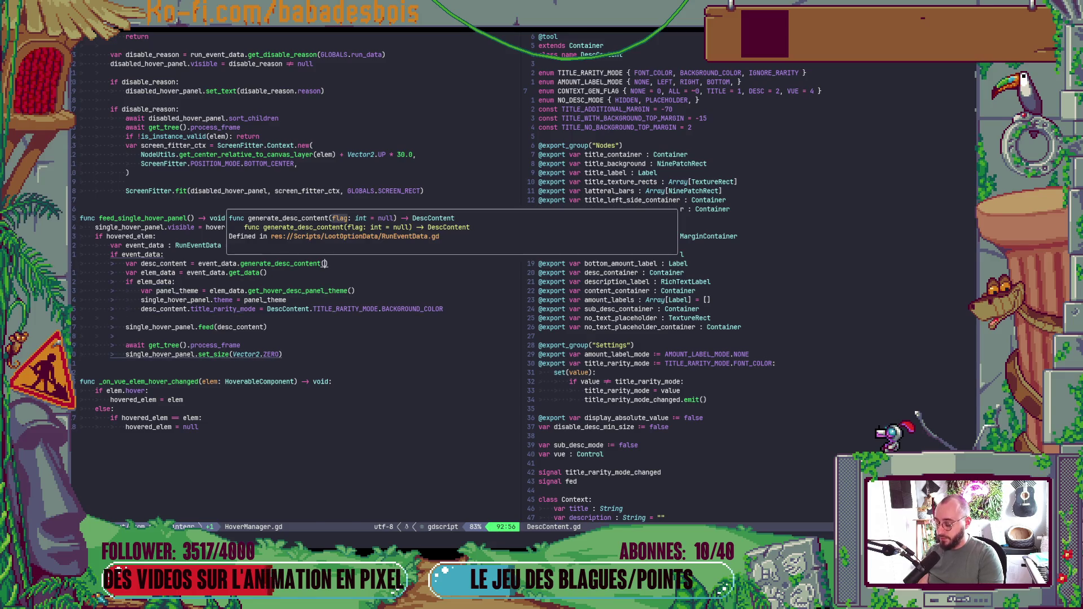
type("esc_content_flag")
key("Escape")
type(":w")
key("Return")
key("alt+Tab")
key("F5")
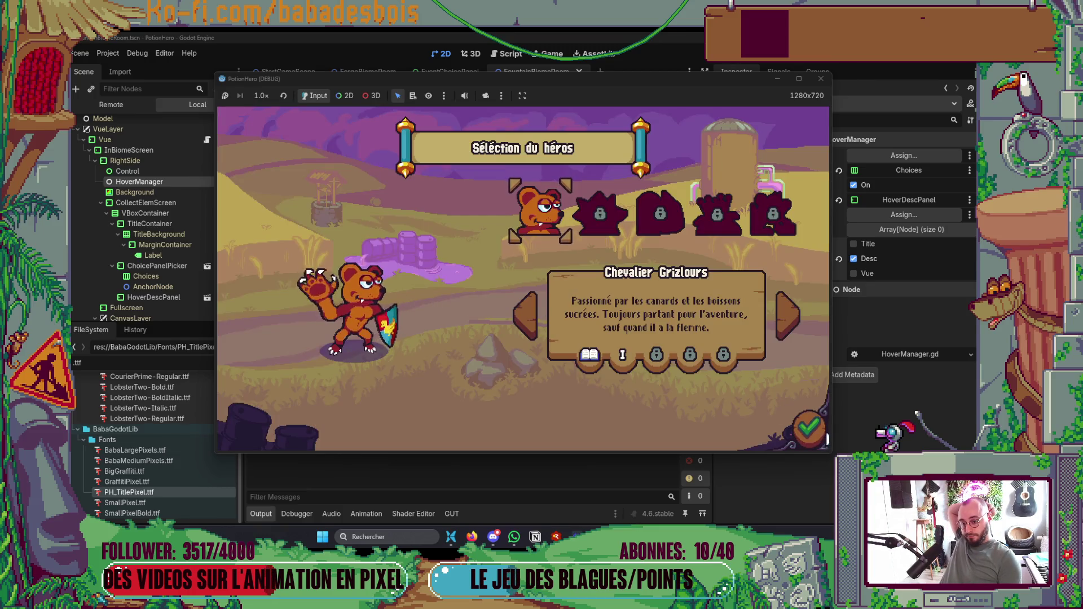
- Start the second adventure and skip the intro dialogue to reach the Ferme malfamée map
left_click(808, 430)
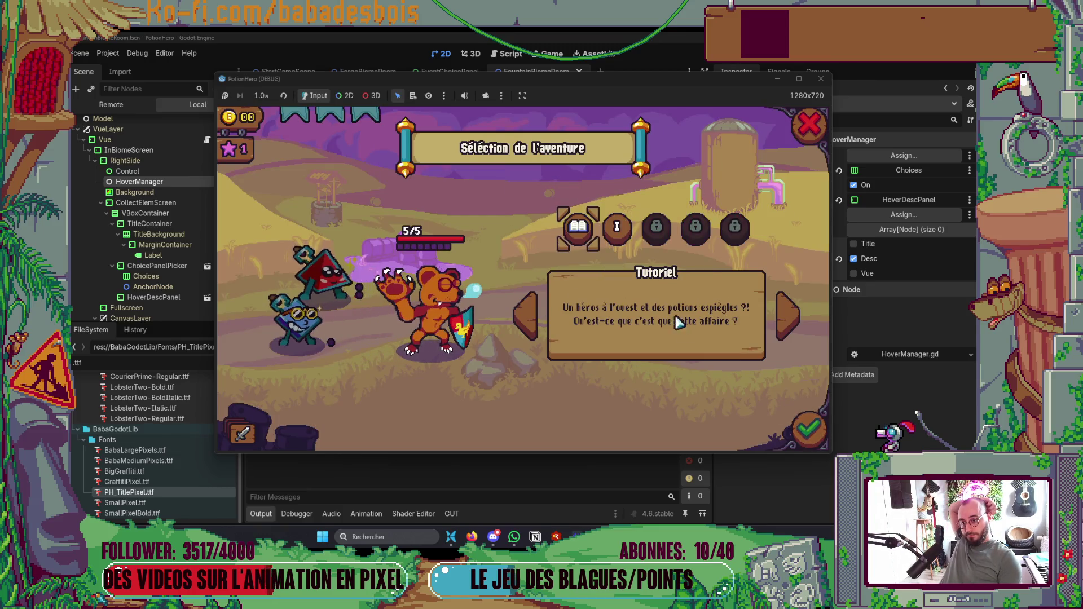
left_click(628, 234)
key("Return")
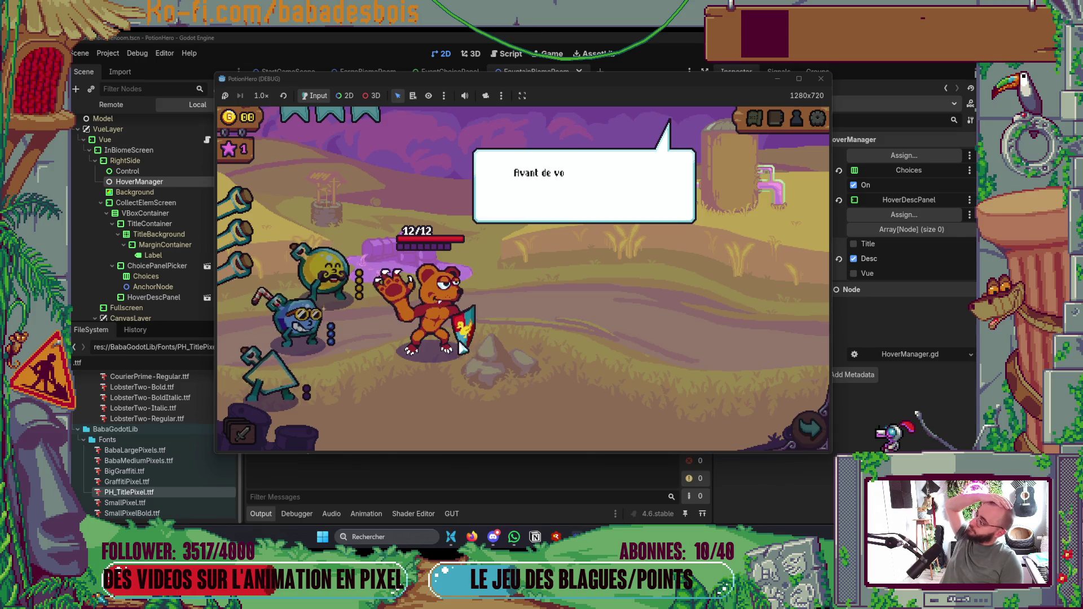
key("Return")
key("Return")
key("Return")
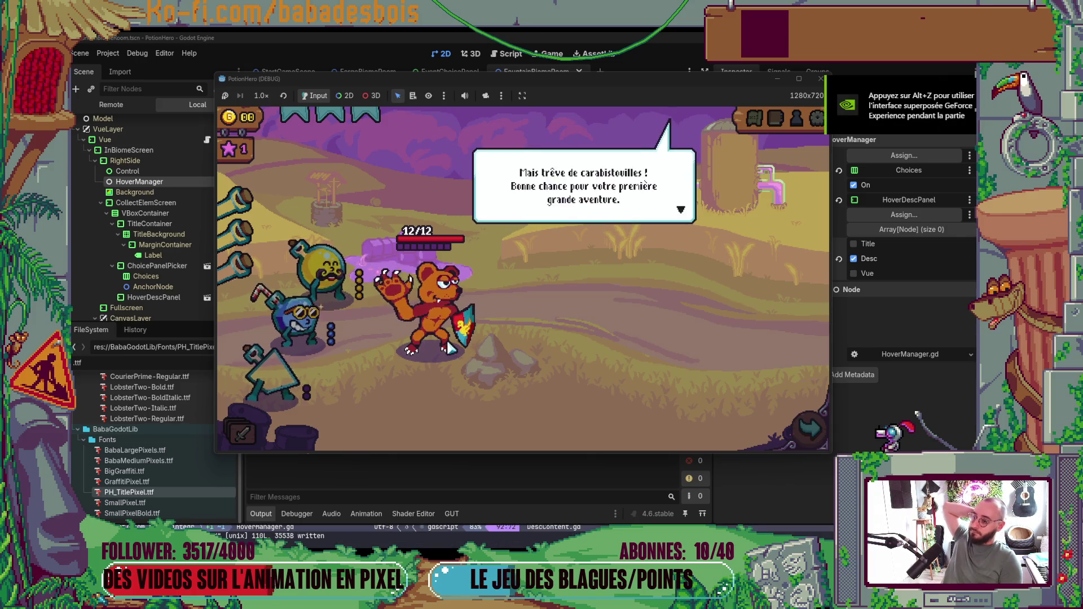
key("Return")
left_click(809, 430)
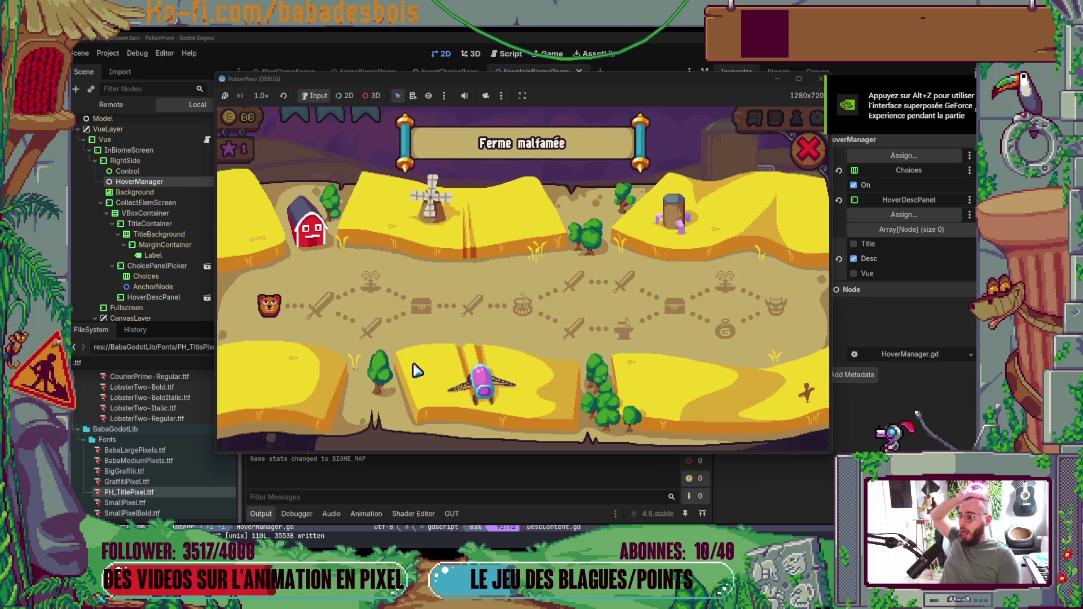
- Win the first combat using potions, then enter the fountain room and open its refill choices
left_click(321, 306)
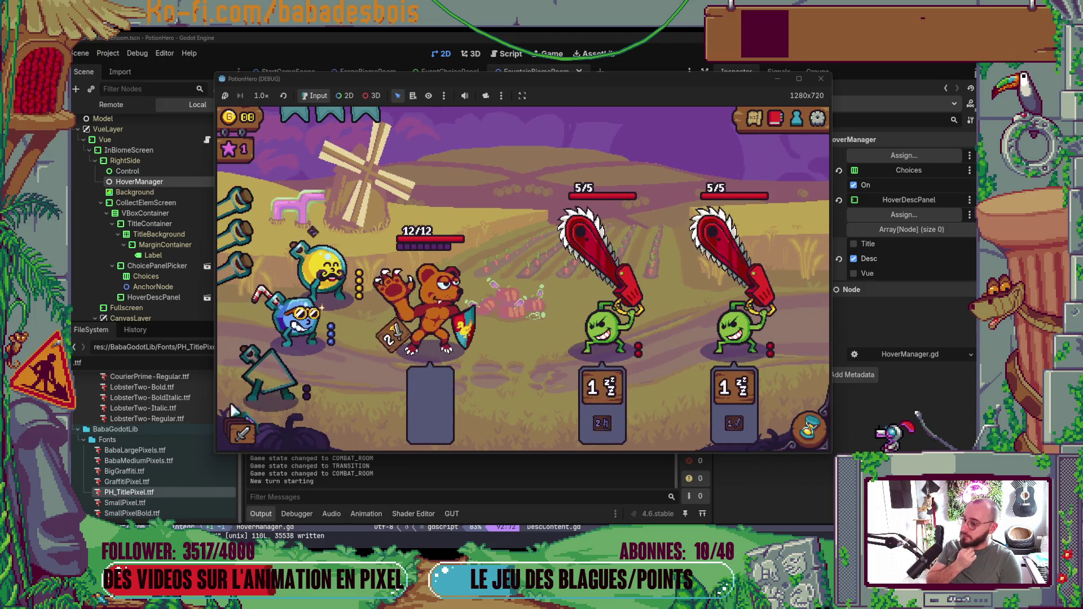
left_click(444, 328)
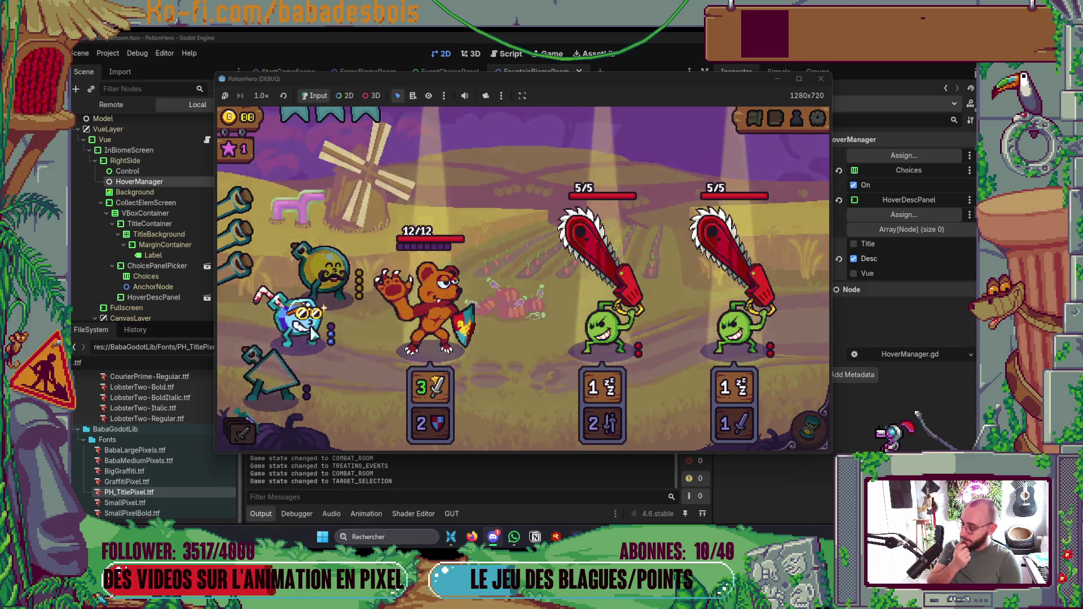
left_click(451, 350)
left_click(443, 347)
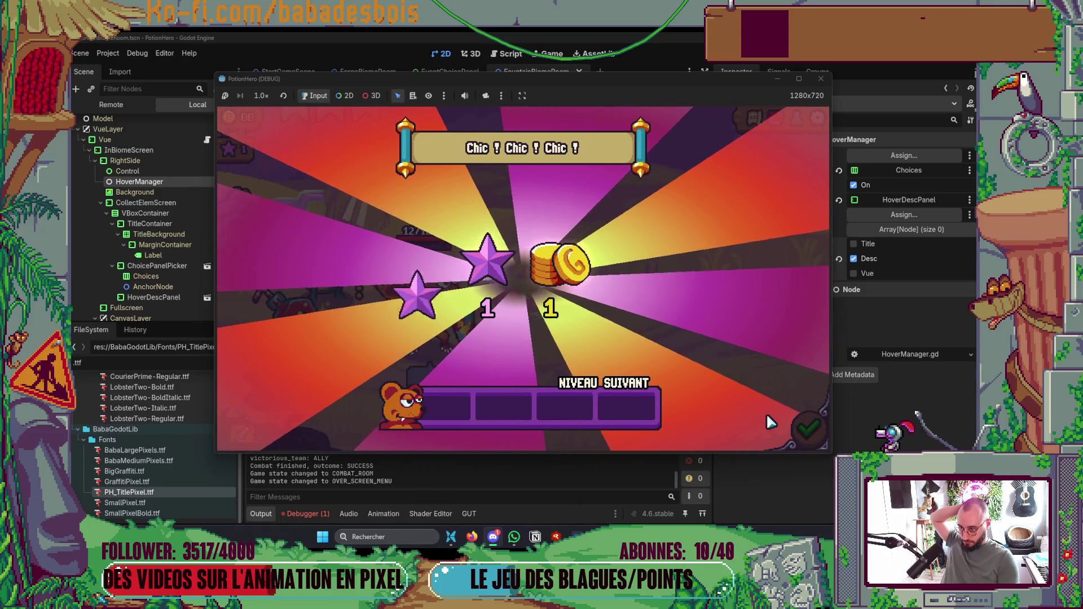
left_click(788, 433)
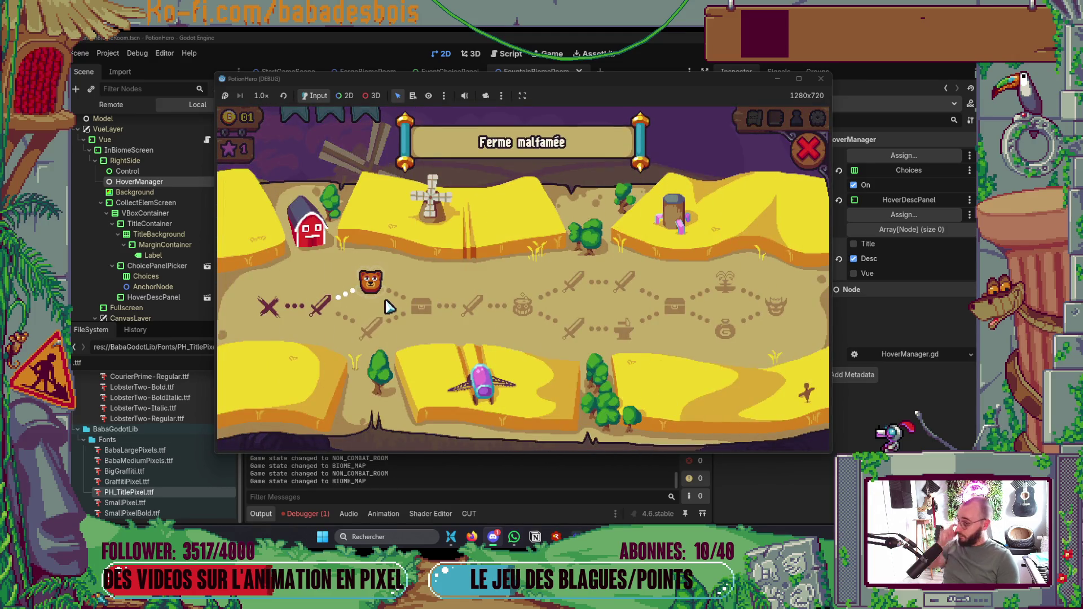
left_click(387, 302)
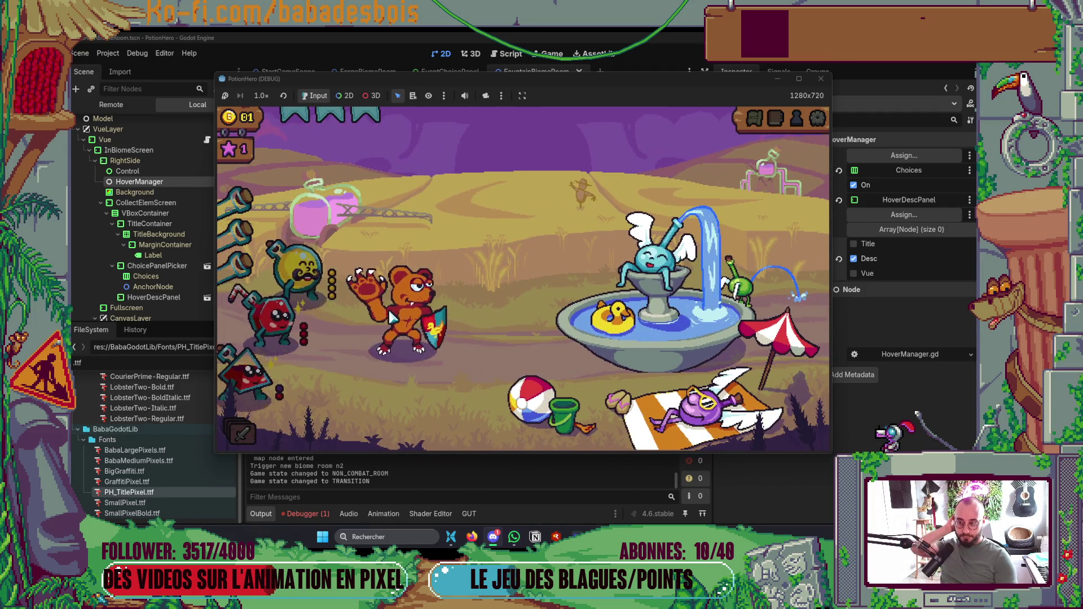
left_click(614, 364)
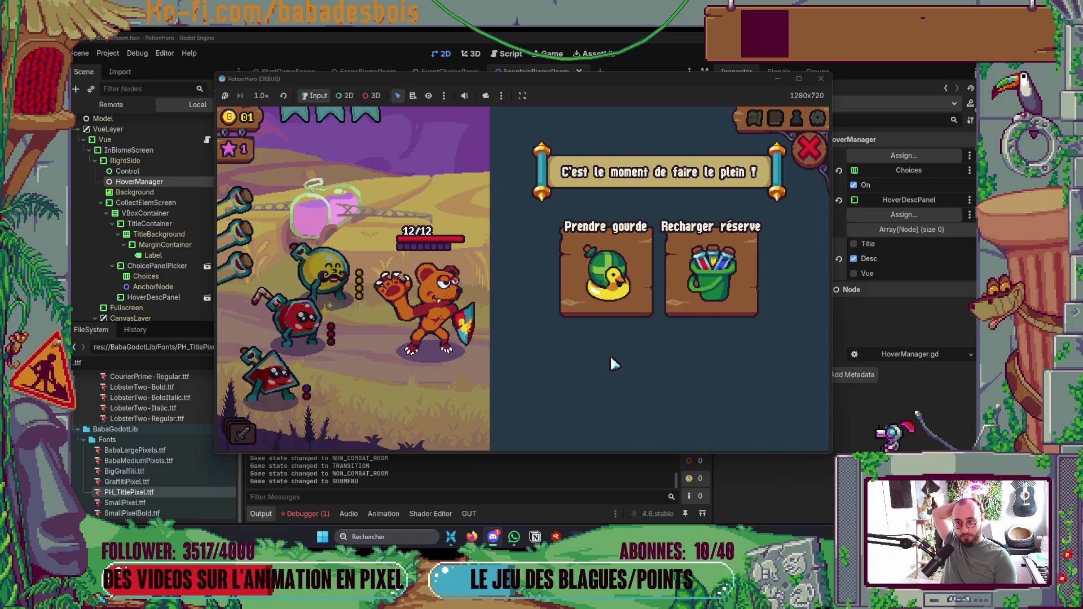
- Check that the Prendre gourde and Recharger réserve hover panels show only descriptions
mouse_move(671, 276)
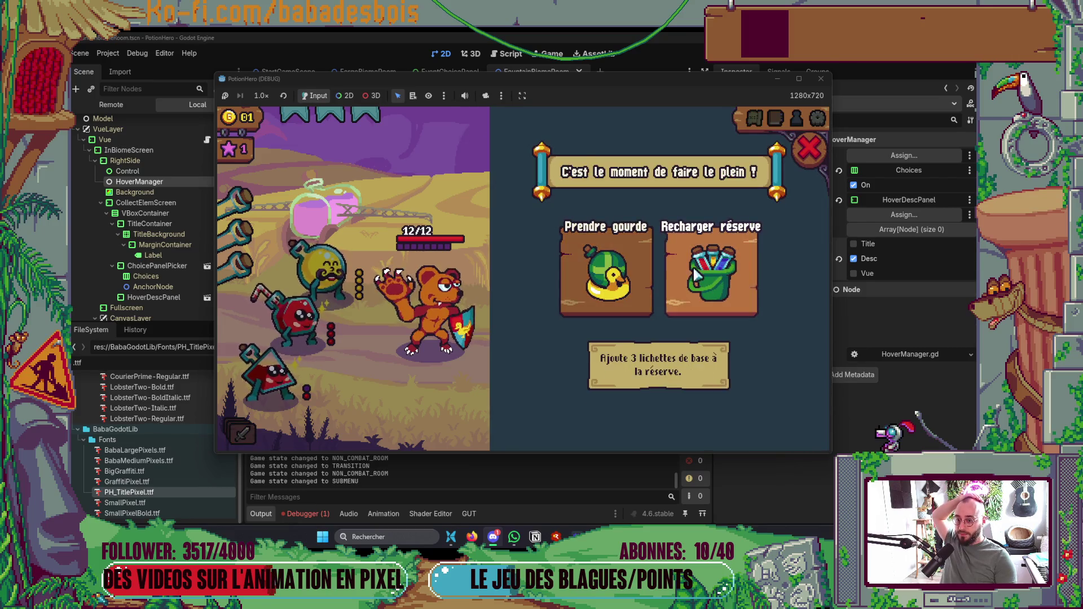
mouse_move(597, 299)
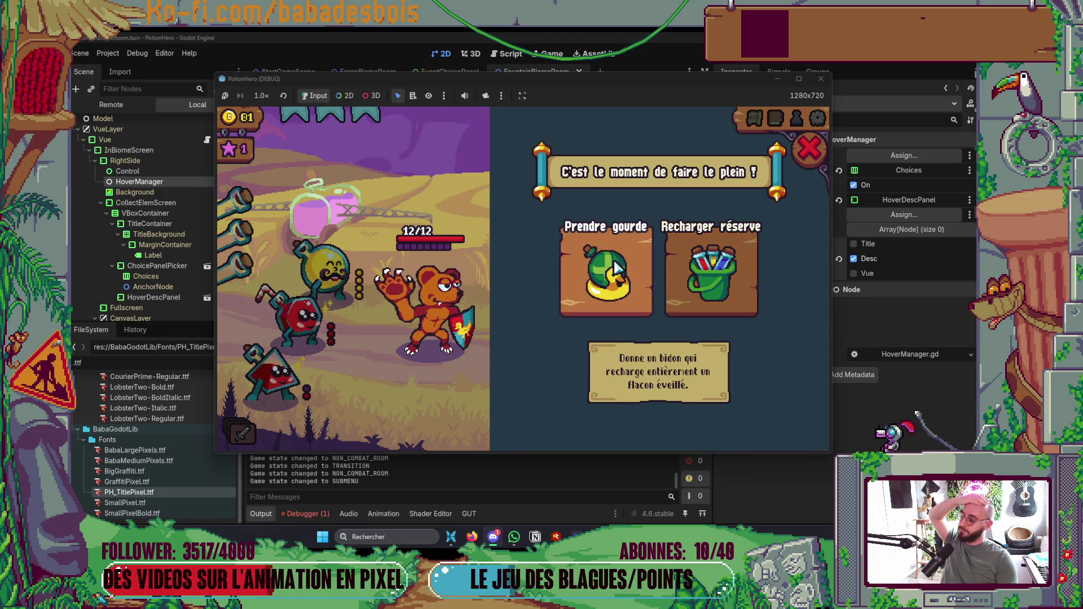
mouse_move(720, 270)
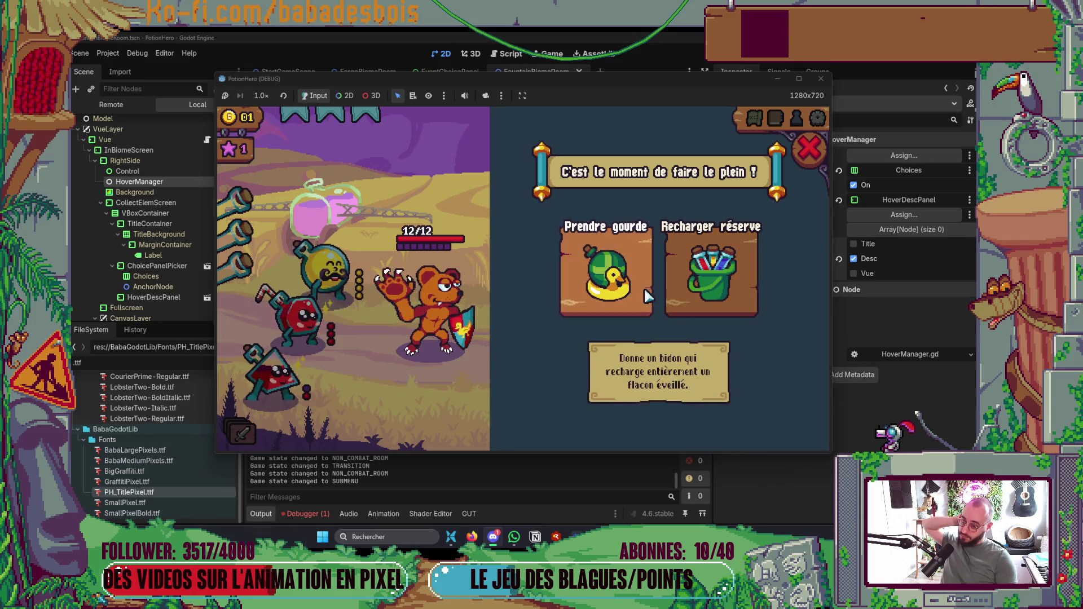
mouse_move(730, 294)
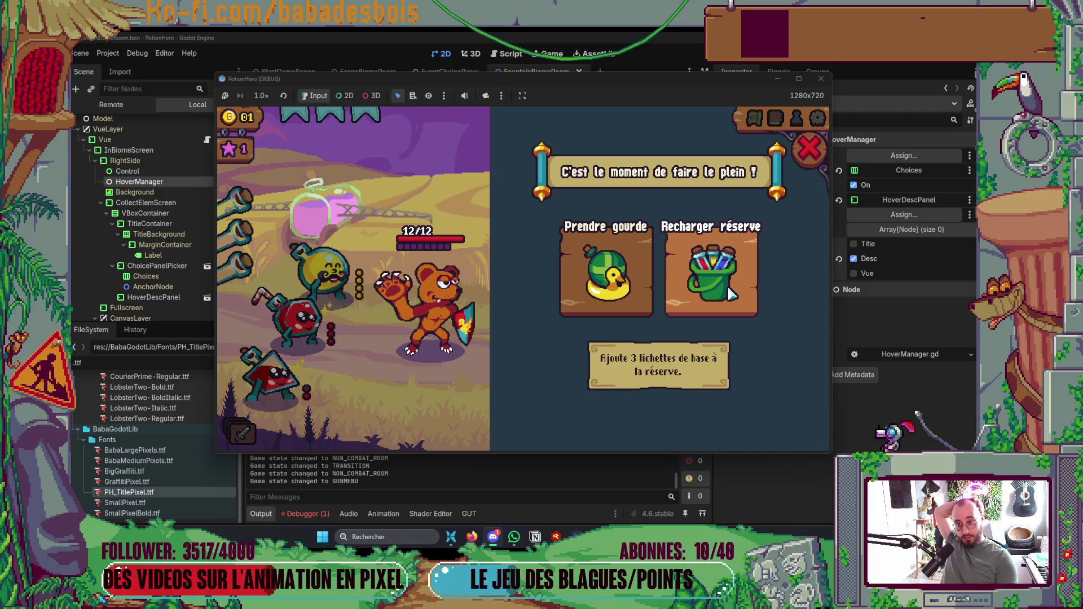
key("alt+Tab")
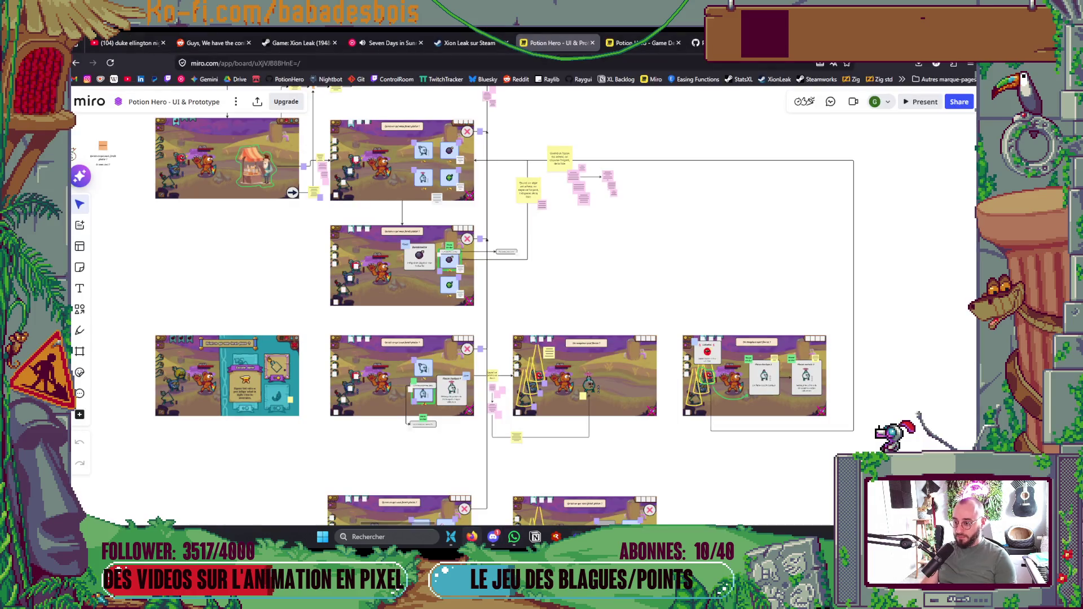
- Review the Miro choice-panel mockups and measure the gap between the two mockup buttons
scroll(467, 481, "down", 3)
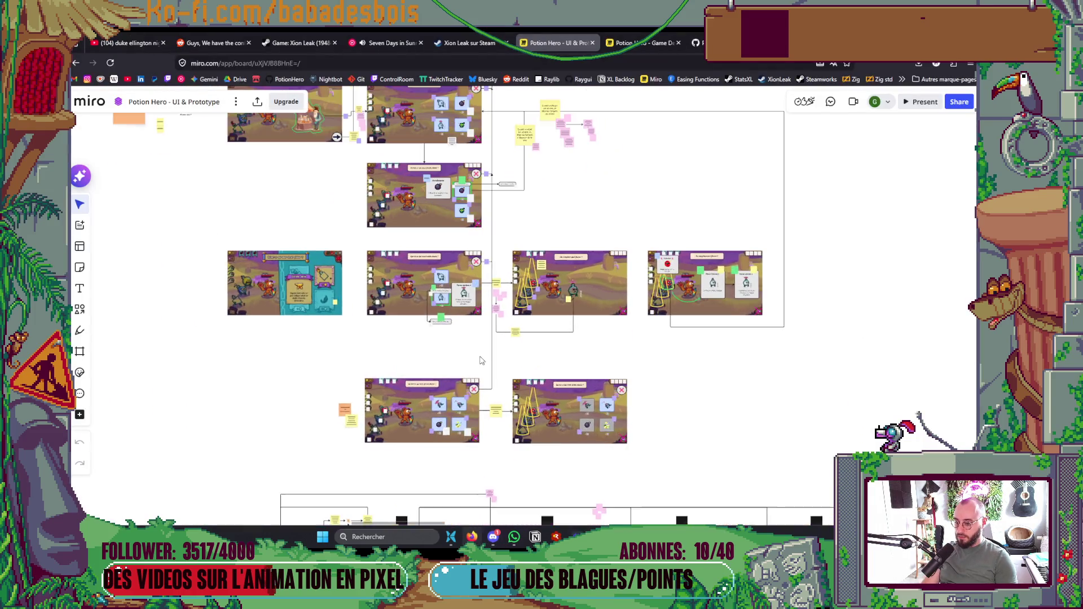
key("alt+Tab")
scroll(397, 350, "down", 2)
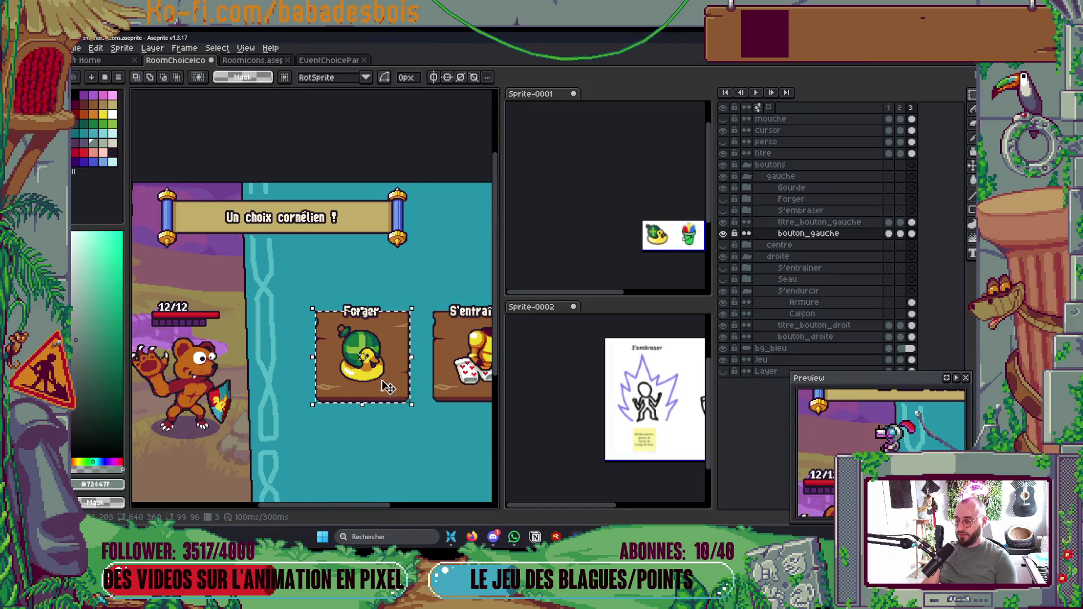
scroll(396, 350, "up", 3)
key("ctrl+d")
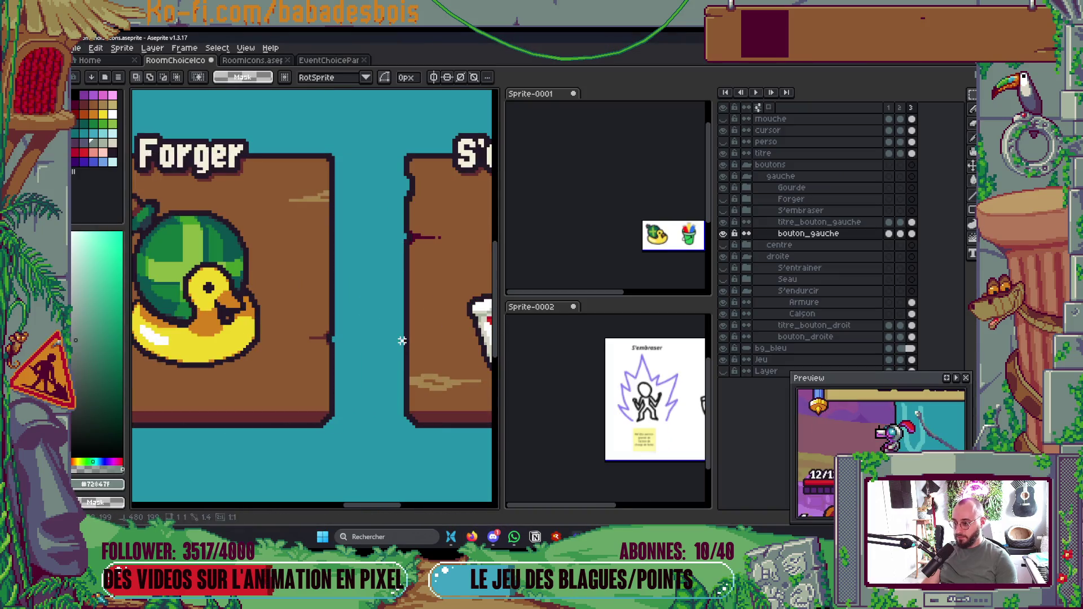
left_click_drag(335, 351, 334, 354)
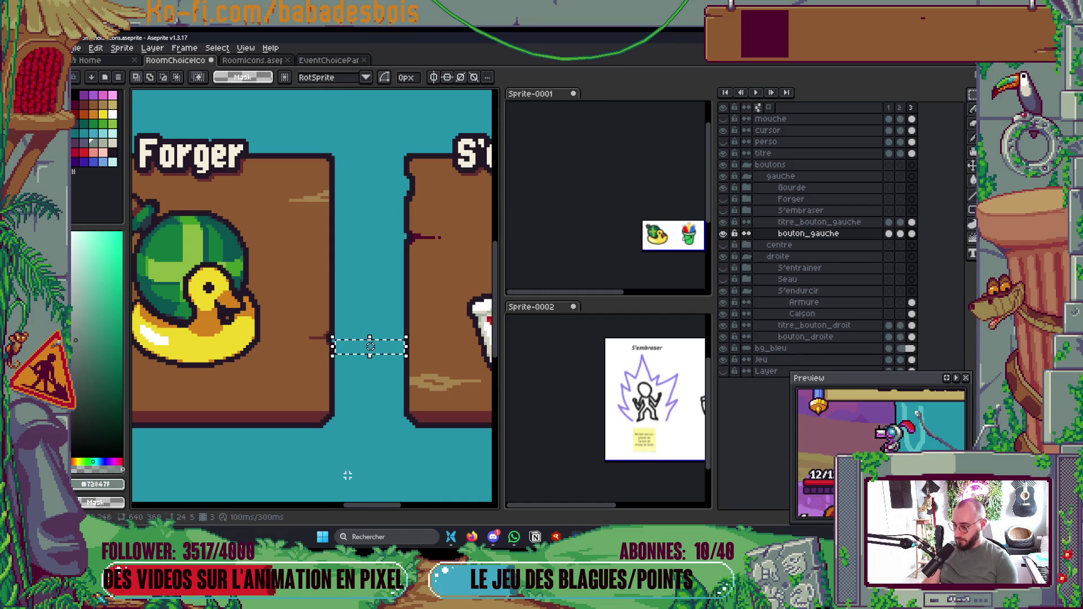
- Back in Godot, select the FountainBiomeRoom Choices container
key("alt+Tab")
key("alt+Tab")
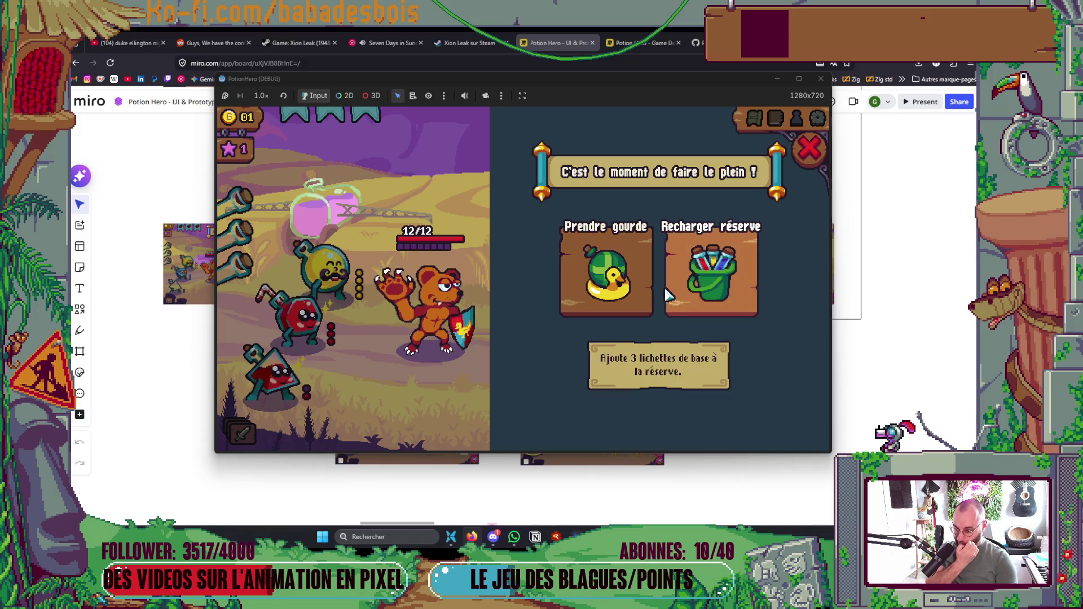
key("alt+Tab")
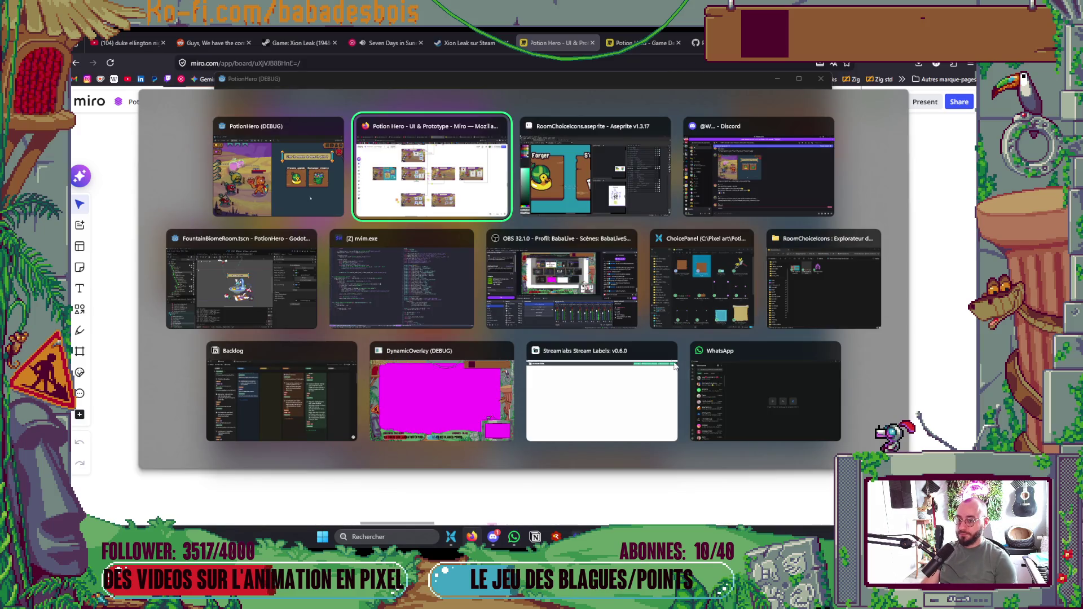
left_click(267, 303)
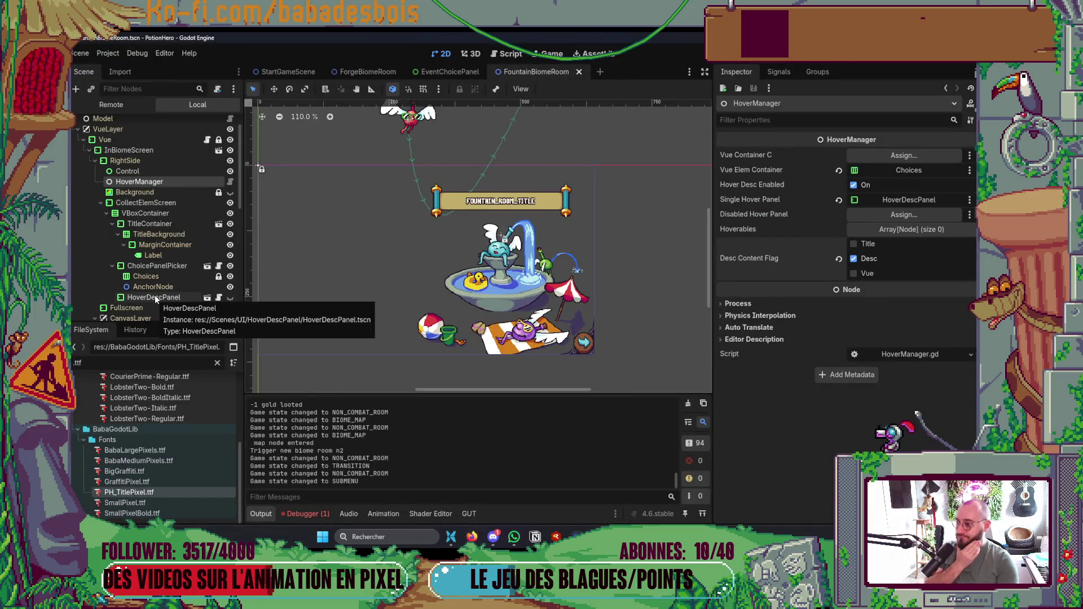
left_click(157, 278)
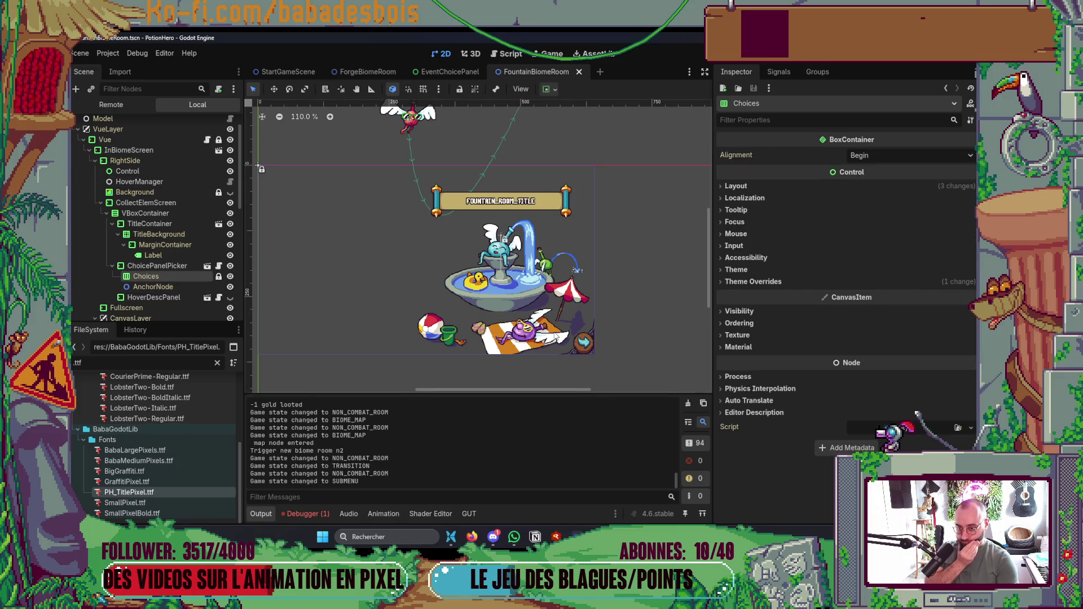
- Set the Choices container's Separation theme override to 120 and check the spacing in-game
left_click(745, 283)
left_click(747, 292)
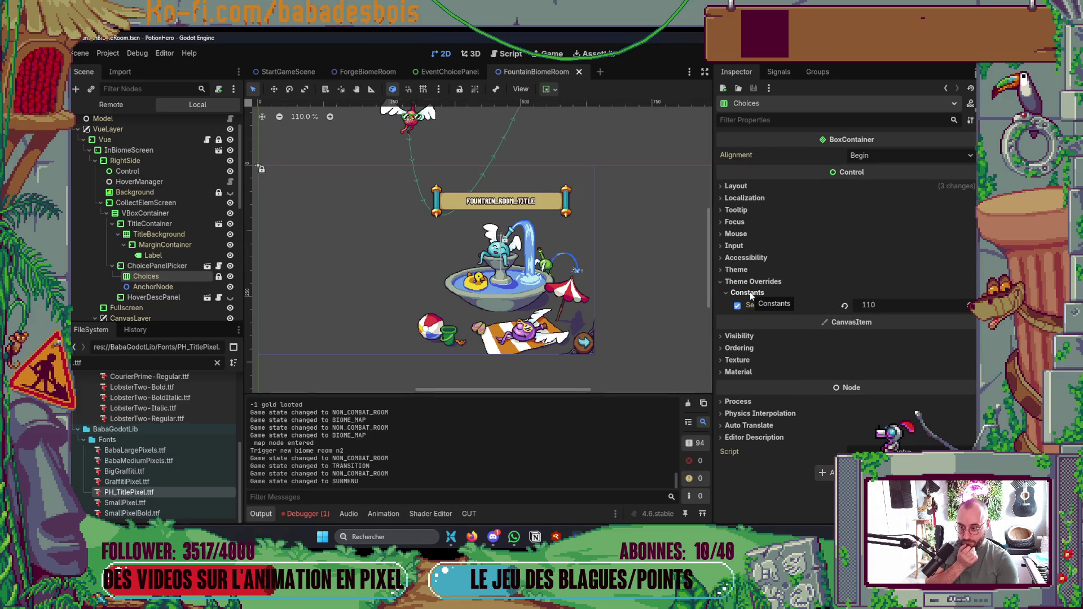
left_click(893, 310)
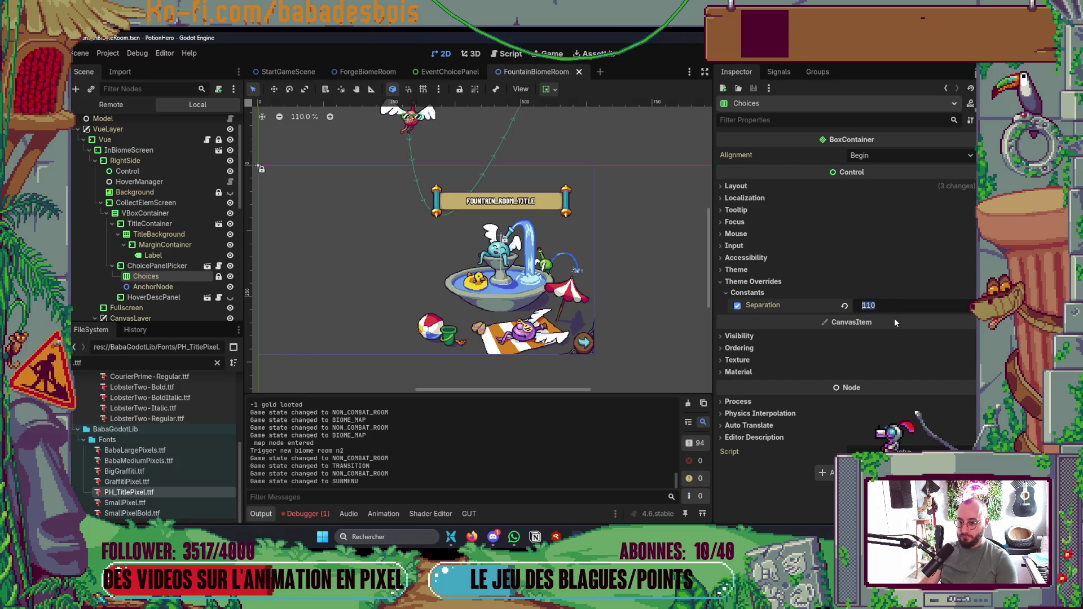
type("1")
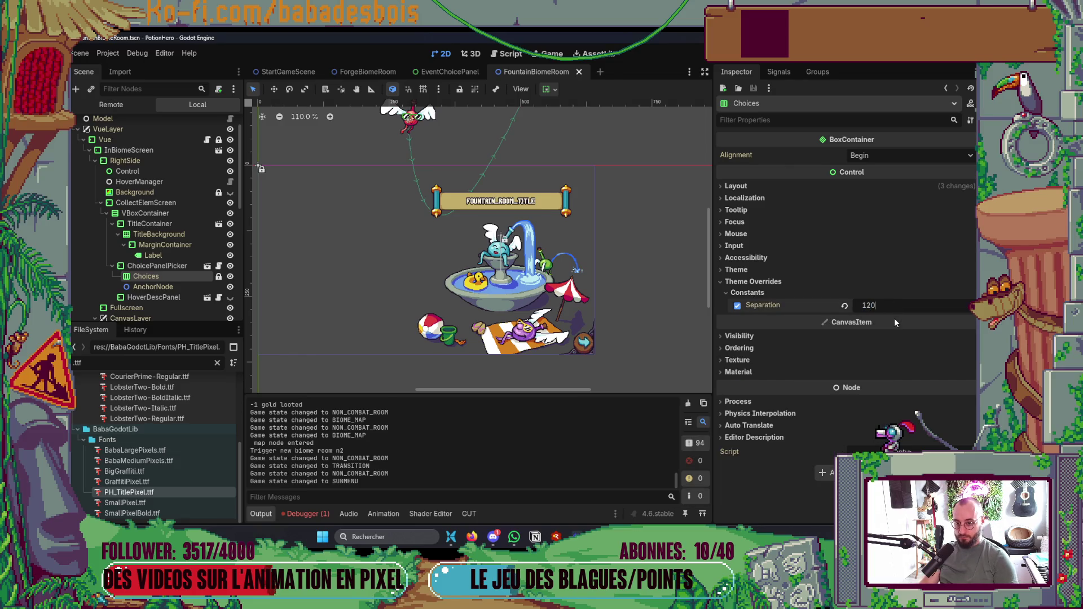
key("Return")
key("alt+Tab")
key("alt+Tab")
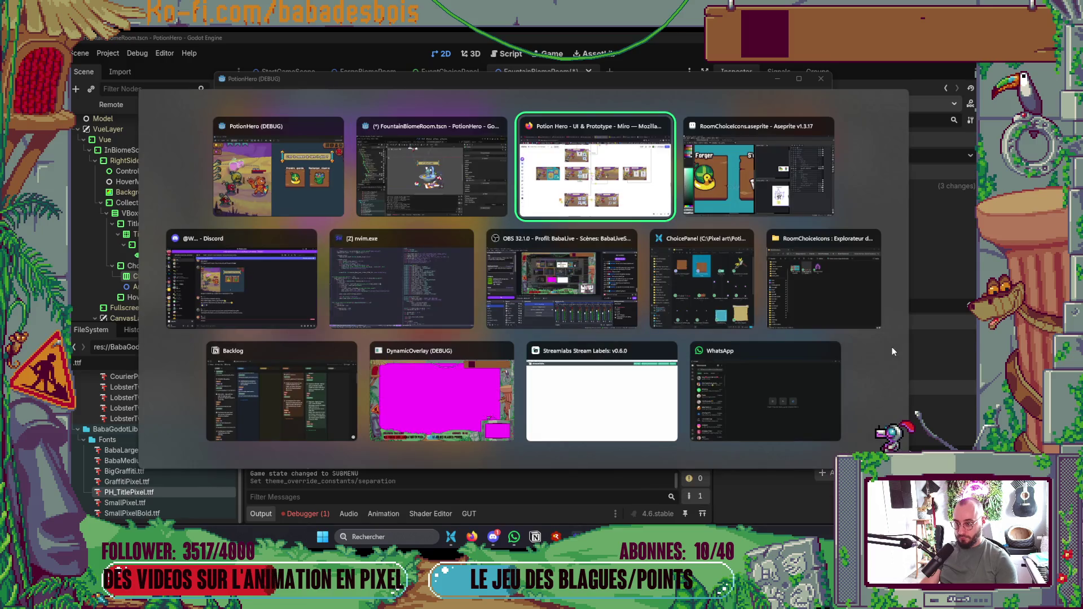
key("alt+Tab")
key("alt+Tab")
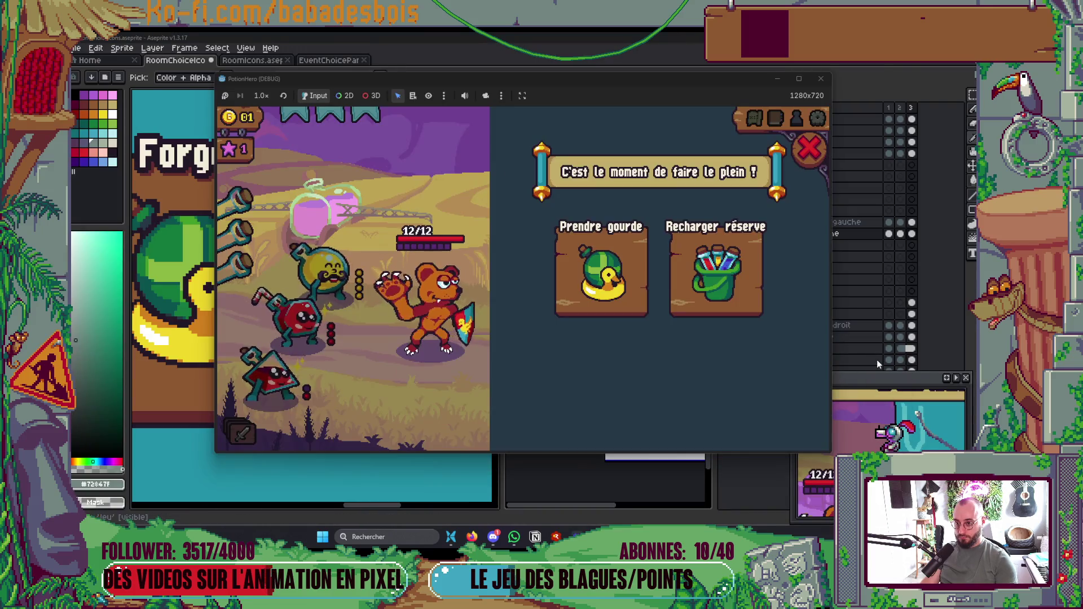
- Raise the Choices Separation override further to 124
key("alt+Tab")
key("Tab")
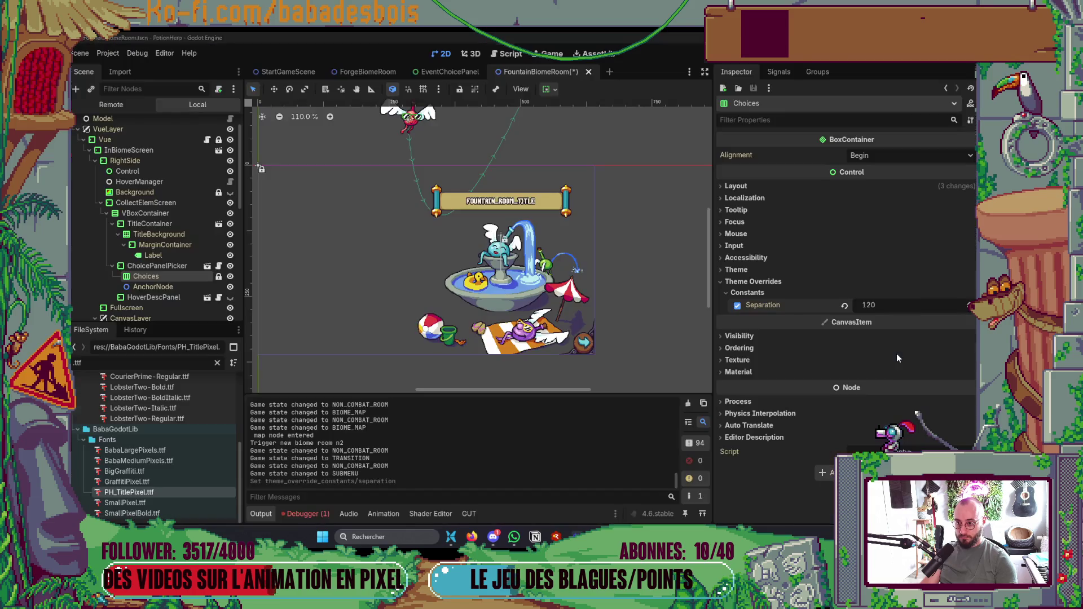
type("4")
key("Return")
key("alt+Tab")
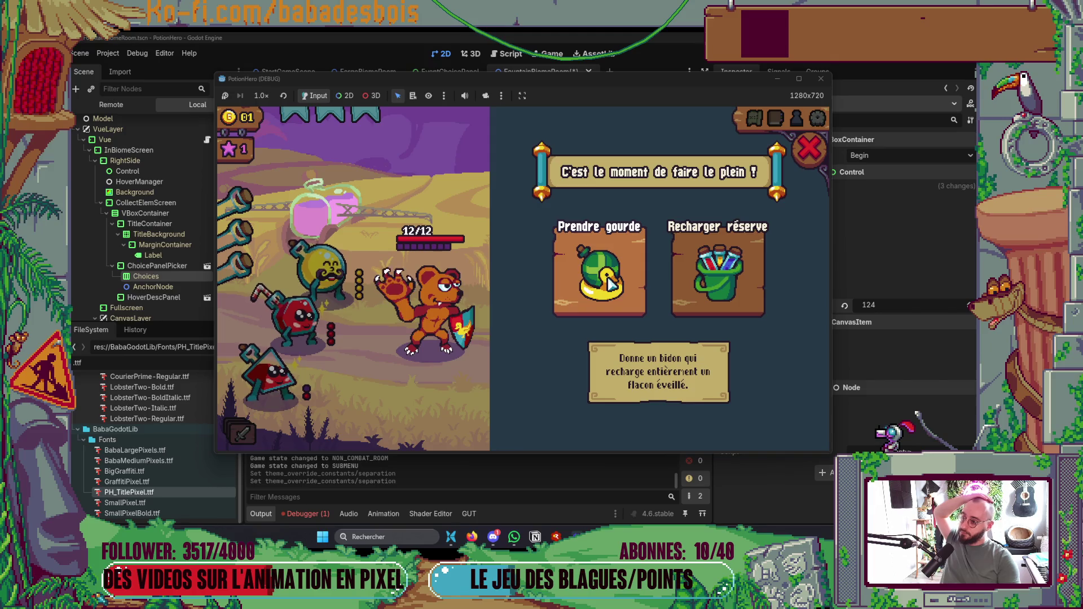
left_click(174, 272)
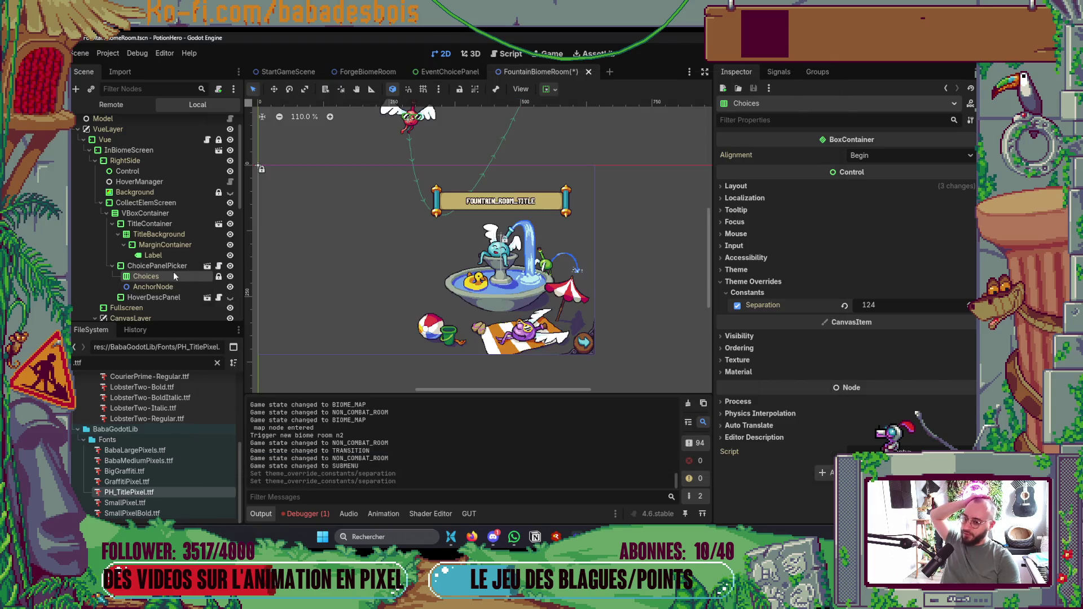
- Expand the Choices container's theme settings and scroll through the Inspector
left_click(765, 272)
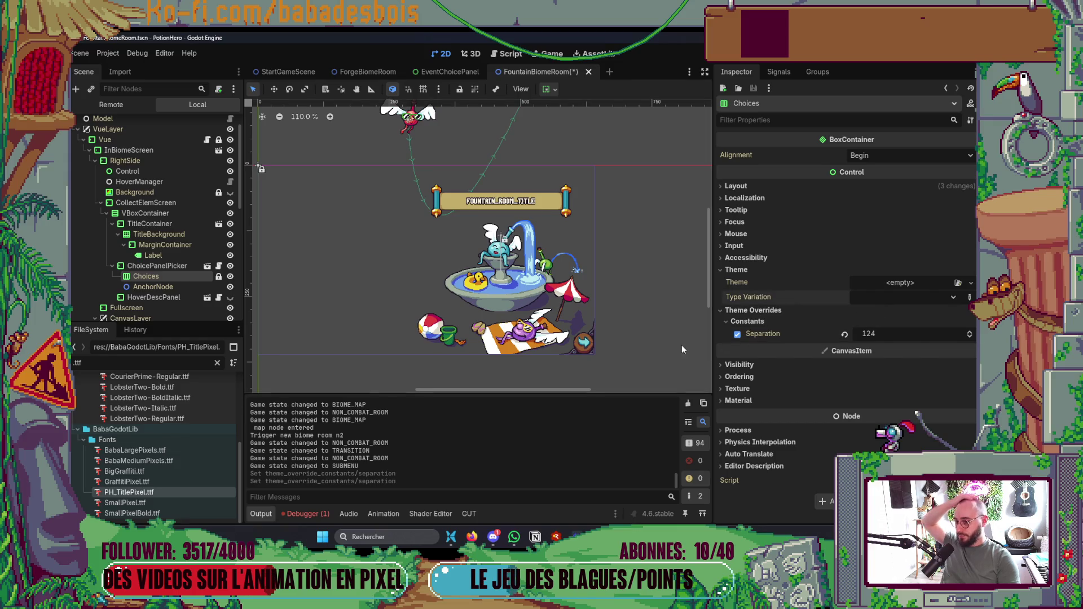
scroll(623, 321, "right", 1)
mouse_move(637, 536)
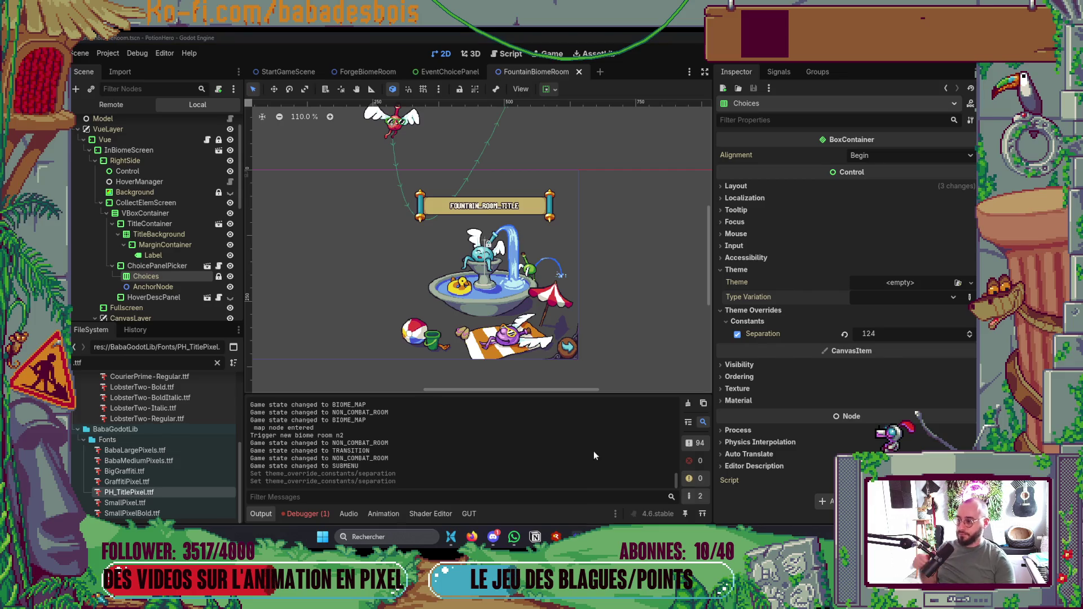
scroll(552, 366, "down", 1)
- Confirm ForgeBiomeRoom's choice-row HBoxContainer has a Separation override of 120, then return to FountainBiomeRoom
key("ctrl+shift+o")
type("Forge")
key("Return")
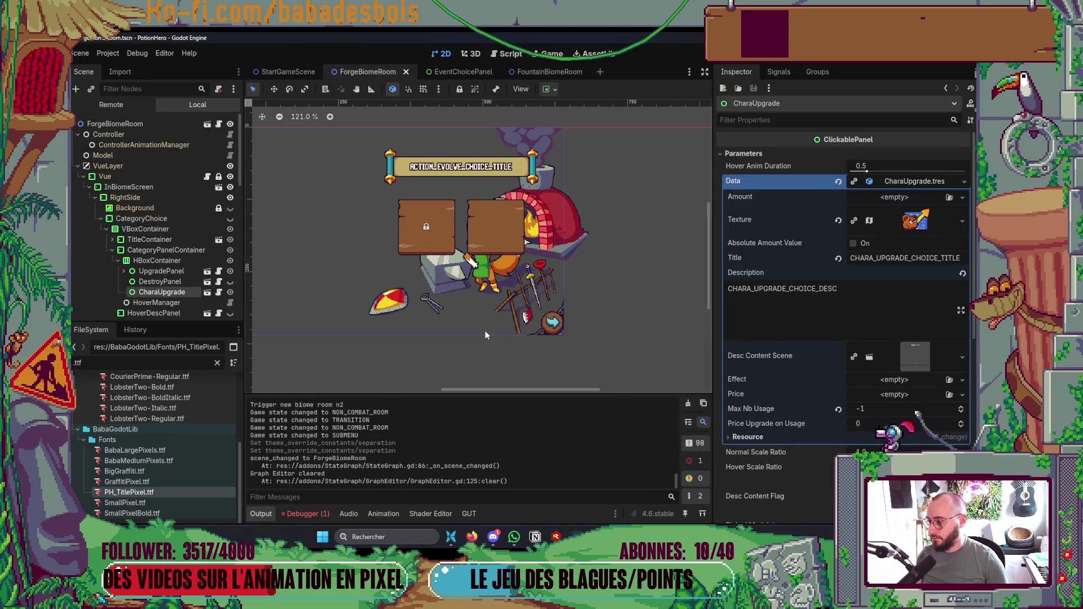
left_click(157, 260)
left_click(755, 282)
left_click(804, 285)
left_click(804, 285)
left_click(797, 292)
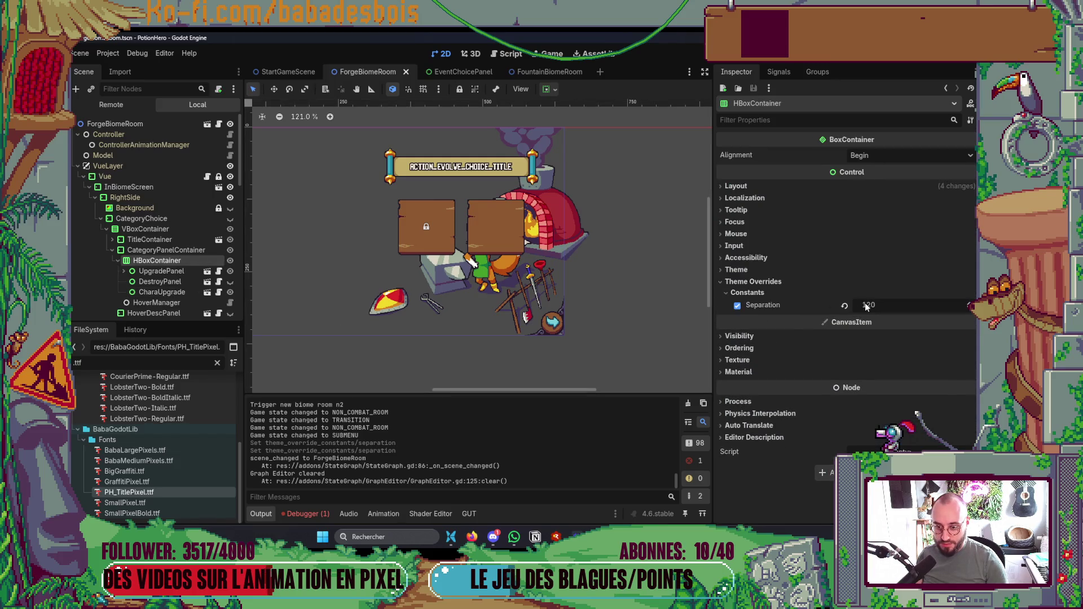
left_click(551, 74)
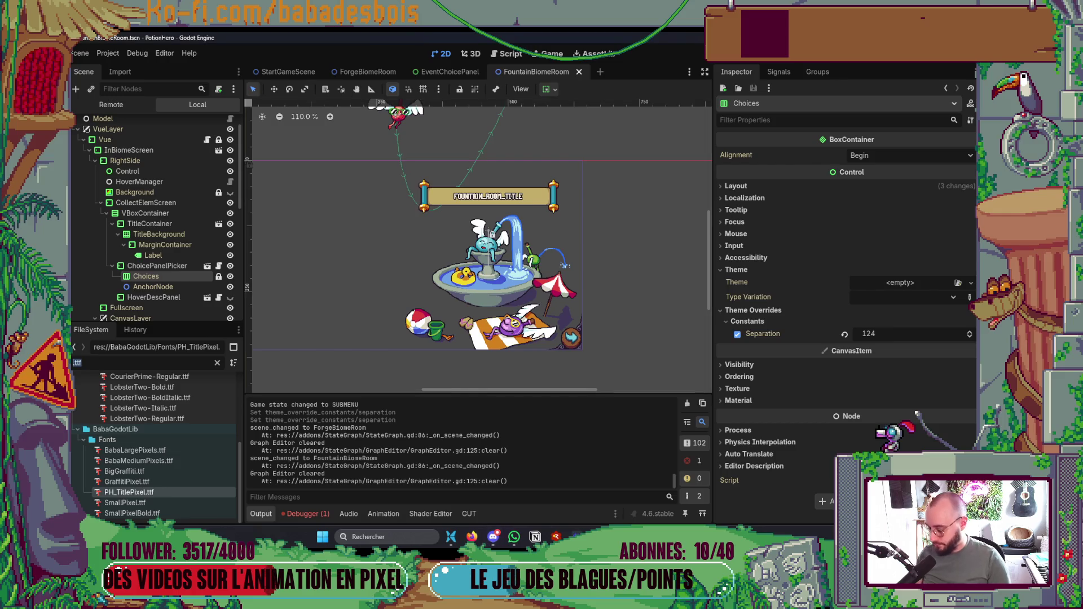
- Filter the FileSystem by 'Theme' and drag MainTheme.tres onto the Choices container's Theme property
type("Theme")
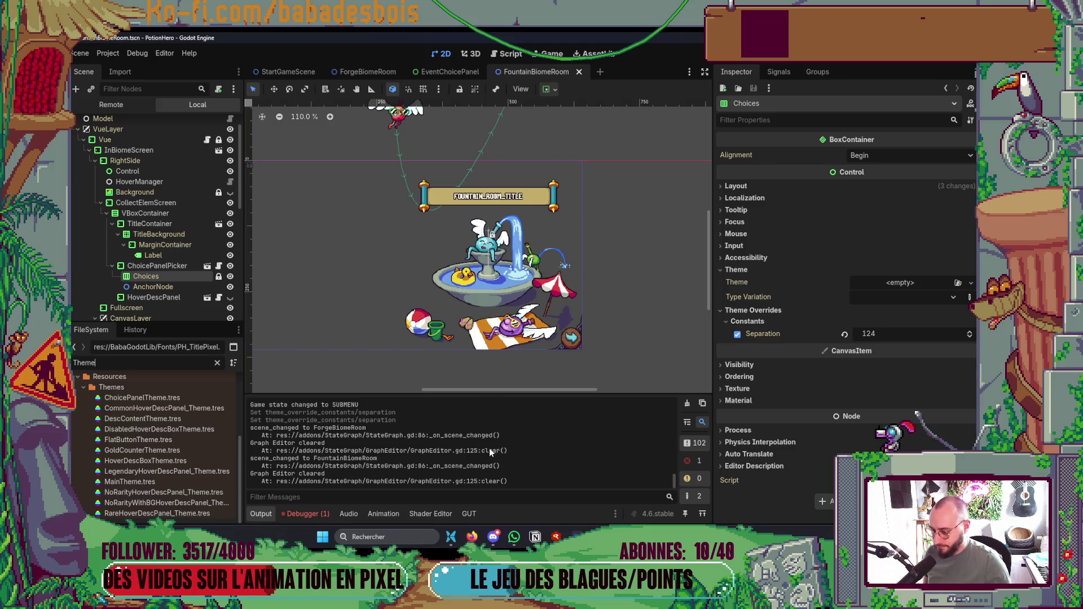
left_click(929, 283)
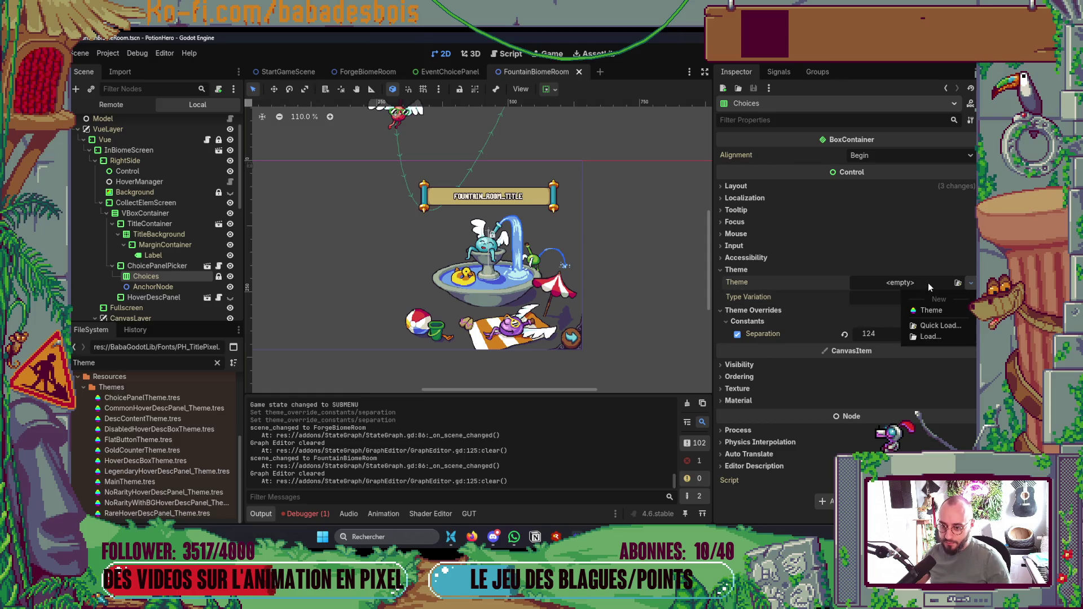
left_click(782, 323)
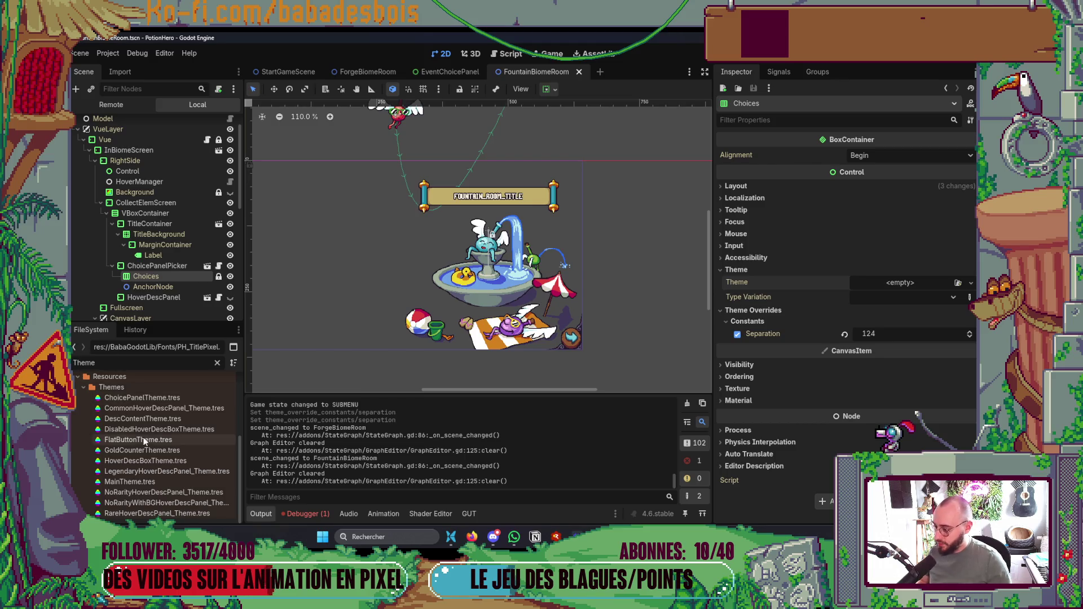
mouse_move(130, 482)
left_mouse_down()
mouse_move(141, 451)
mouse_move(907, 290)
left_mouse_up()
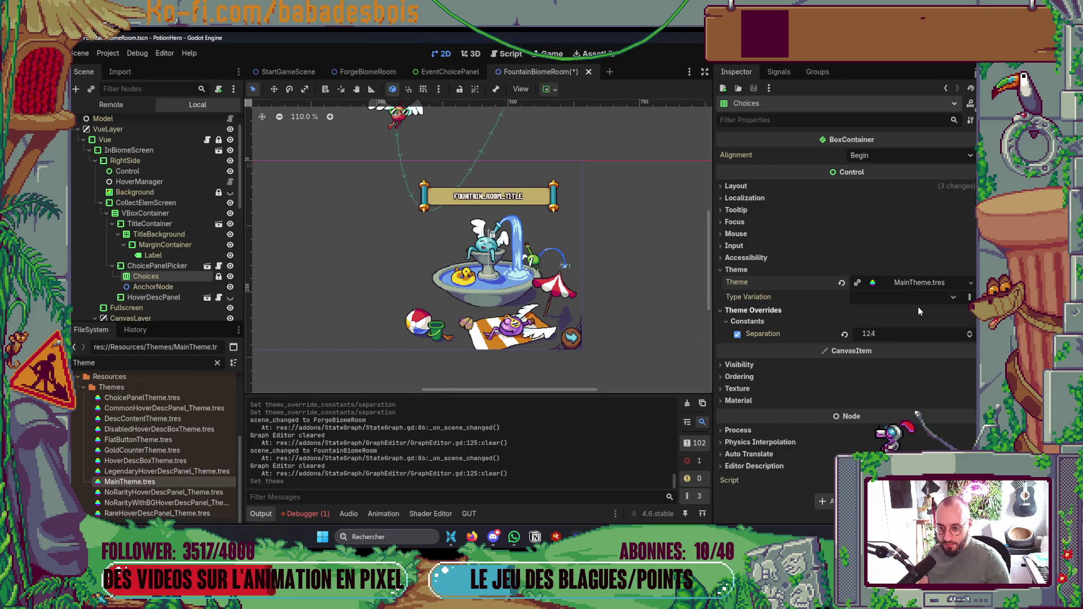
left_click(921, 283)
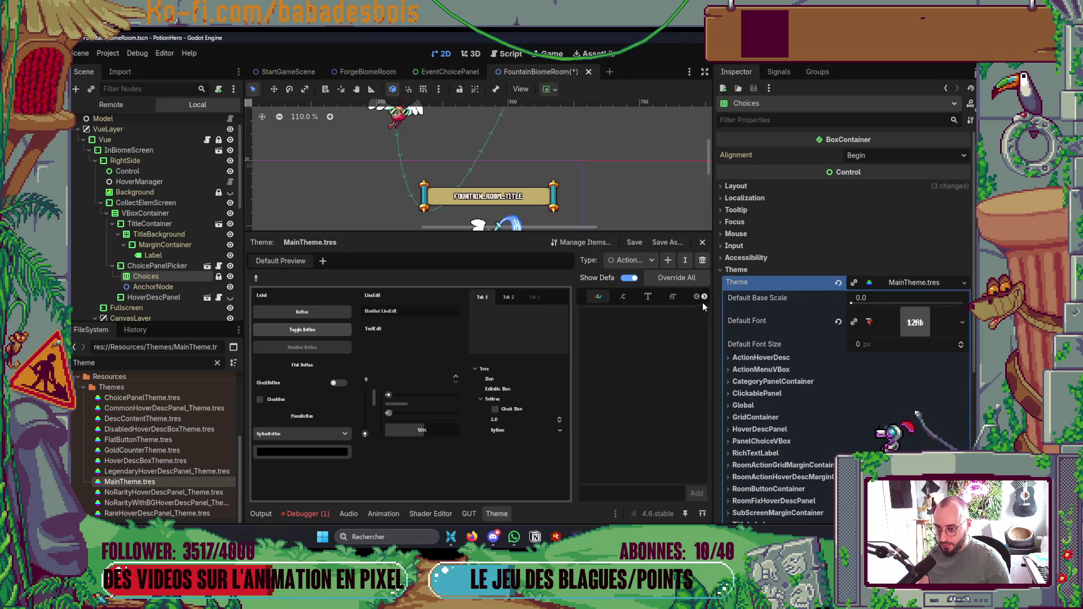
- Widen the theme editor and replace ActionHoverDesc's base type text with HBoxContainer
left_click_drag(715, 336, 875, 338)
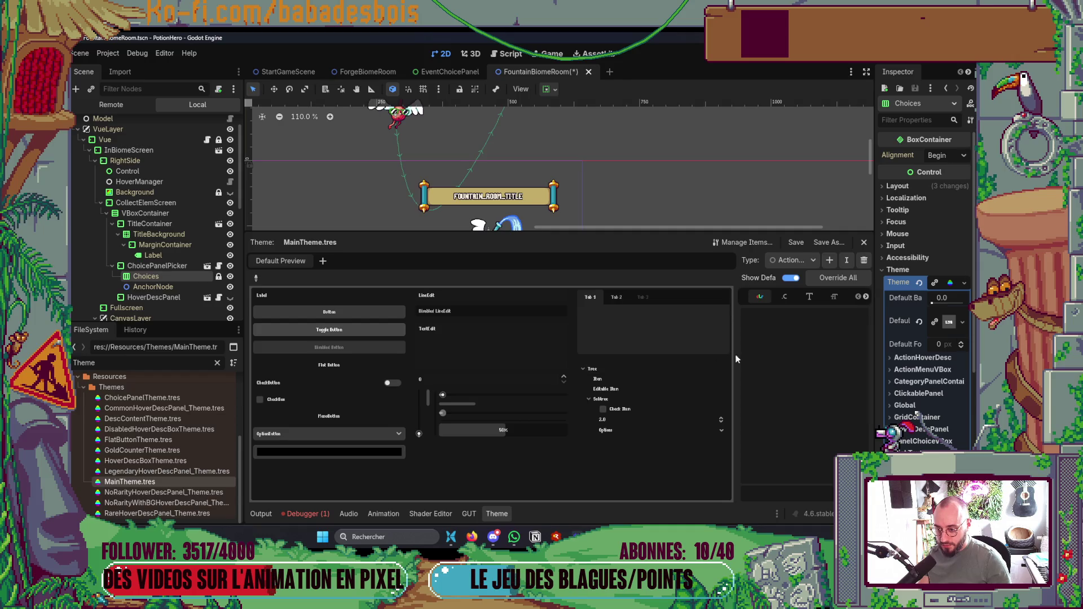
left_click_drag(735, 364, 582, 363)
left_click(801, 296)
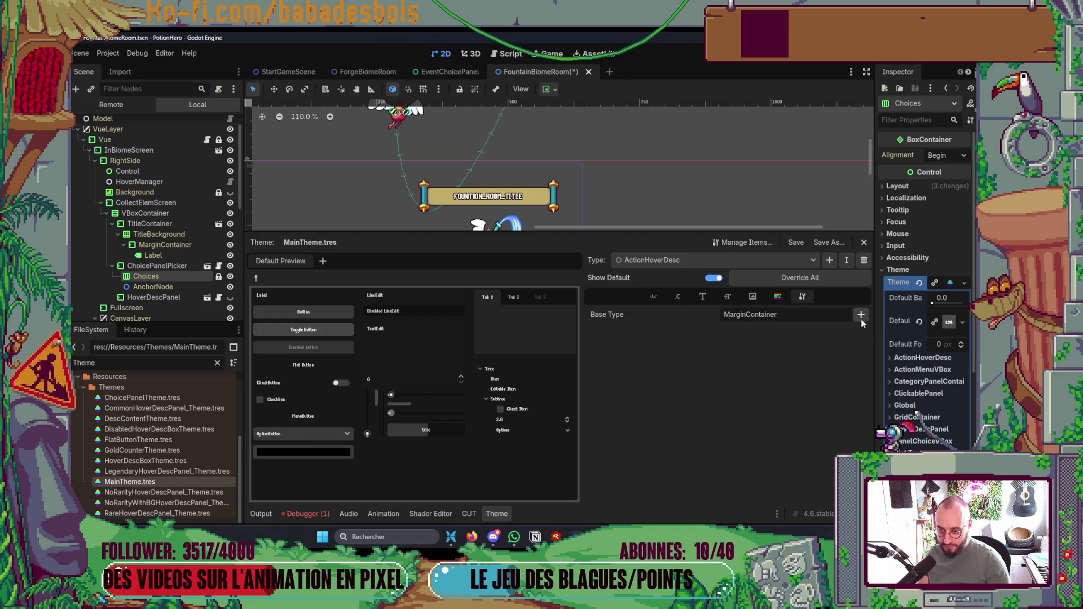
key("ctrl+a")
key("BackSpace")
type("HBoxCo")
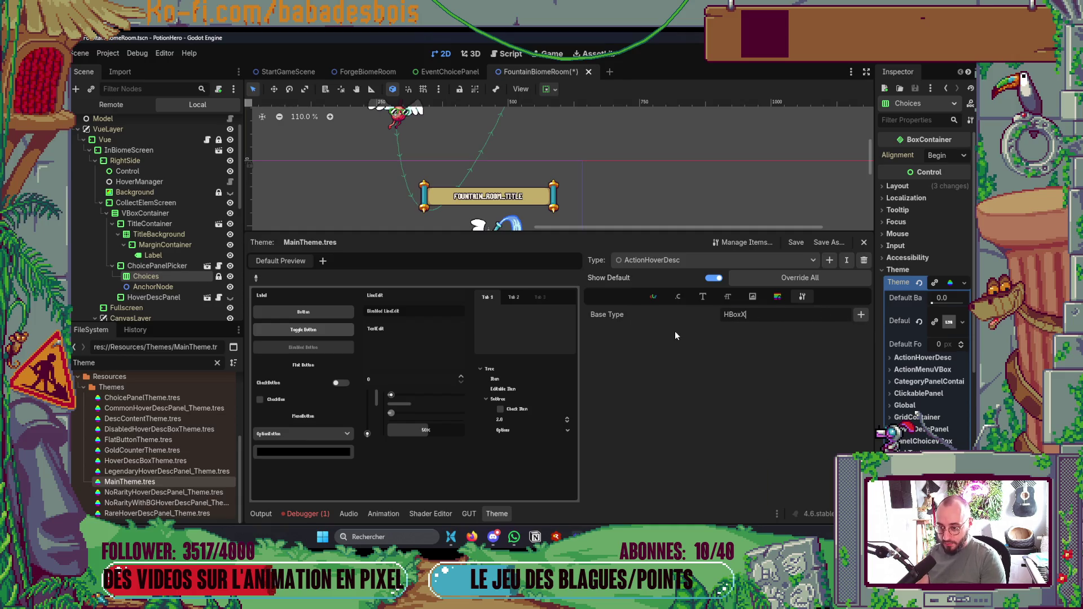
type("ntainer")
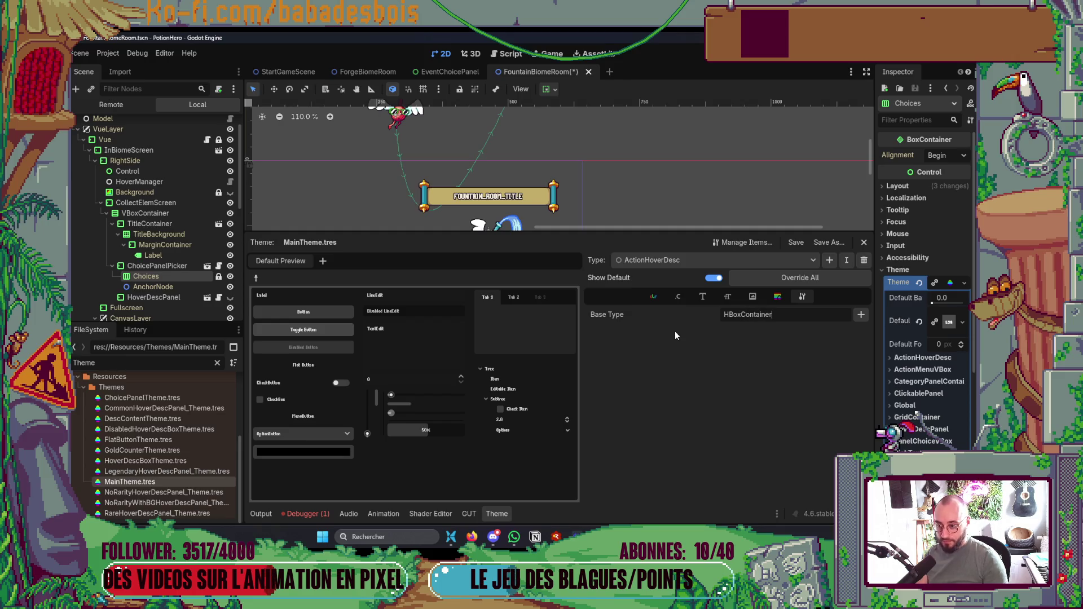
left_click(860, 316)
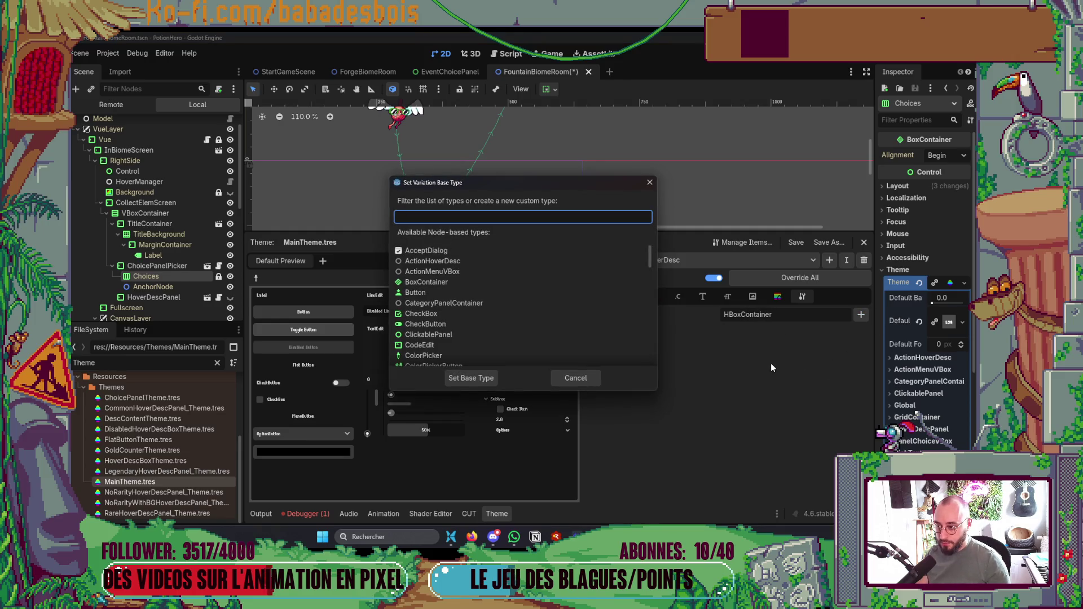
key("Escape")
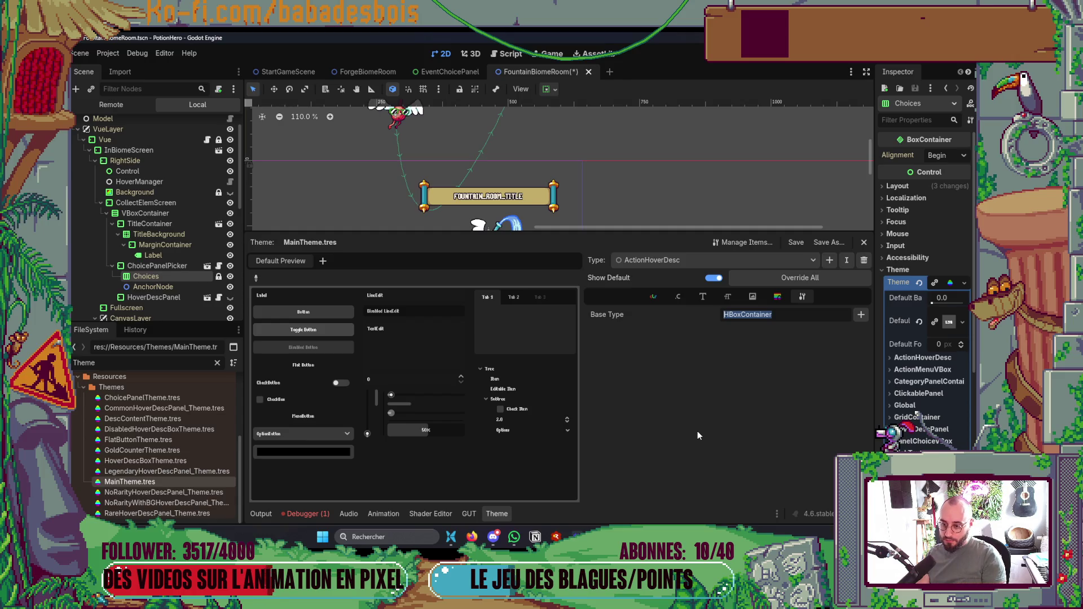
- Change the ActionHoverDesc base type text to EventChoiceContainer
key("BackSpace")
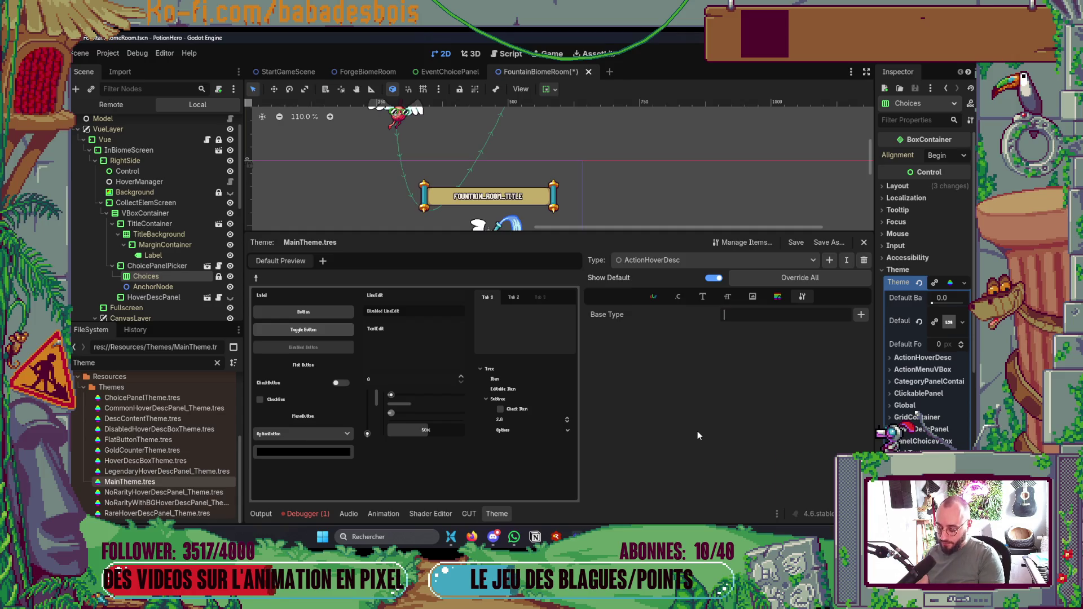
type("Labe")
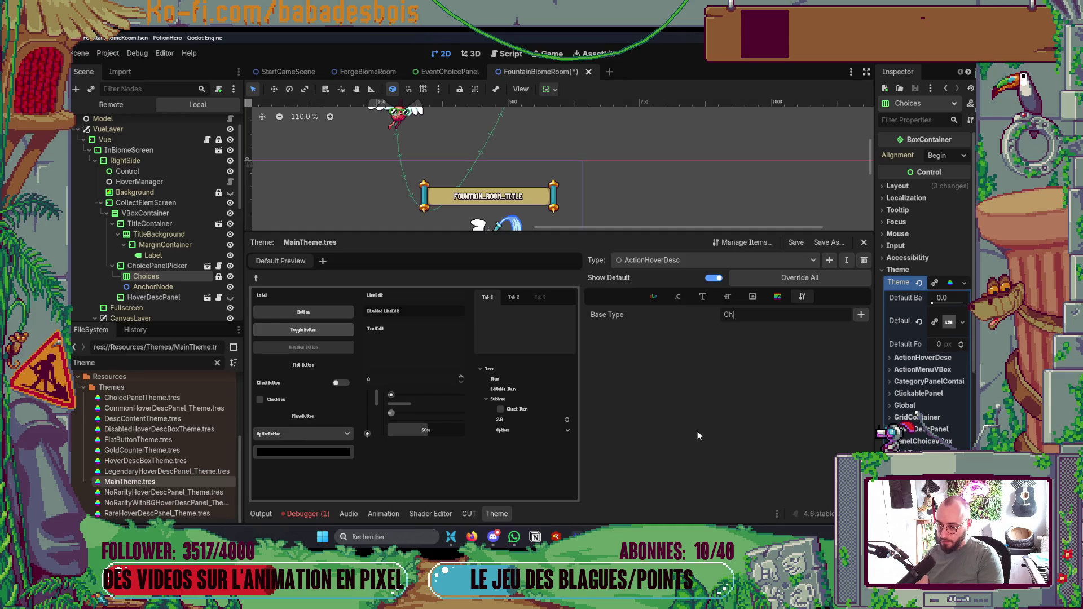
key("BackSpace")
key("BackSpace")
key("BackSpace")
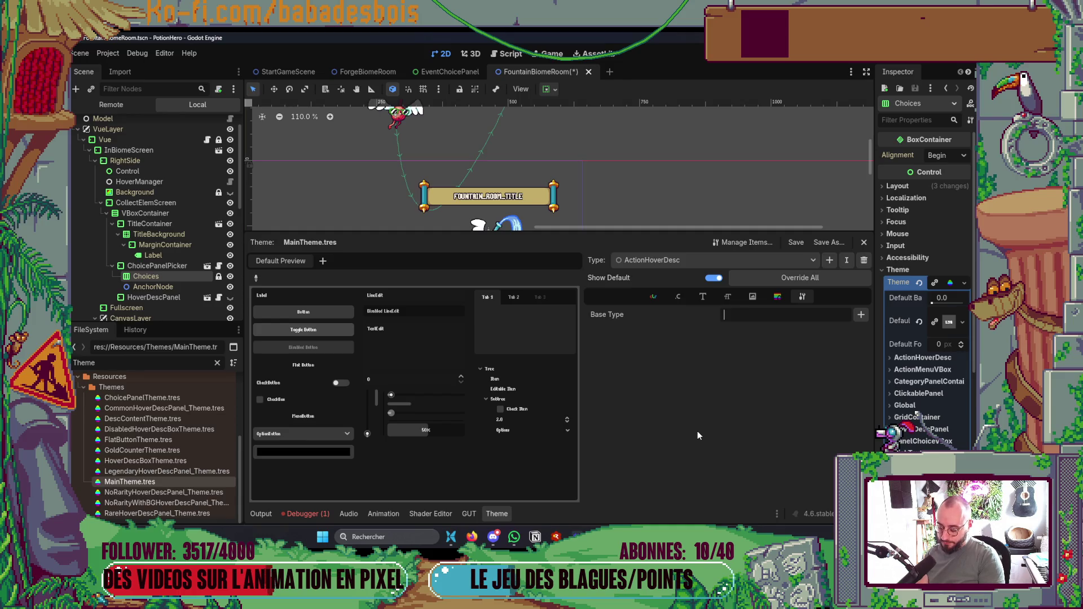
type("Eventr")
key("BackSpace")
type("ChoiceContainer")
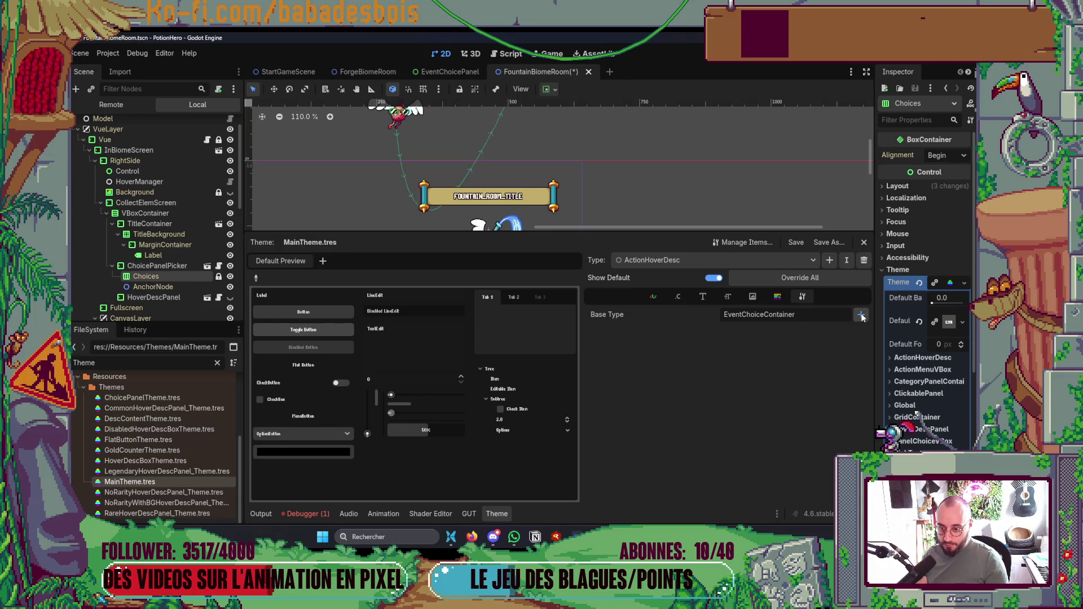
- Pick HBoxContainer from the base type list as ActionHoverDesc's base type
left_click(860, 314)
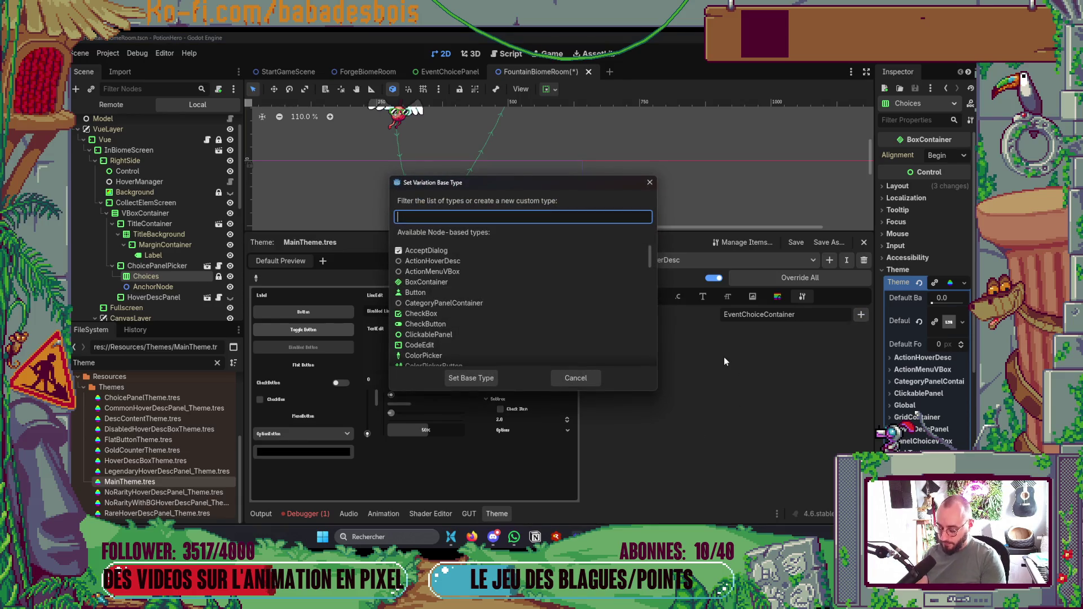
type("HBo")
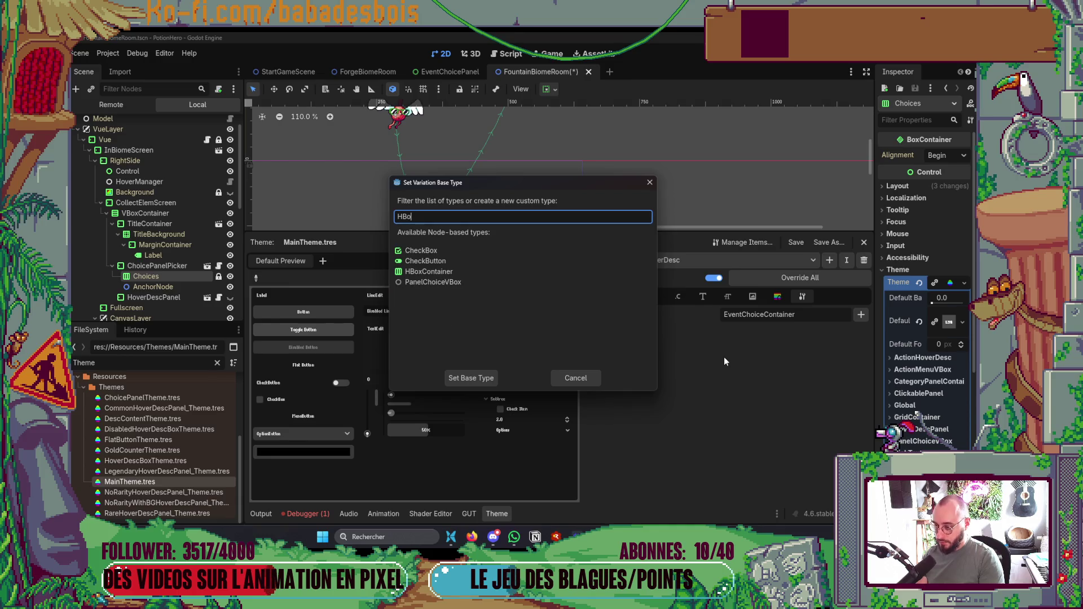
double_click(458, 271)
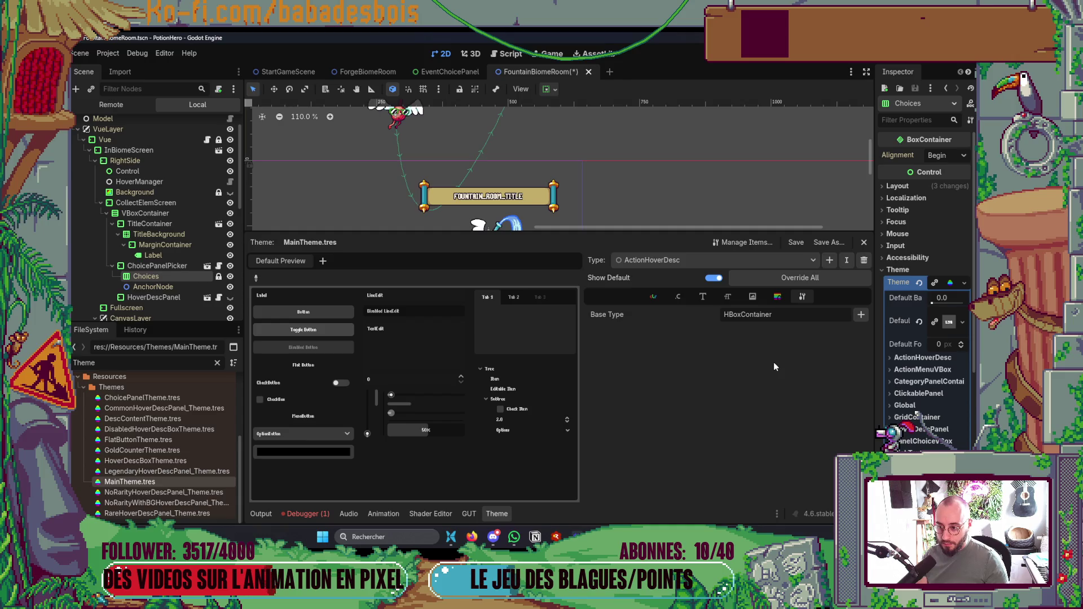
left_click(862, 317)
left_click(597, 393)
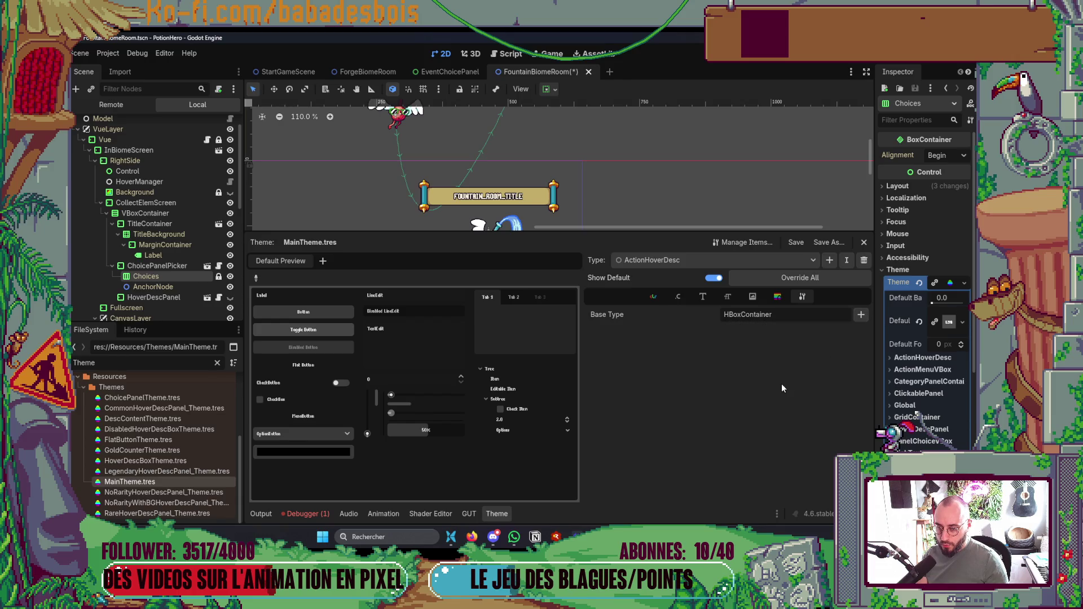
left_click(147, 286)
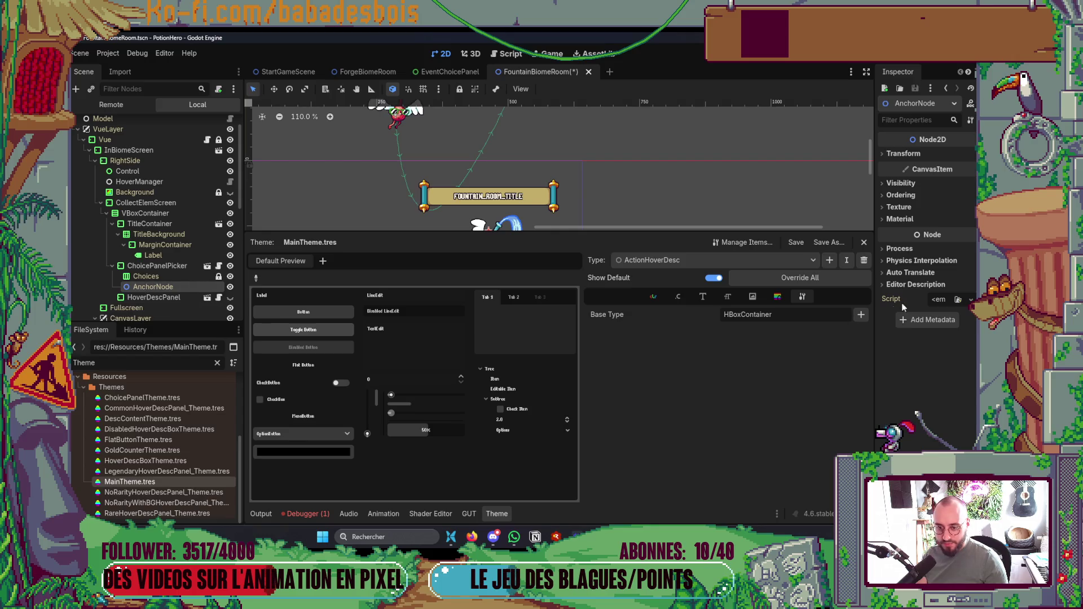
- Review the Choices container's theme overrides and its available type variations
left_click(147, 276)
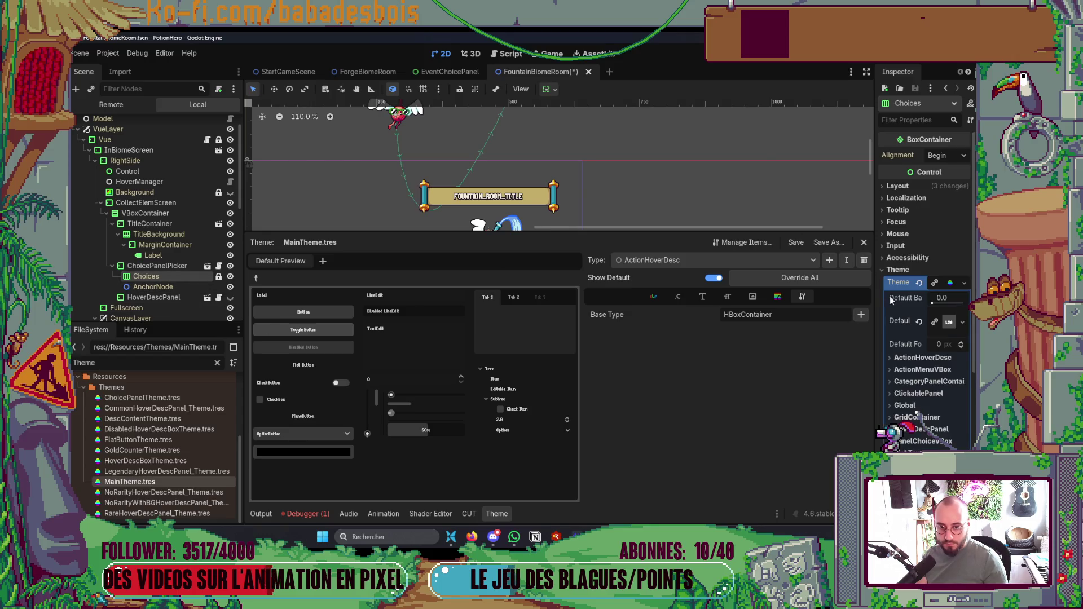
left_click(891, 269)
left_click(889, 281)
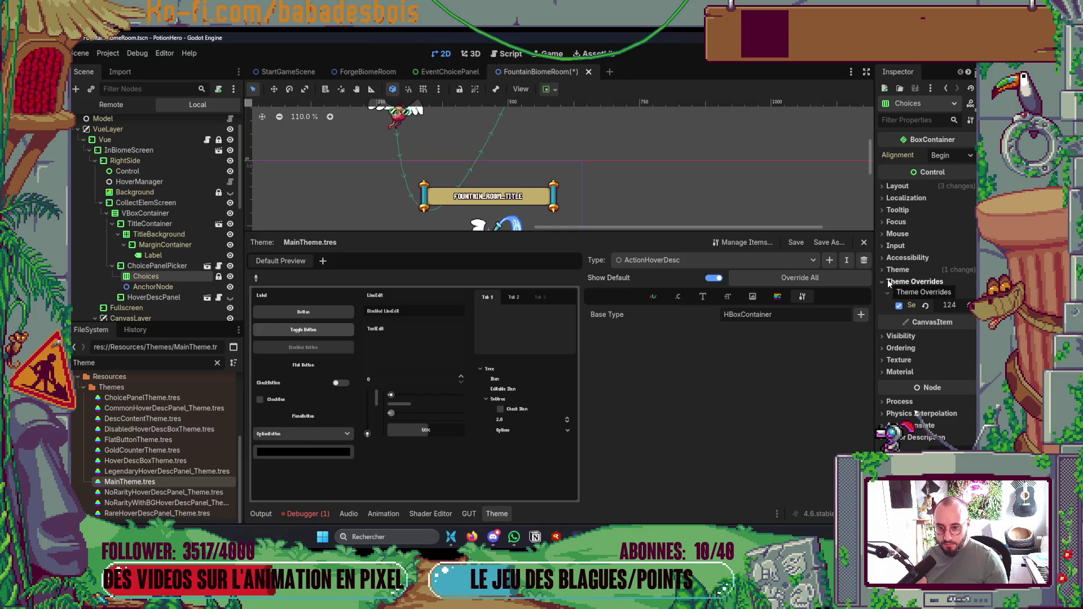
left_click(882, 270)
left_click(882, 270)
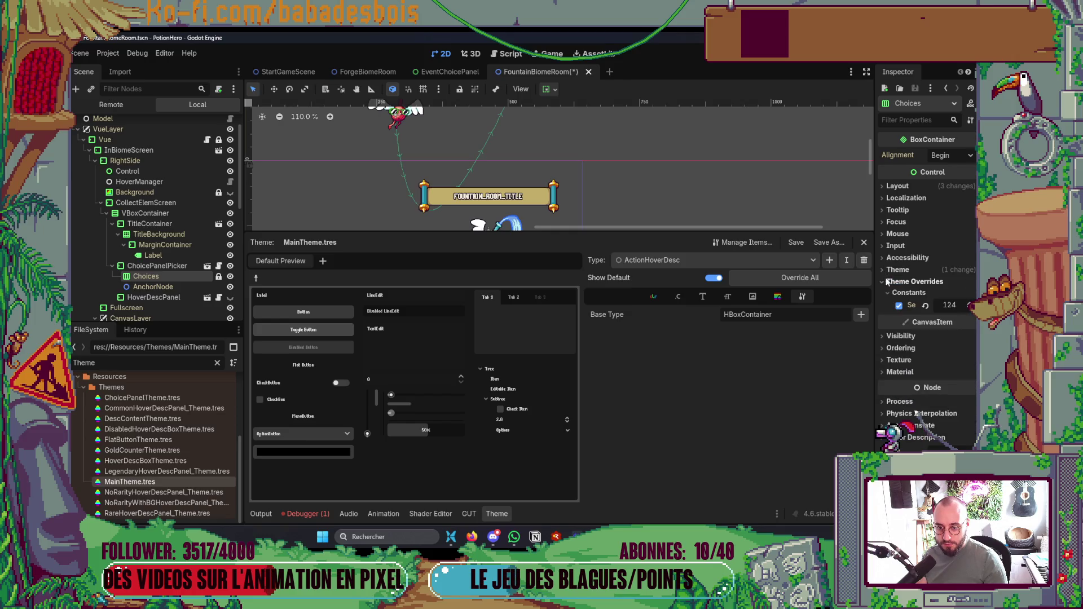
left_click(888, 270)
left_click_drag(873, 275, 736, 276)
scroll(823, 292, "down", 3)
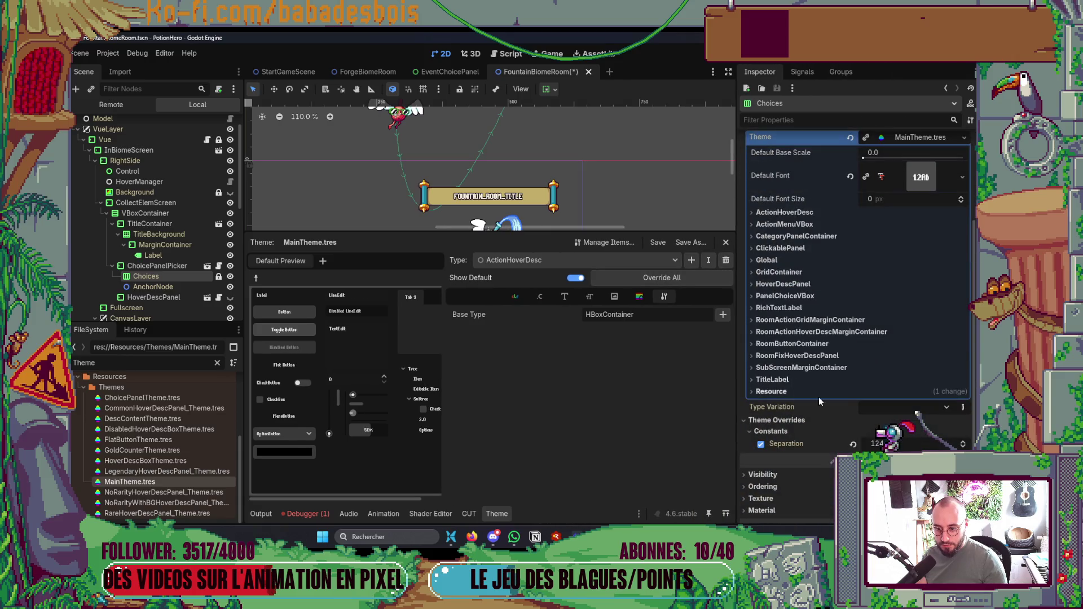
left_click(946, 406)
key("Escape")
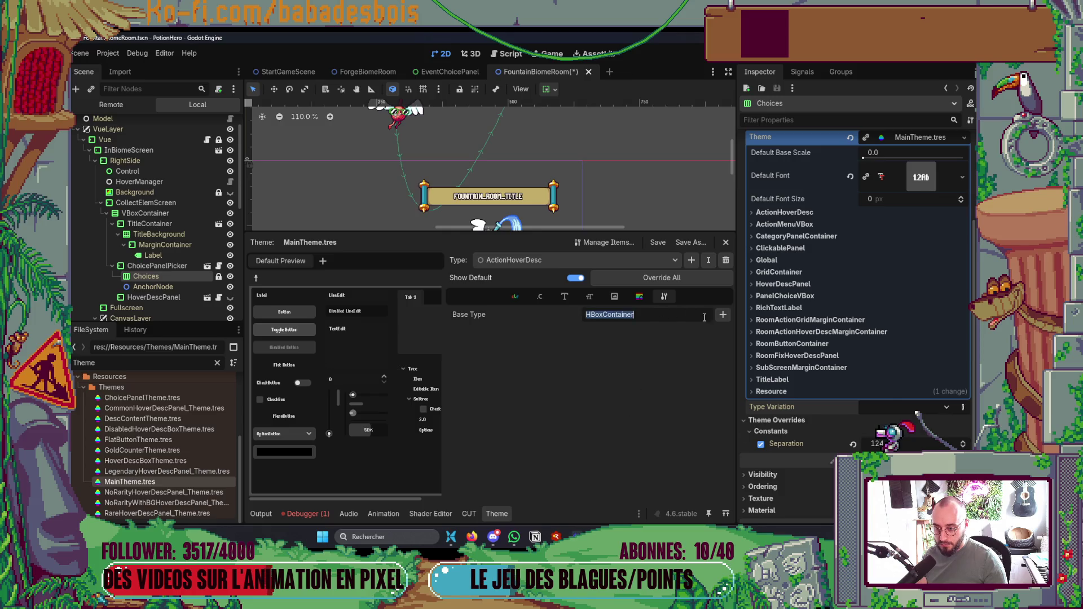
- Choose HBoxContainer as the base type, then edit the base type text toward EventChoiceContainer
left_click(723, 315)
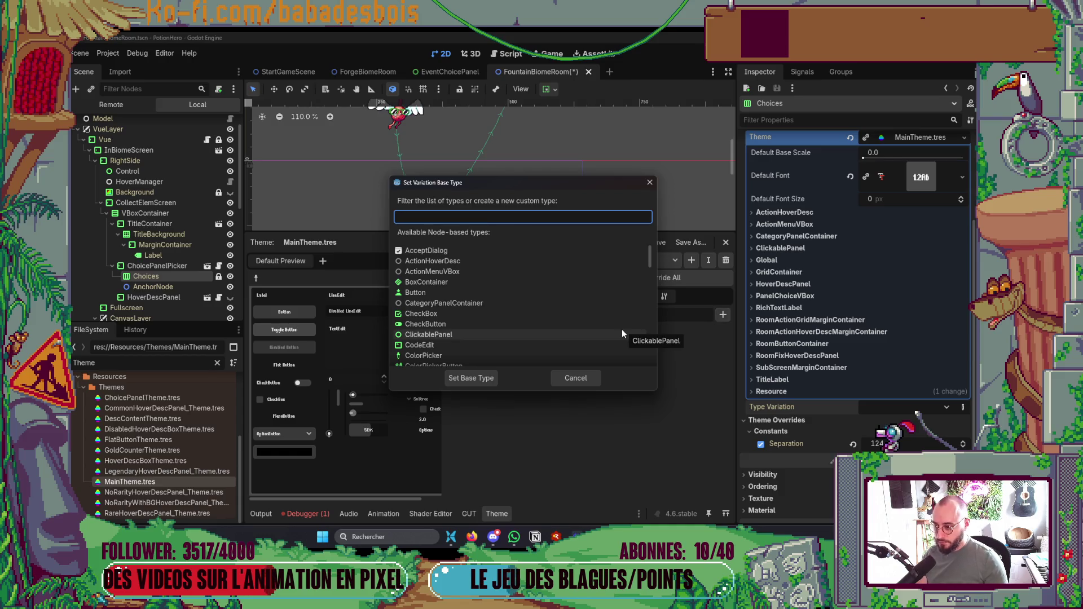
type("Hb")
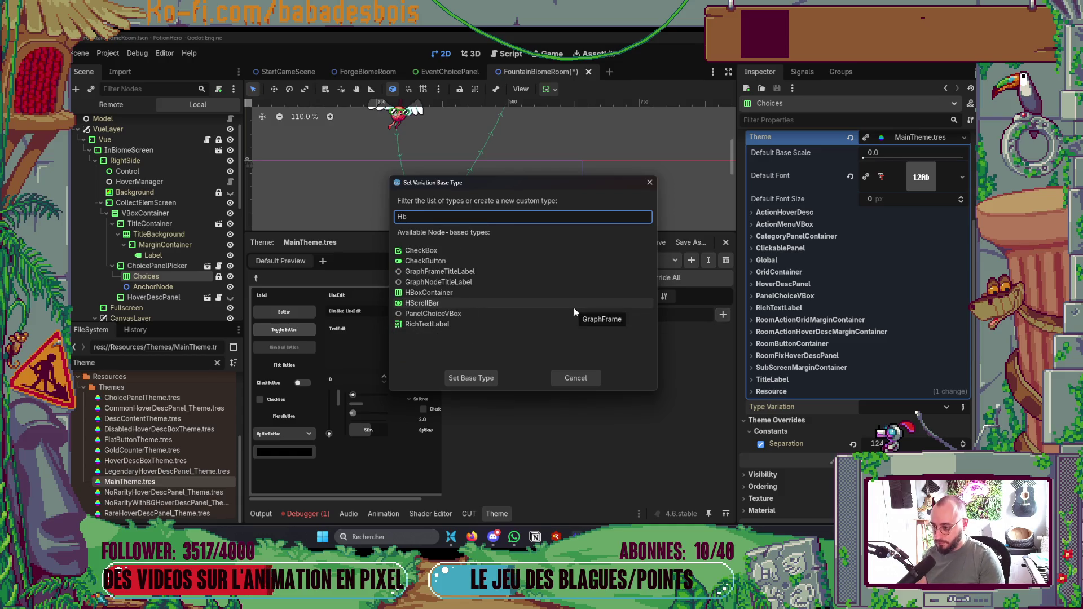
left_click(483, 293)
left_click(488, 377)
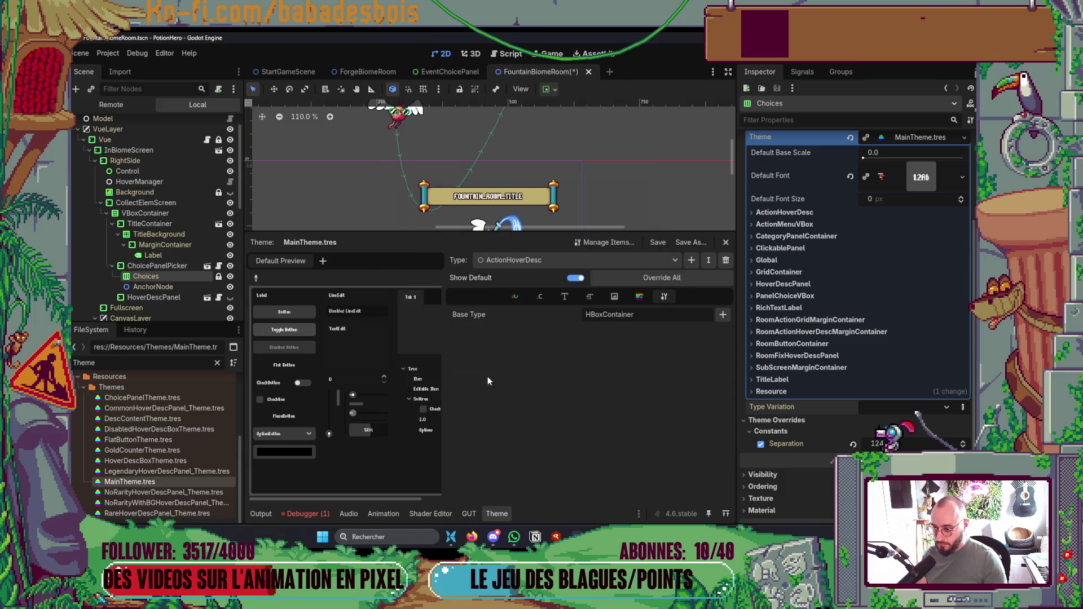
double_click(655, 316)
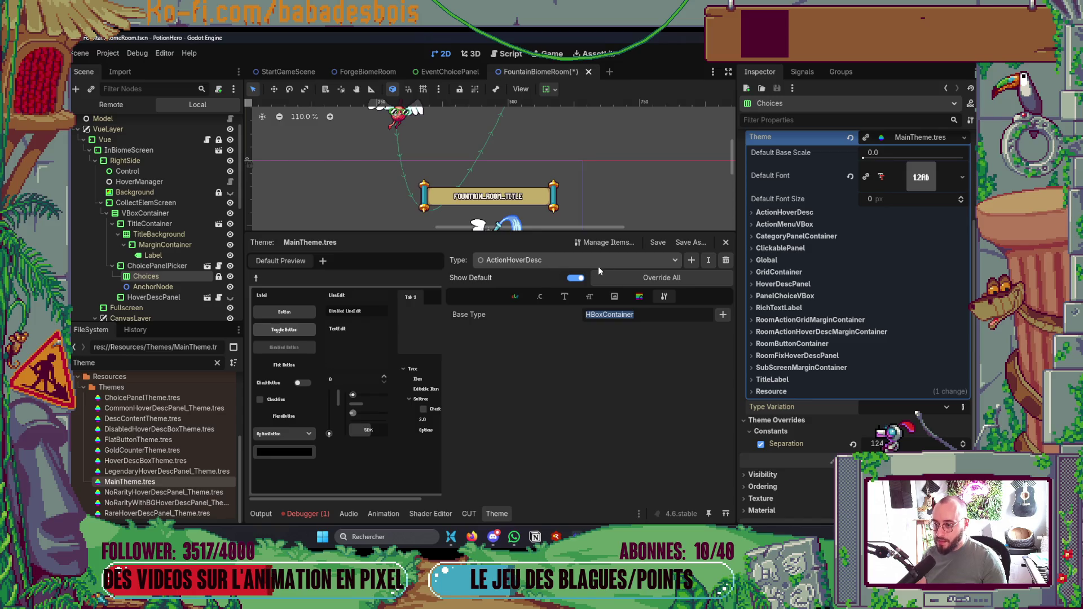
left_click(692, 263)
key("Escape")
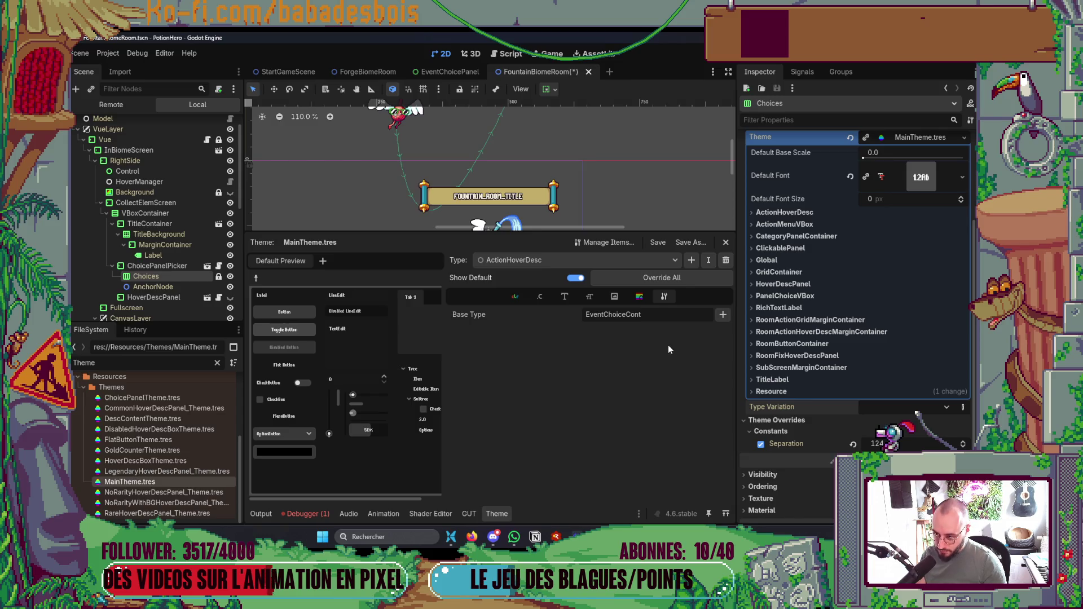
key("BackSpace")
key("BackSpace")
key("BackSpace")
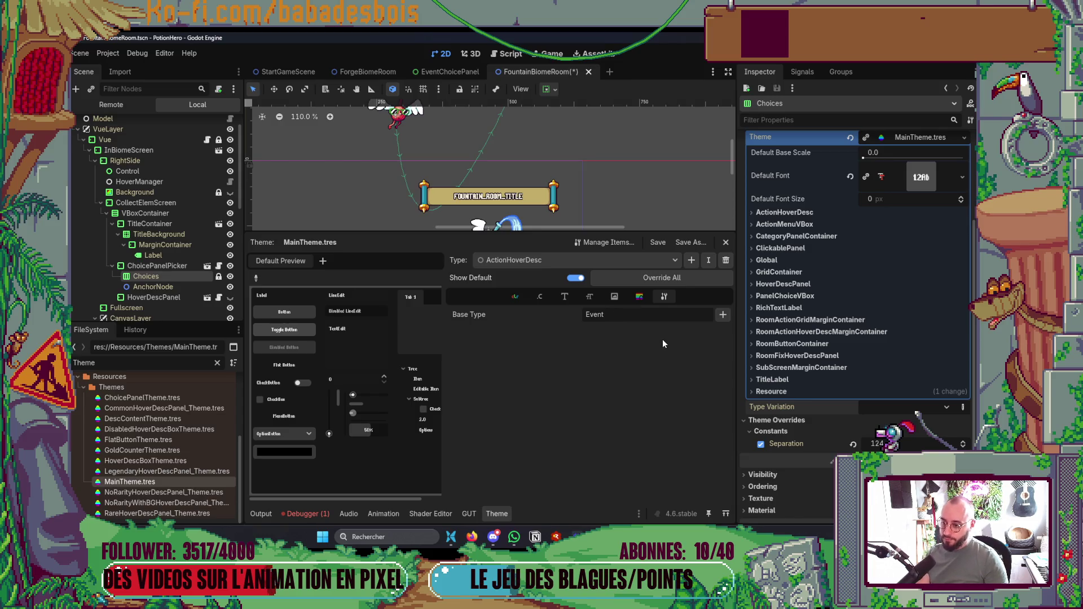
type("rC")
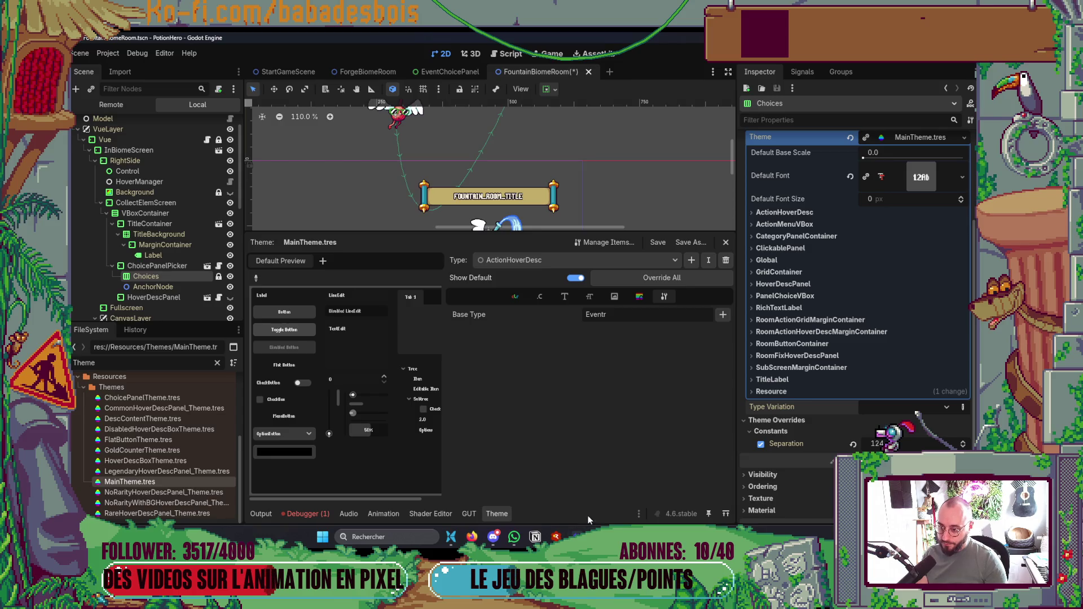
- Switch to Windows Terminal and open a shell split below Neovim
key("alt+Tab")
left_click(408, 441)
key("ctrl+backslash")
- Run git status, then restore Resources/Themes/MainTheme.tres to discard its local changes
type("git s")
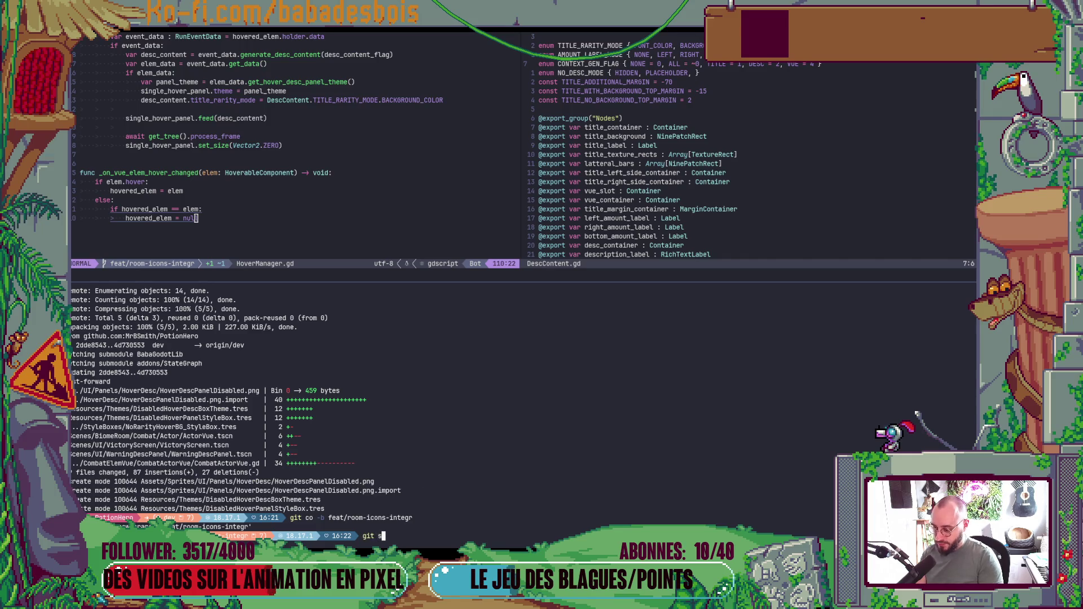
key("Return")
type("git r")
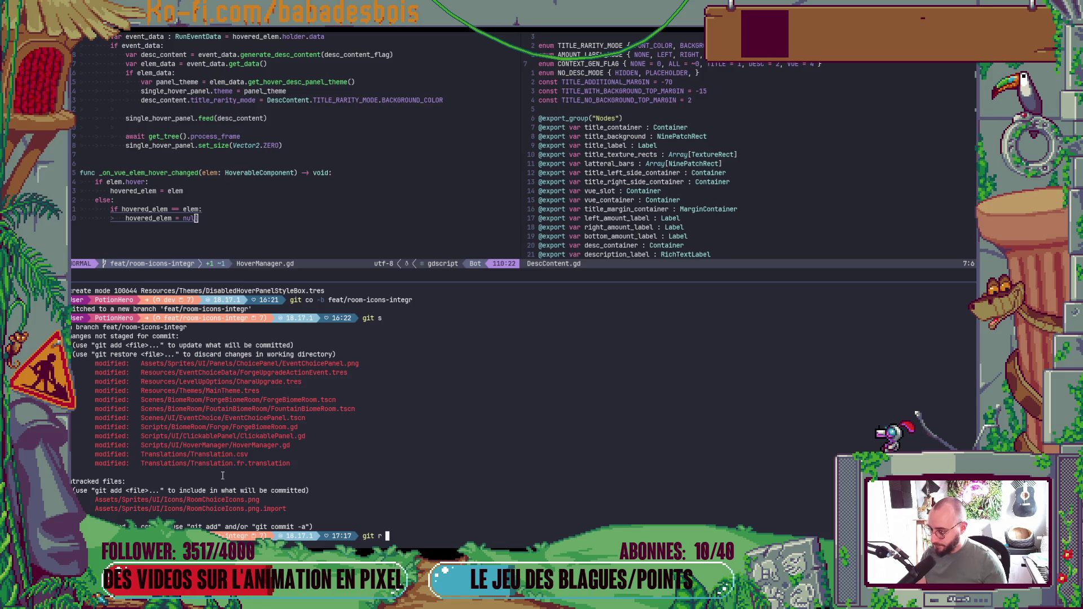
double_click(243, 391)
middle_click(243, 390)
key("Return")
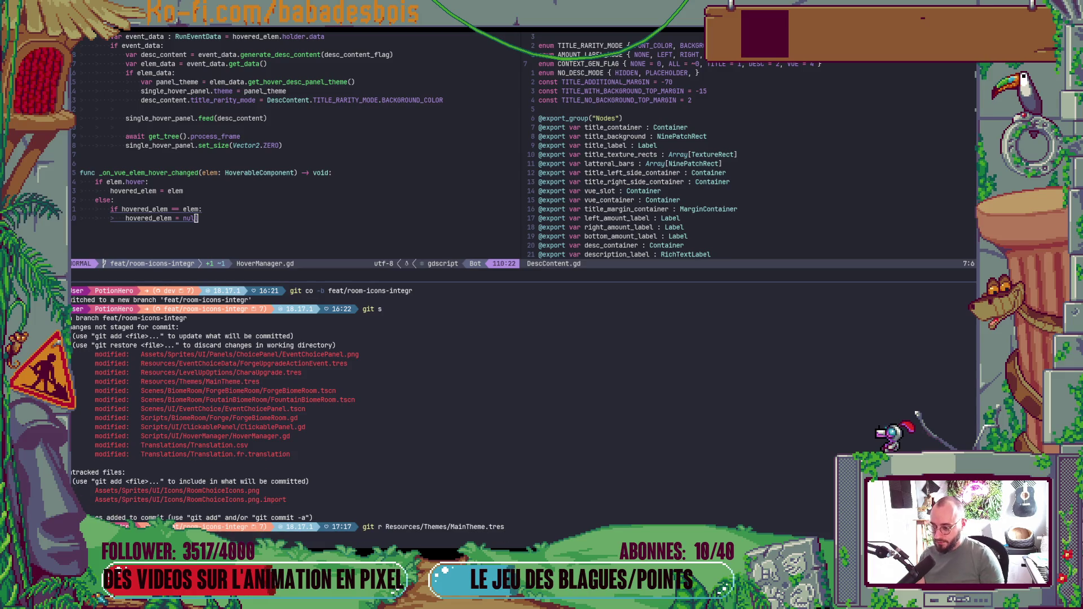
key("alt+Tab")
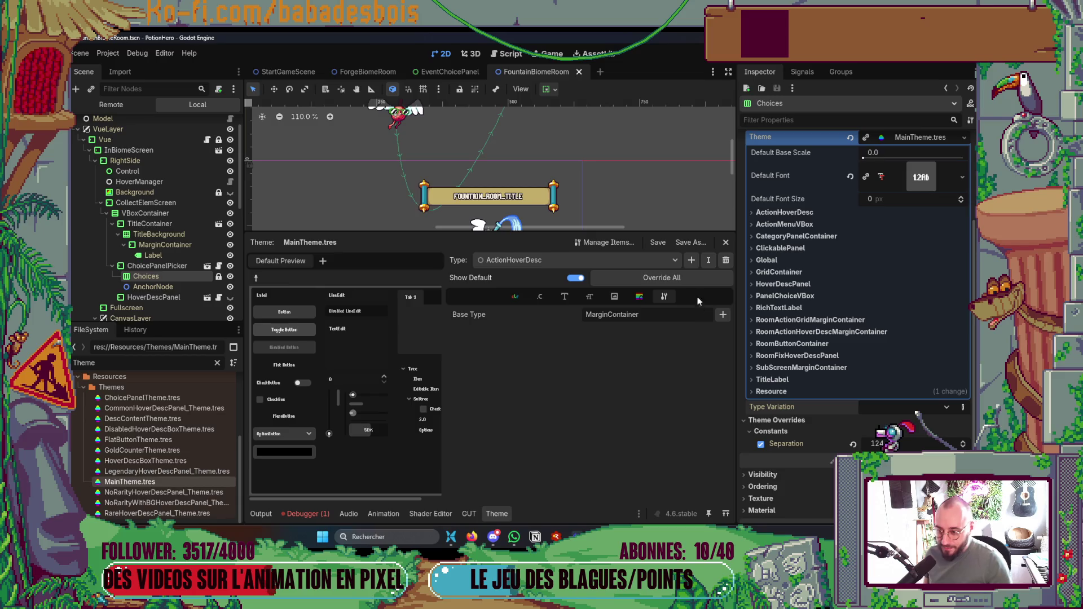
- Add an HBoxContainer type to MainTheme, then remove it again
left_click(691, 260)
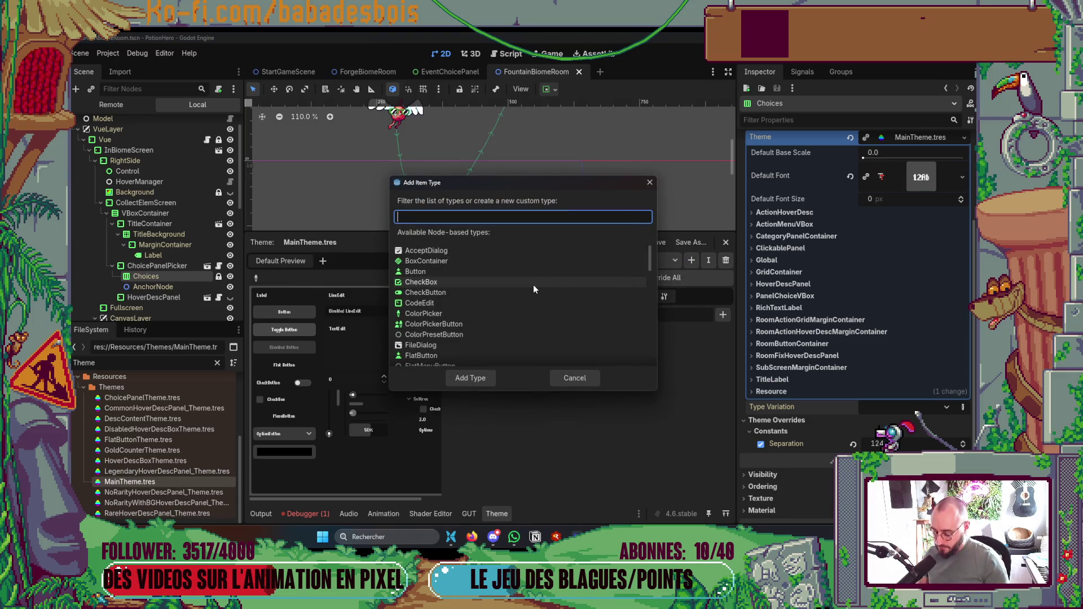
type("Hb")
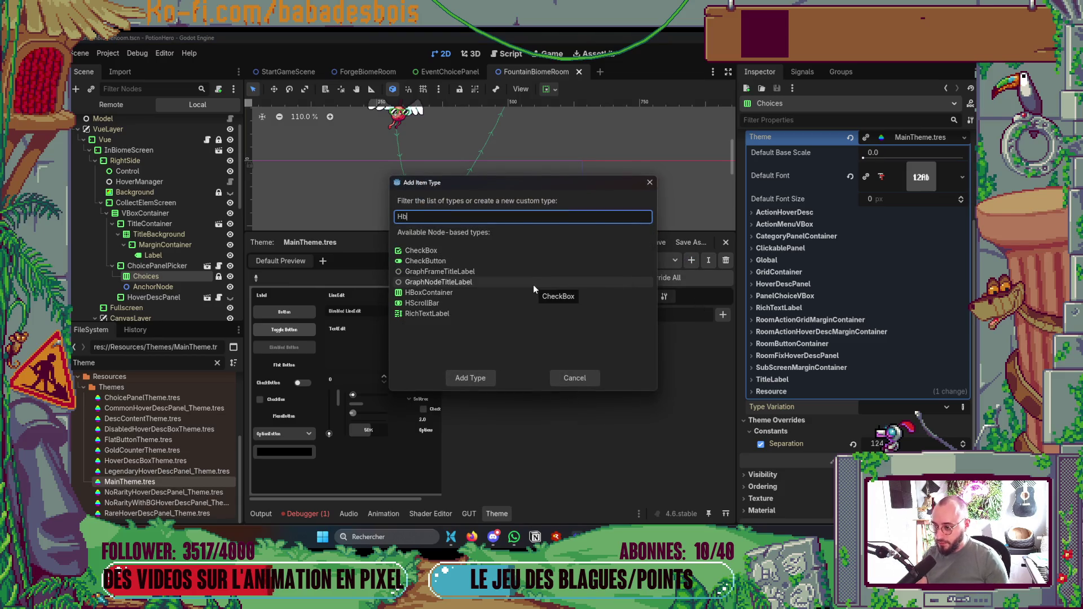
double_click(466, 294)
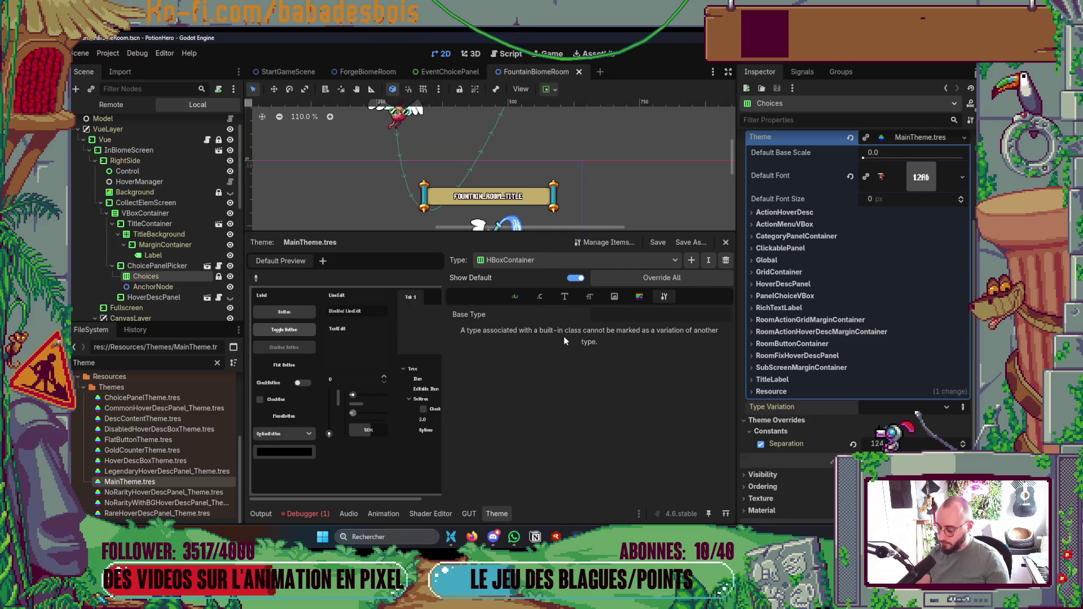
left_click(726, 261)
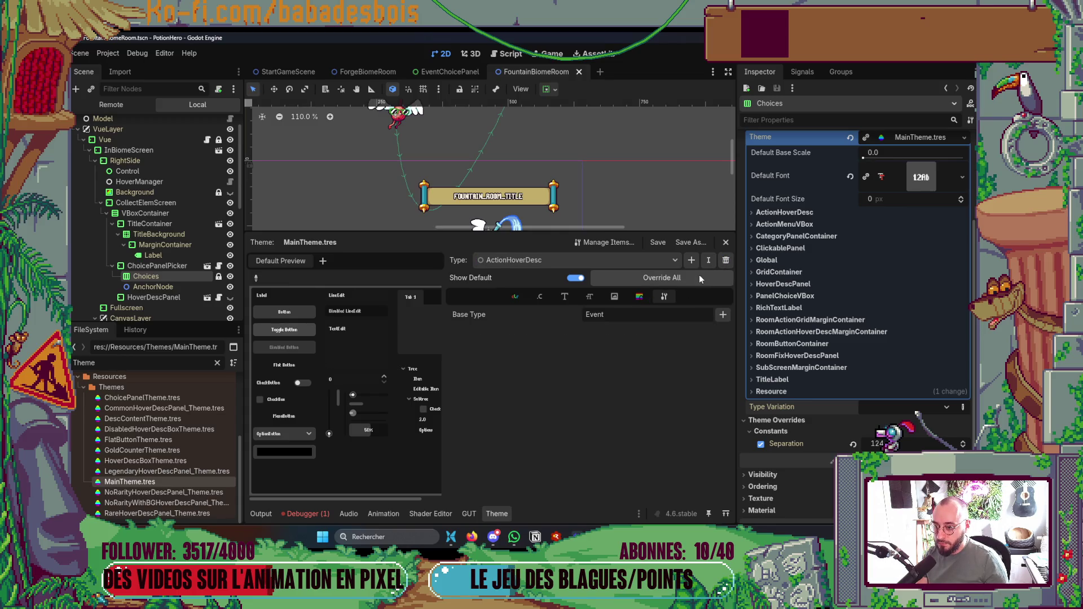
left_click(694, 259)
key("Escape")
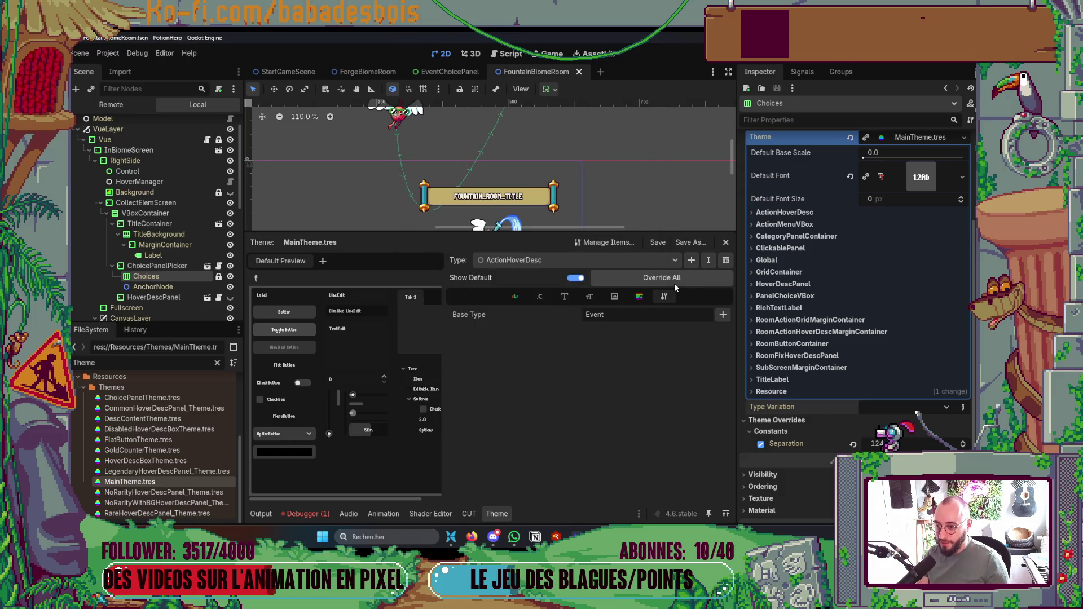
left_click(709, 260)
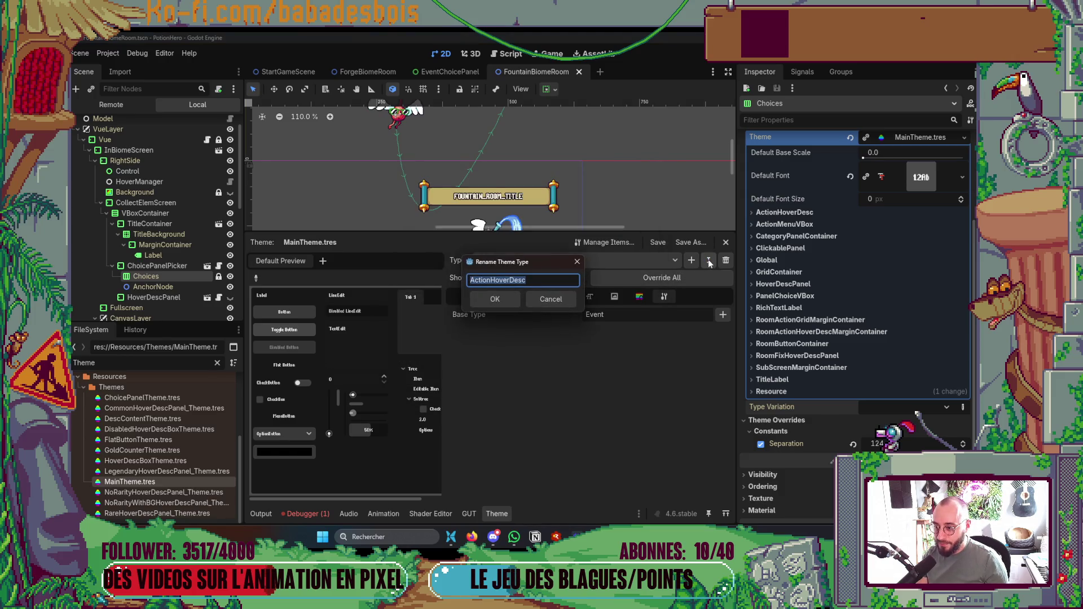
key("Escape")
- Add a new custom type named EventChoiceContainer to MainTheme.tres
left_click(693, 261)
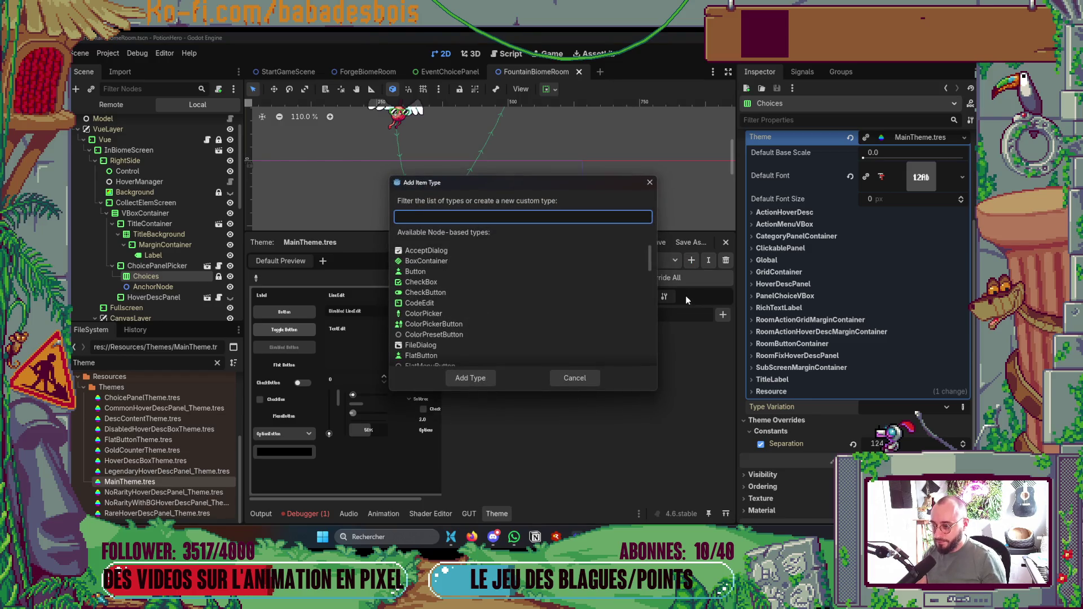
type("G")
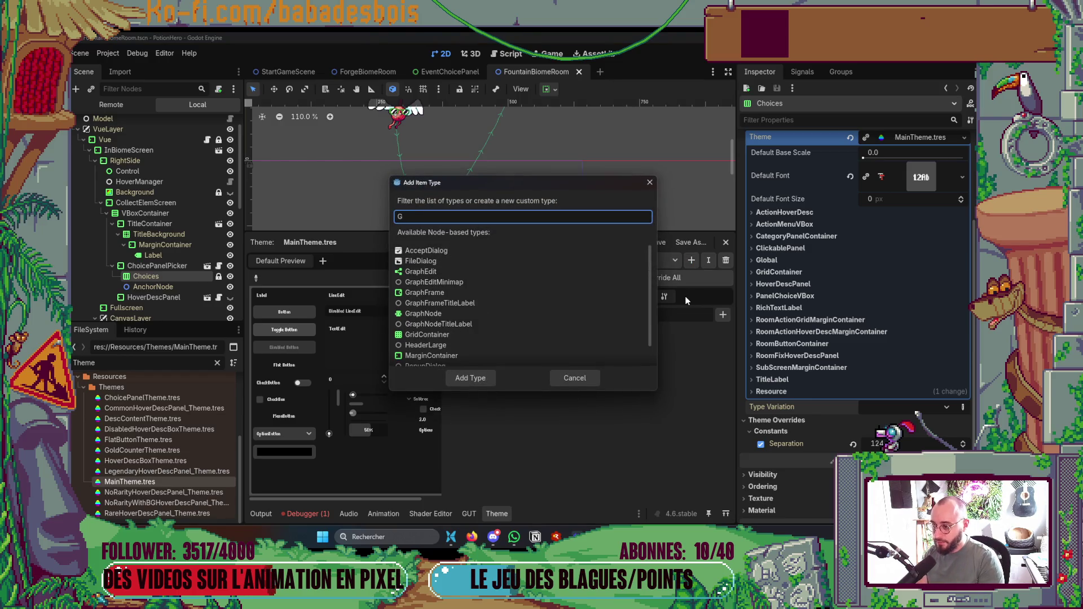
key("BackSpace")
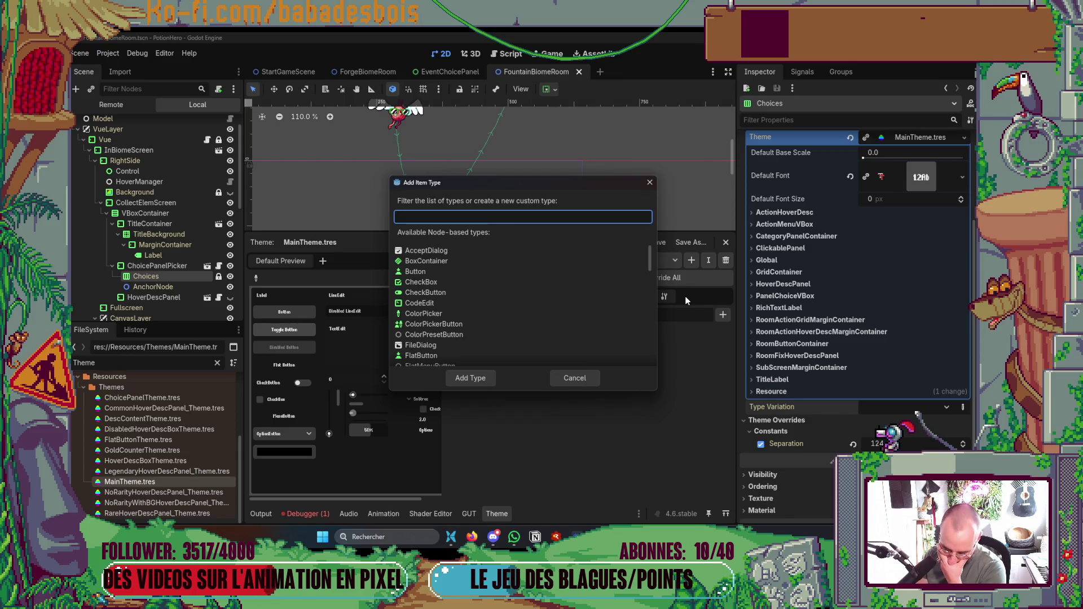
type("Enven")
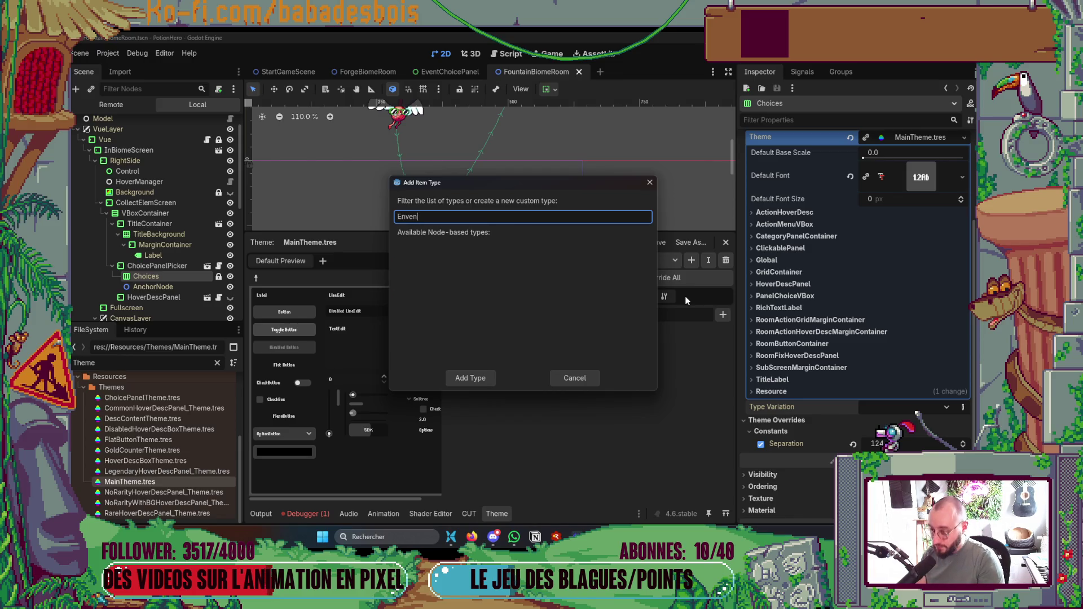
key("BackSpace")
key("BackSpace")
key("BackSpace")
type("vent")
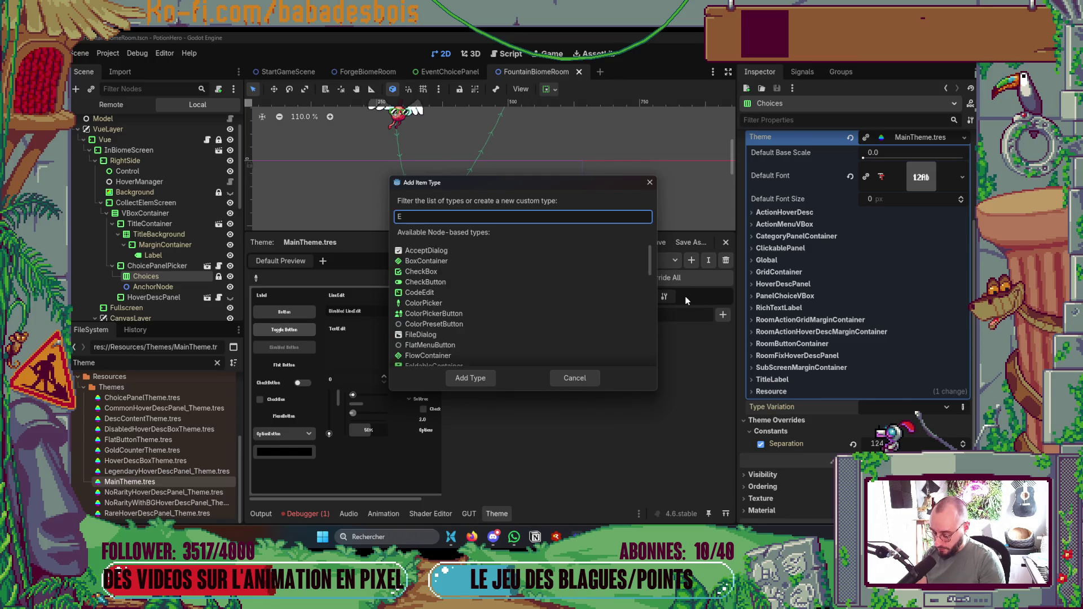
type("ChoiceConain")
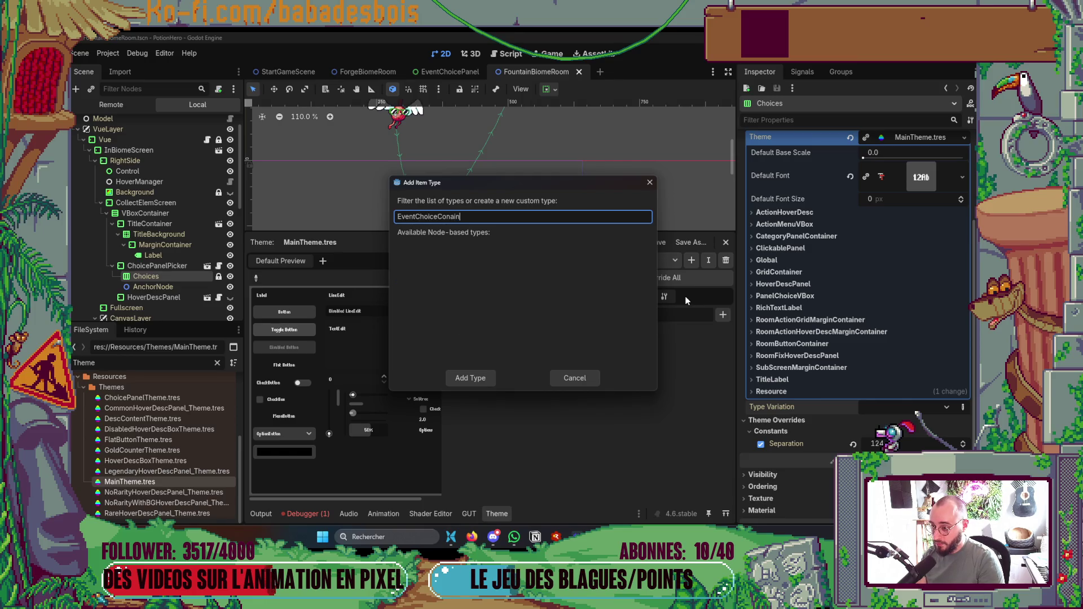
key("BackSpace")
type("ta")
type("iner")
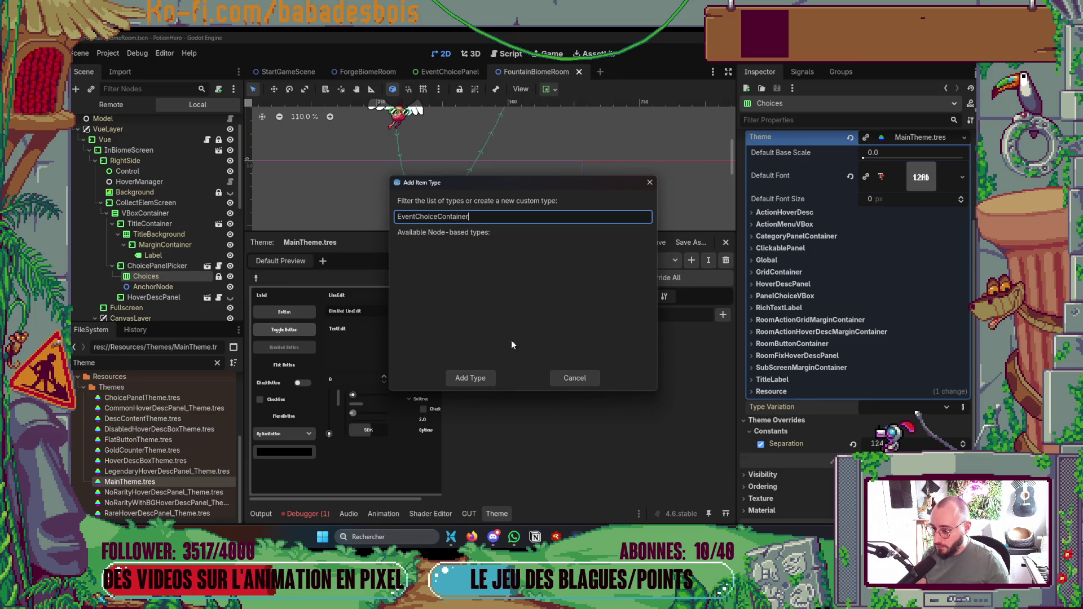
left_click(471, 378)
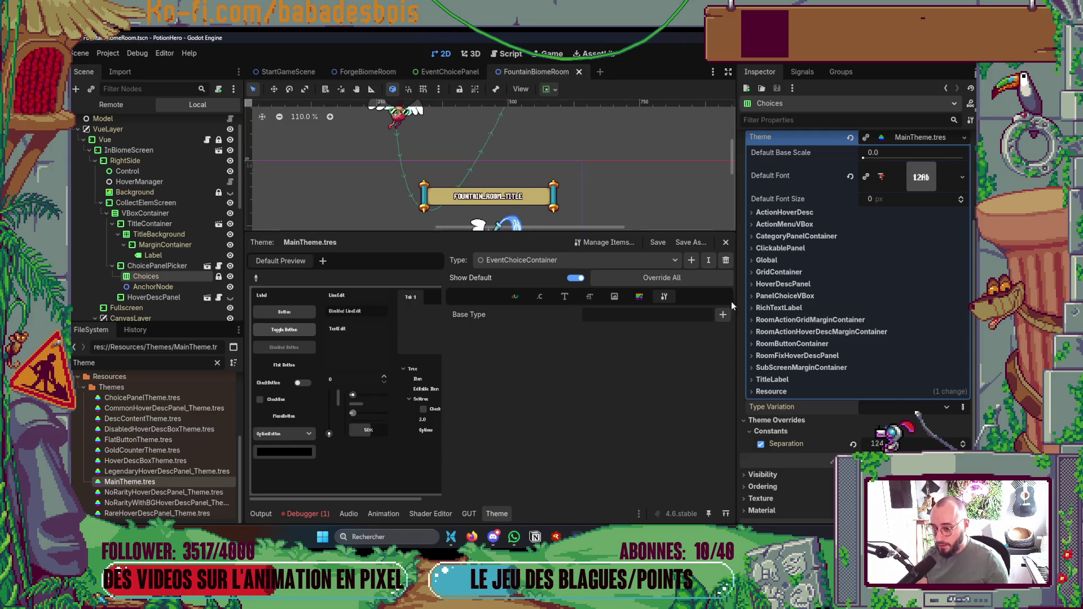
left_click(723, 314)
- Base EventChoiceContainer on HBoxContainer and set its separation constant to 124
type("Hbo")
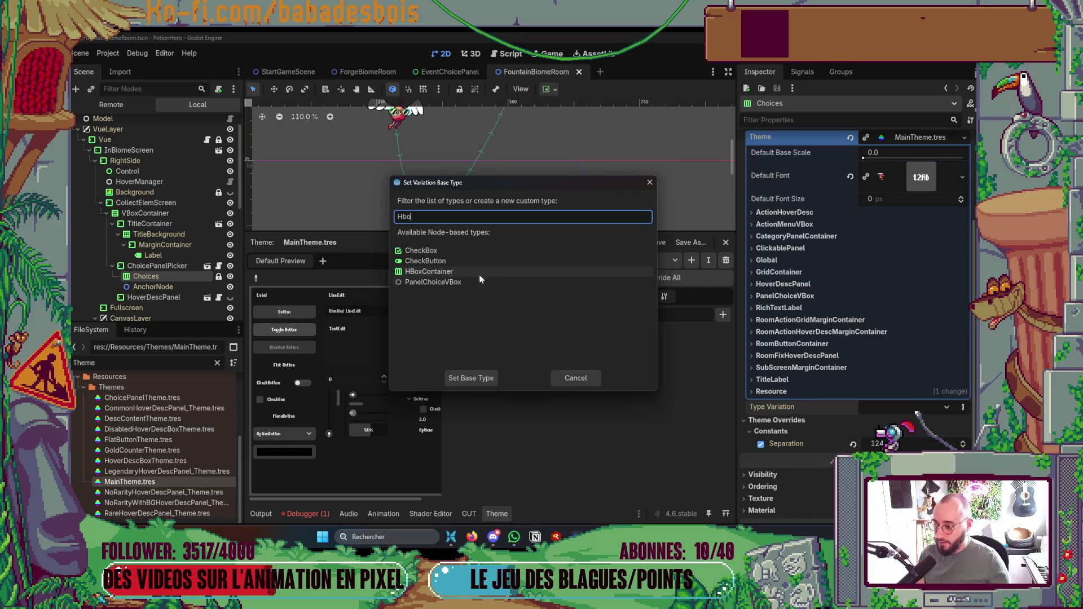
key("Escape")
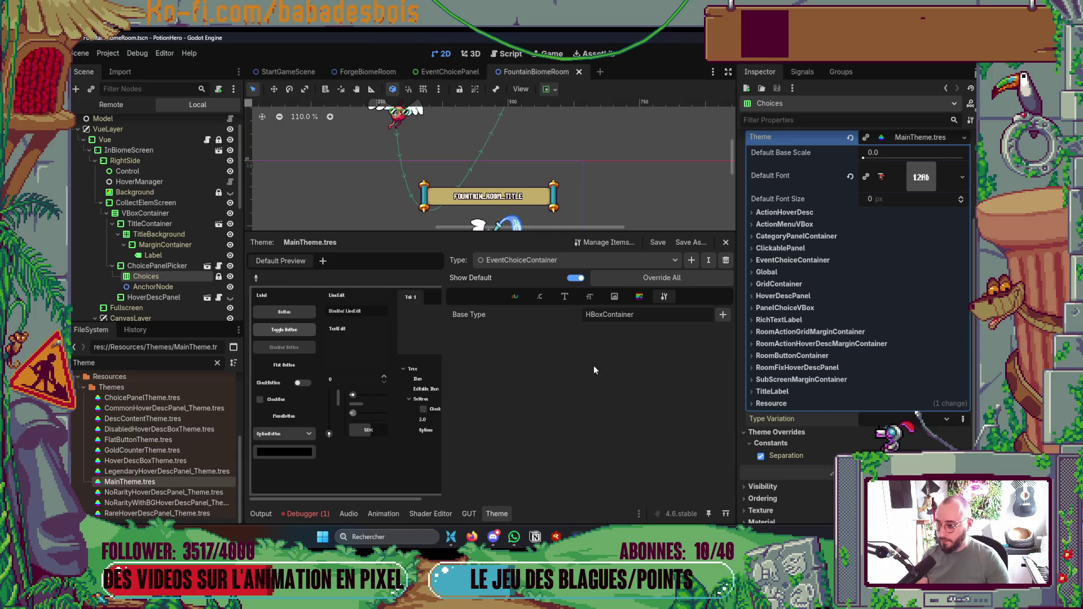
left_click(540, 296)
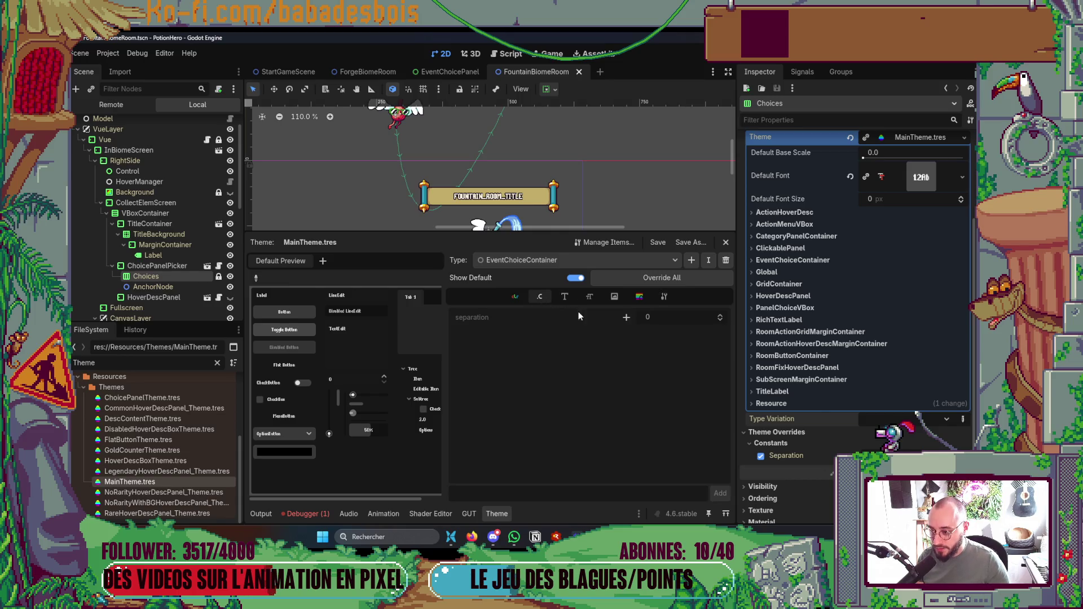
left_click(671, 319)
type("124")
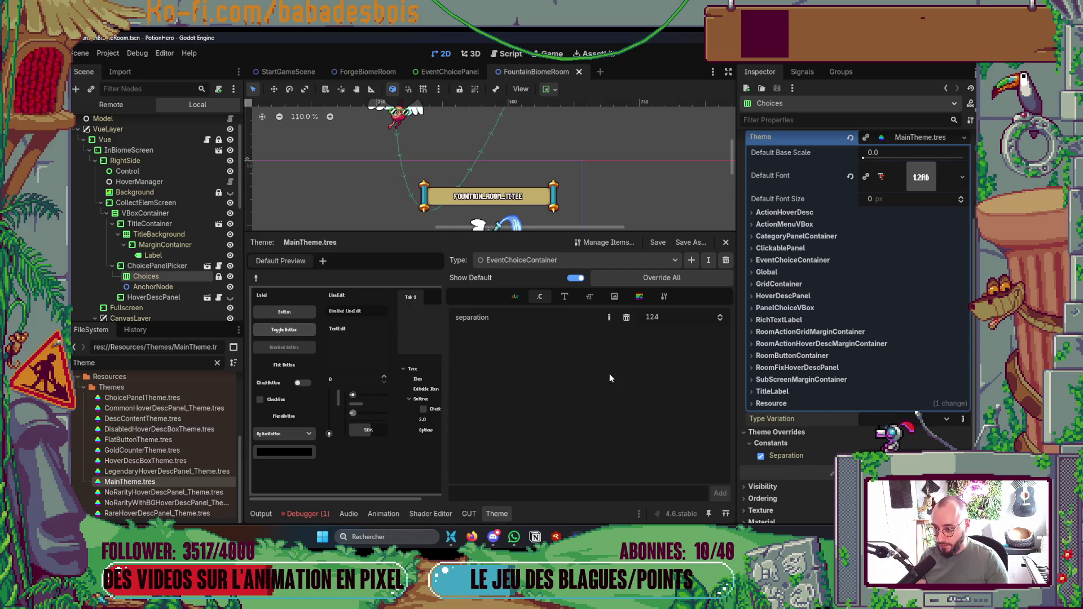
left_click(664, 296)
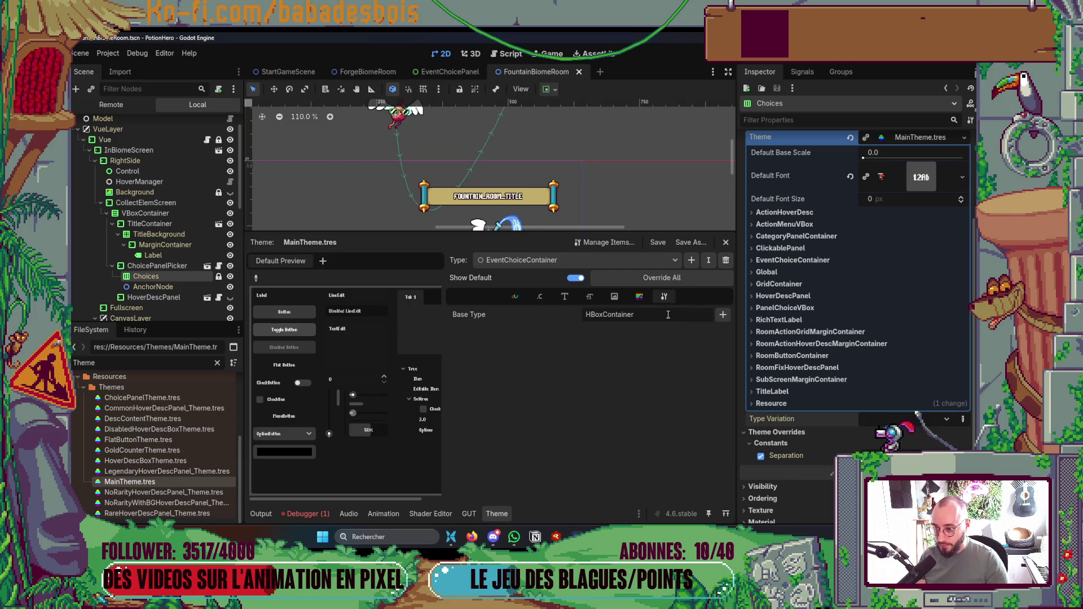
left_click(723, 315)
key("Escape")
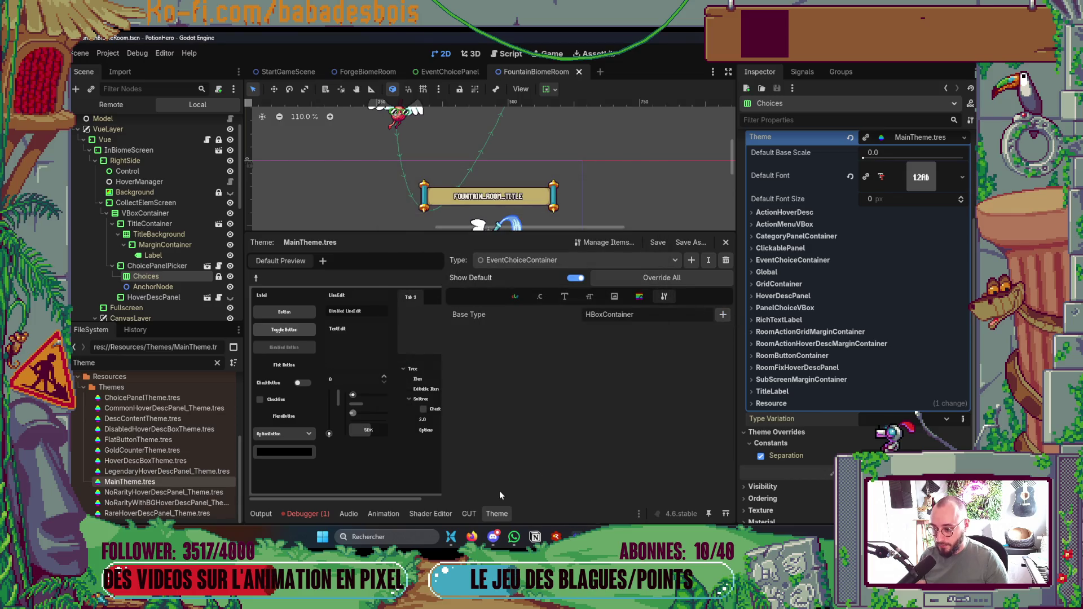
- Save FountainBiomeRoom, reopen it to verify the Choices theme, and save again
left_click(496, 513)
key("ctrl+s")
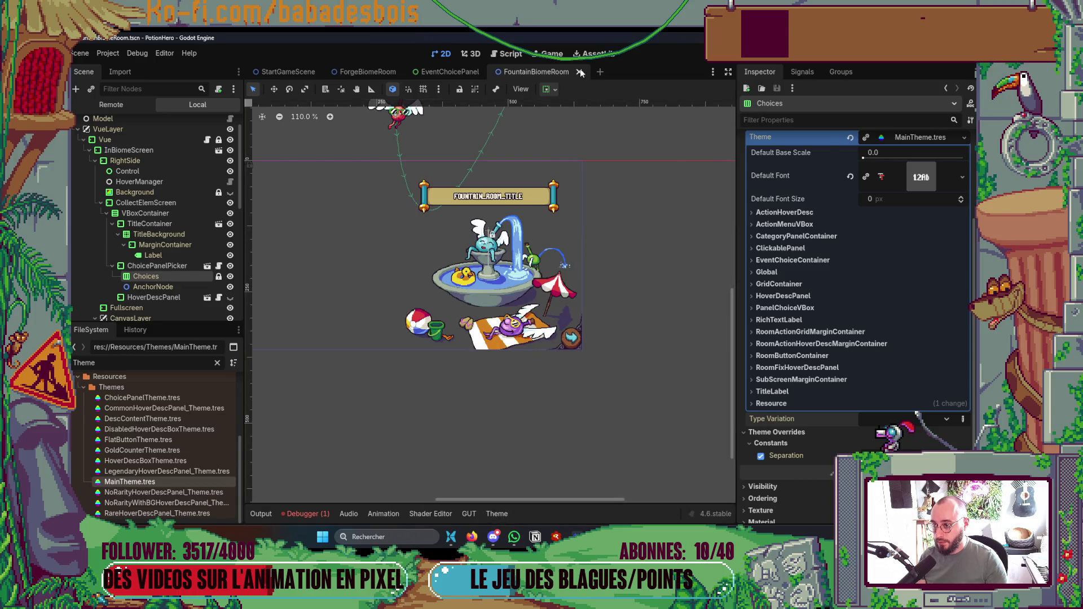
left_click(580, 71)
key("ctrl+shift+t")
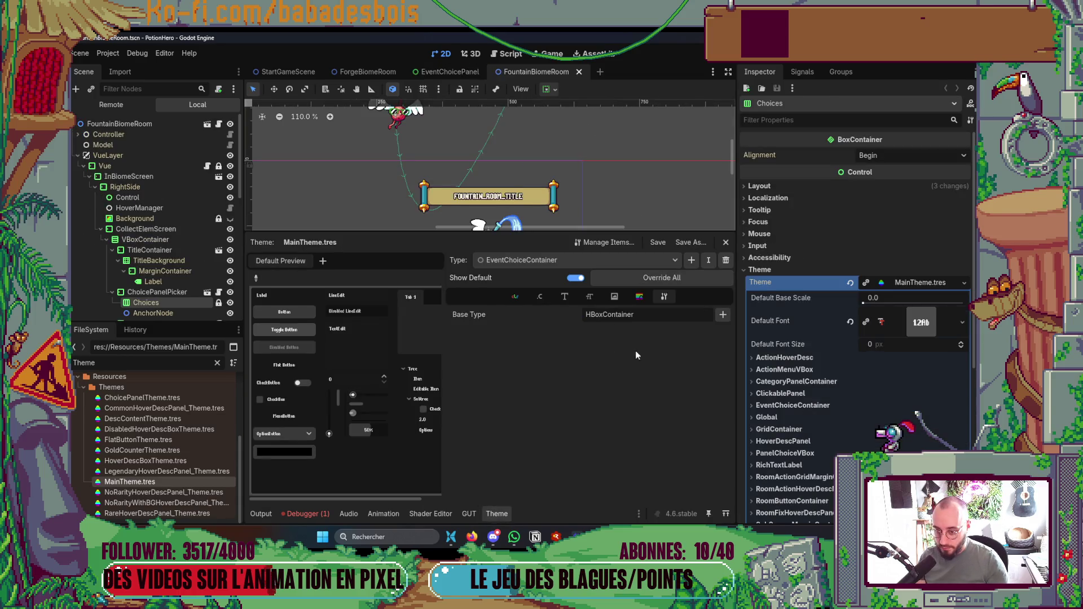
scroll(843, 333, "down", 5)
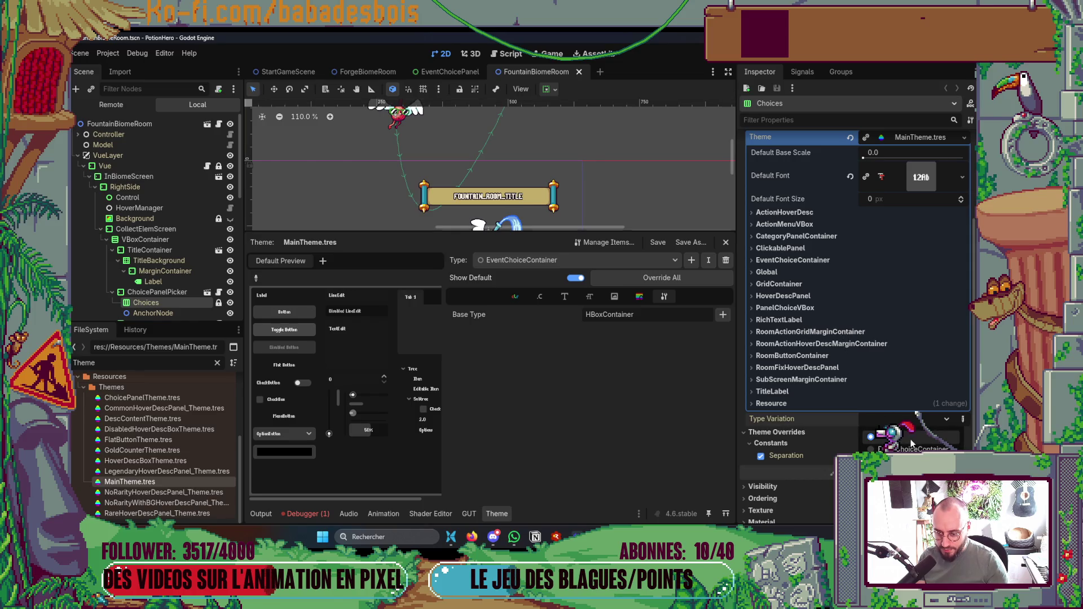
left_click(497, 513)
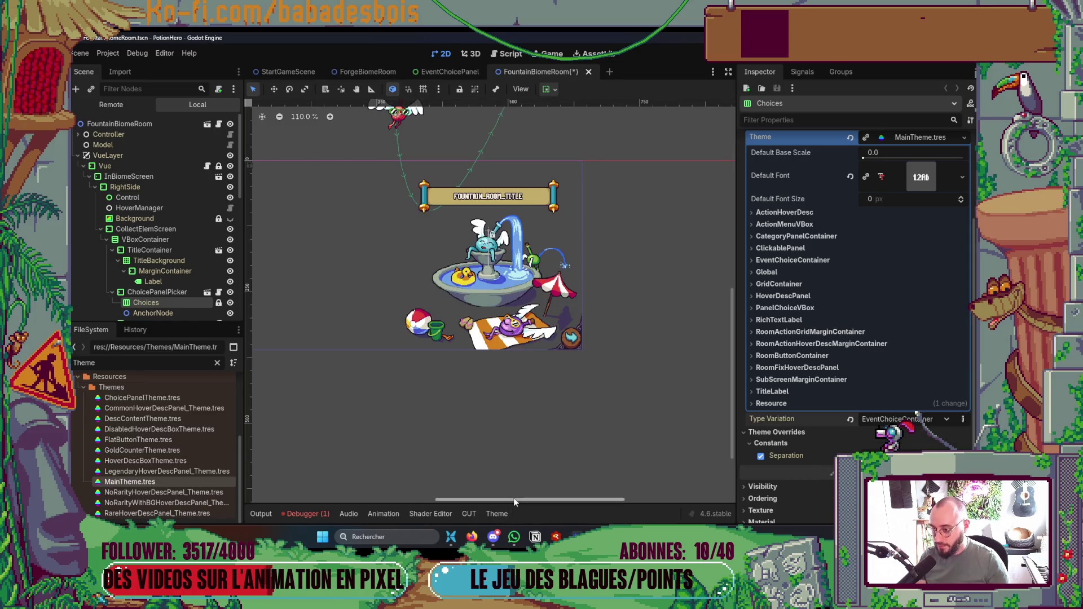
left_click(750, 432)
key("ctrl+s")
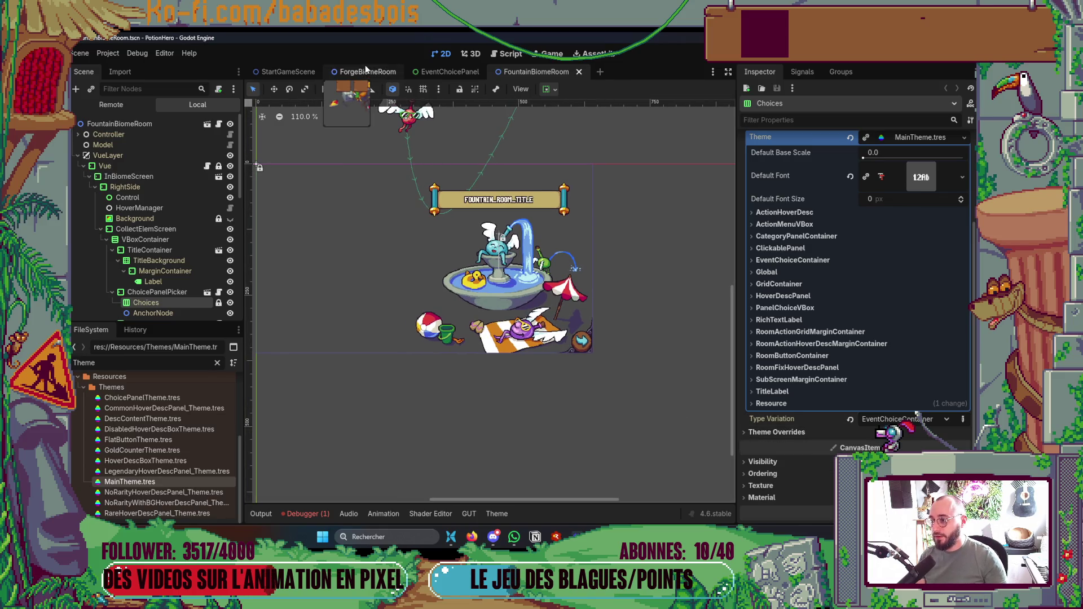
- In ForgeBiomeRoom, drop the 120 separation override and apply EventChoiceContainer to the choice row
left_click(368, 71)
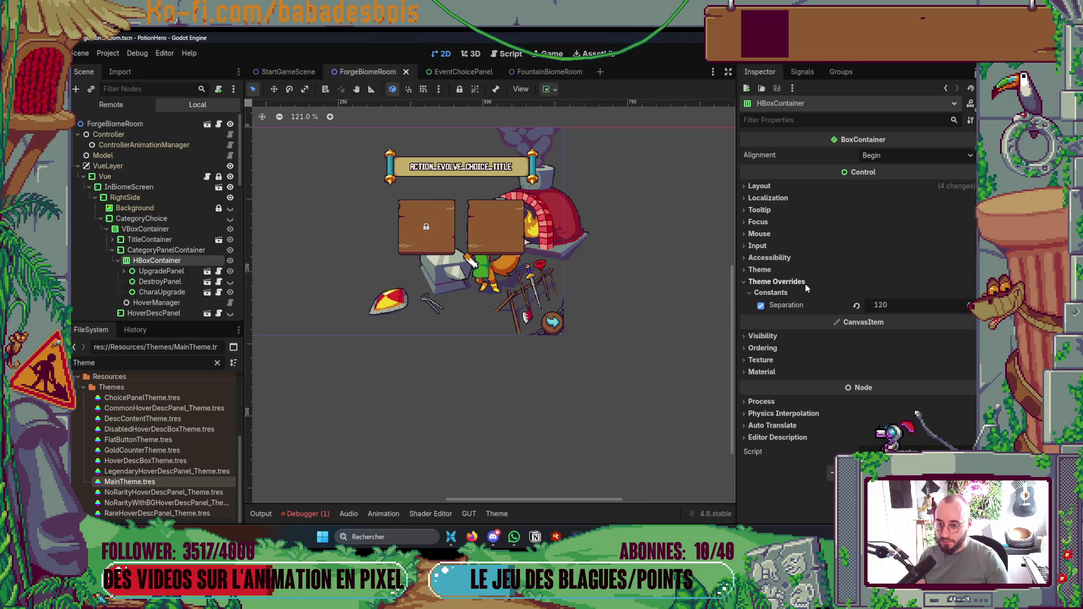
left_click(761, 306)
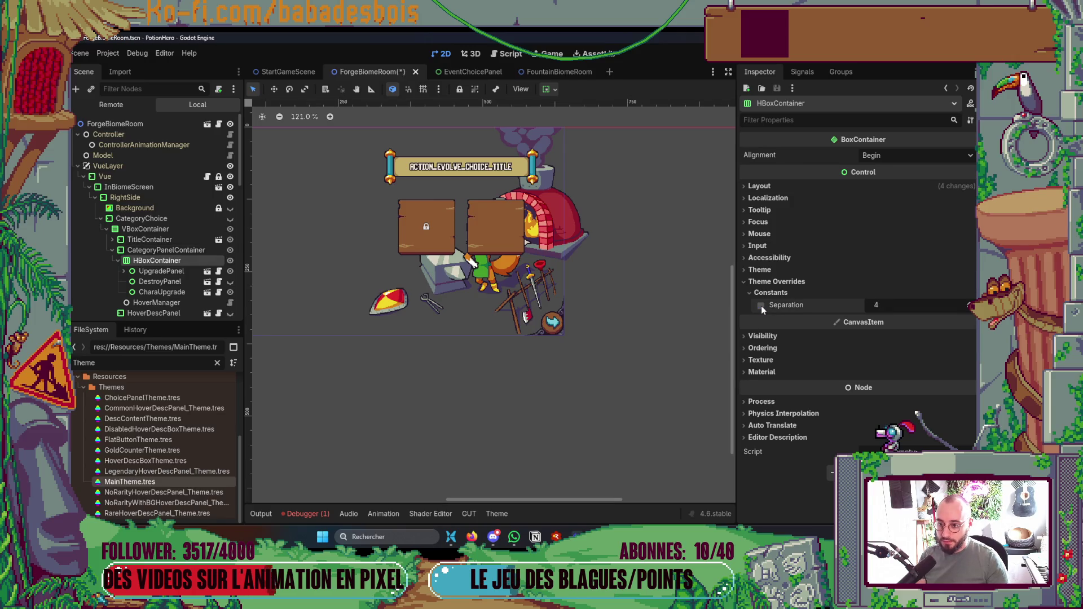
left_click(758, 282)
left_click(758, 282)
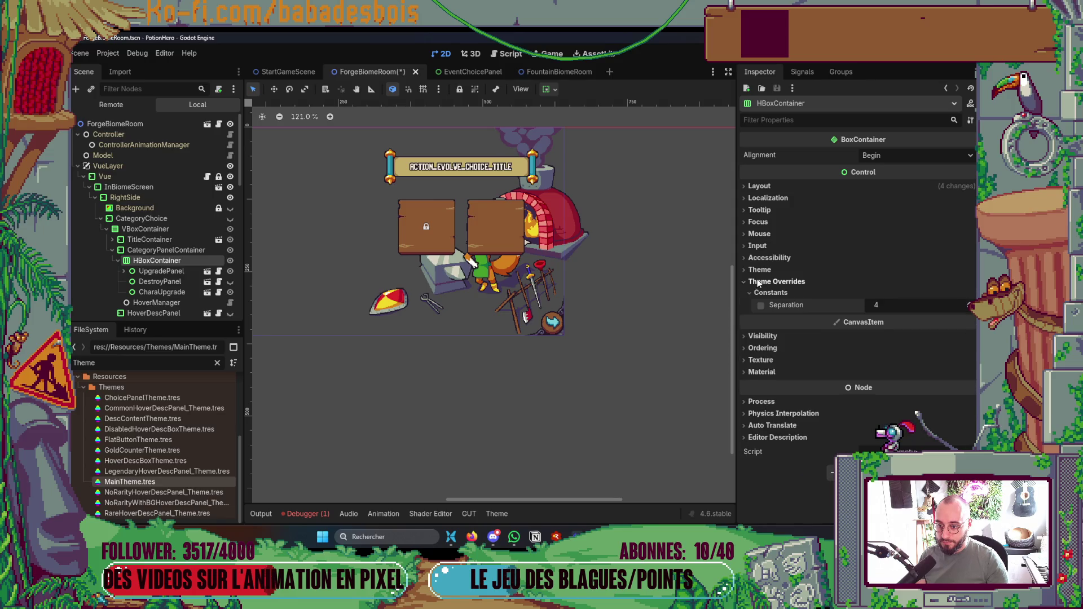
left_click(759, 270)
left_click(905, 295)
left_click(891, 331)
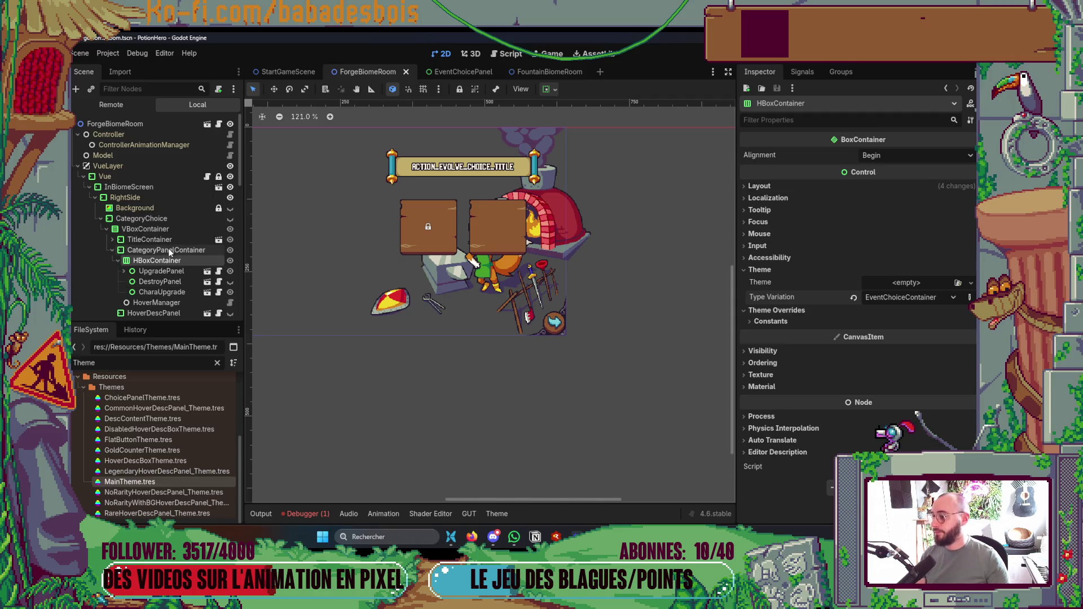
scroll(147, 226, "down", 2)
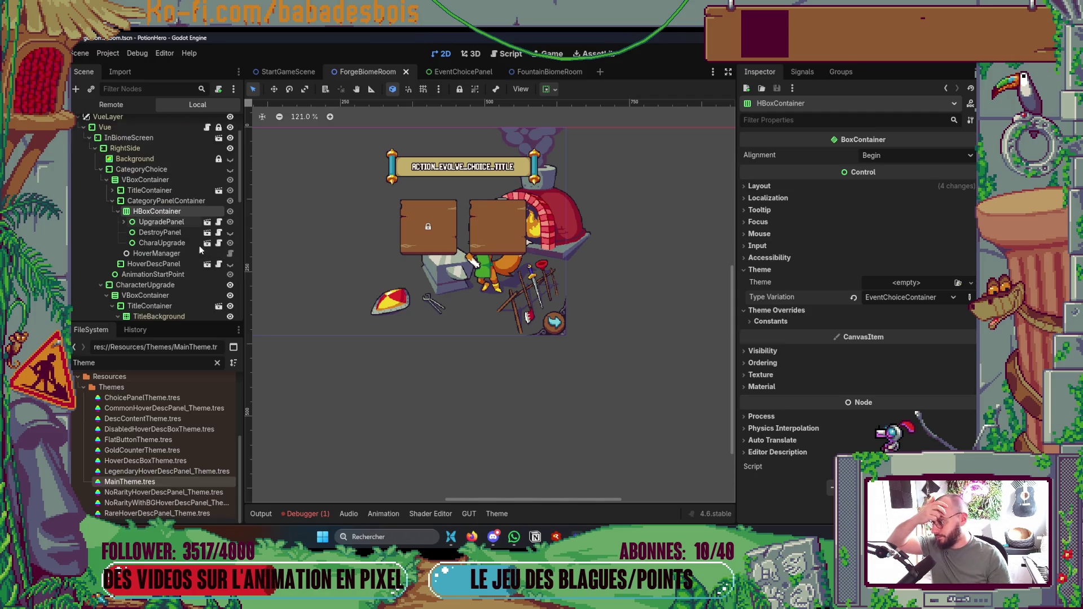
- Apply EventChoiceContainer to the character upgrade panel's HBoxContainer, save, and launch the game
left_click(113, 201)
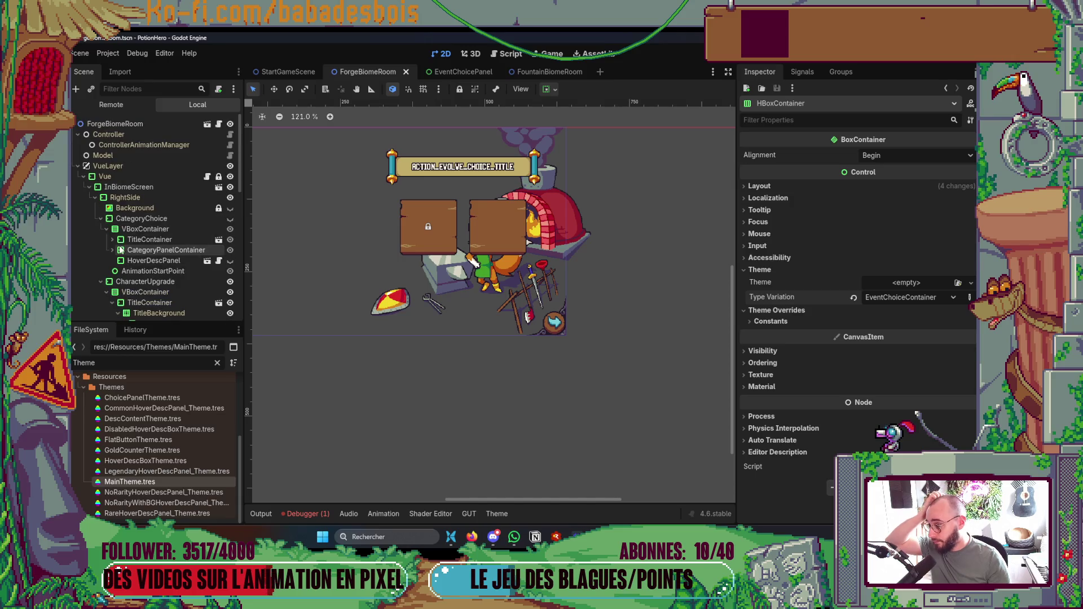
scroll(121, 250, "down", 5)
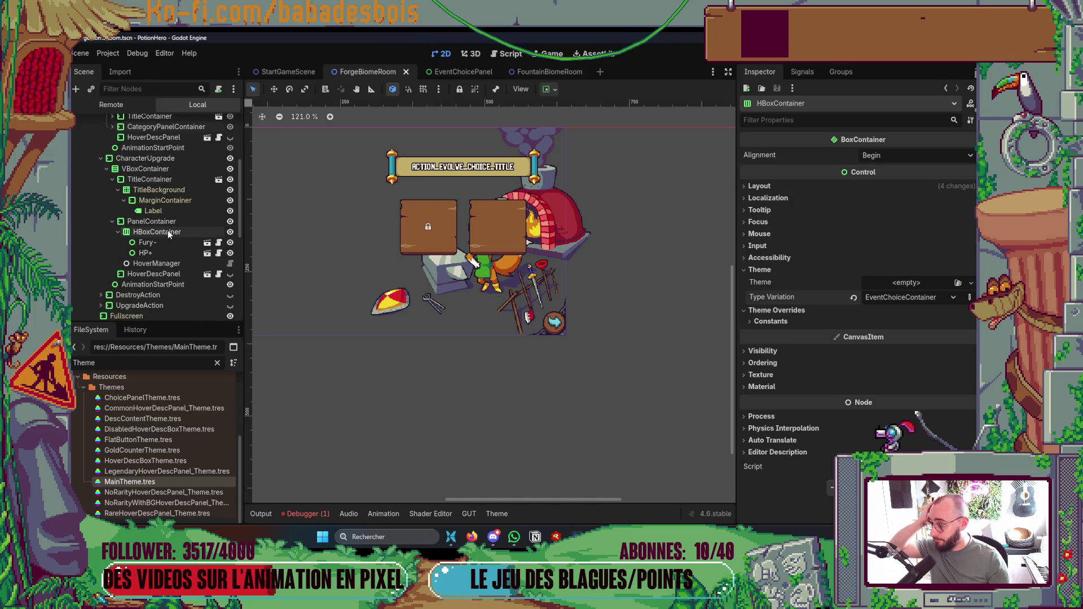
left_click(168, 232)
left_click(804, 278)
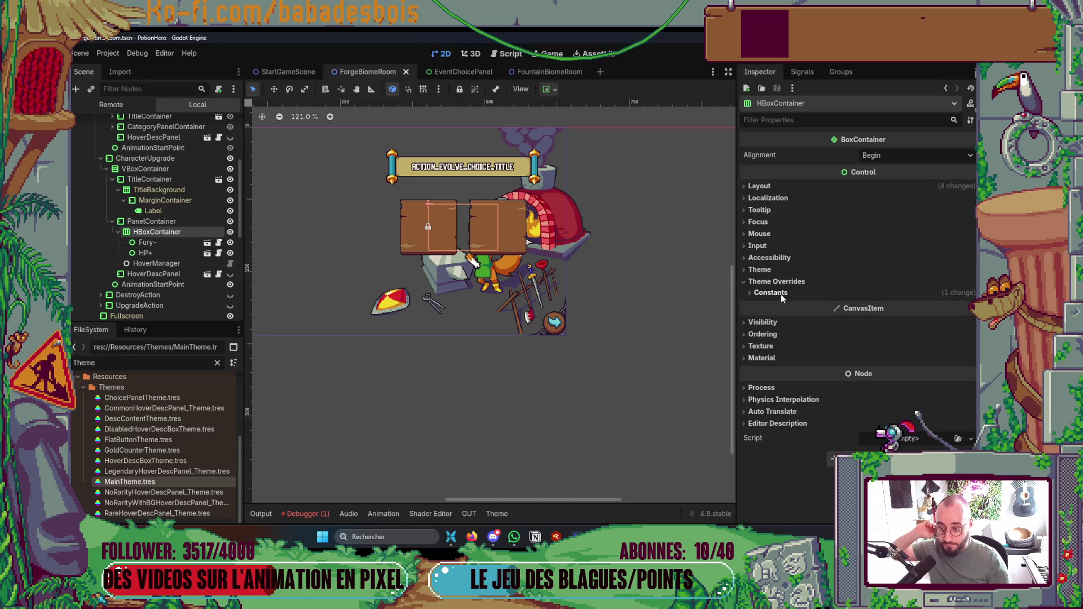
left_click(780, 293)
left_click(754, 270)
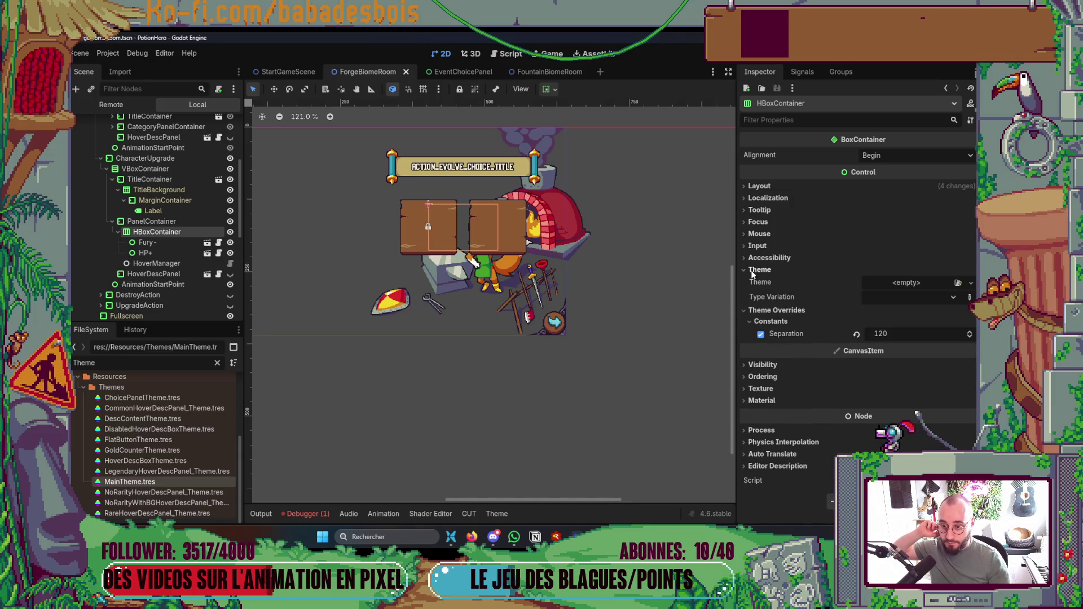
left_click(909, 299)
left_click(902, 328)
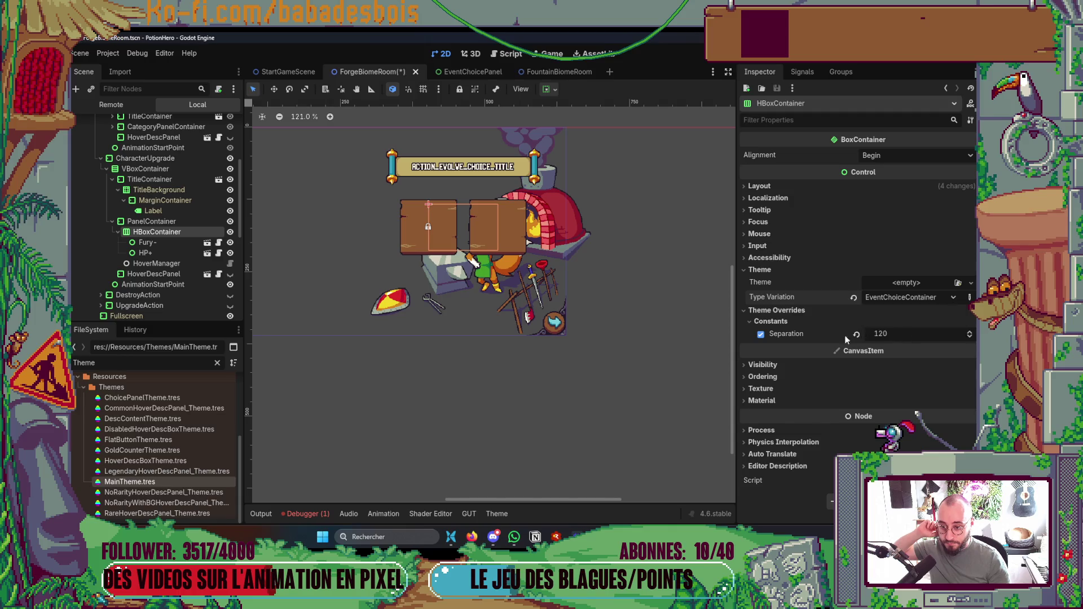
left_click(752, 322)
key("ctrl+s")
key("F5")
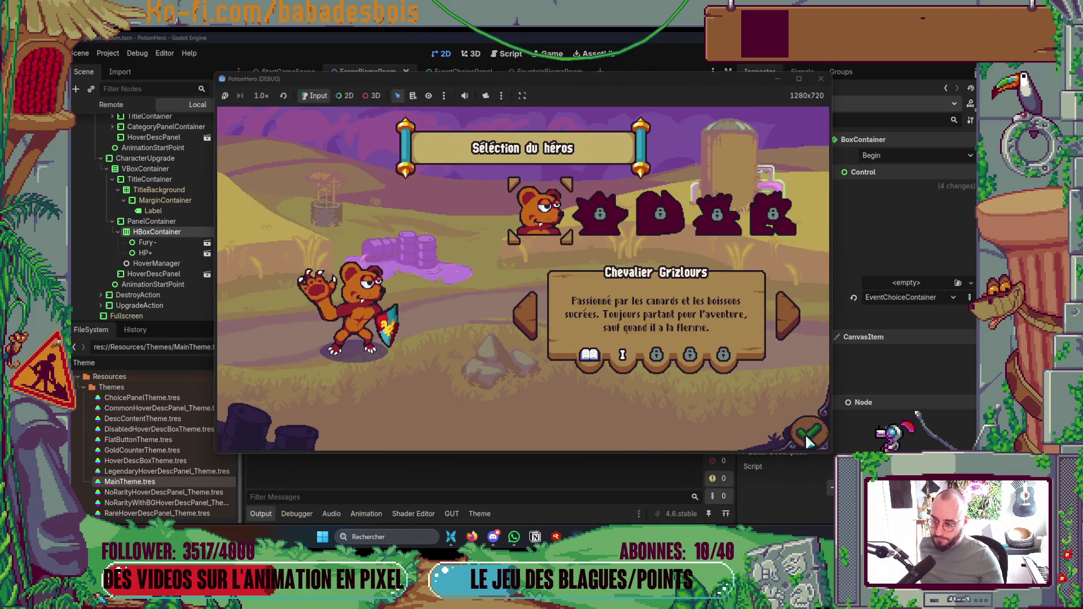
- Confirm the hero, start Réveil de l'ours, finish the tutorial, and reach the Ferme malfamée map
left_click(808, 434)
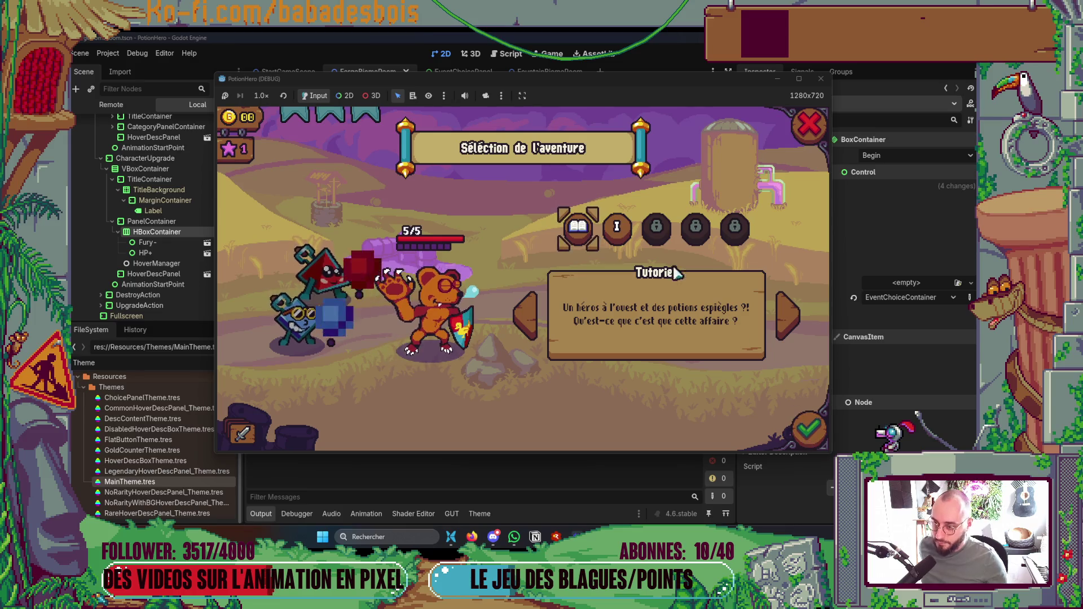
left_click(812, 433)
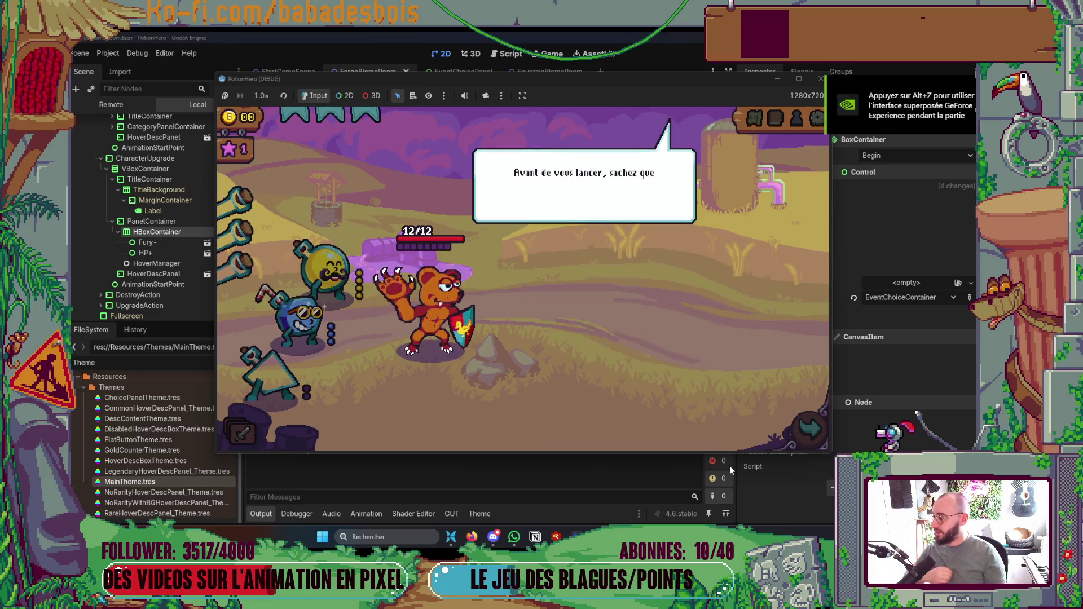
left_click(648, 341)
left_click(648, 341)
left_click(652, 341)
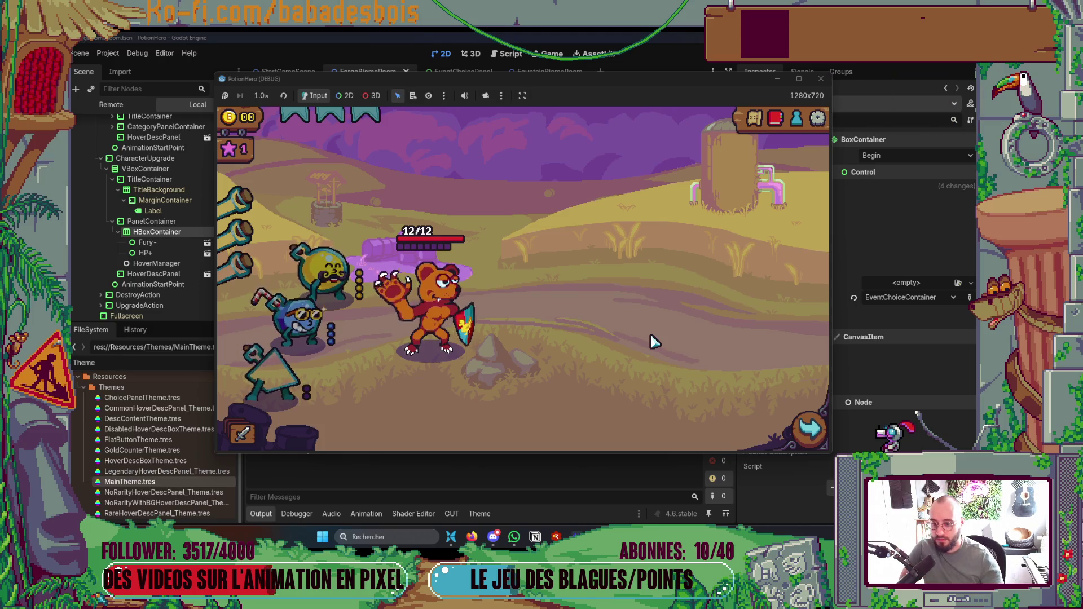
left_click(807, 430)
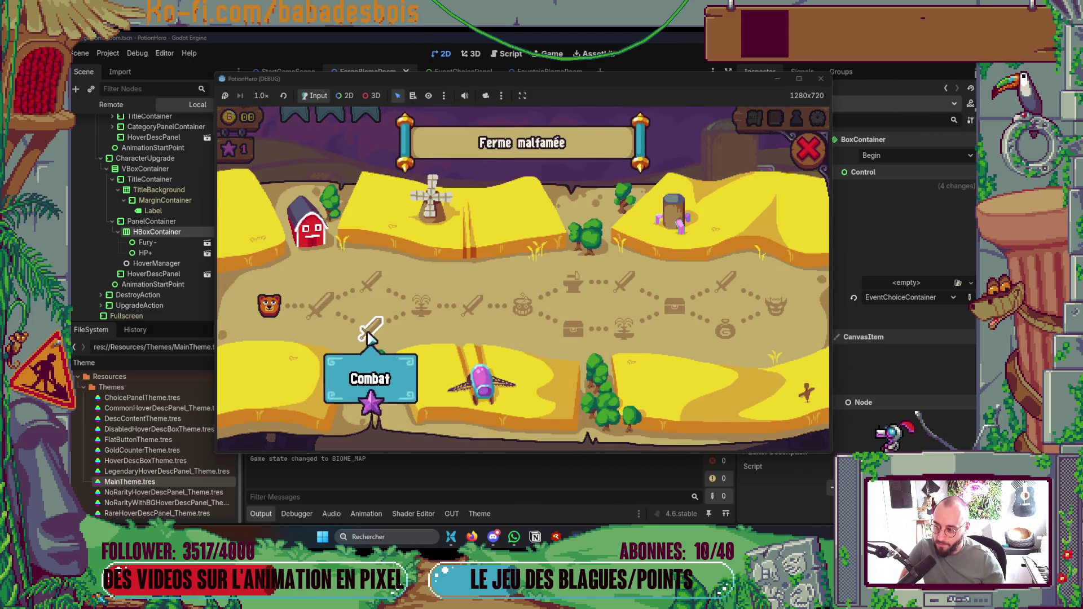
- Enter the combat room, throw three potions on the bear, and end turns until victory
left_click(305, 322)
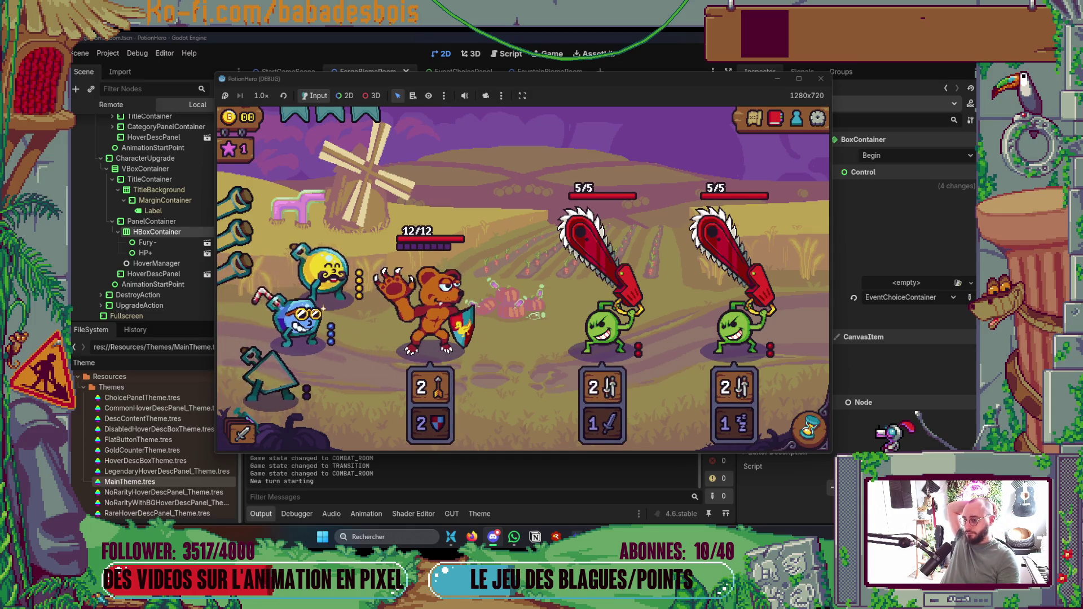
key("1")
left_click(568, 393)
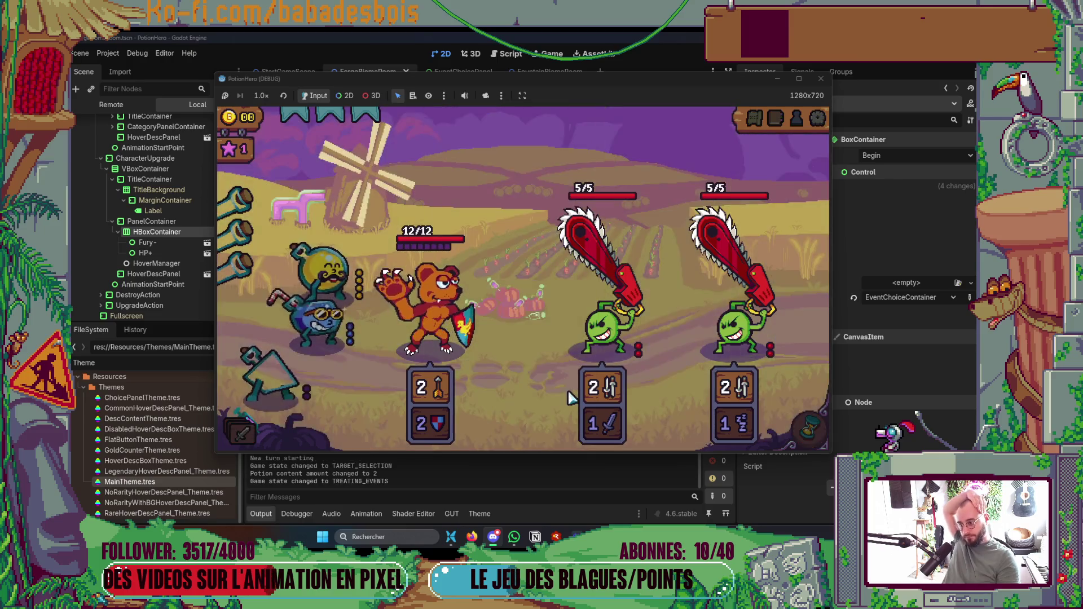
key("1")
left_click(514, 358)
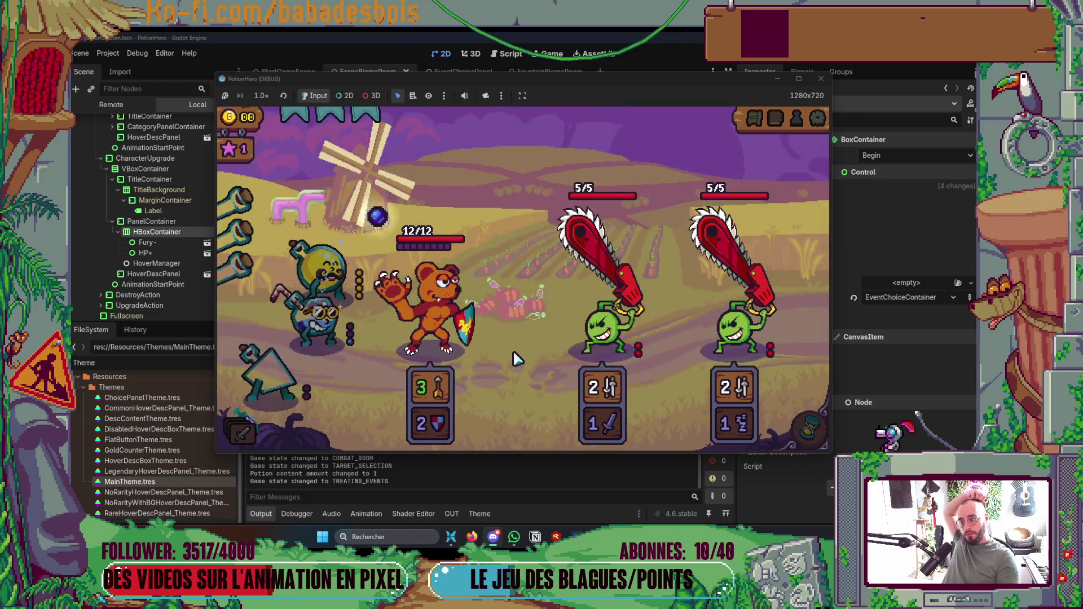
key("1")
left_click(561, 363)
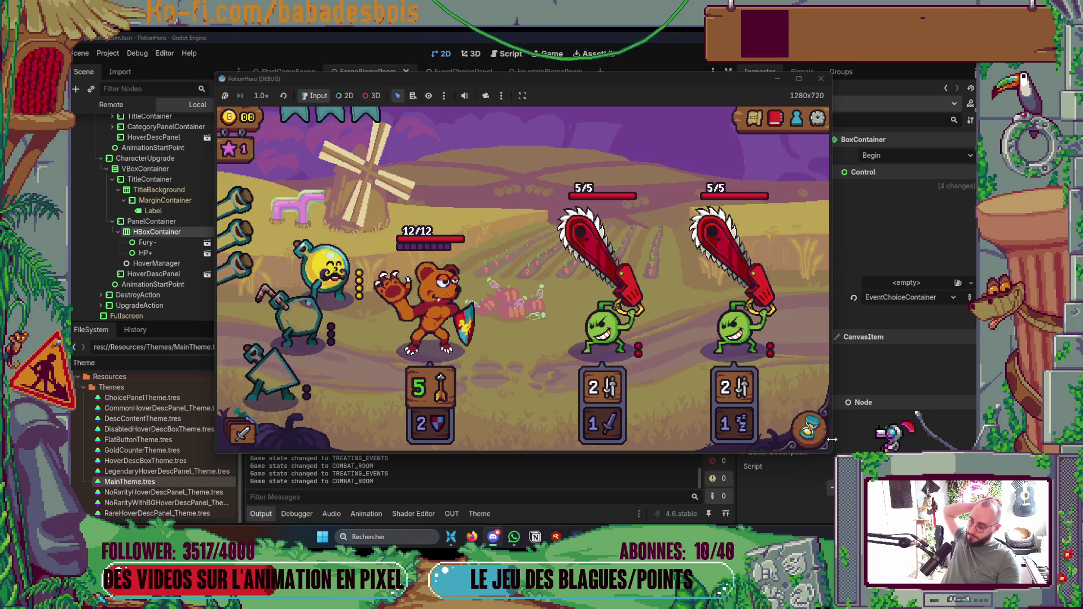
left_click(810, 430)
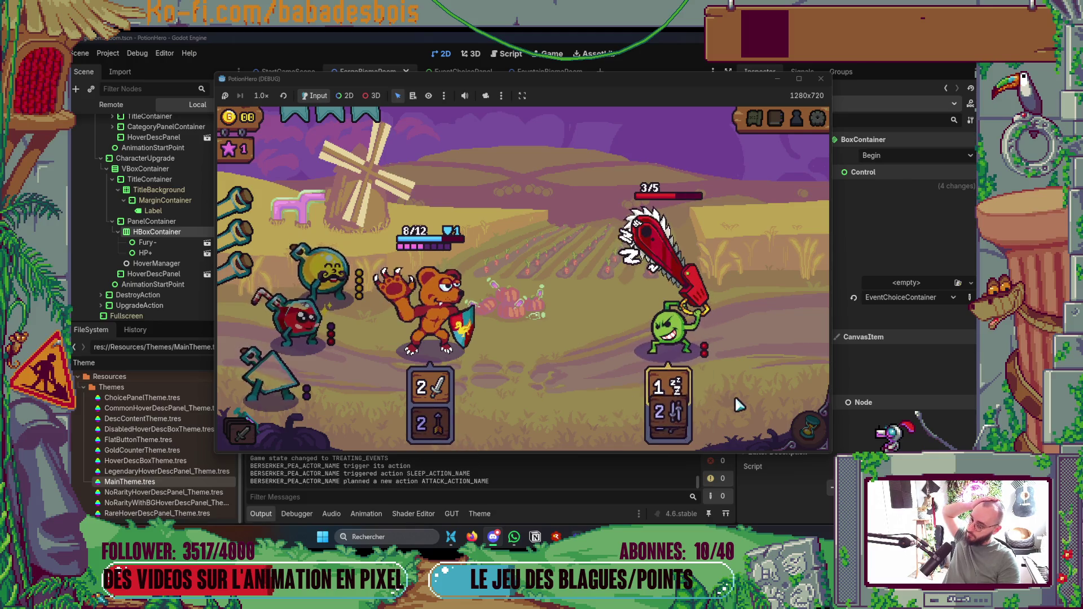
left_click(808, 430)
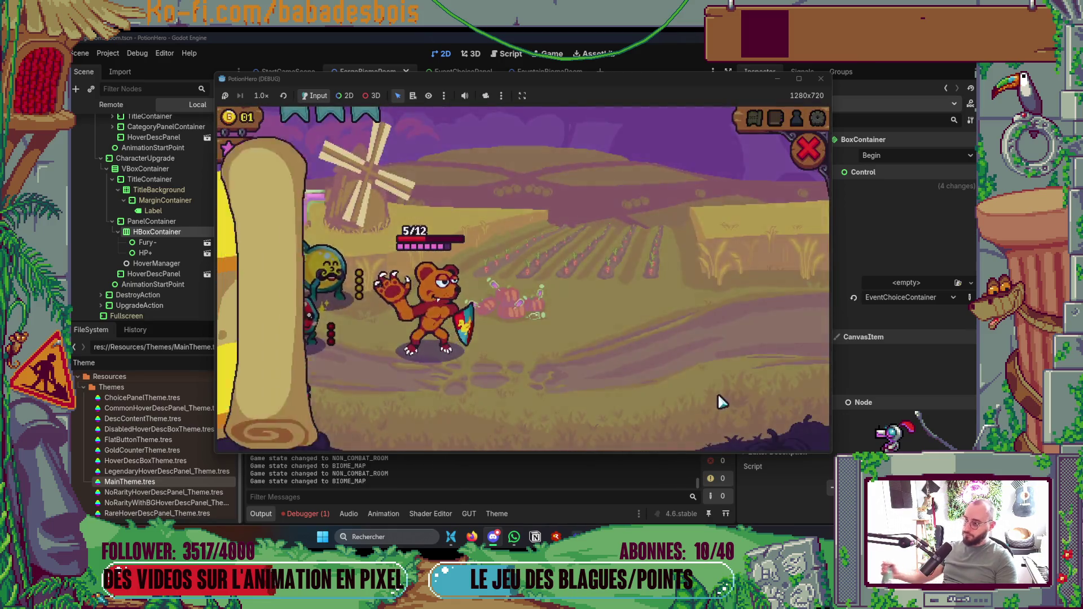
- Enter the next combat, heal the bear with three potions, and pass turns until the scythe enemy falls
left_click(373, 330)
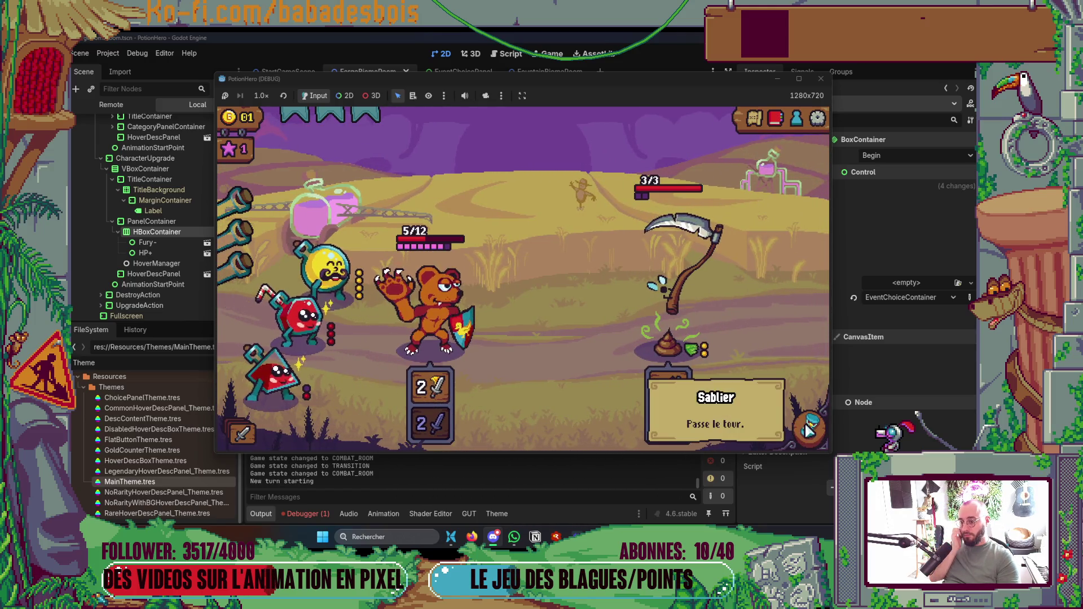
left_click(810, 433)
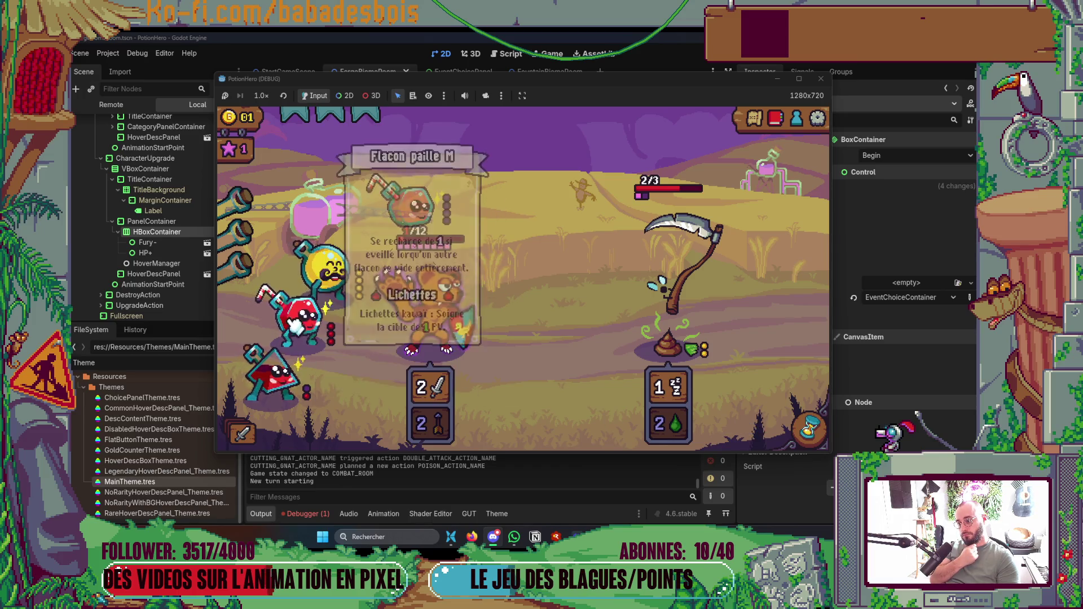
left_click(337, 377)
left_click(393, 366)
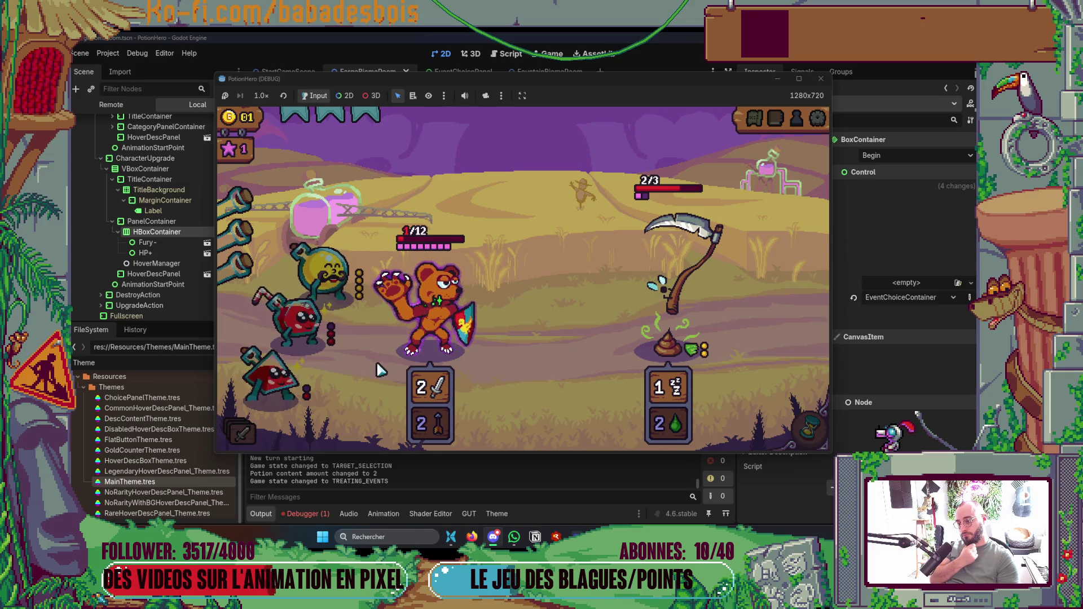
left_click(379, 369)
left_click(392, 366)
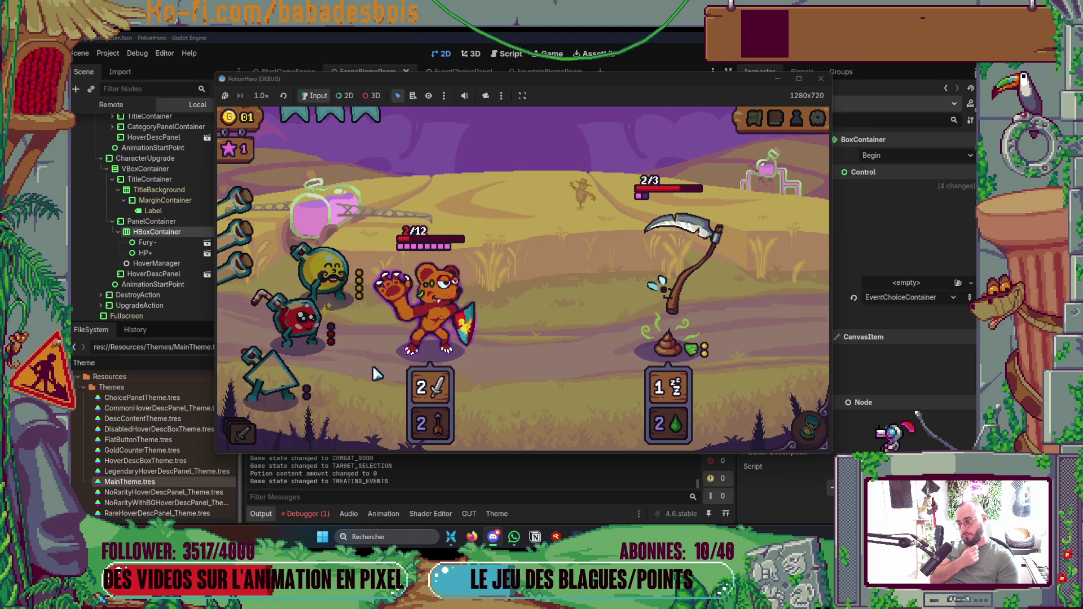
left_click(299, 348)
left_click(405, 385)
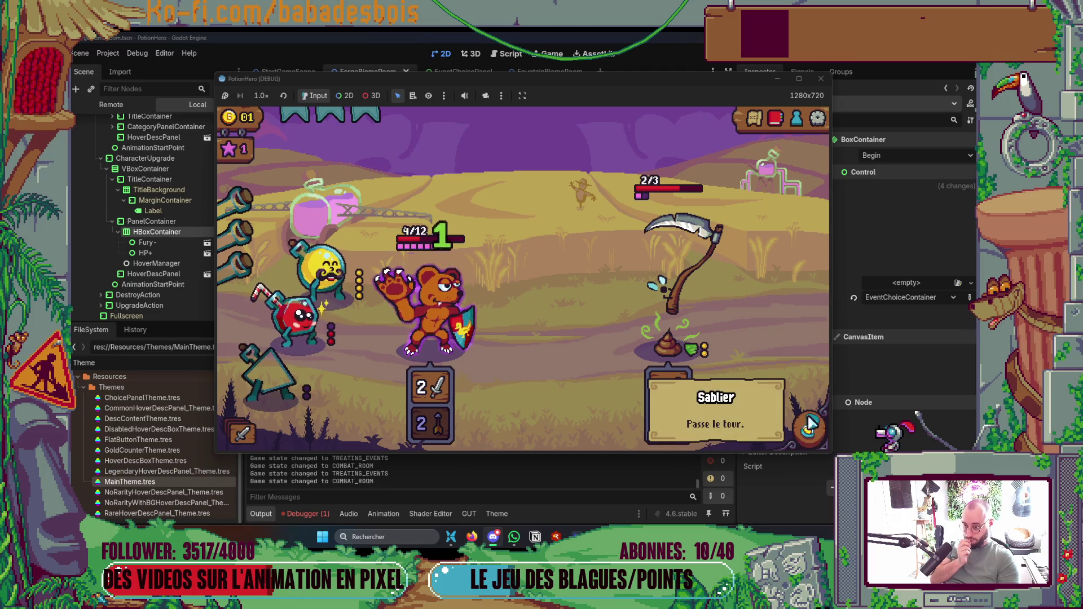
left_click(818, 434)
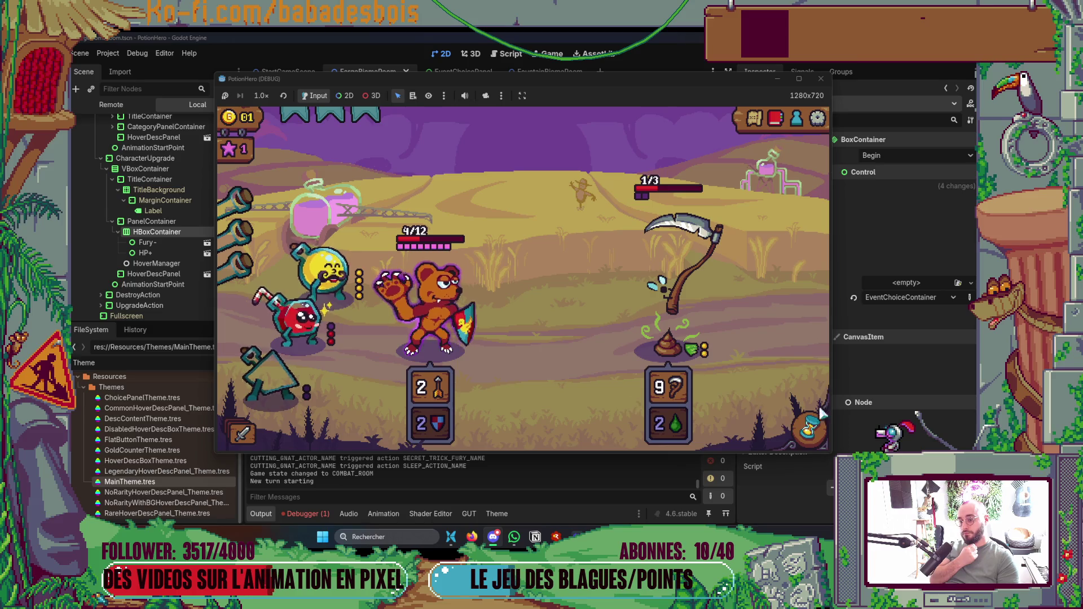
left_click(810, 429)
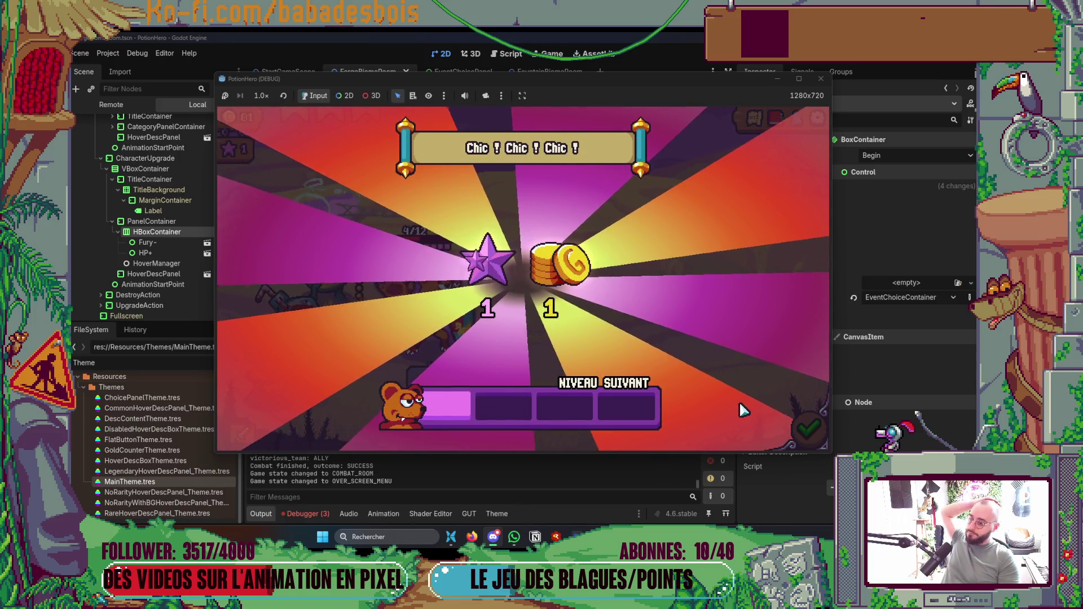
- Leave the reward screen, take the Fontaine's Recharger réserve refill, then enter the next combat room
left_click(818, 431)
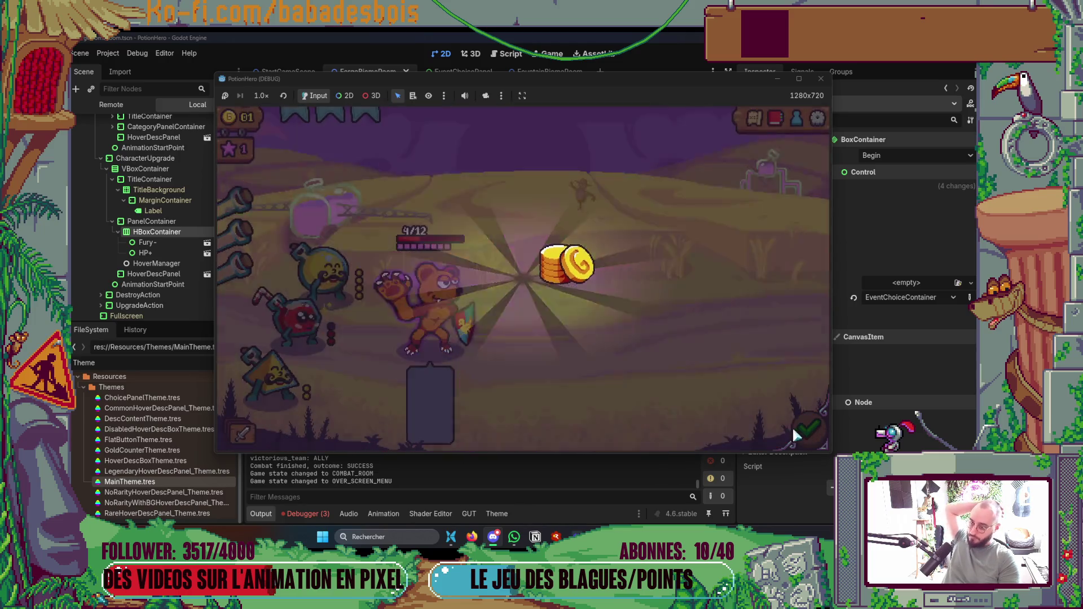
left_click(427, 314)
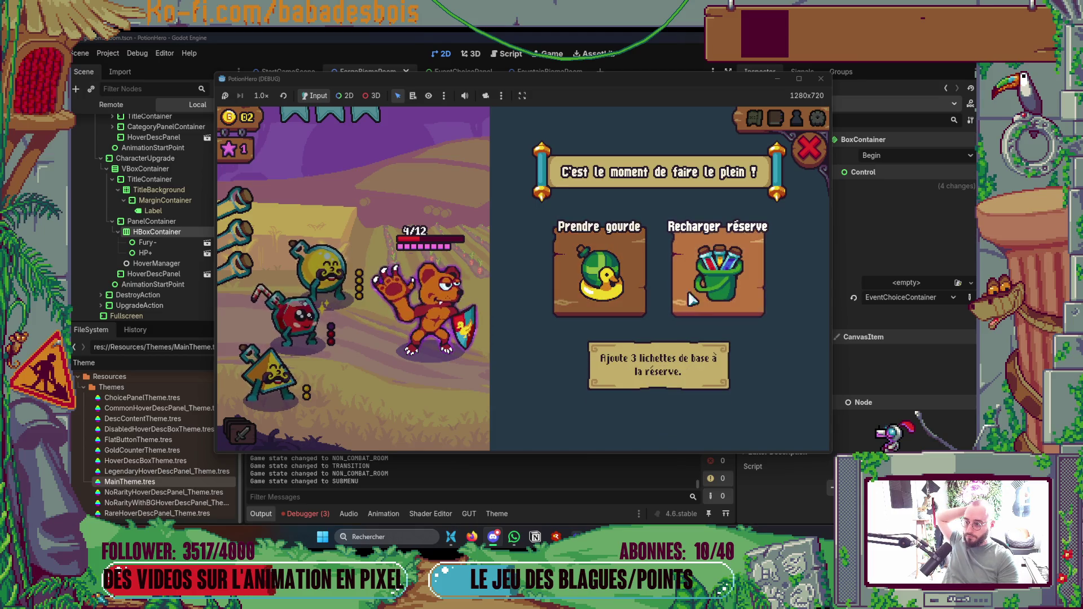
left_click(713, 302)
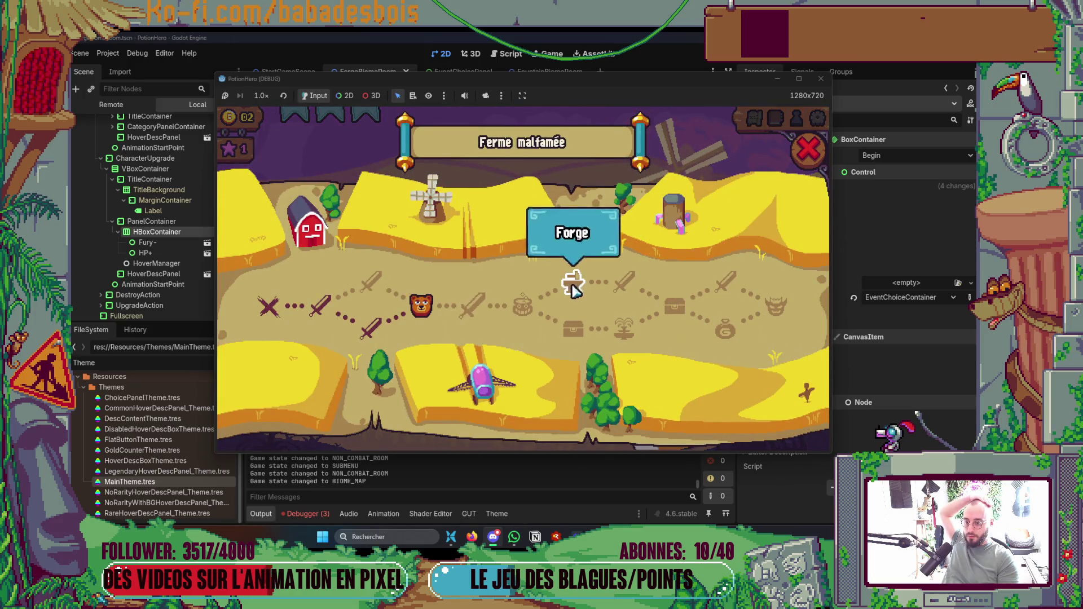
left_click(589, 333)
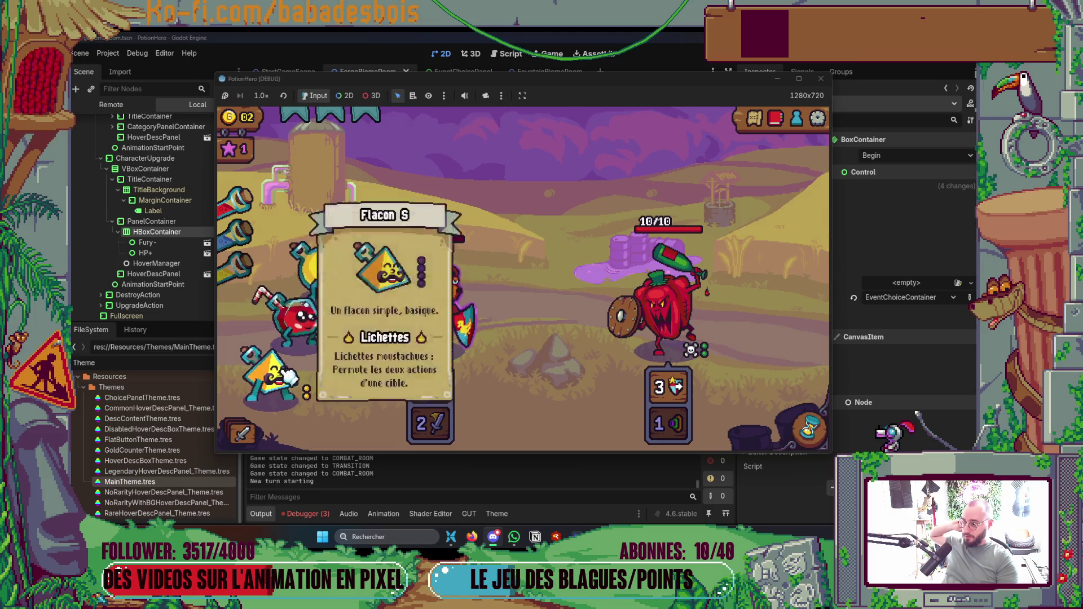
- Use the Flacon S, Flacon paille M, orange, Flacon gâché and one more potion on the bear
left_click(292, 375)
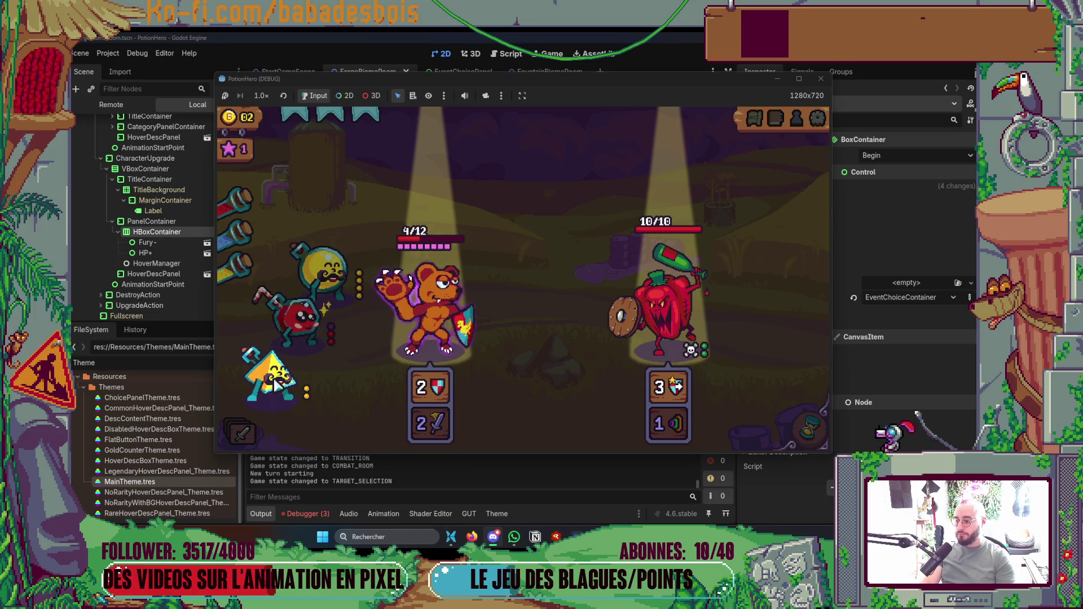
left_click(687, 341)
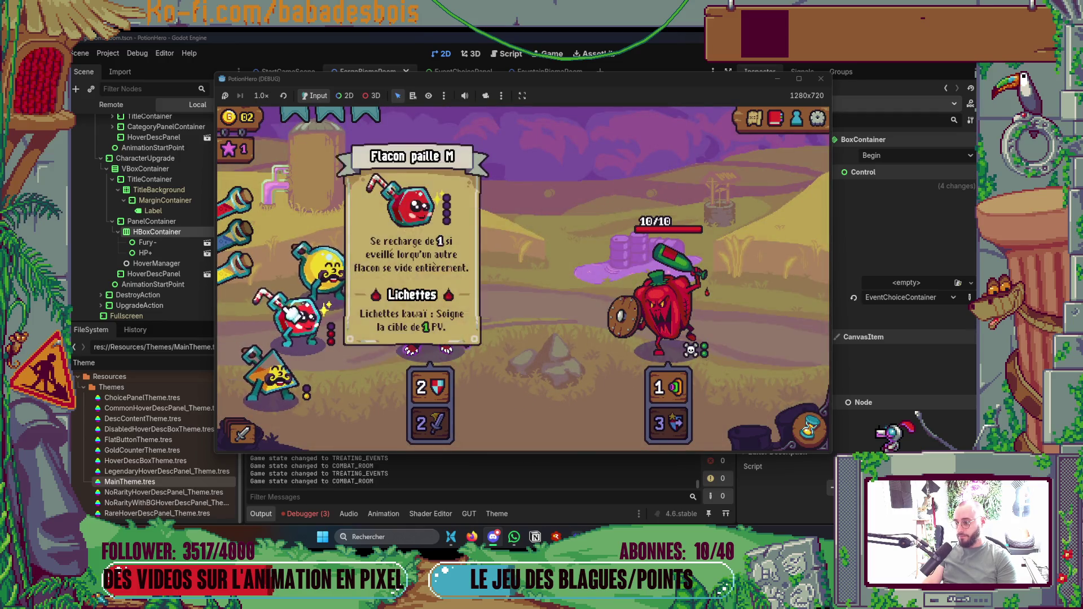
left_click(307, 316)
left_click(395, 338)
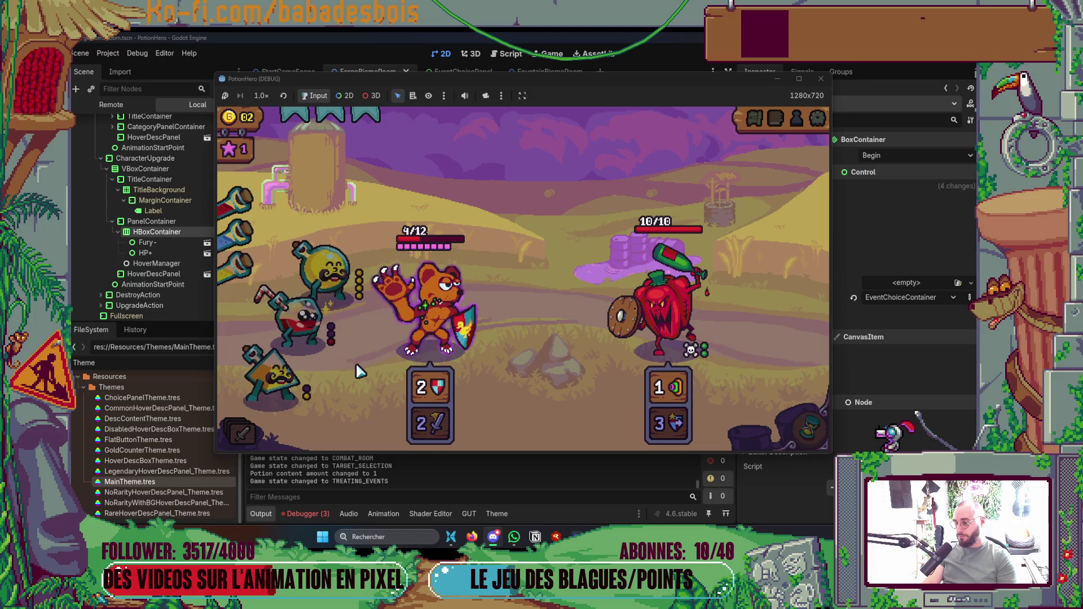
left_click(299, 384)
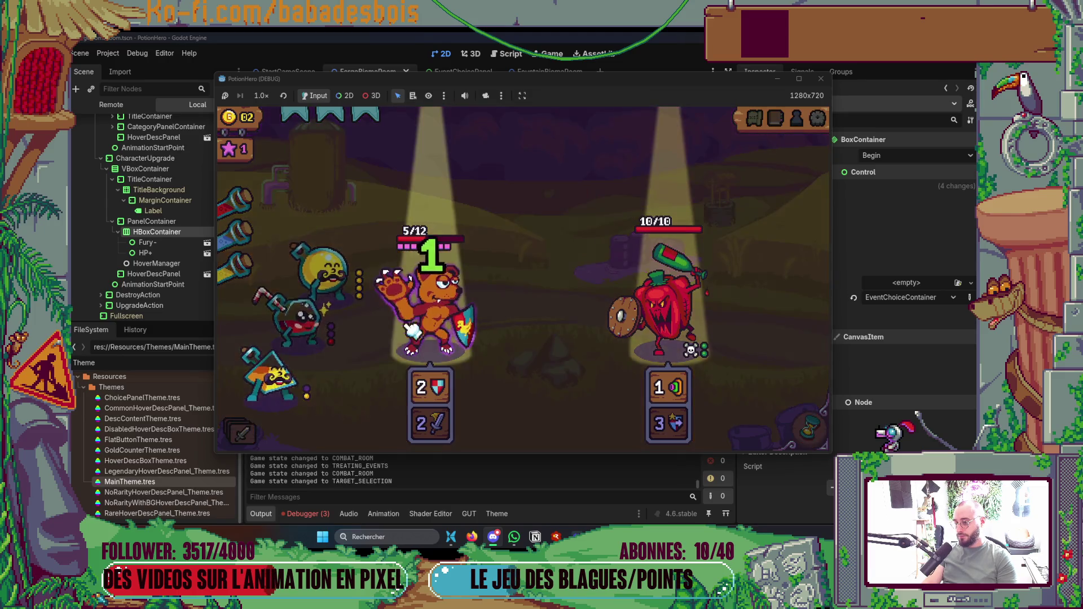
left_click(649, 338)
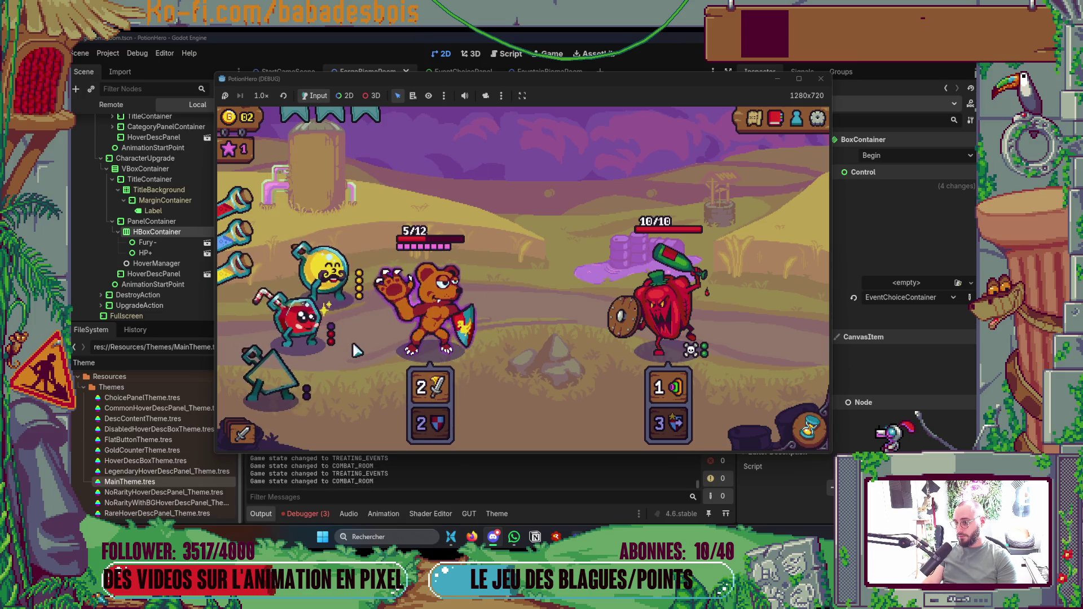
left_click(305, 321)
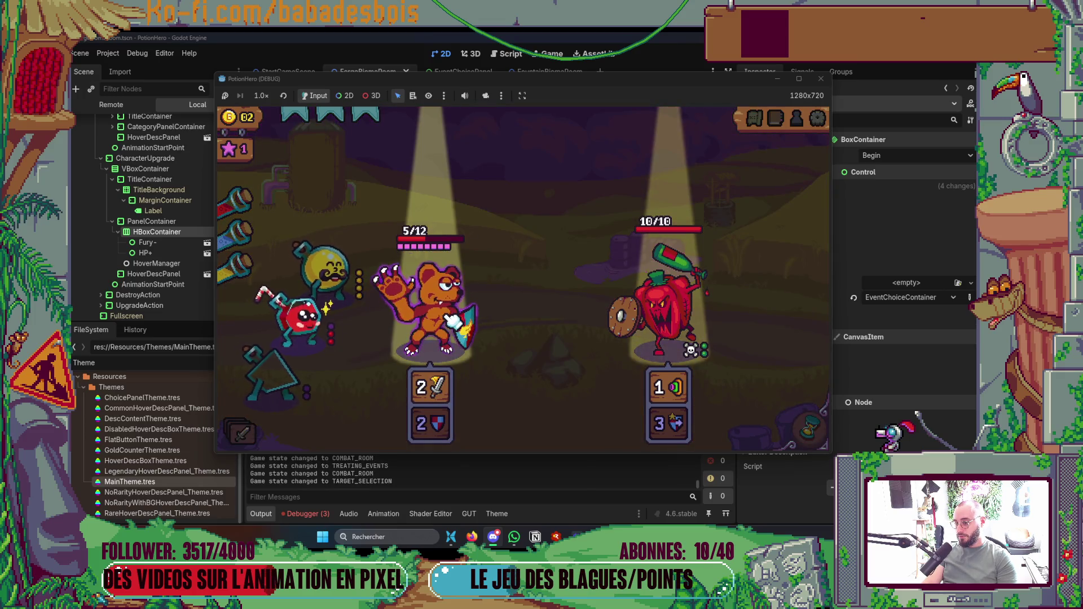
left_click(451, 321)
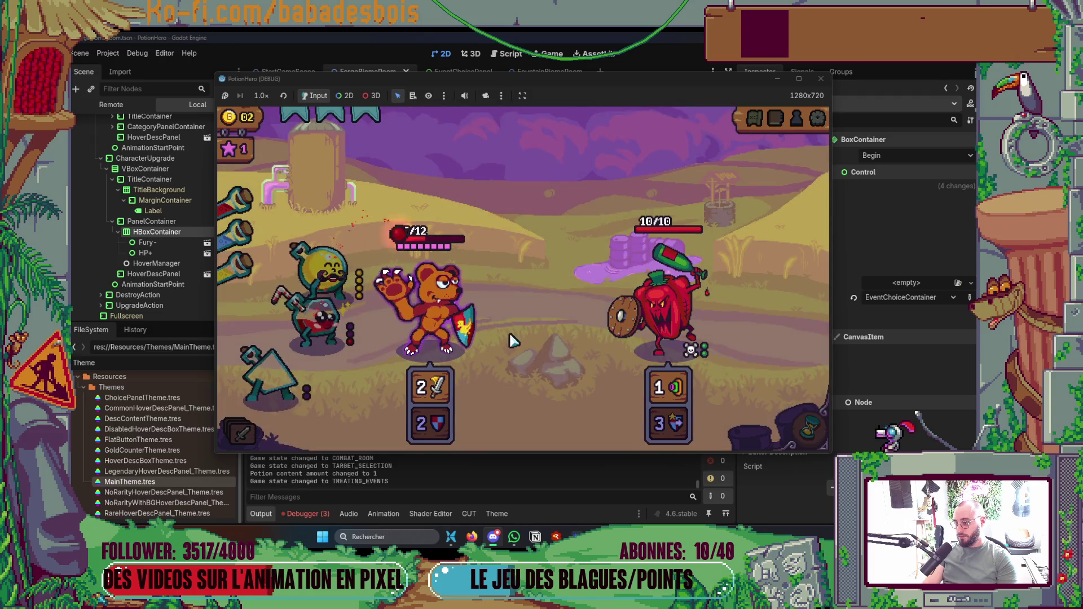
left_click(302, 319)
left_click(440, 305)
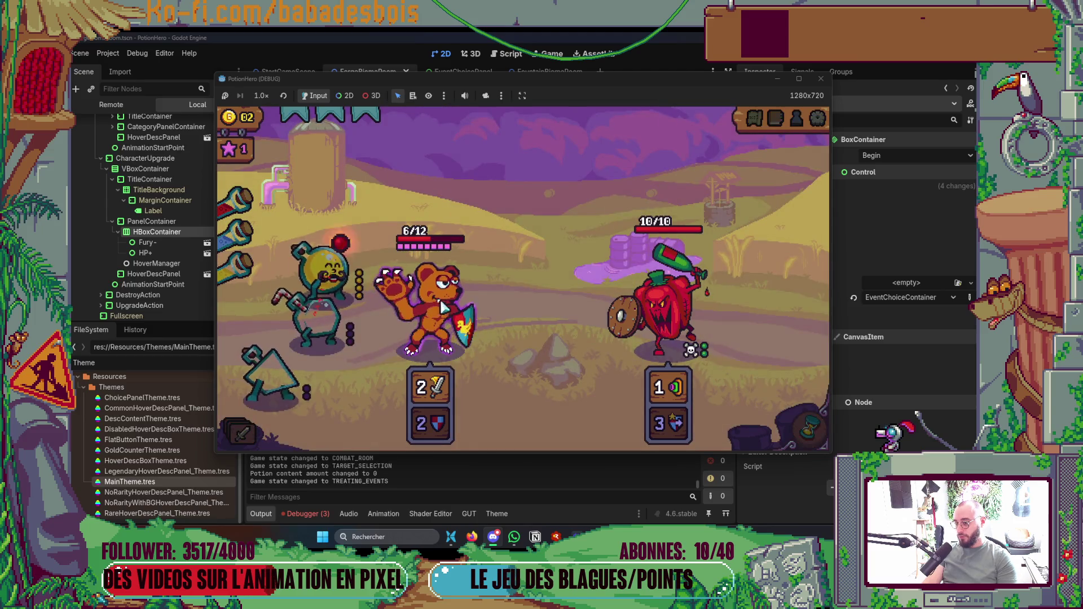
- Apply the triangle, yellow and two blue potions to the bear until the pepper fight is won
mouse_move(242, 237)
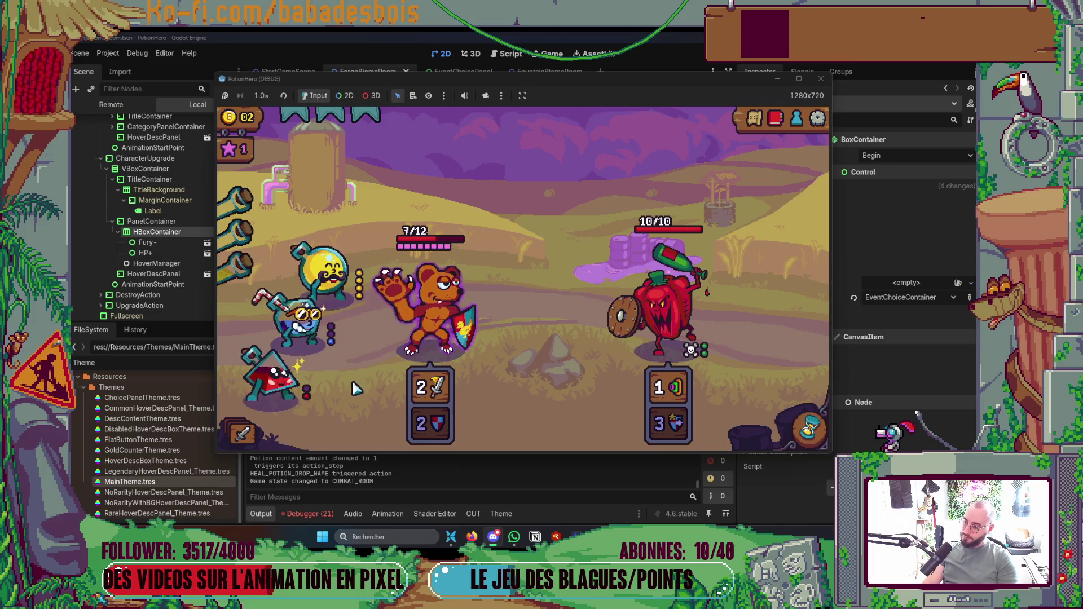
left_click(435, 327)
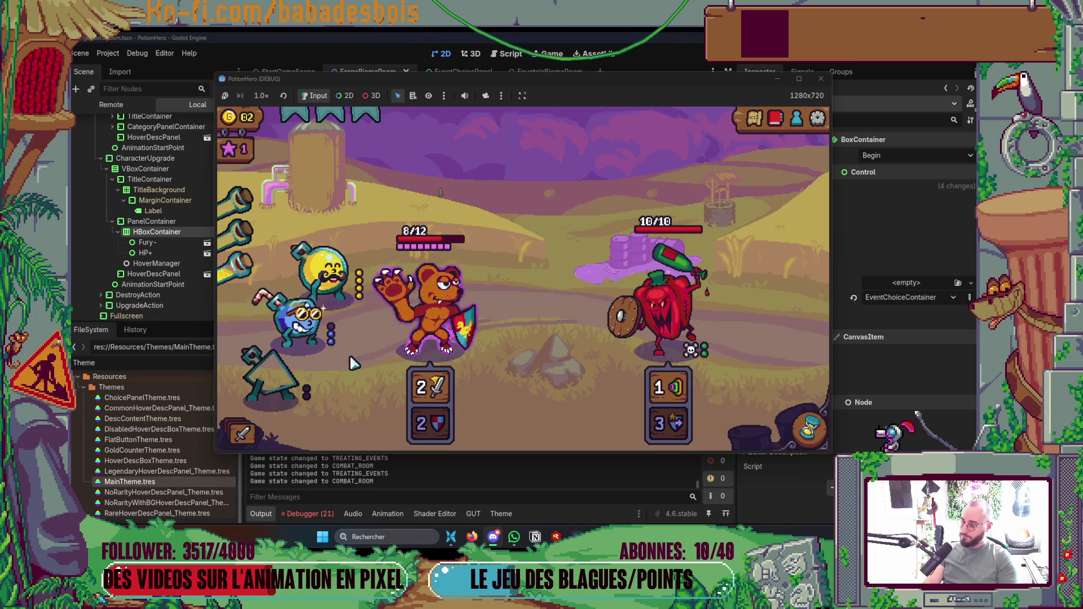
left_click(233, 272)
left_click(428, 316)
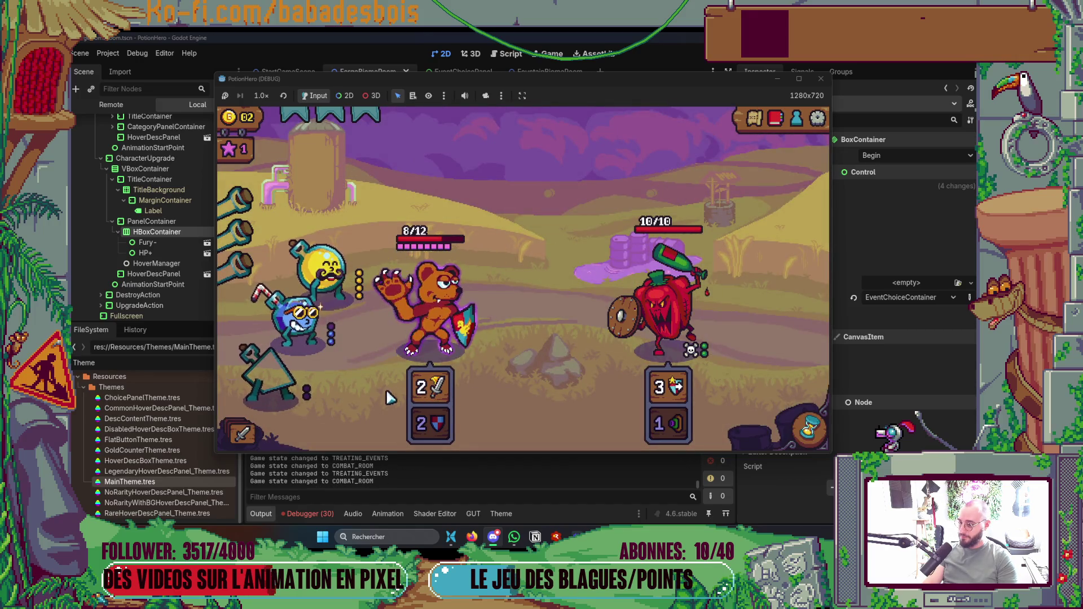
left_click(381, 392)
left_click(367, 379)
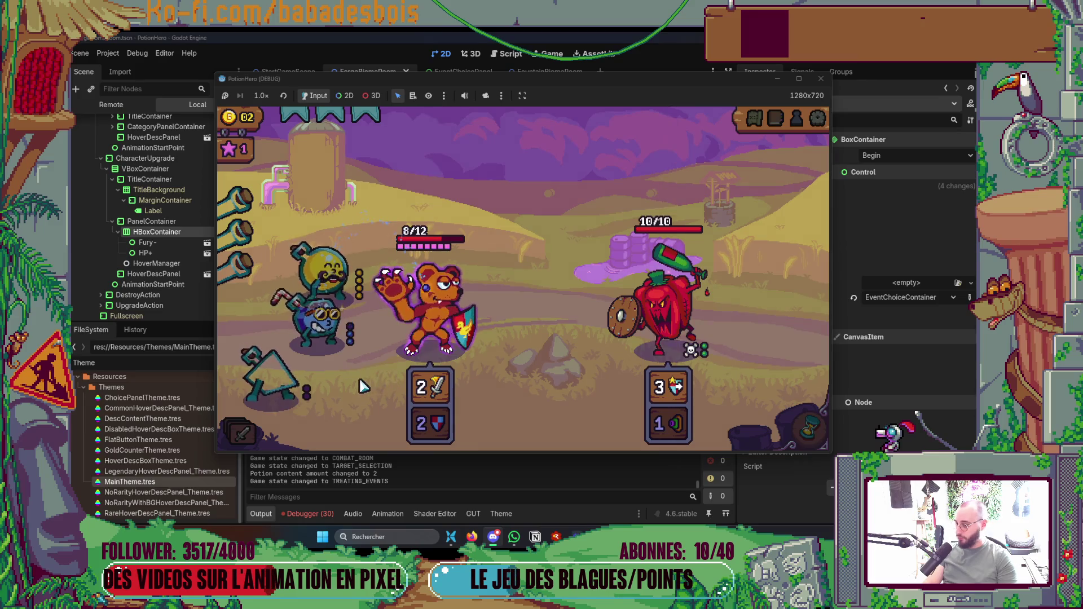
left_click(310, 322)
left_click(415, 330)
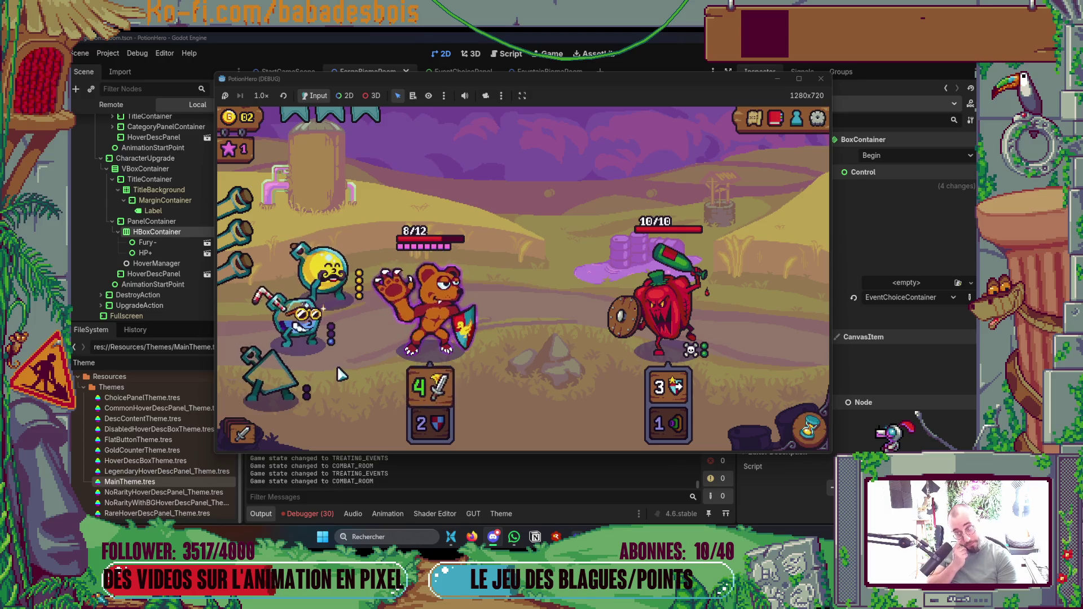
left_click(308, 324)
left_click(429, 316)
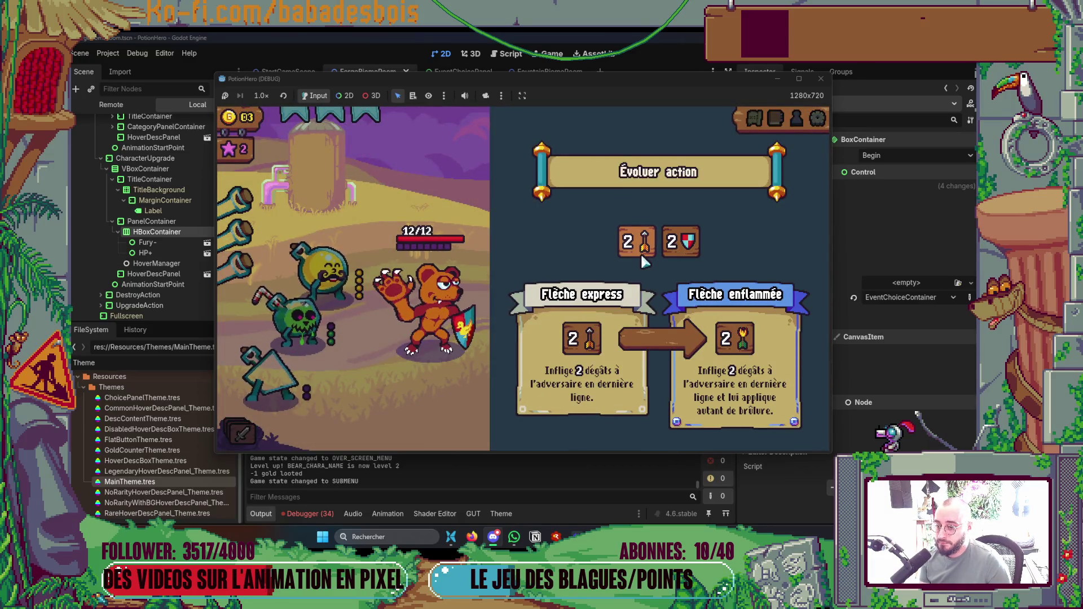
- Skip the Flèche enflammée upgrade, travel to the Forge room and open the anvil's choice panel
left_click(671, 296)
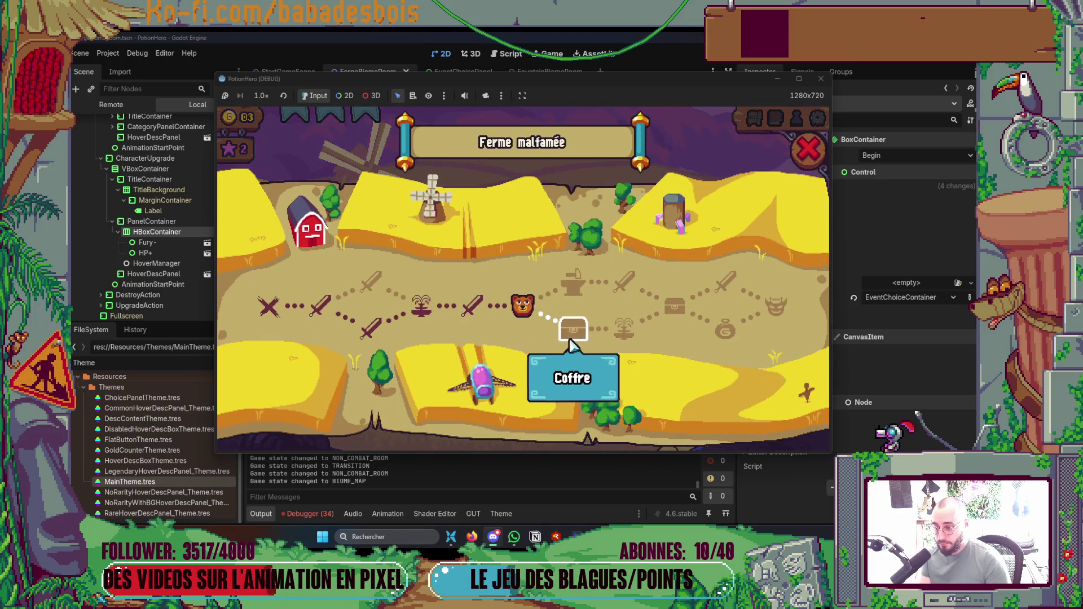
left_click(575, 291)
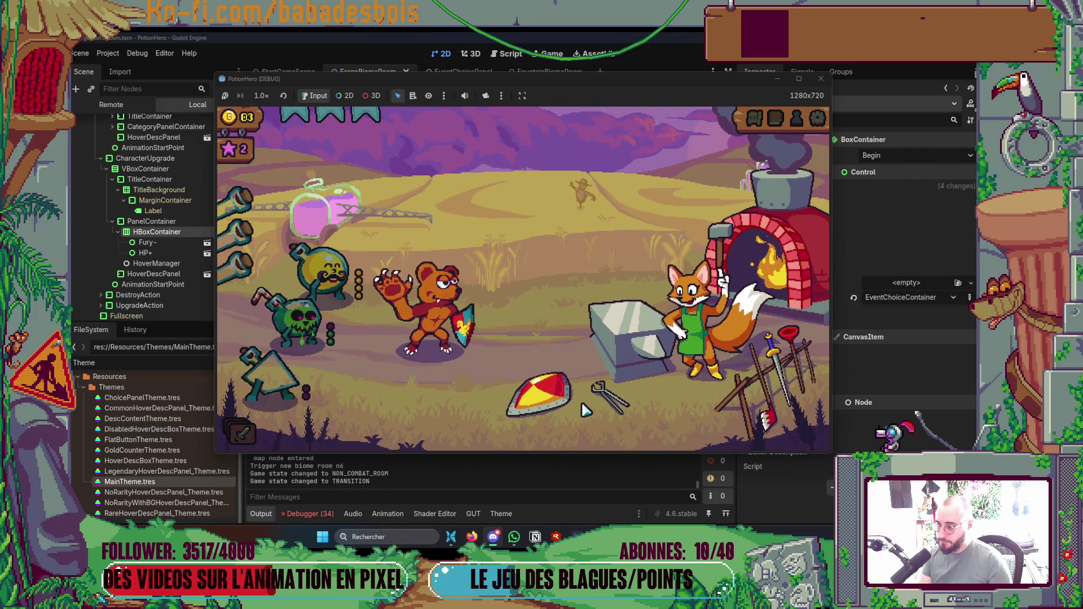
left_click(654, 350)
- Try Forger, return to the Forger/S'entraîner choice, close the panel, and return to the editor
mouse_move(681, 290)
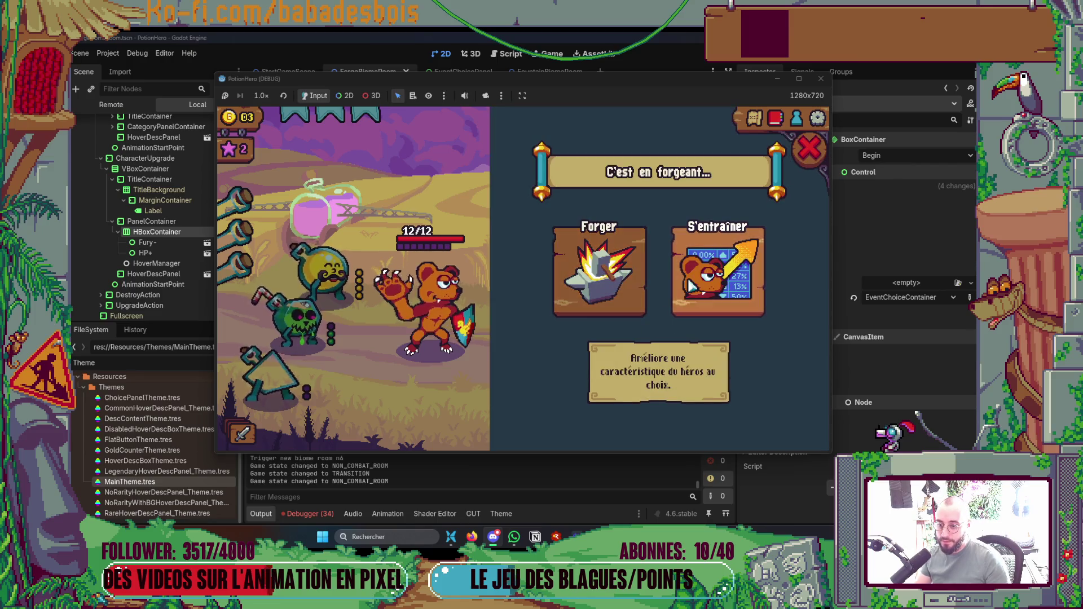
left_click(619, 282)
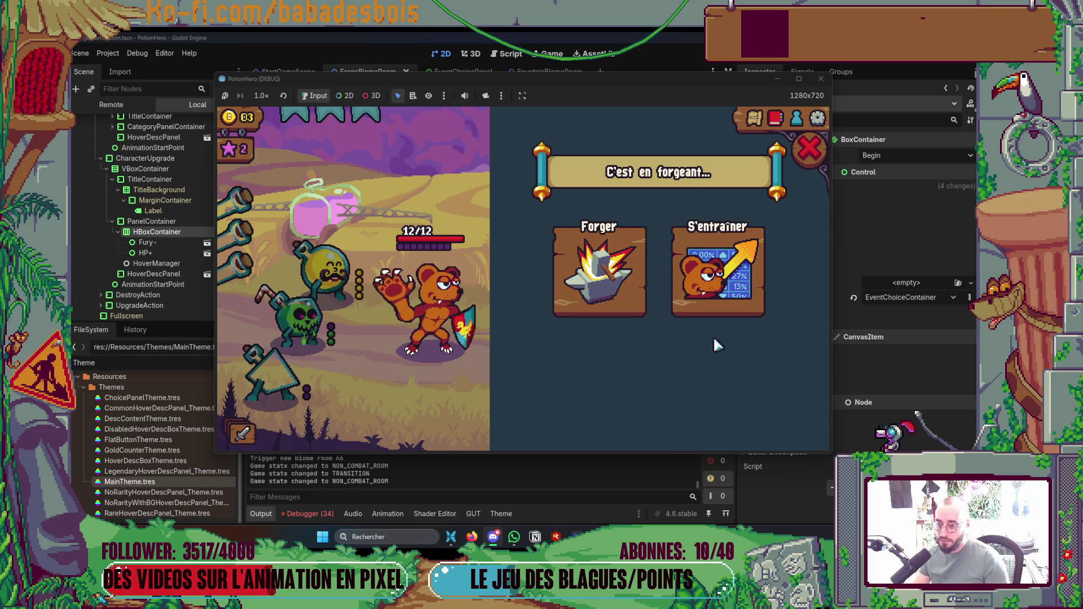
mouse_move(705, 303)
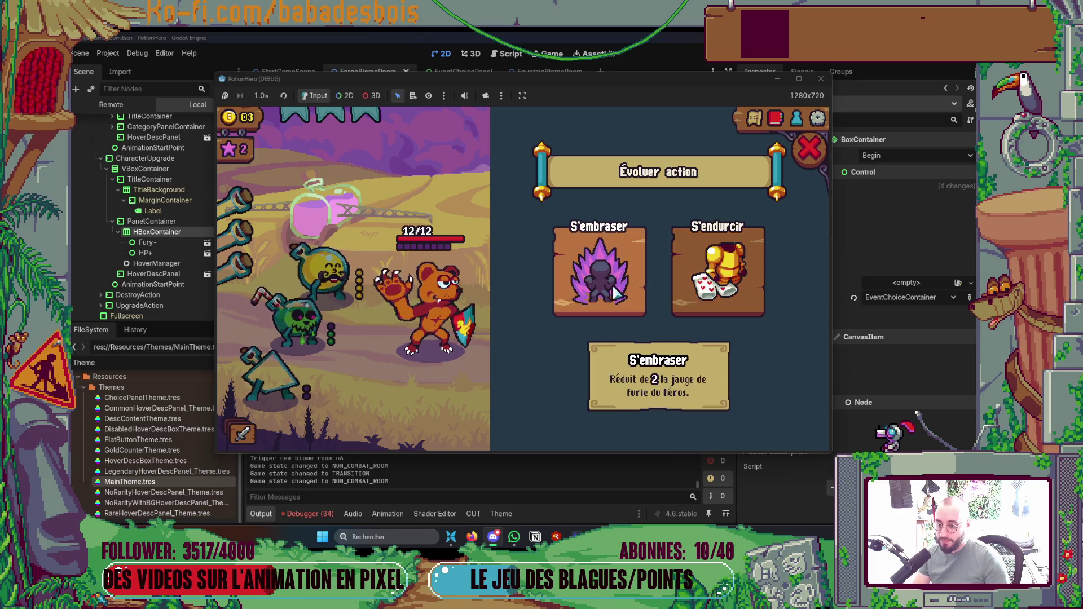
left_click(722, 276)
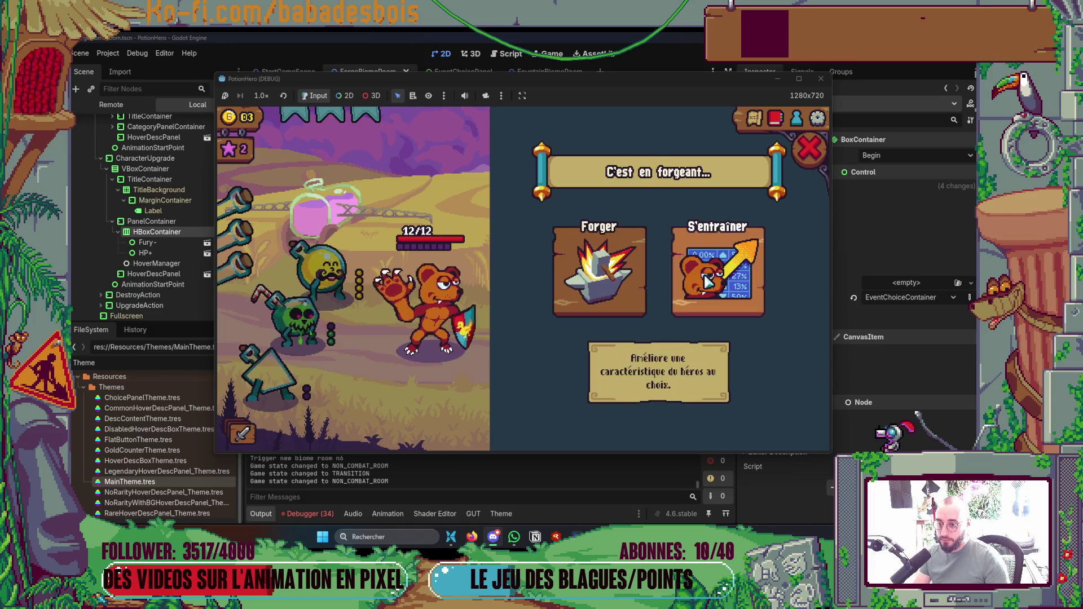
left_click(810, 148)
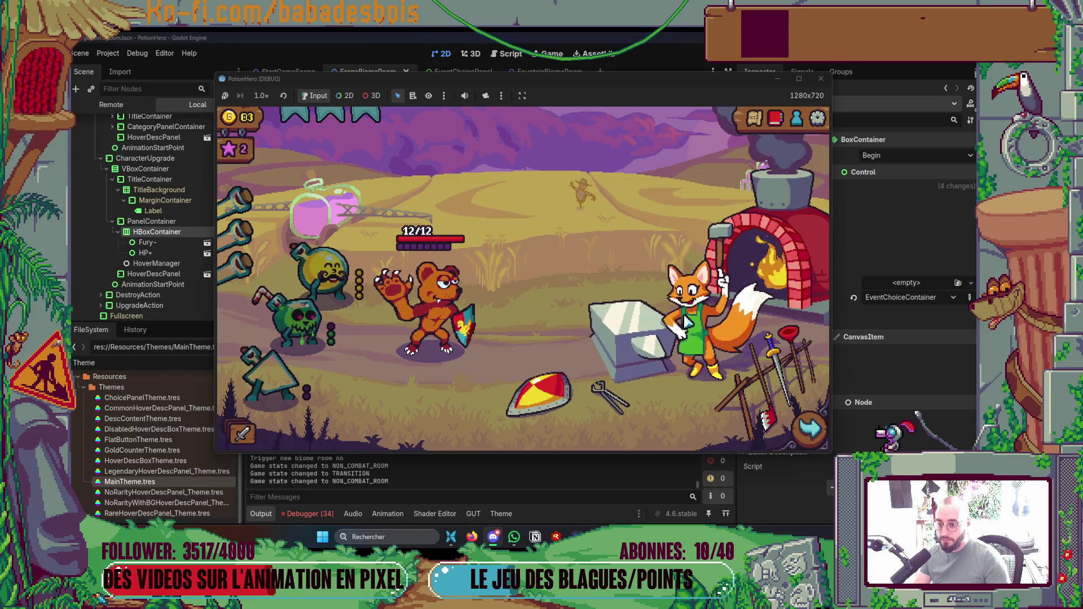
left_click(698, 305)
left_click(810, 160)
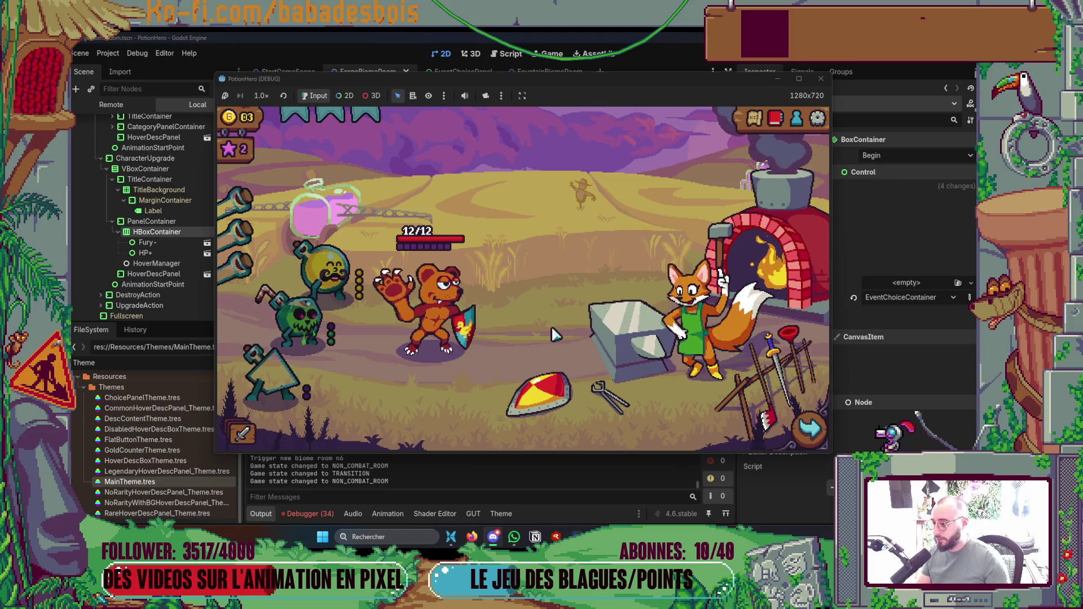
left_click(154, 265)
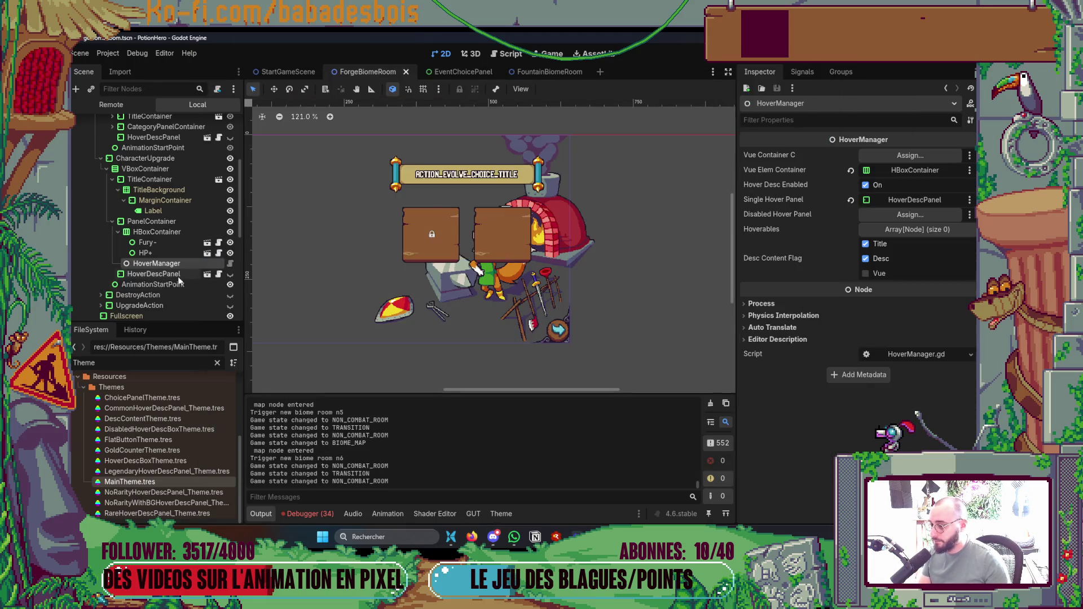
- Uncheck Title in HoverManager's Desc Content Flag, recheck Forger's evolutions in-game, then stop the game
left_click(865, 244)
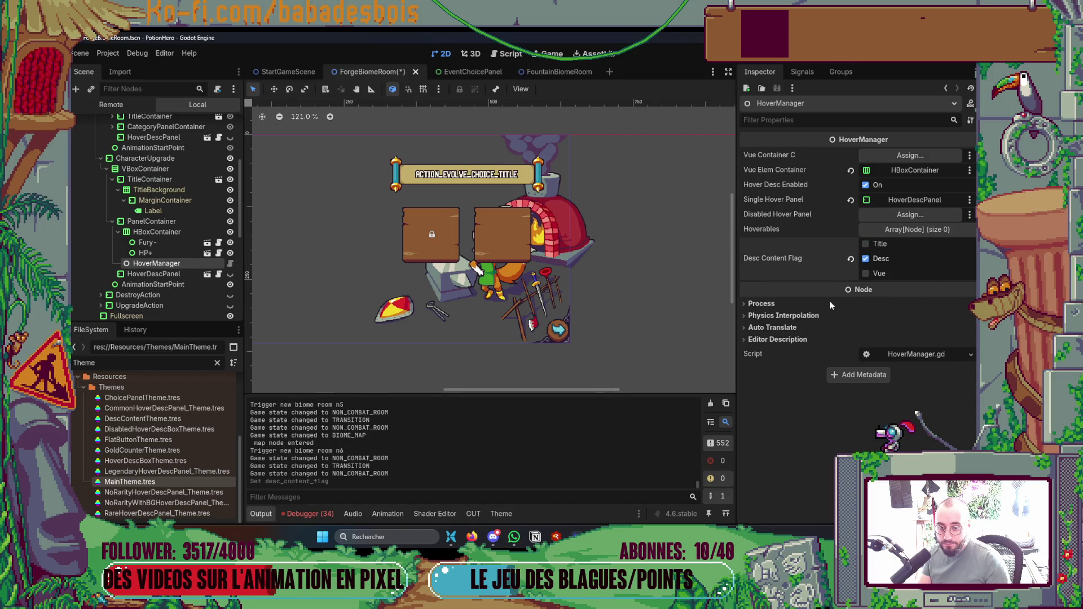
key("alt+Tab")
left_click(708, 294)
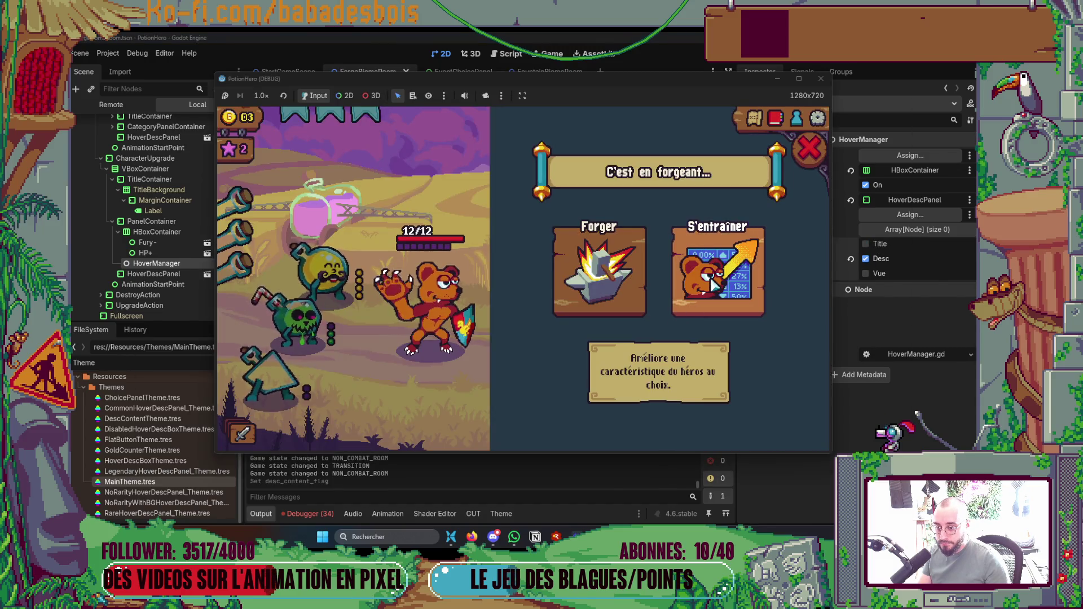
left_click(712, 282)
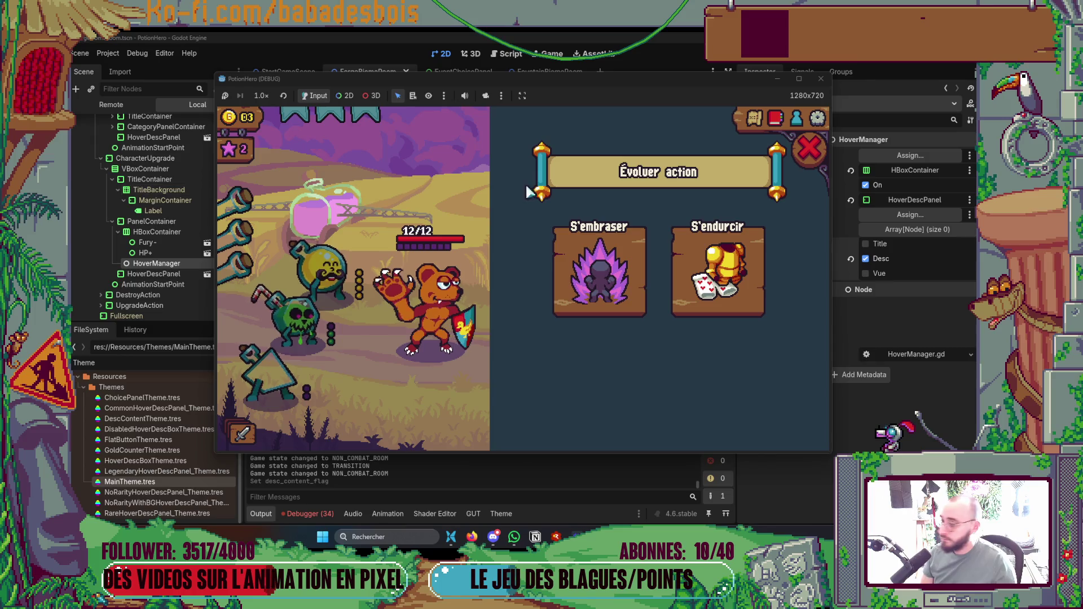
left_click(810, 155)
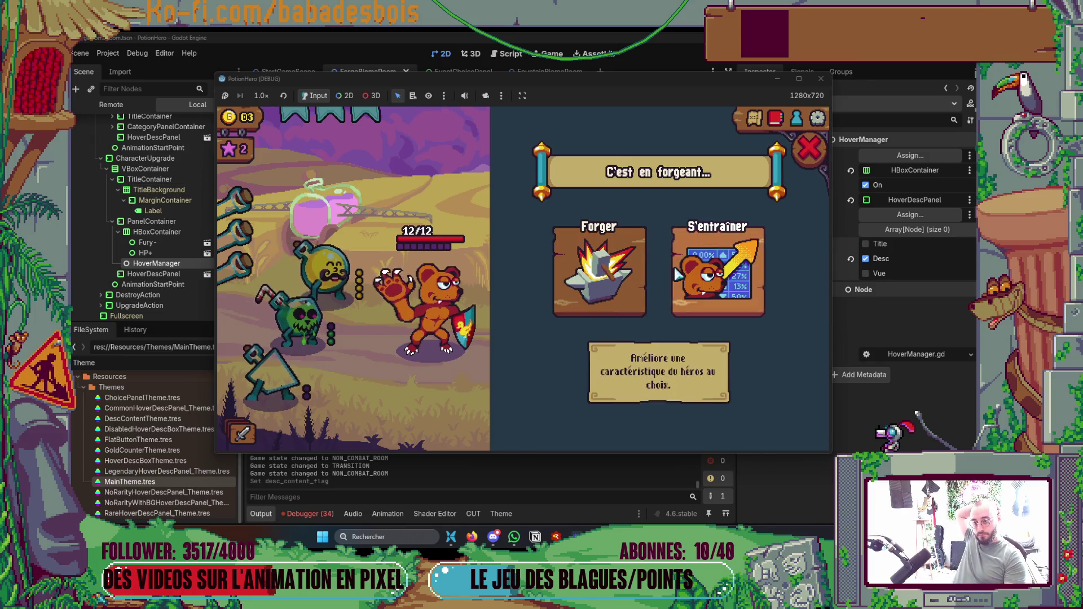
left_click(811, 149)
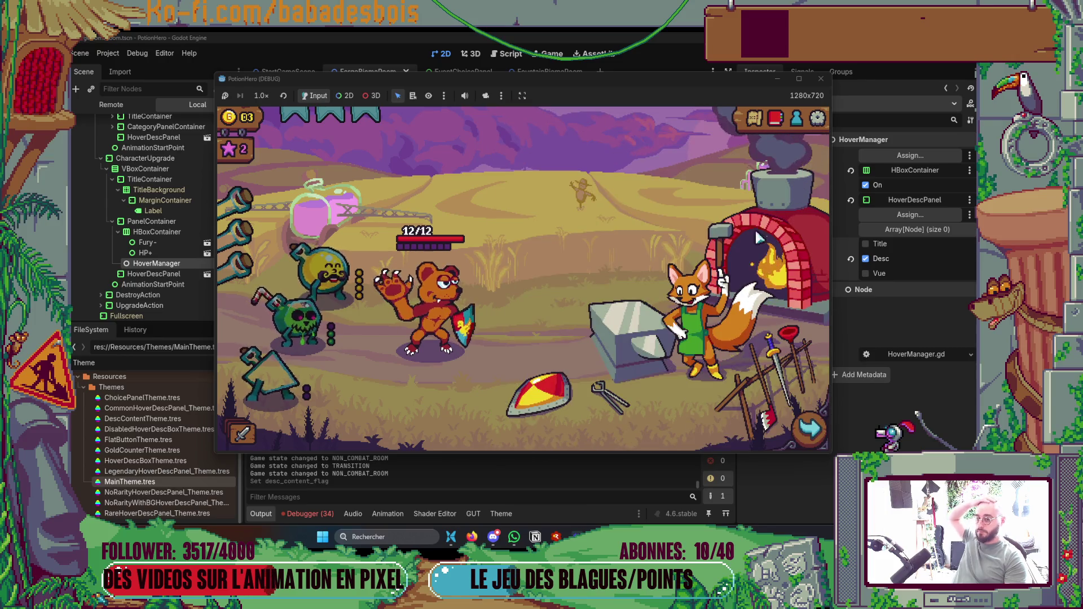
left_click(821, 79)
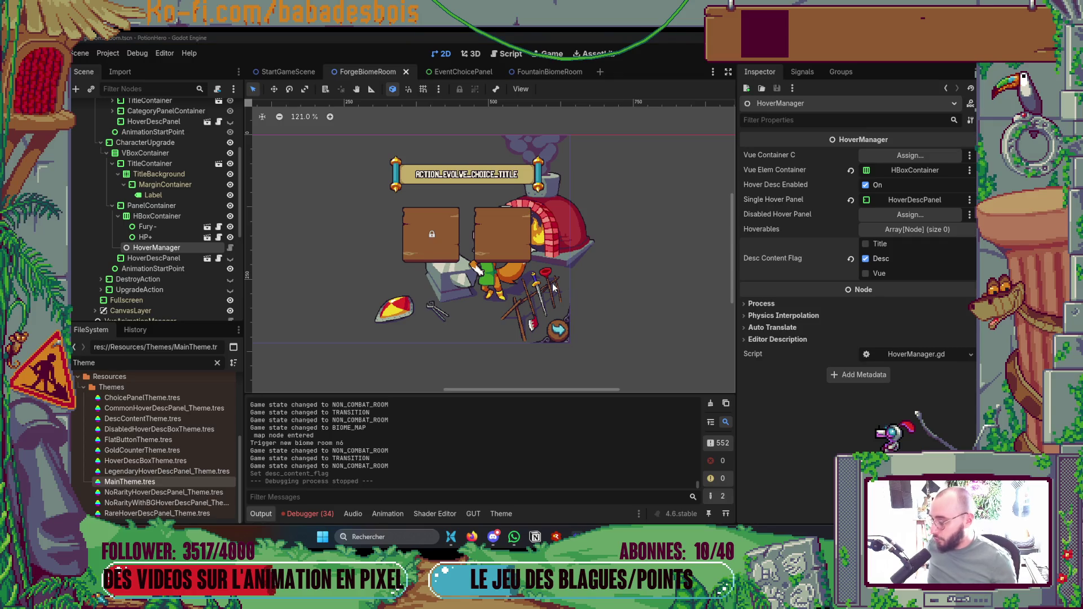
- Save the scene and list the changed files with git status in the terminal
key("ctrl+s")
left_click(575, 535)
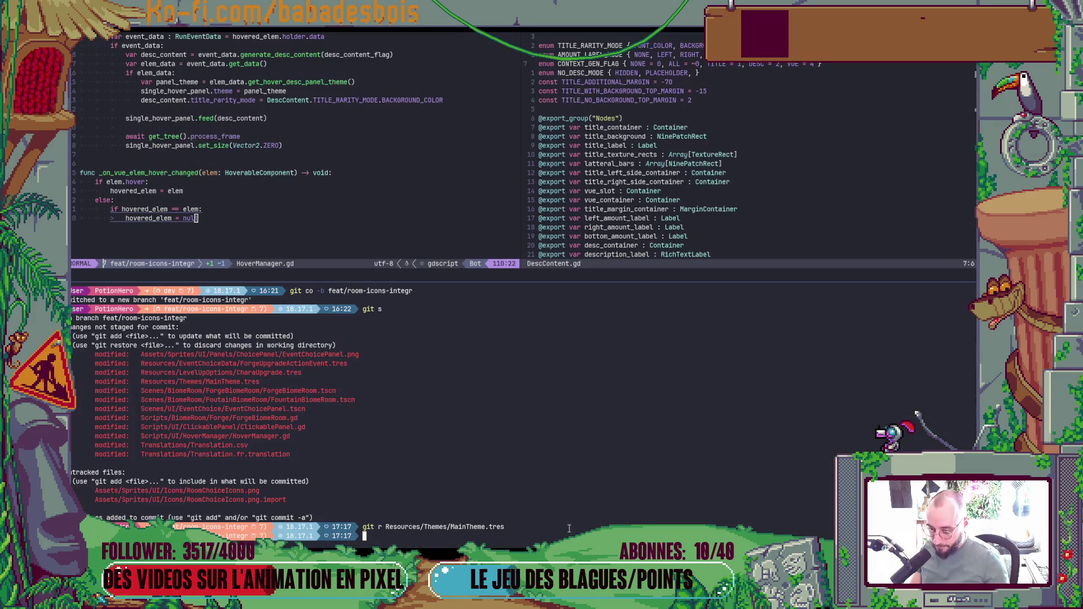
left_click_drag(280, 145, 373, 147)
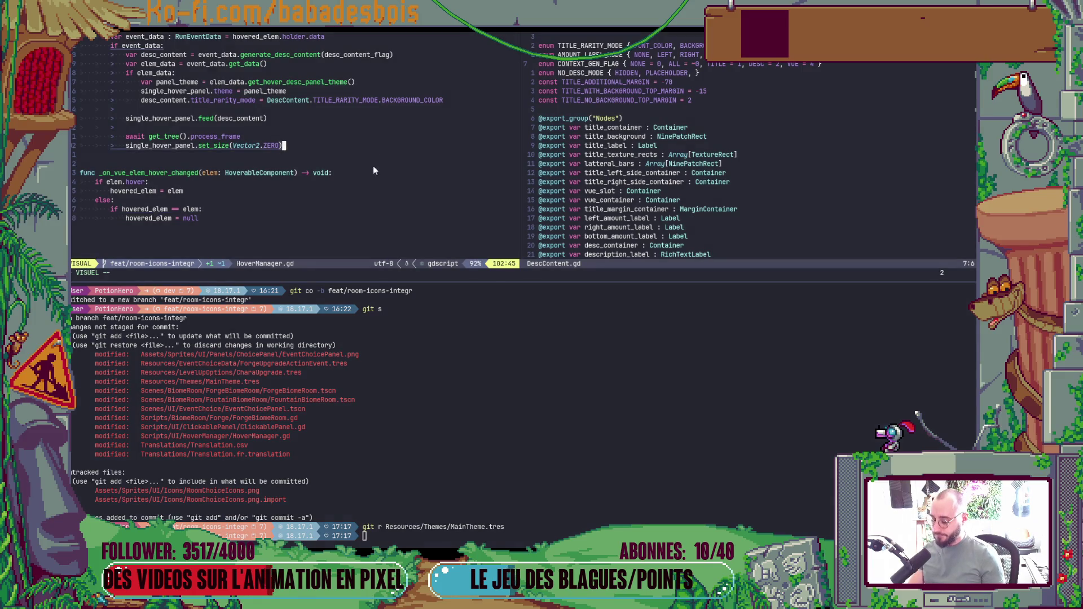
type("s")
key("Return")
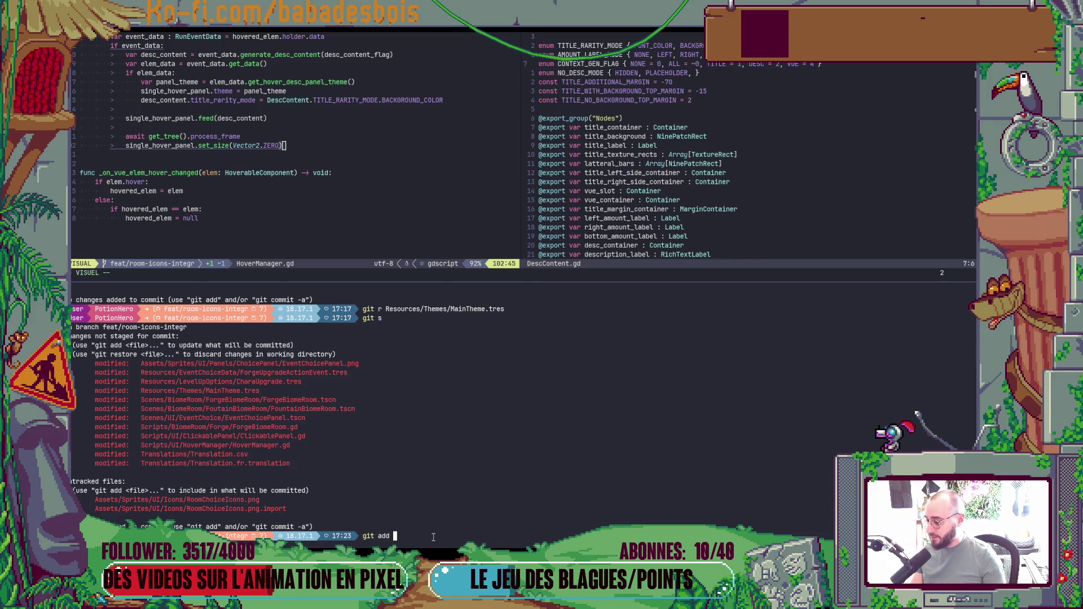
- Stage Assets/Sprites, Translations/, Resources/ and Assets/, then check git status
triple_click(99, 500)
key("Return")
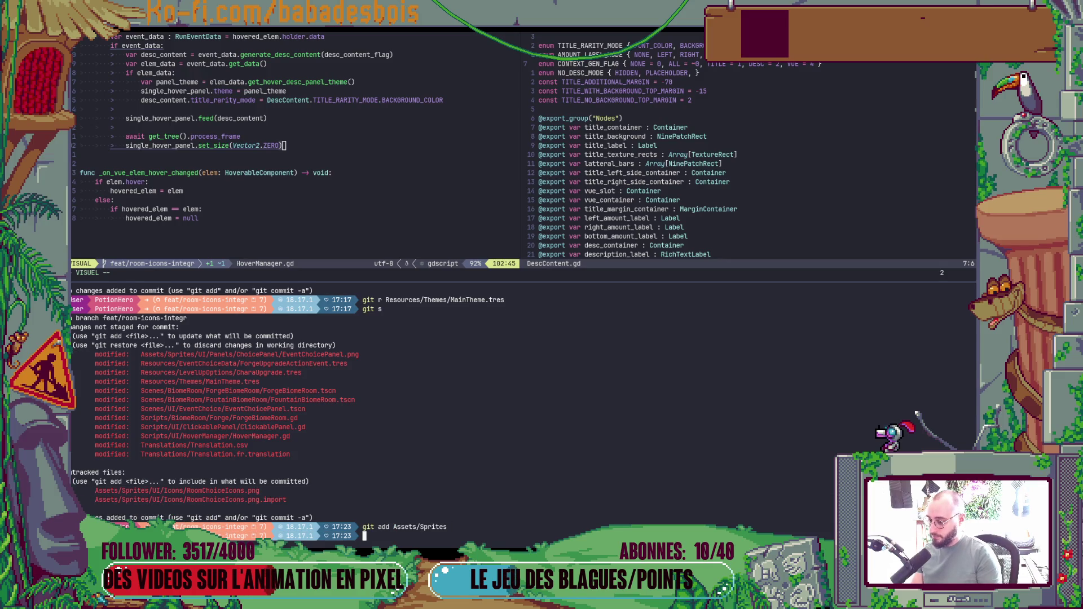
middle_click(183, 447)
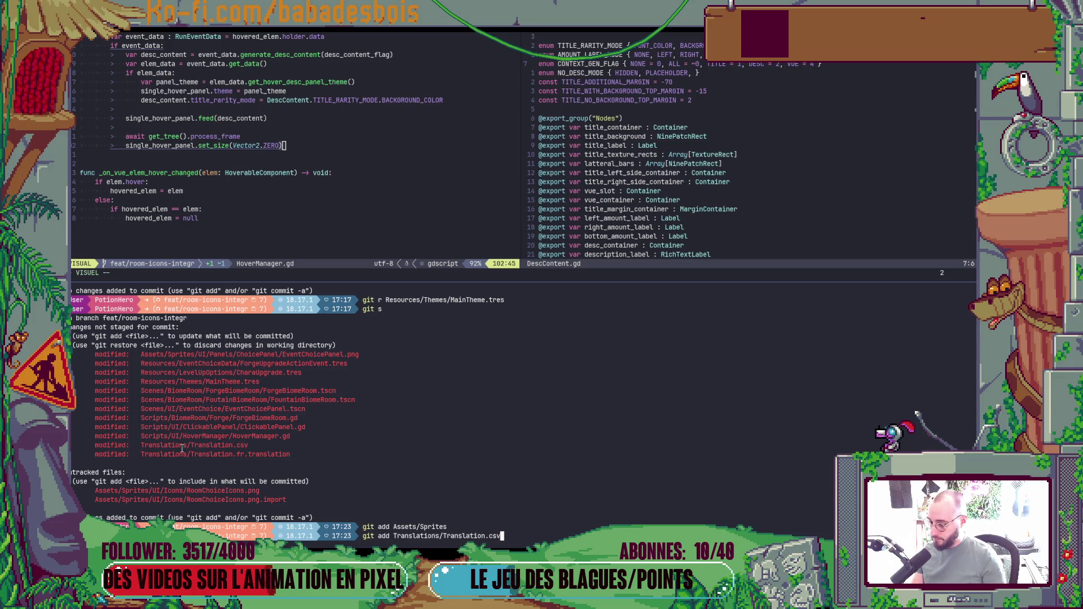
key("ctrl+w")
key("Tab")
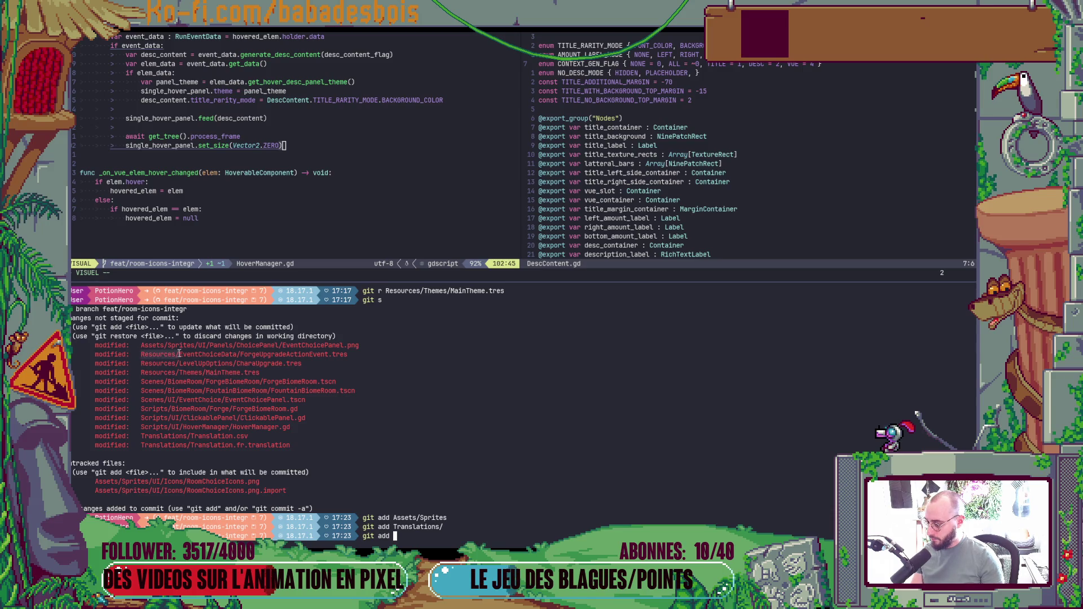
key("Return")
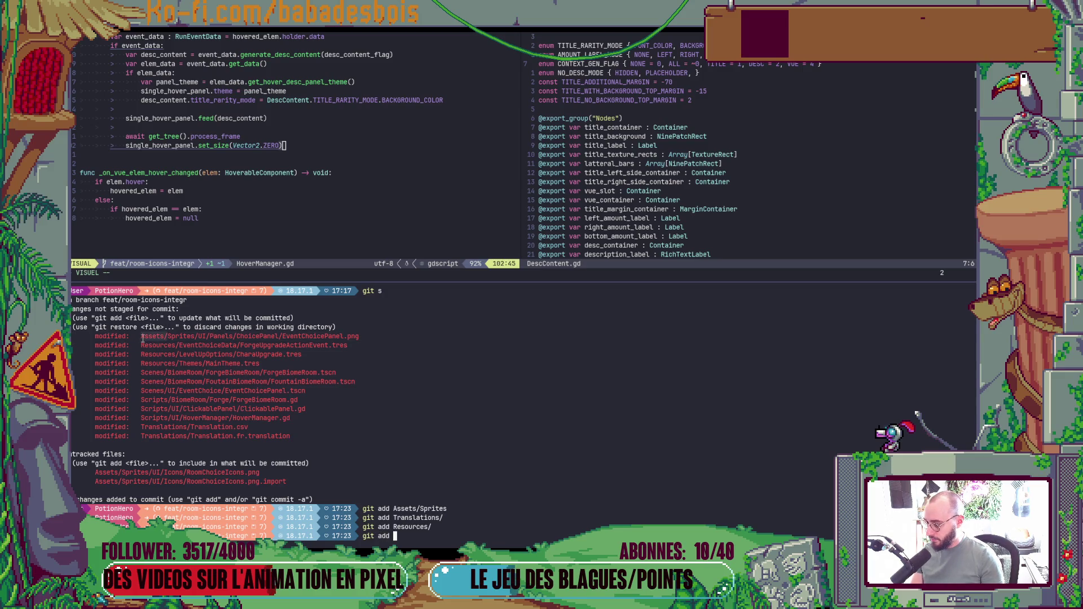
key("Return")
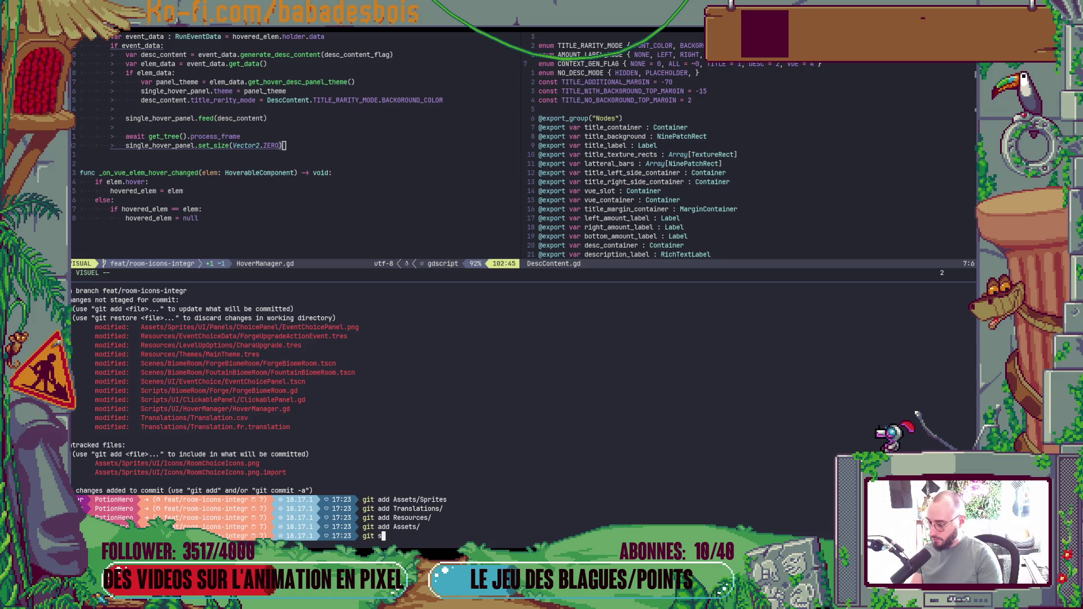
key("Return")
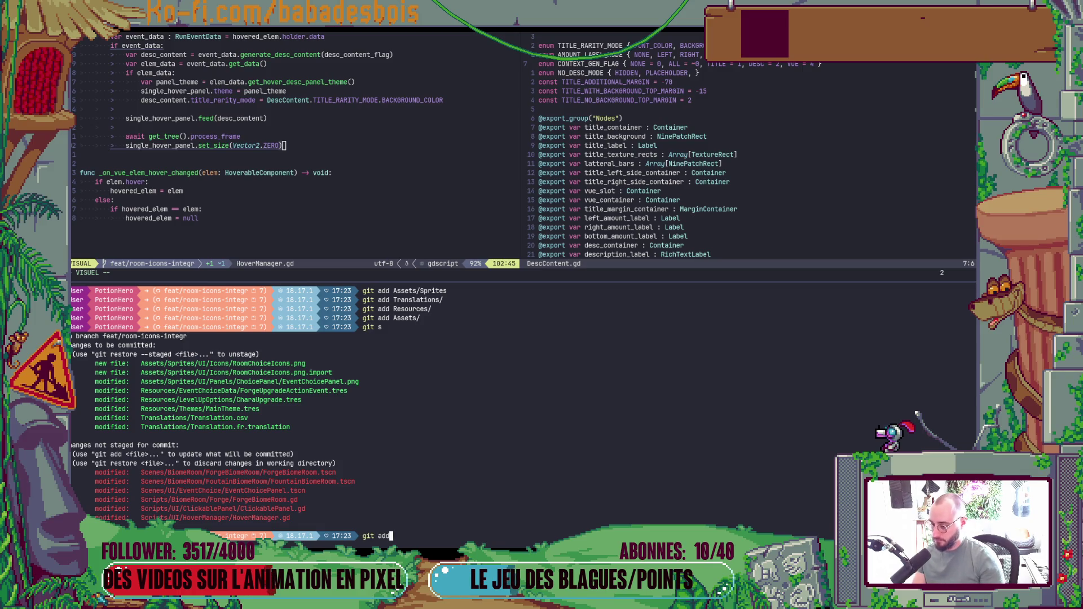
- Stage ClickablePanel.gd, HoverManager.gd and ForgeBiomeRoom.gd, check status, then add all remaining changes
double_click(261, 510)
middle_click(262, 510)
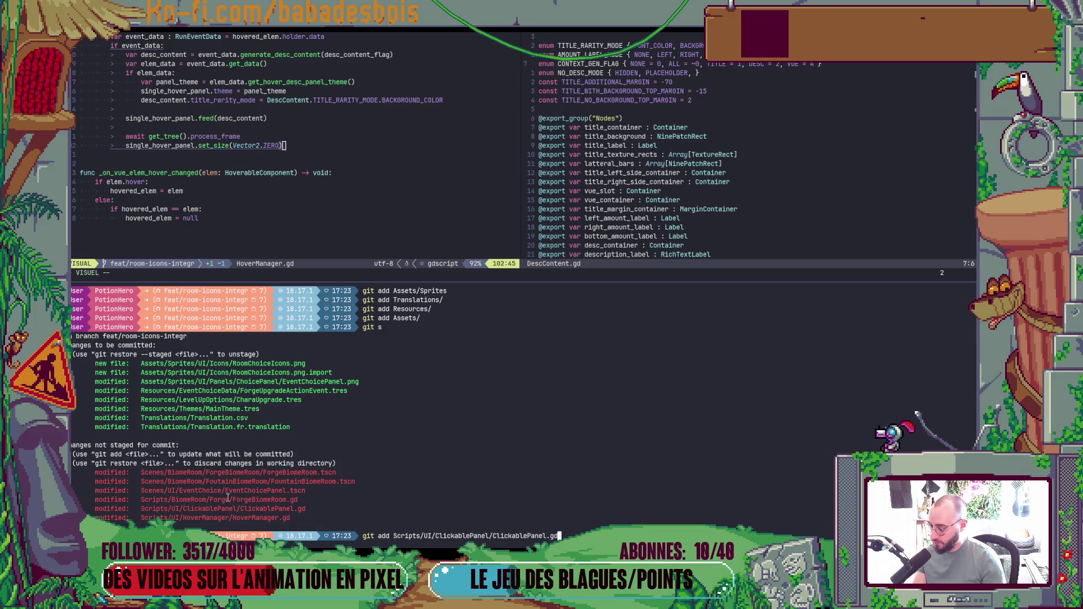
key("Return")
type("git add")
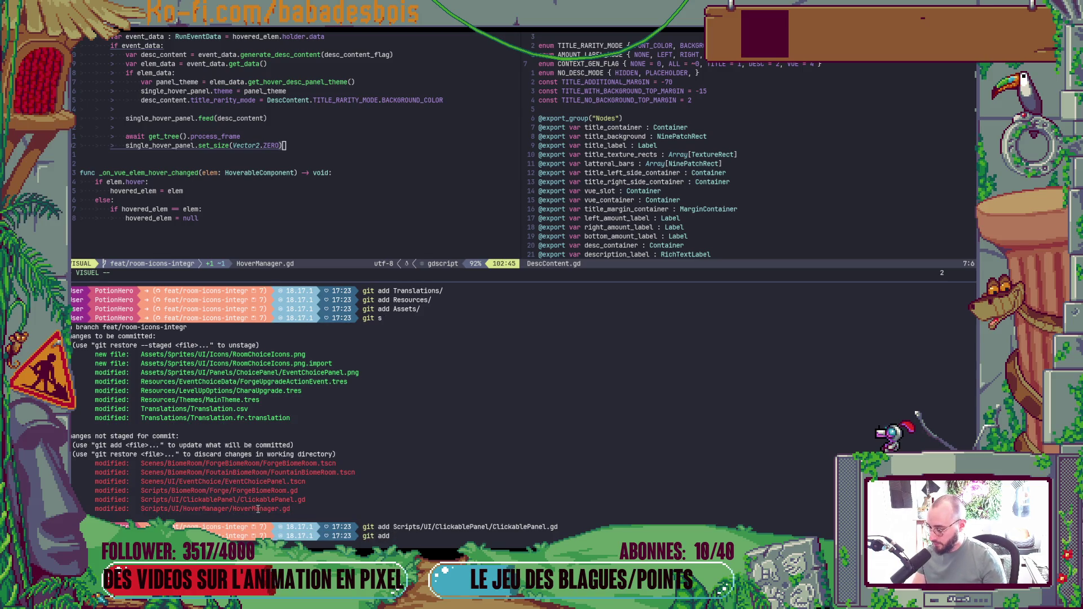
key("Return")
type("giu")
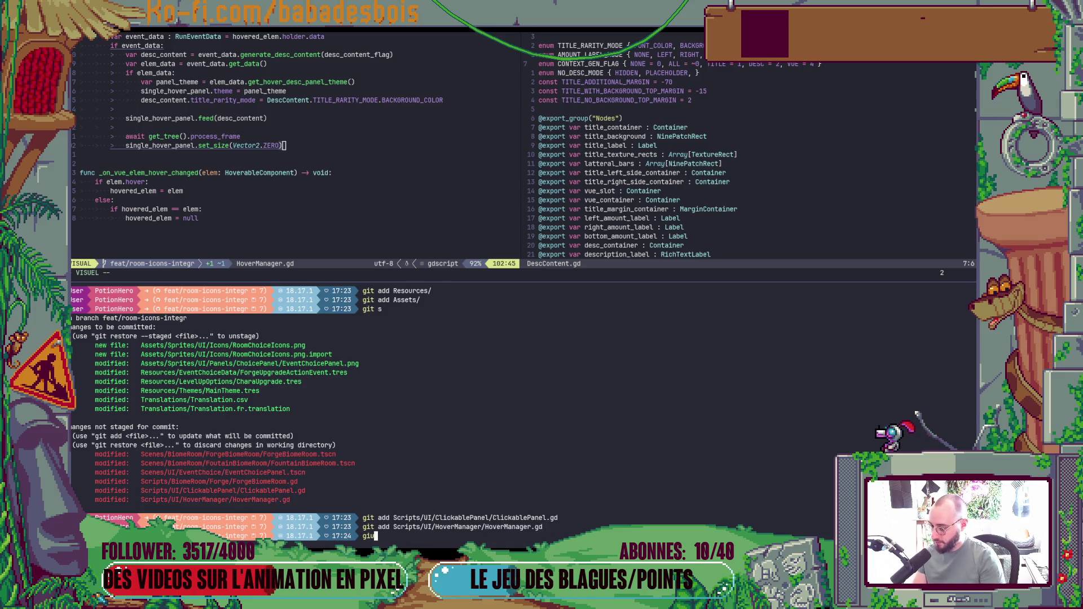
double_click(220, 481)
middle_click(221, 481)
key("Return")
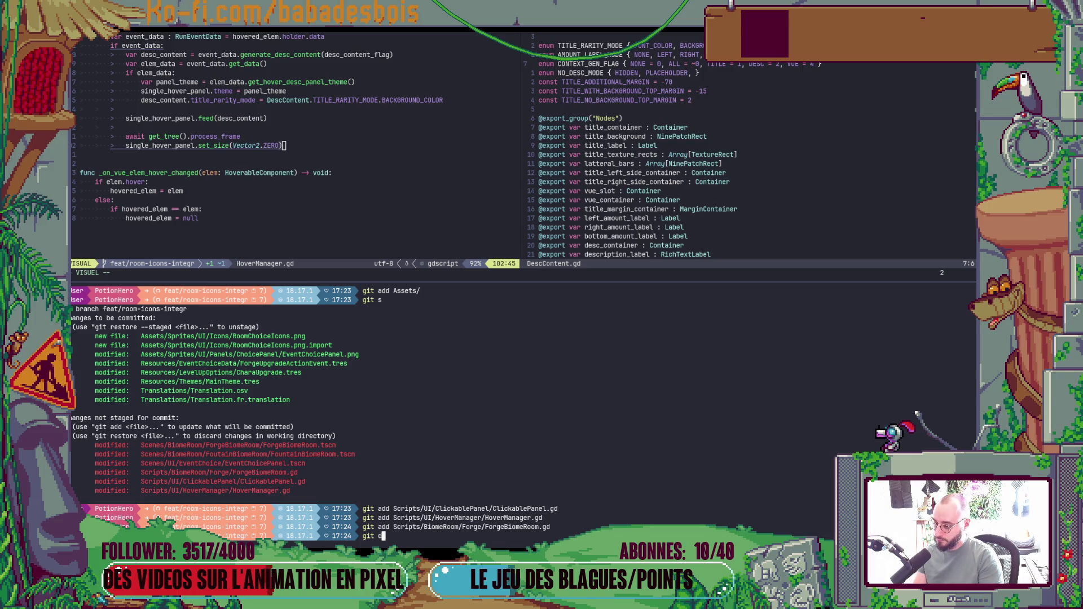
type("s")
key("Return")
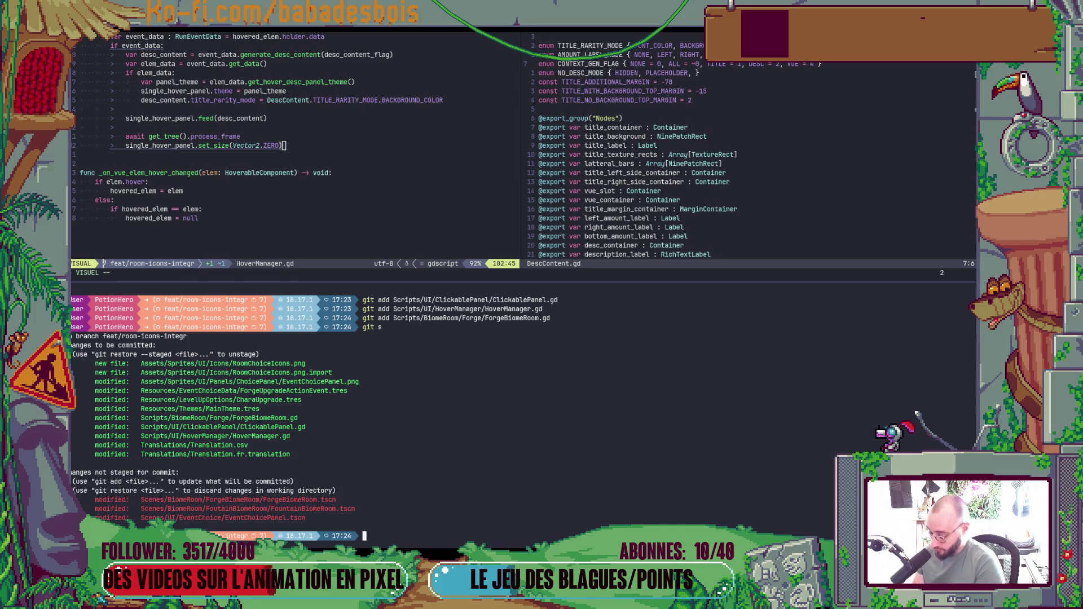
type(".")
key("Return")
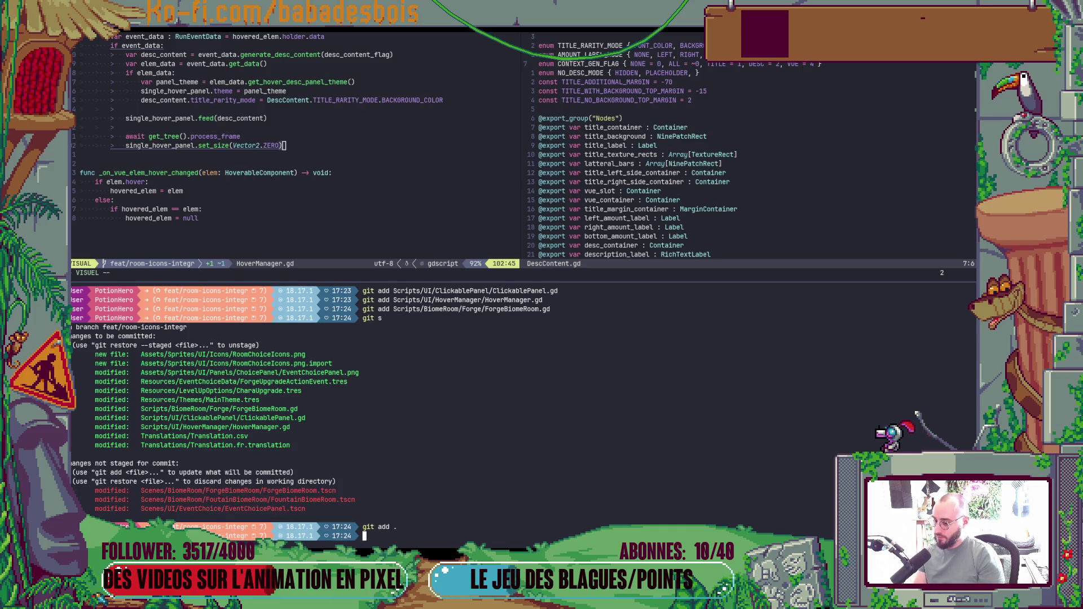
- Commit via cz with type integr, scope UI and description 'New room choice icon integration'
type("cz")
key("Return")
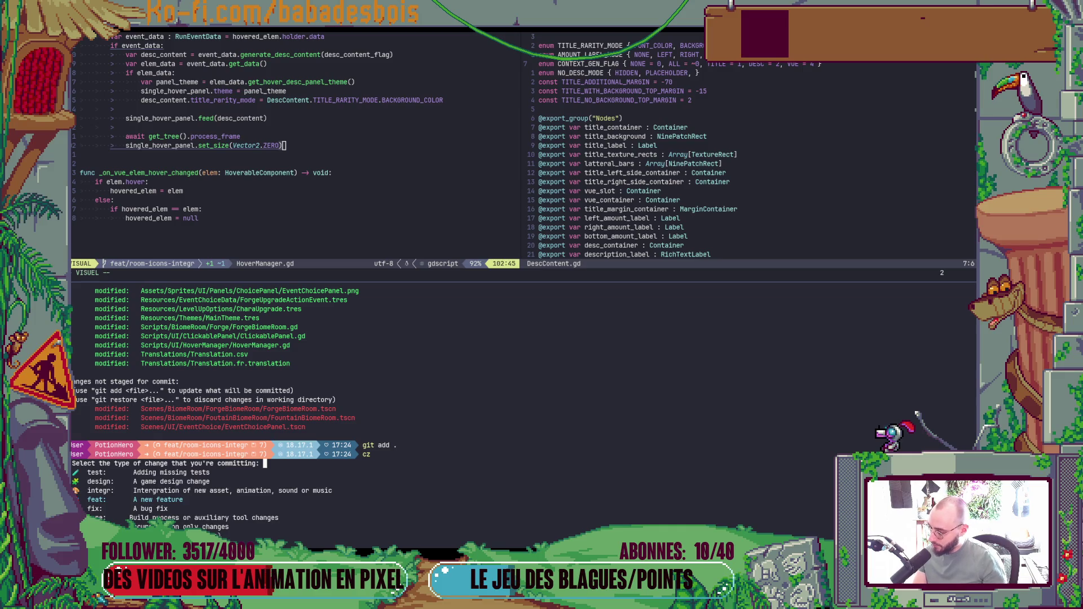
key("Up")
key("Return")
type("UI")
key("Return")
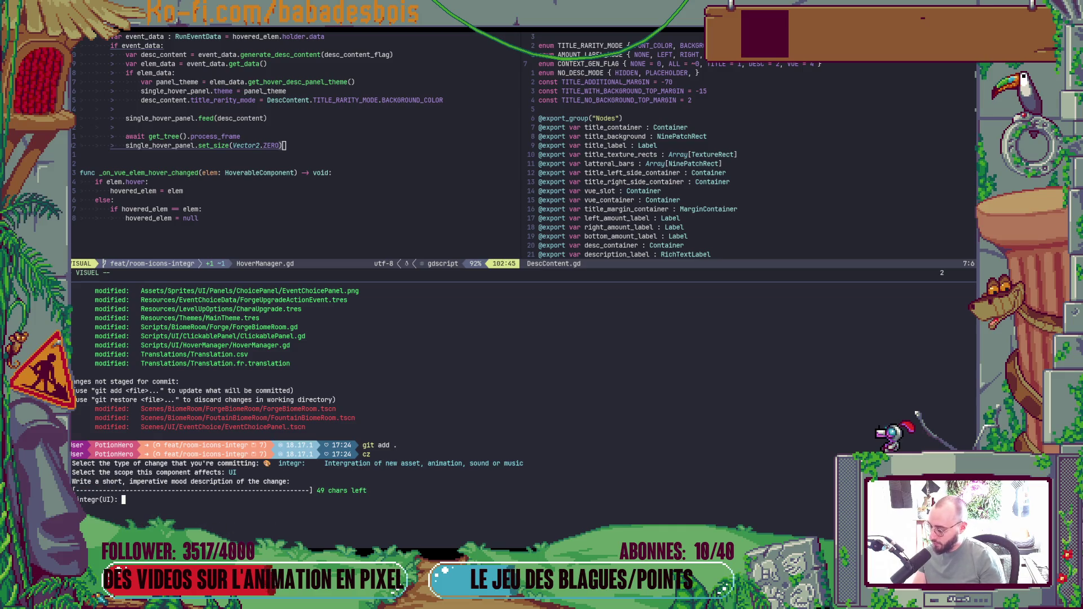
type("room choice in")
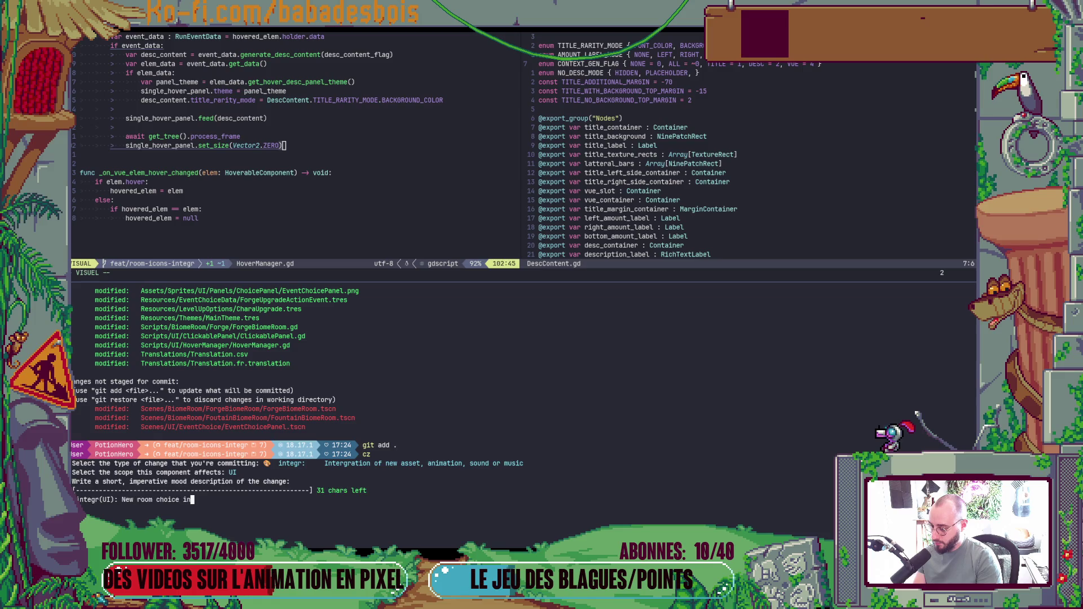
key("BackSpace")
type("con inte")
type("gration")
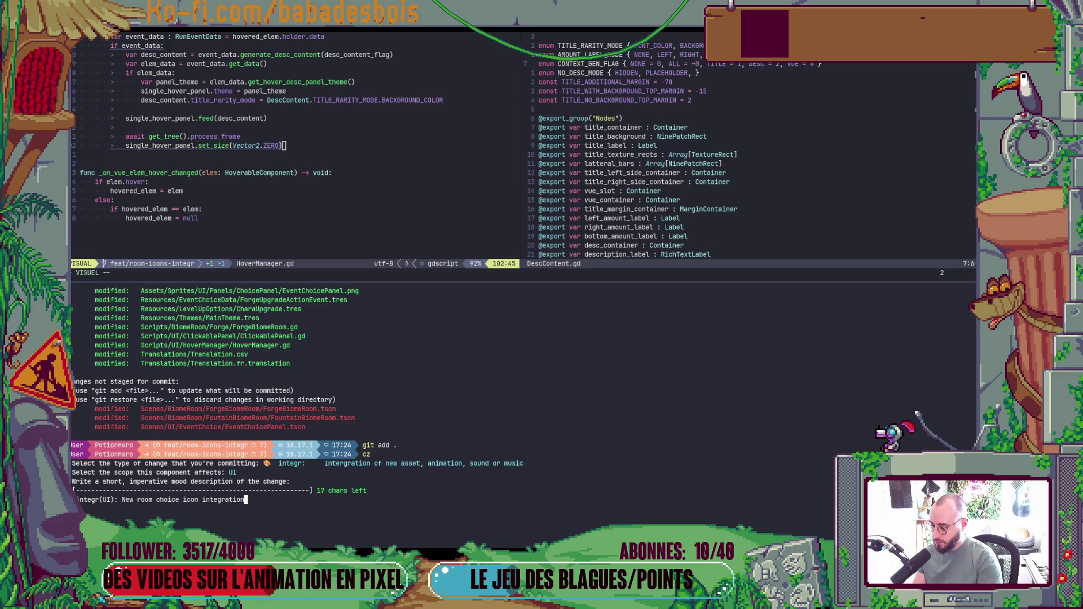
key("Return")
key("Return")
key("Return")
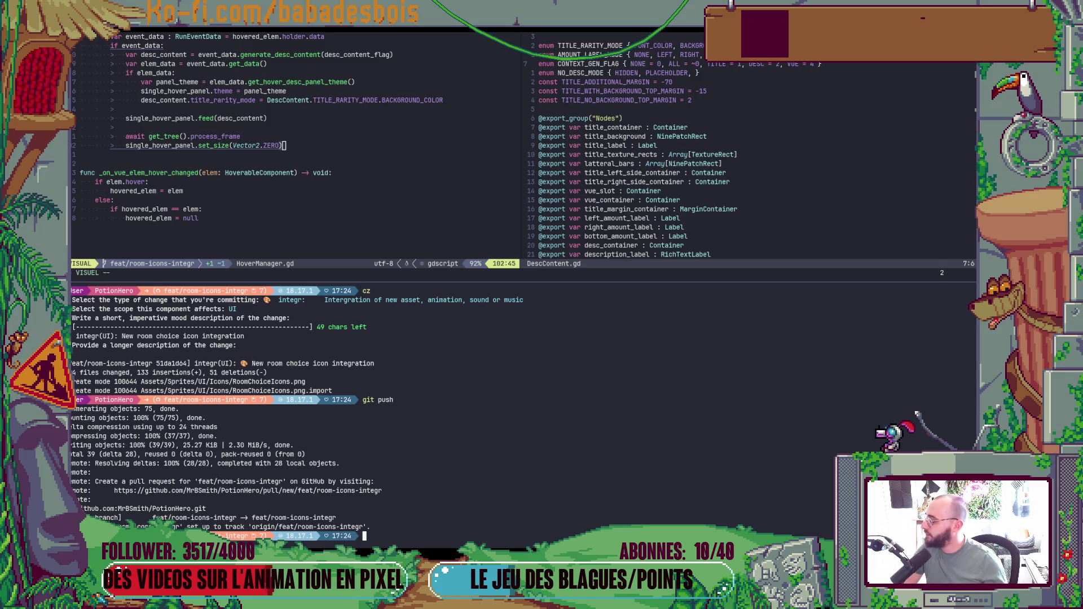
- Open the GitHub repository's pull requests in the browser
key("alt+Tab")
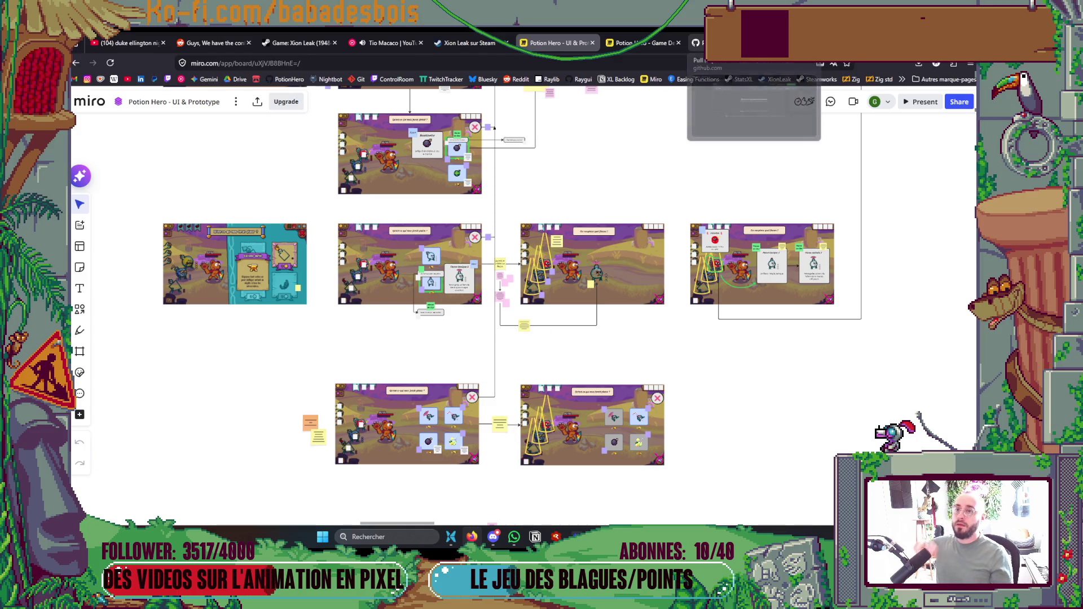
left_click(698, 43)
left_click(178, 129)
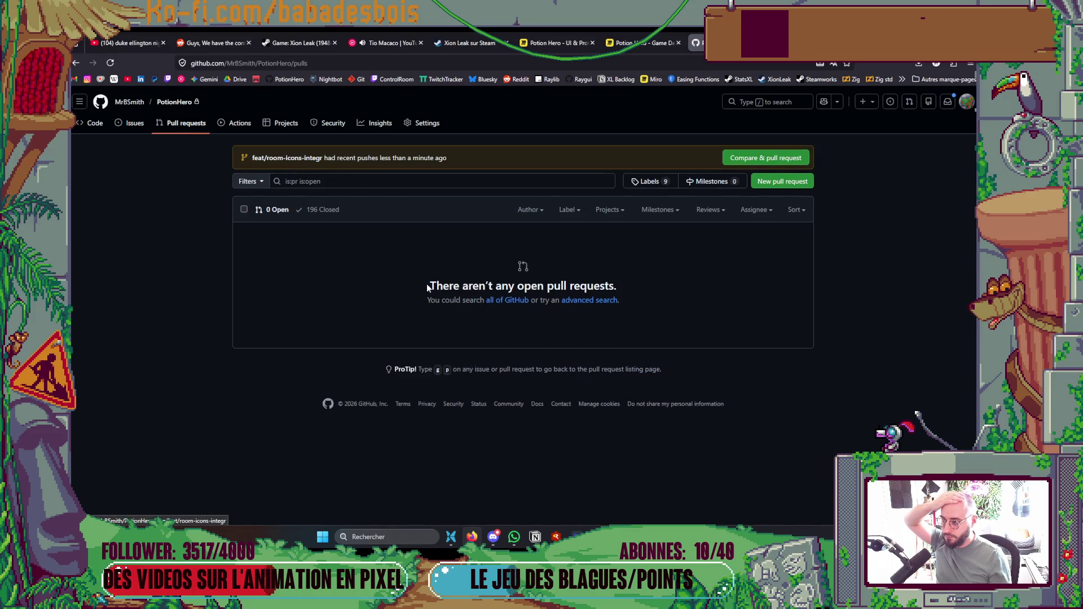
- In Notion's Backlog board, drag the room choice icons task card into the En review column
mouse_move(576, 536)
left_click(559, 507)
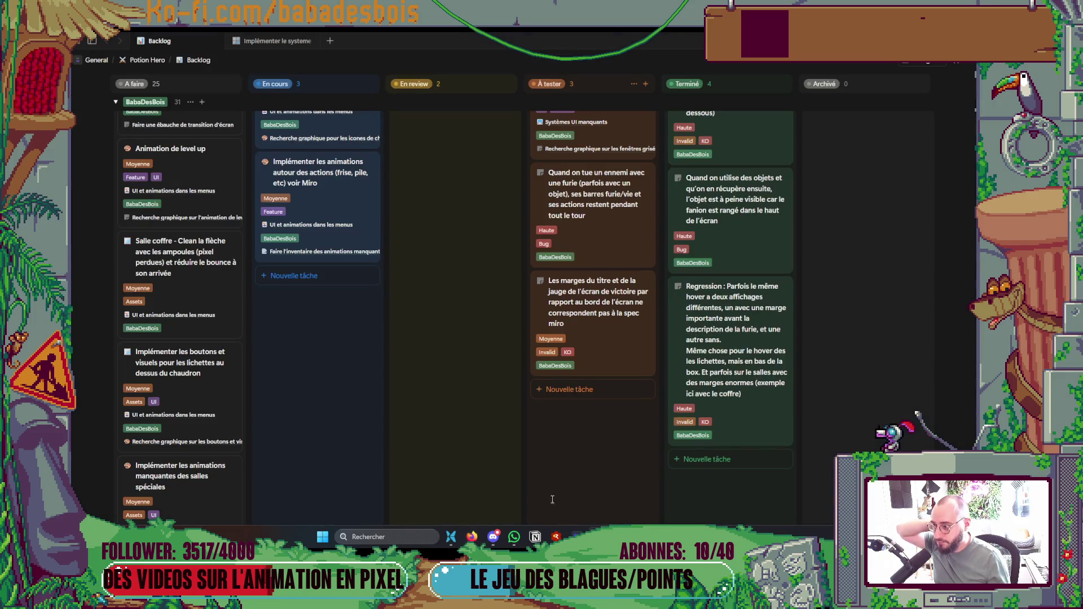
scroll(455, 404, "up", 3)
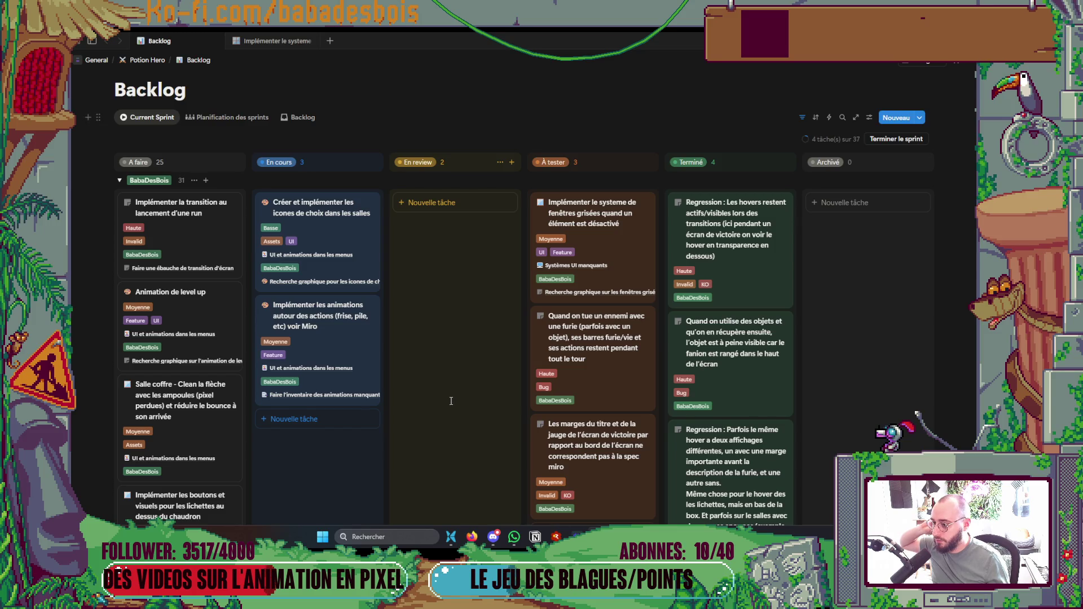
left_click_drag(375, 255, 448, 225)
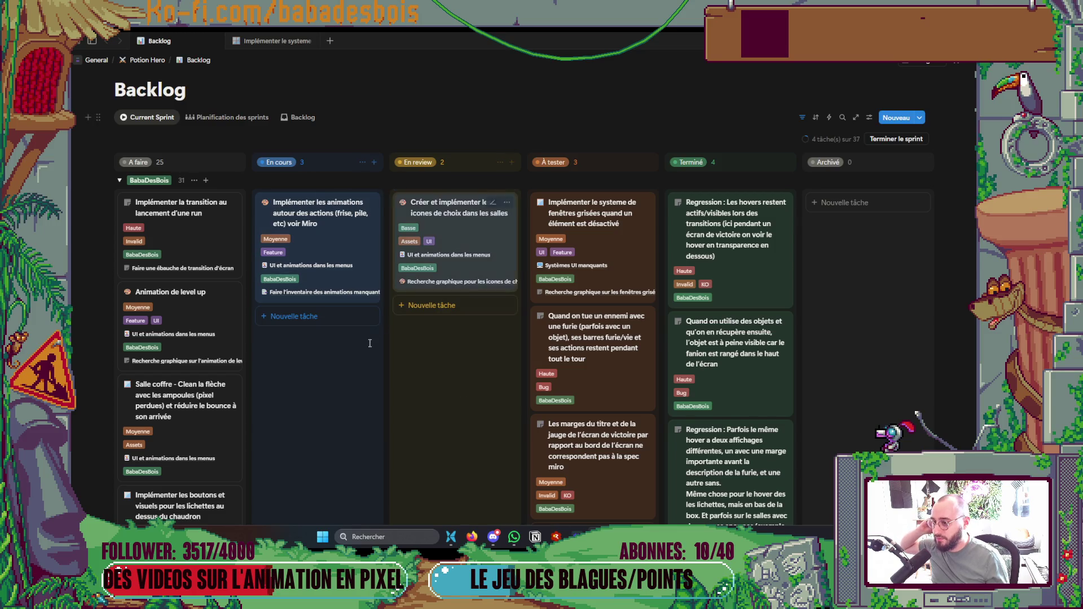